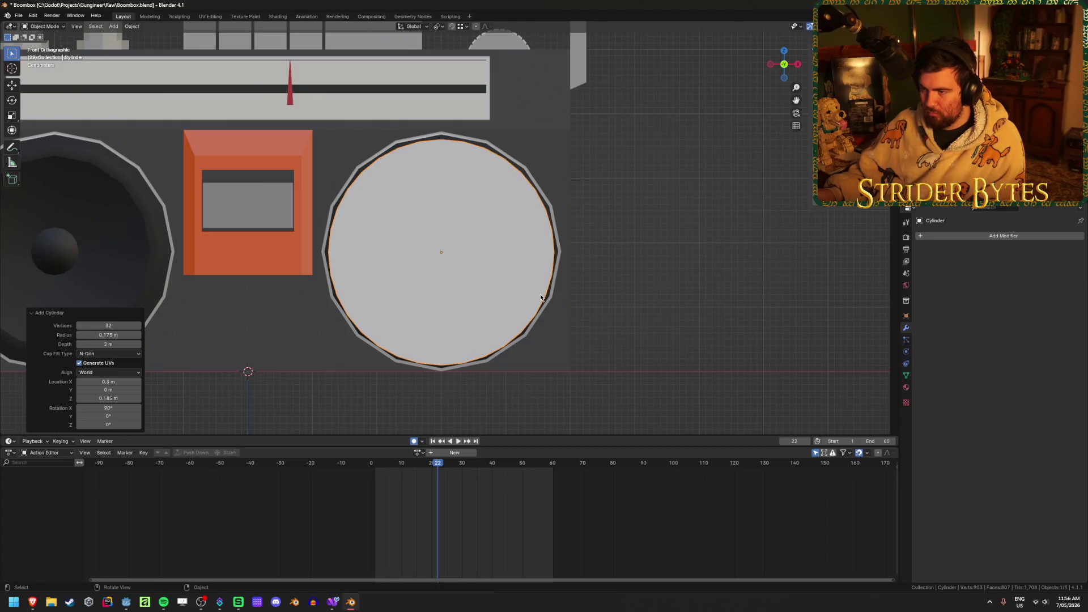
Set the cylinder's cap fill to Triangle Fan and drag its depth from 2 m down to about 0.2 m
mouse_move(540, 297)
middle_down()
mouse_move(461, 294)
mouse_move(437, 305)
middle_up()
scroll(437, 305, down, 3)
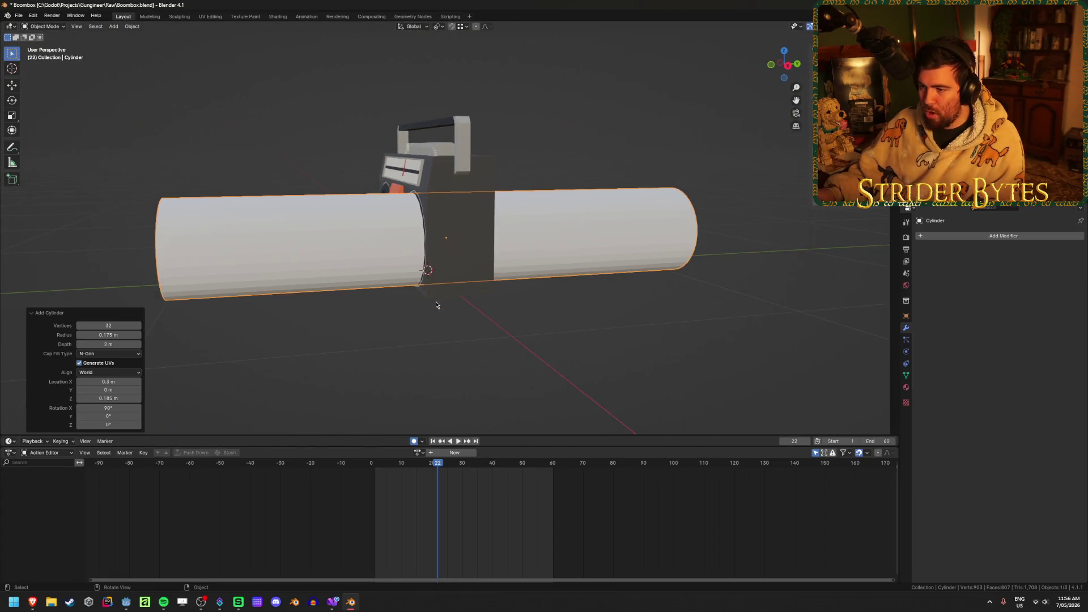
click(117, 354)
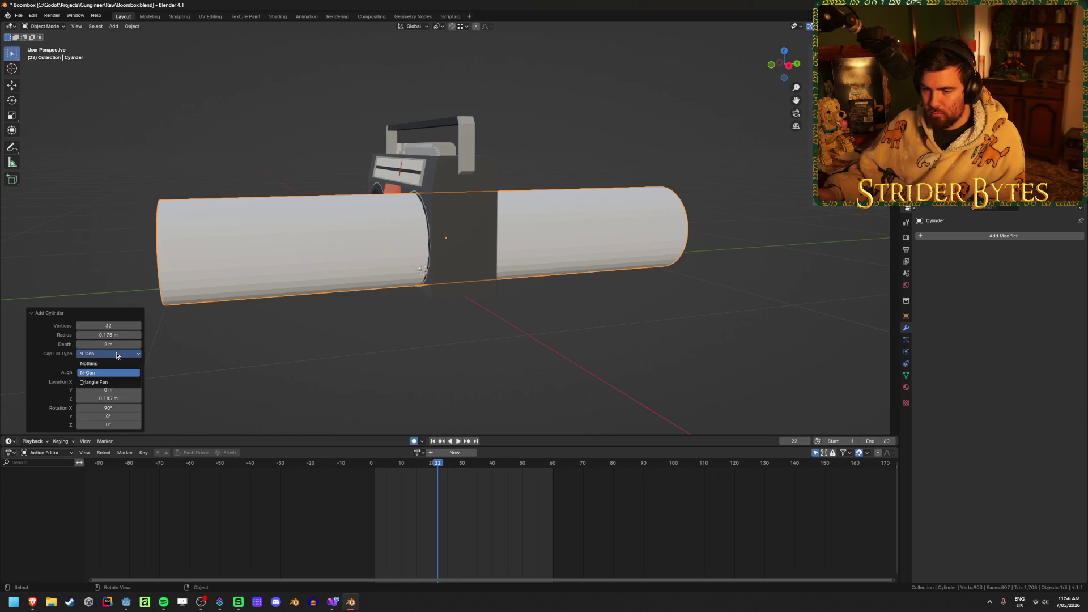
click(104, 381)
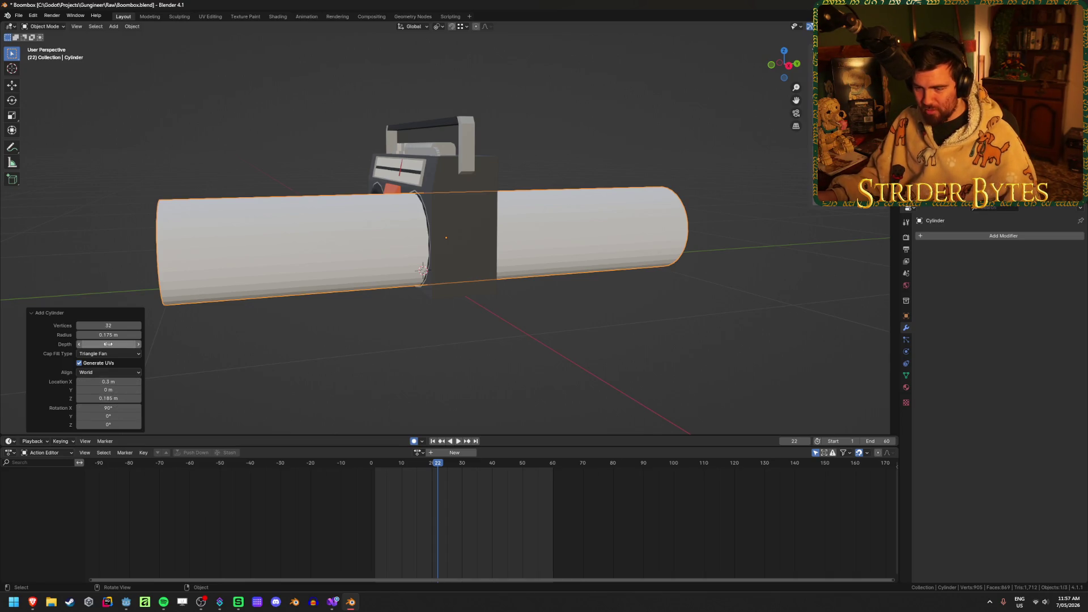
drag(108, 344, 48, 345)
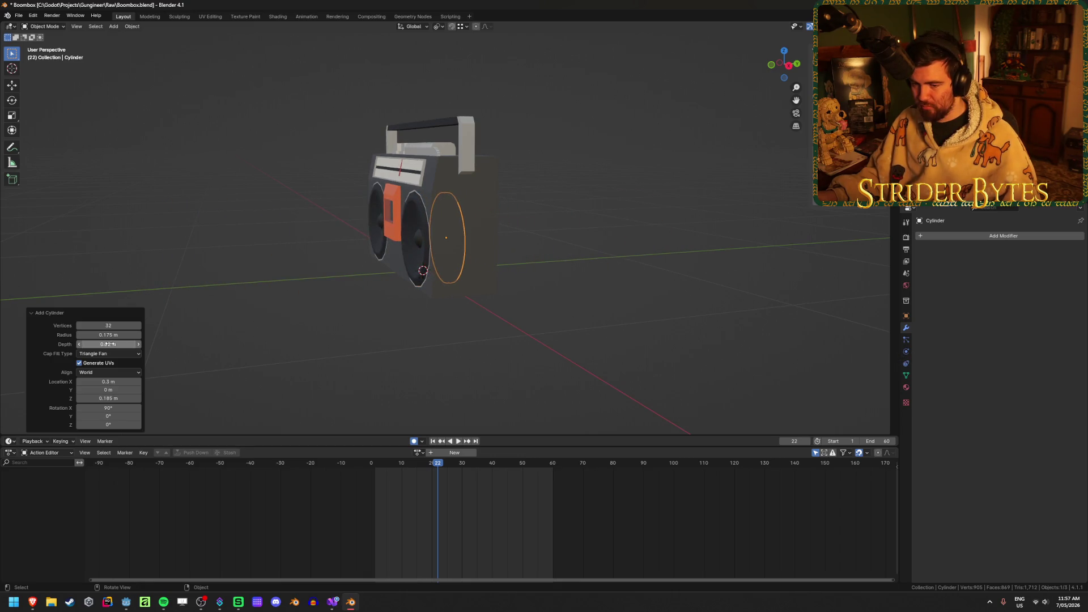
Set the cylinder depth to 0.05 m and check it in front orthographic view
text(0.05)
key(Return)
middle_drag(369, 266, 397, 272)
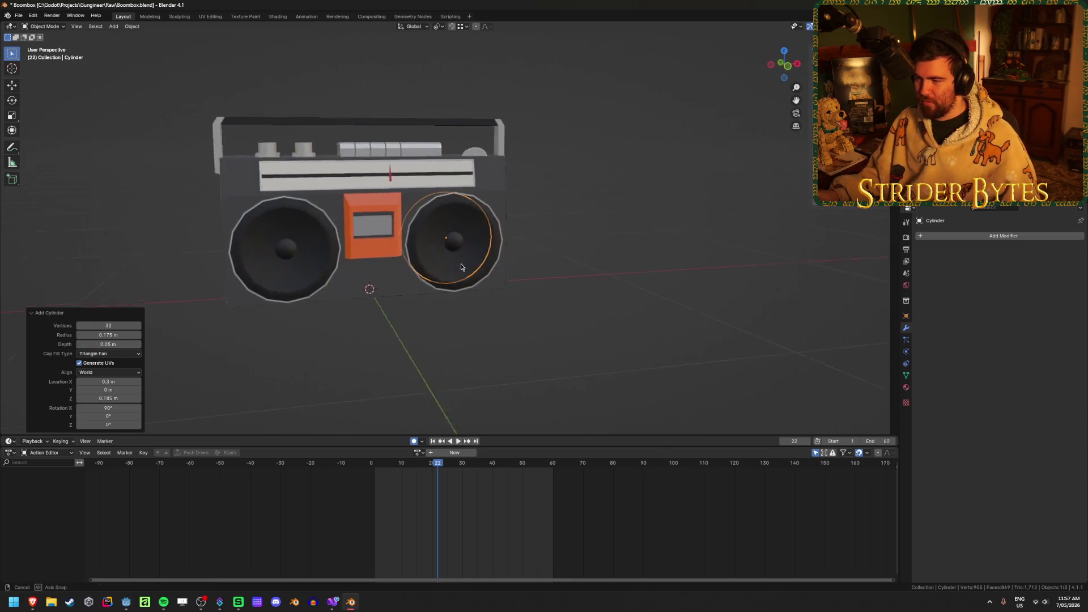
scroll(457, 267, up, 5)
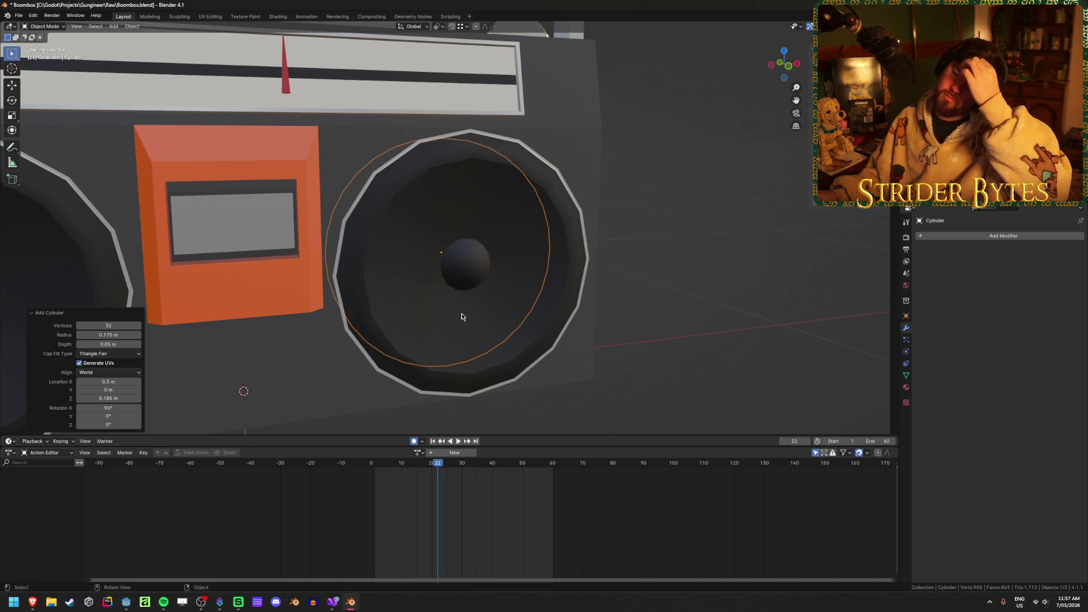
key(KP_1)
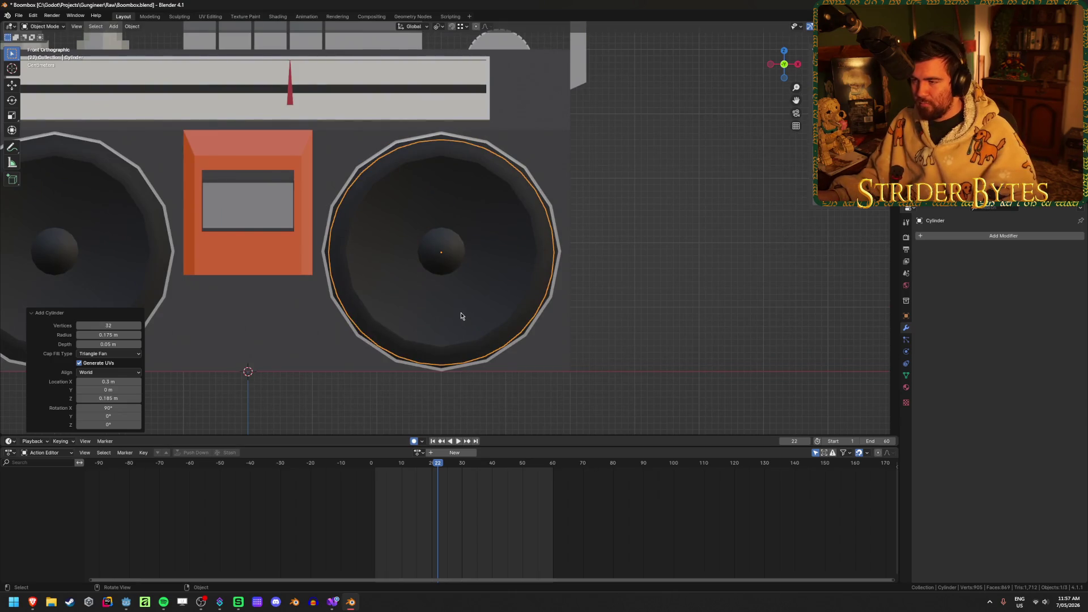
middle_drag(418, 308, 187, 340)
Move the disc along Y to -0.125 m, checking it in right-side orthographic view
drag(108, 390, 976, 391)
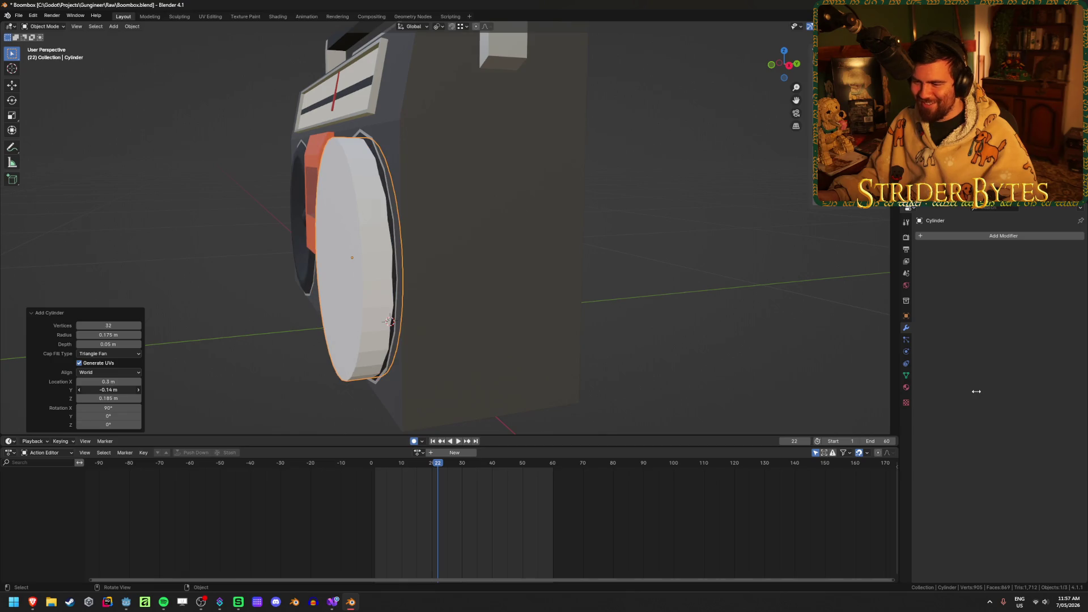
text(-)
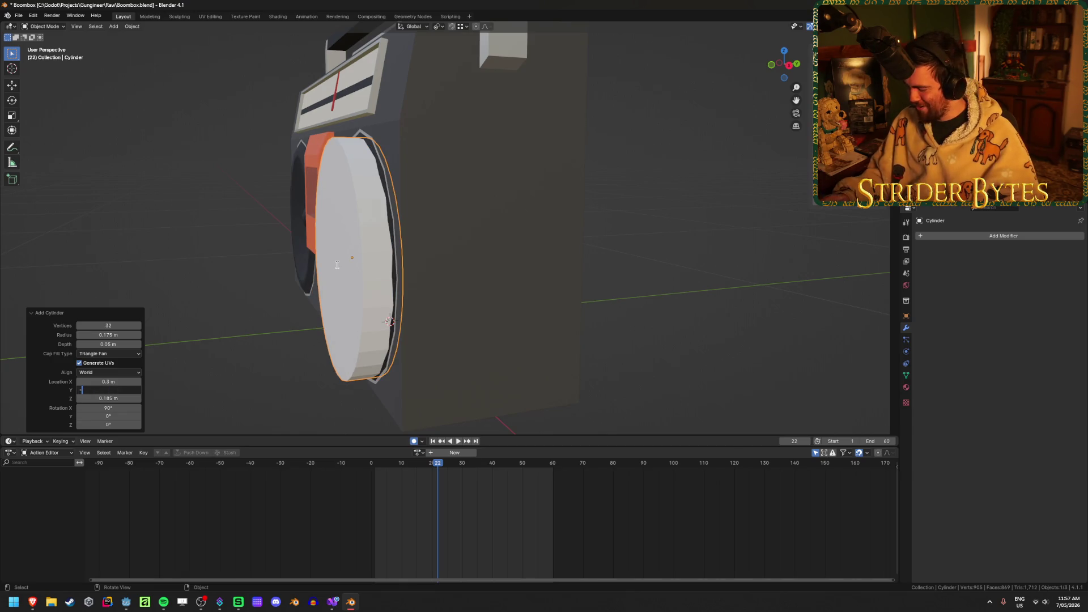
key(Return)
mouse_move(324, 270)
middle_down()
mouse_move(368, 277)
mouse_move(497, 258)
middle_up()
key(KP_3)
scroll(371, 272, up, 2)
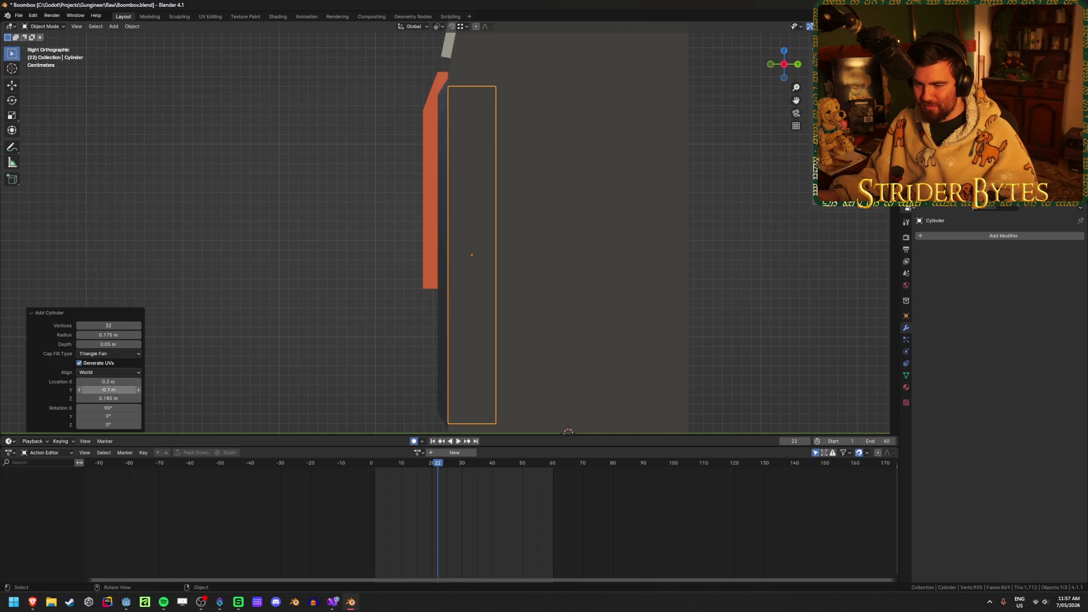
click(114, 390)
text(5)
key(Return)
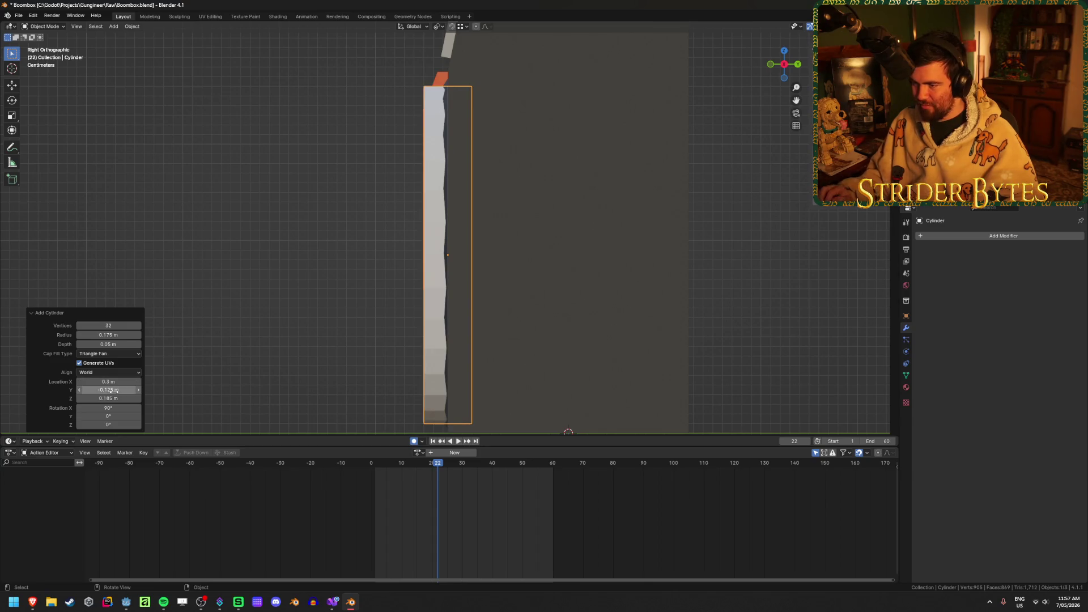
mouse_move(250, 197)
middle_down()
mouse_move(318, 226)
mouse_move(258, 238)
mouse_move(244, 205)
mouse_move(236, 226)
mouse_move(195, 233)
mouse_move(343, 217)
mouse_move(396, 300)
mouse_move(376, 305)
mouse_move(416, 264)
mouse_move(317, 283)
mouse_move(323, 263)
mouse_move(499, 275)
mouse_move(492, 265)
mouse_move(438, 287)
mouse_move(224, 222)
middle_up()
scroll(417, 284, down, 5)
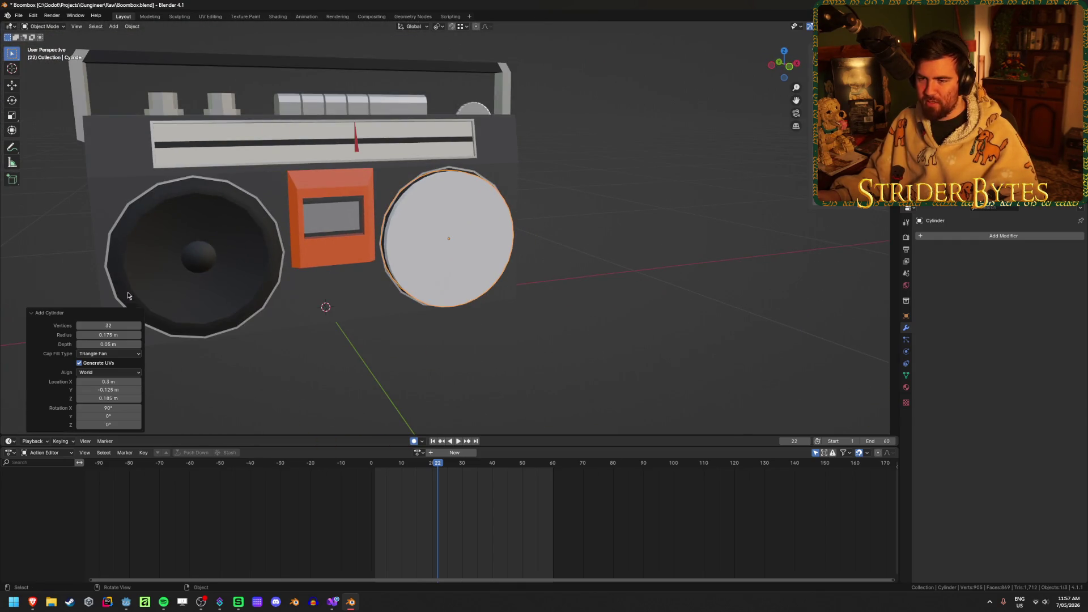
mouse_move(292, 237)
middle_down()
mouse_move(410, 256)
mouse_move(407, 229)
mouse_move(261, 269)
mouse_move(356, 240)
middle_up()
Save Boombox.blend and orbit to inspect the disc from the side
scroll(355, 239, up, 2)
key(ctrl+s)
scroll(355, 239, down, 2)
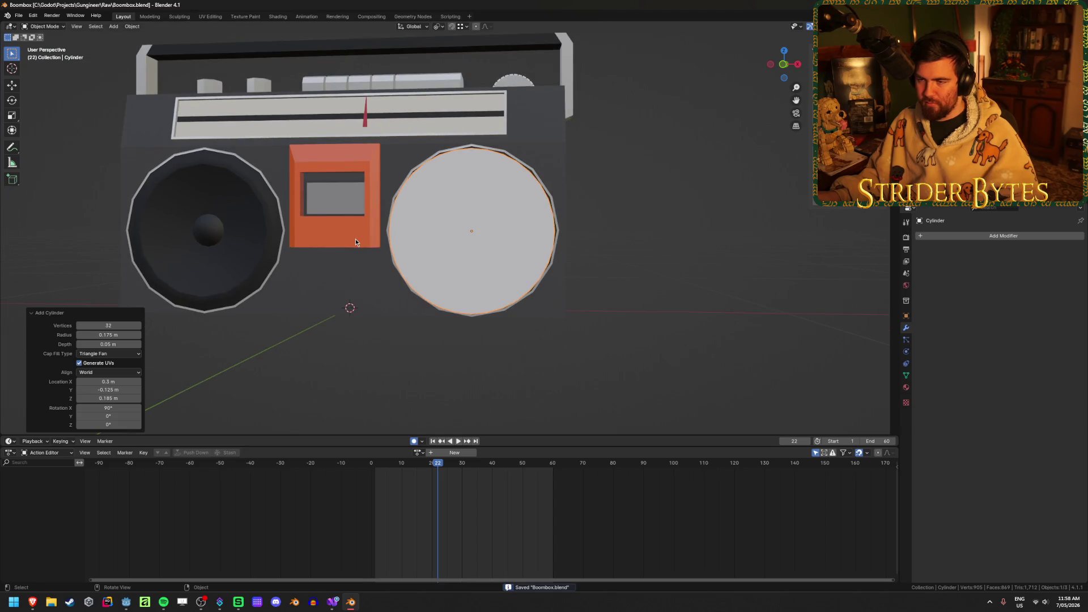
scroll(355, 239, up, 1)
mouse_move(356, 239)
middle_down()
mouse_move(319, 255)
mouse_move(348, 238)
middle_up()
mouse_move(305, 281)
middle_down()
mouse_move(365, 289)
mouse_move(349, 278)
middle_up()
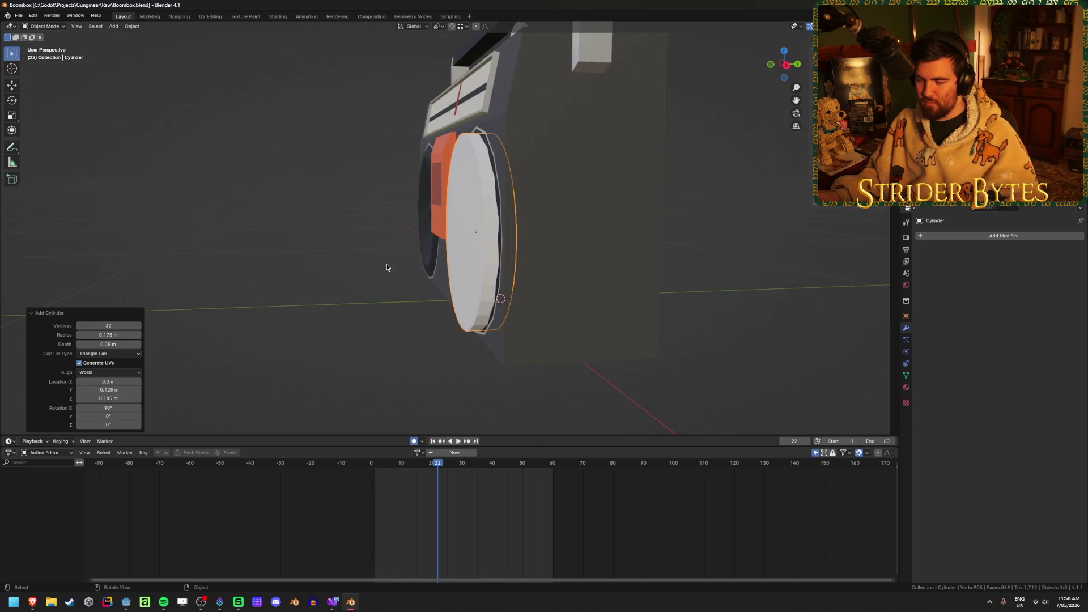
mouse_move(215, 289)
middle_down()
mouse_move(223, 279)
mouse_move(202, 272)
mouse_move(199, 299)
middle_up()
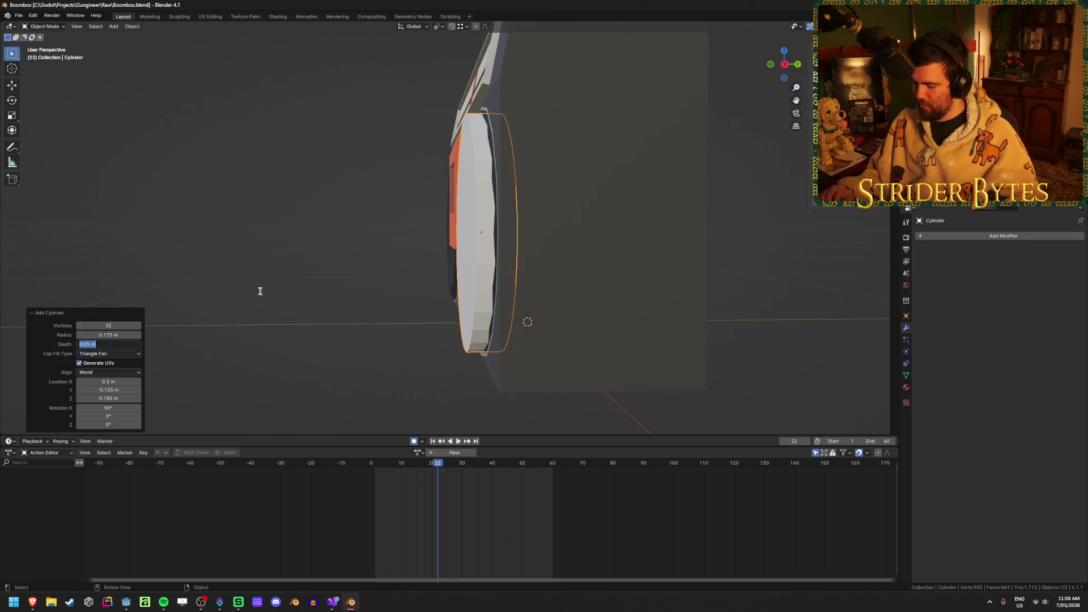
Confirm the disc's 0.05 m depth and frame the whole boombox from the front
key(Return)
mouse_move(281, 258)
middle_down()
mouse_move(289, 345)
mouse_move(595, 277)
mouse_move(391, 270)
mouse_move(410, 271)
middle_up()
scroll(411, 272, down, 6)
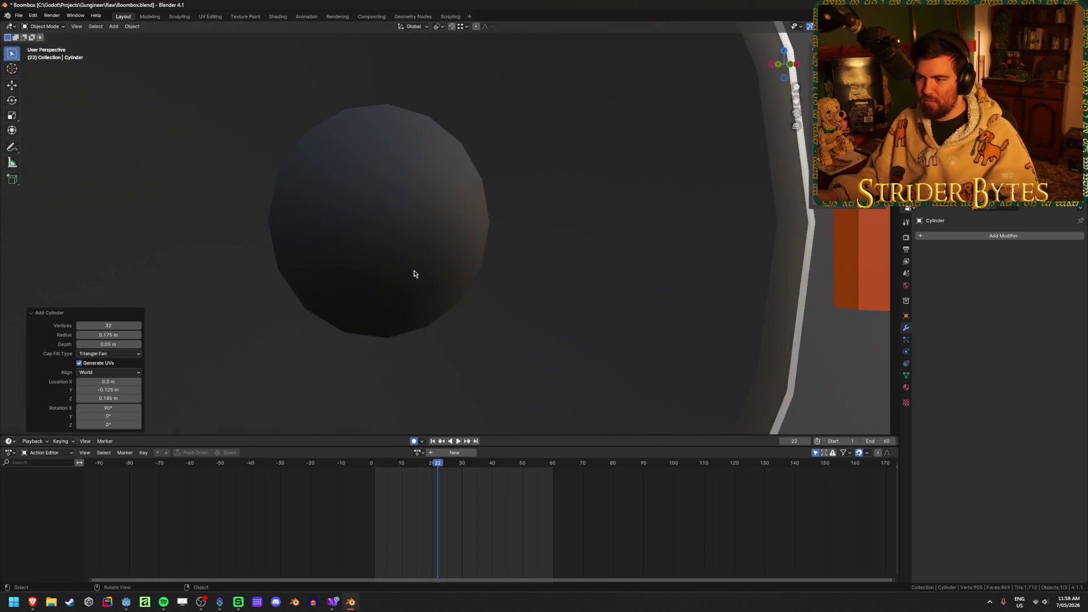
scroll(510, 275, down, 2)
mouse_move(510, 274)
middle_down()
mouse_move(604, 259)
mouse_move(664, 233)
mouse_move(536, 258)
middle_up()
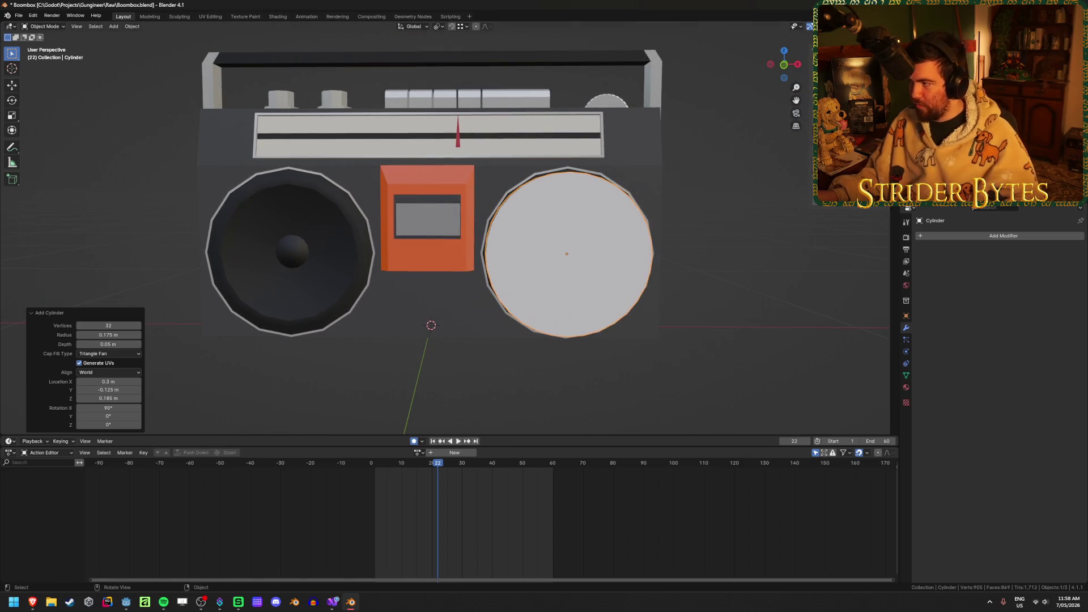
click(885, 26)
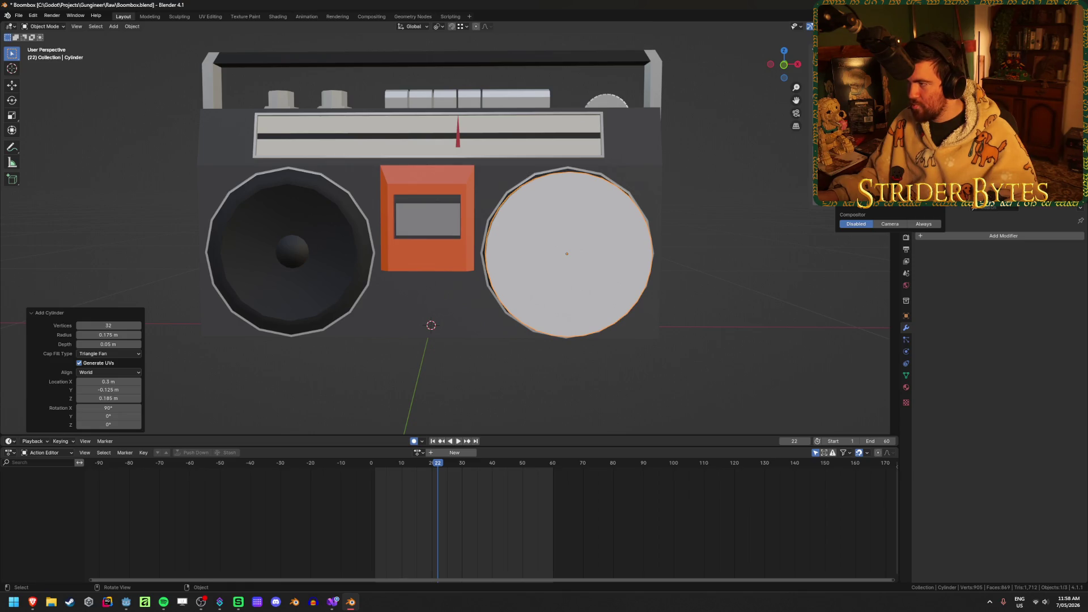
Switch the viewport to Solid shading and look closely at the speakers
key(z)
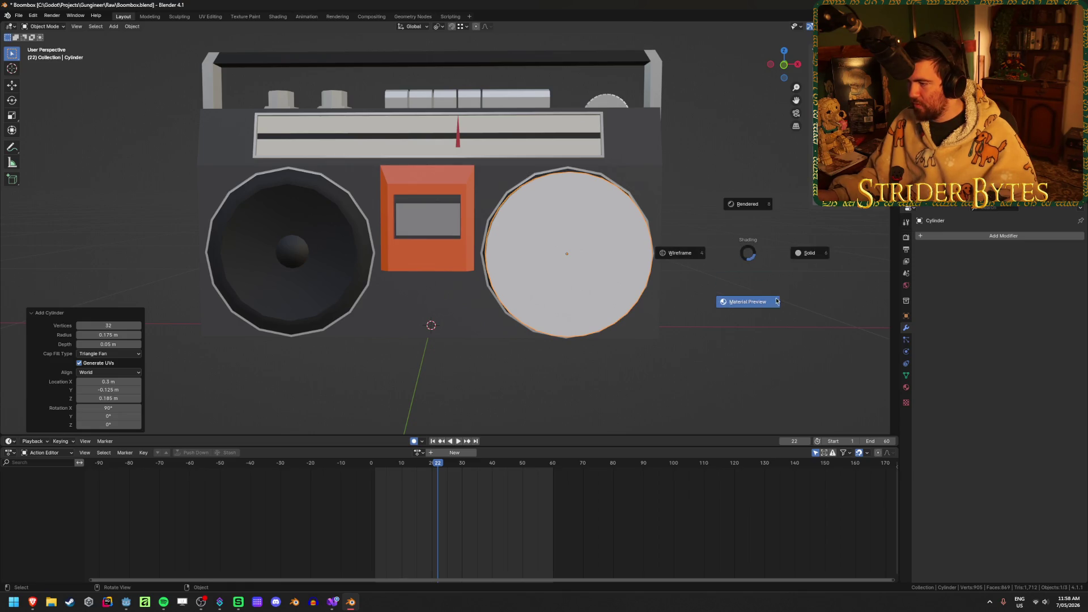
click(778, 300)
key(z)
click(832, 302)
mouse_move(493, 272)
middle_down()
mouse_move(546, 267)
mouse_move(443, 260)
mouse_move(477, 257)
mouse_move(335, 267)
mouse_move(407, 267)
middle_up()
scroll(460, 226, down, 3)
scroll(491, 265, down, 3)
Switch to Material Preview shading and check the speaker from the front view
key(z)
click(689, 277)
middle_drag(640, 264, 598, 268)
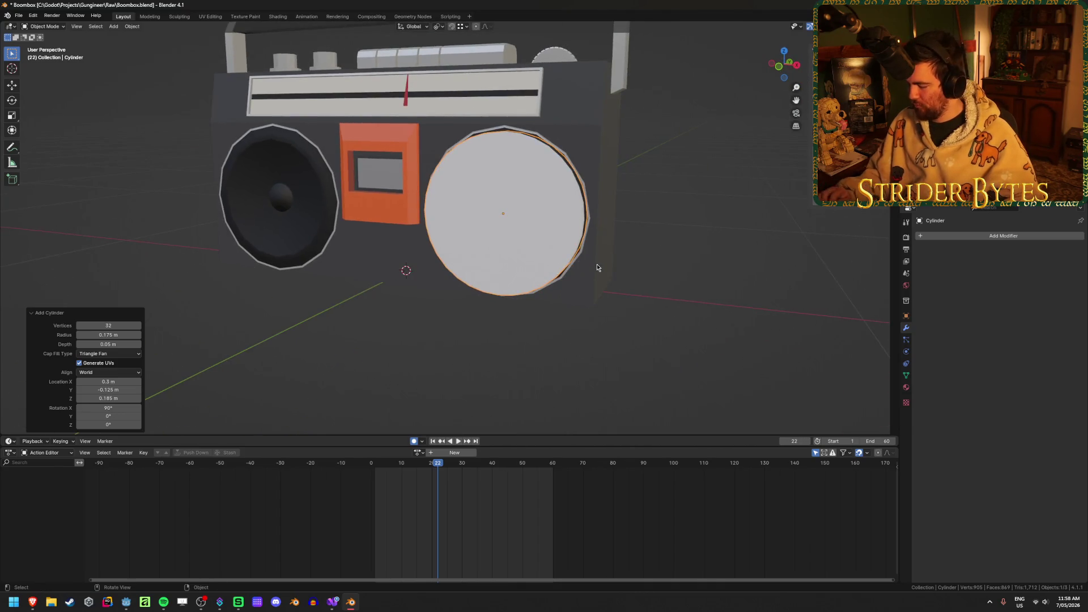
key(KP_1)
scroll(658, 188, up, 4)
middle_drag(624, 206, 551, 210)
In right-side wireframe view, move the cylinder's front vertex ring along Y
key(KP_3)
key(shift+z)
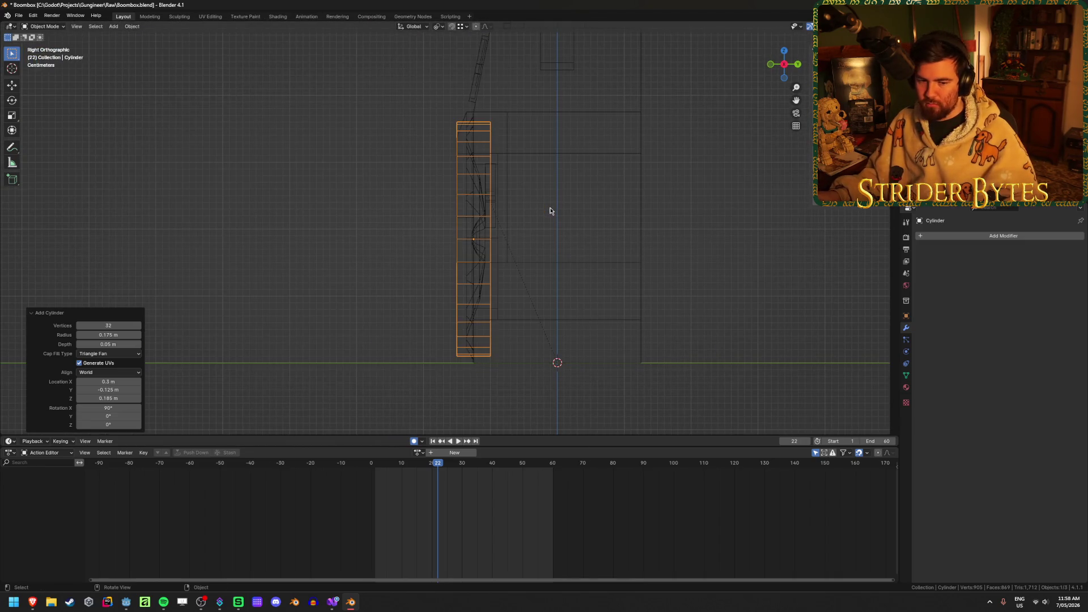
key(Tab)
ctrl+drag(533, 99, 474, 412)
key(g)
key(y)
click(479, 121)
mouse_move(479, 122)
middle_down()
mouse_move(323, 316)
mouse_move(405, 268)
mouse_move(340, 298)
mouse_move(468, 295)
middle_up()
key(shift+z)
Isolate the Boombox's existing speaker faces to inspect them, then reveal all geometry
scroll(469, 295, up, 3)
scroll(468, 295, down, 5)
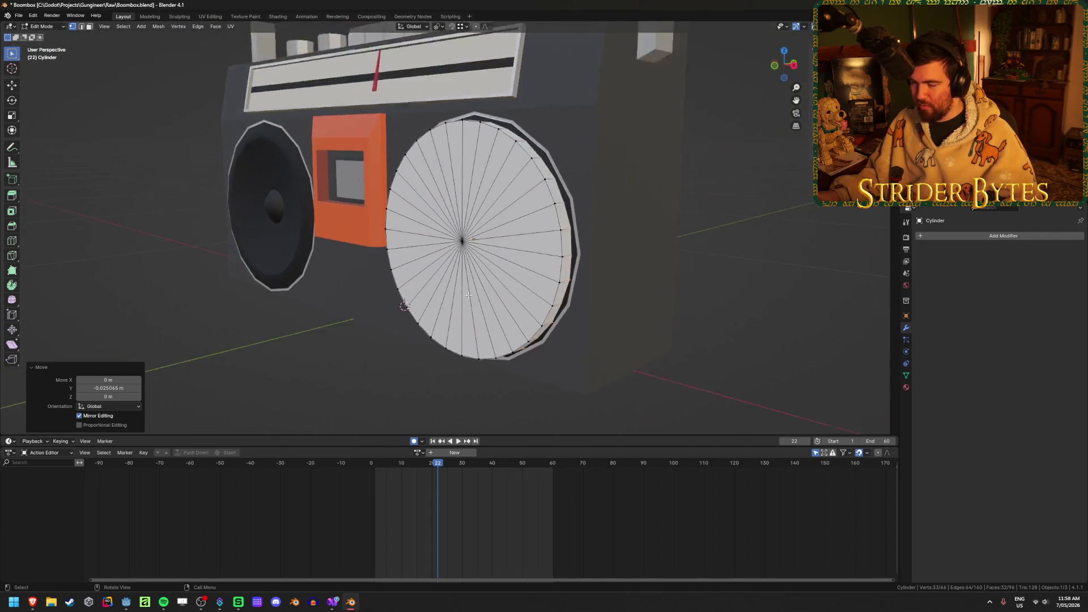
key(Tab)
scroll(340, 374, down, 2)
click(396, 232)
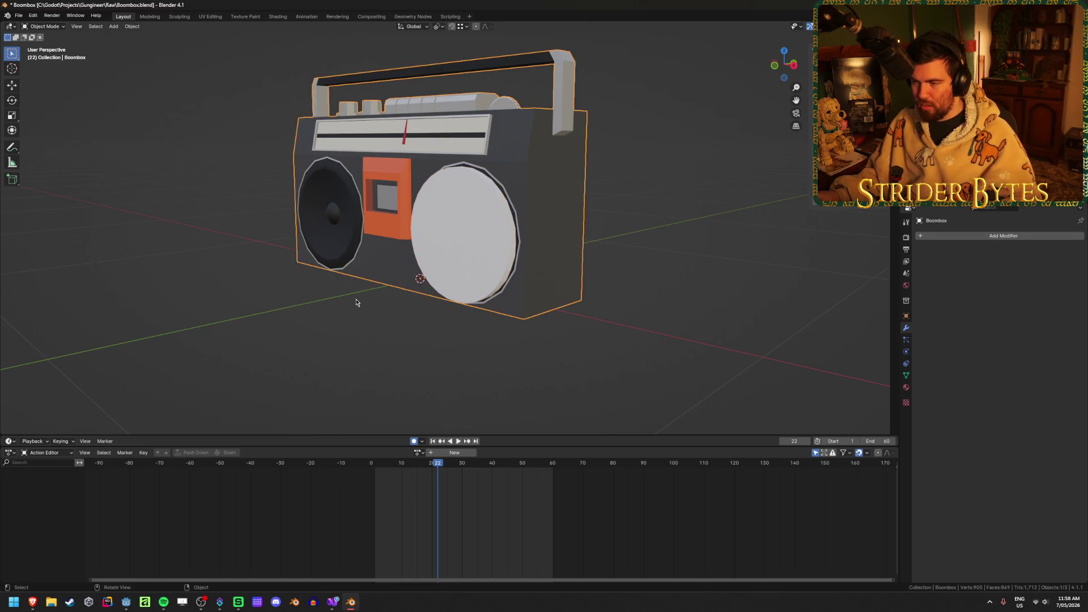
key(Tab)
key(3)
key(l)
key(shift+h)
mouse_move(348, 220)
middle_down()
mouse_move(365, 275)
mouse_move(477, 270)
mouse_move(449, 313)
mouse_move(469, 314)
mouse_move(418, 335)
mouse_move(417, 294)
mouse_move(393, 316)
middle_up()
key(alt+h)
key(Tab)
Delete the selected cylinder vertices and extrude the cylinder cap in Edit Mode
click(464, 284)
key(Tab)
mouse_move(463, 283)
middle_down()
mouse_move(423, 279)
mouse_move(349, 299)
mouse_move(495, 281)
mouse_move(520, 267)
mouse_move(508, 260)
mouse_move(595, 283)
mouse_move(445, 304)
mouse_move(559, 323)
mouse_move(576, 337)
middle_up()
key(shift+z)
key(x)
click(439, 276)
key(shift+z)
key(a)
key(e)
click(522, 263)
Deselect the cap, leave Edit Mode and hide the Boombox body
key(shift+z)
key(alt+a)
key(shift+z)
key(shift+z)
mouse_move(416, 294)
middle_down()
mouse_move(385, 284)
mouse_move(624, 261)
mouse_move(463, 286)
middle_up()
key(shift+z)
key(Tab)
click(636, 253)
key(h)
Delete the near cap's centre vertex and its fan faces with the body hidden
click(463, 285)
key(Tab)
click(473, 273)
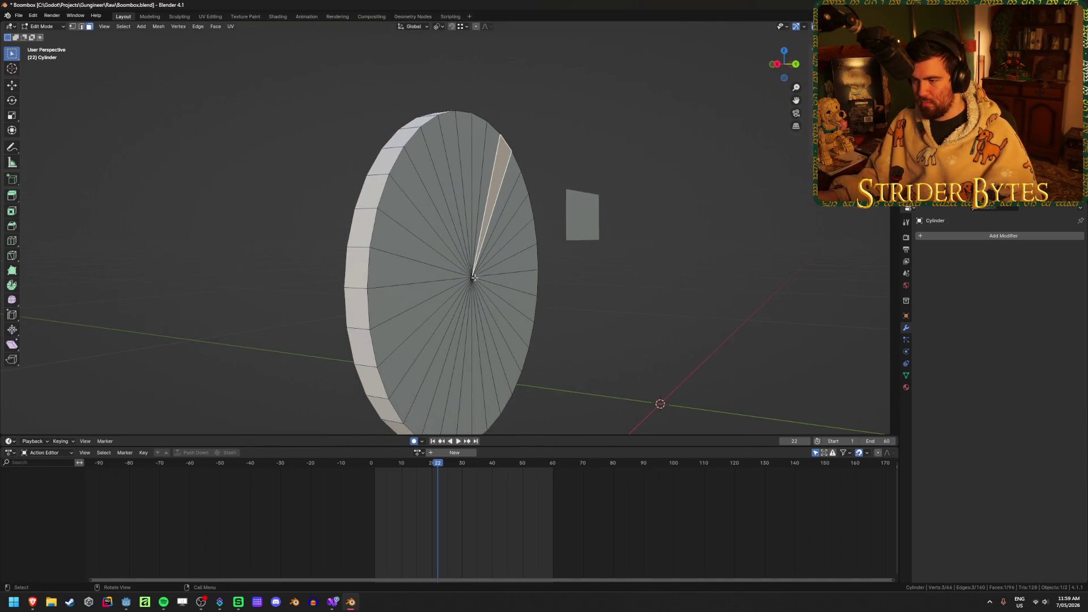
key(1)
click(473, 273)
key(x)
click(472, 278)
mouse_move(473, 278)
middle_down()
mouse_move(272, 328)
mouse_move(334, 311)
middle_up()
key(shift+z)
key(shift+z)
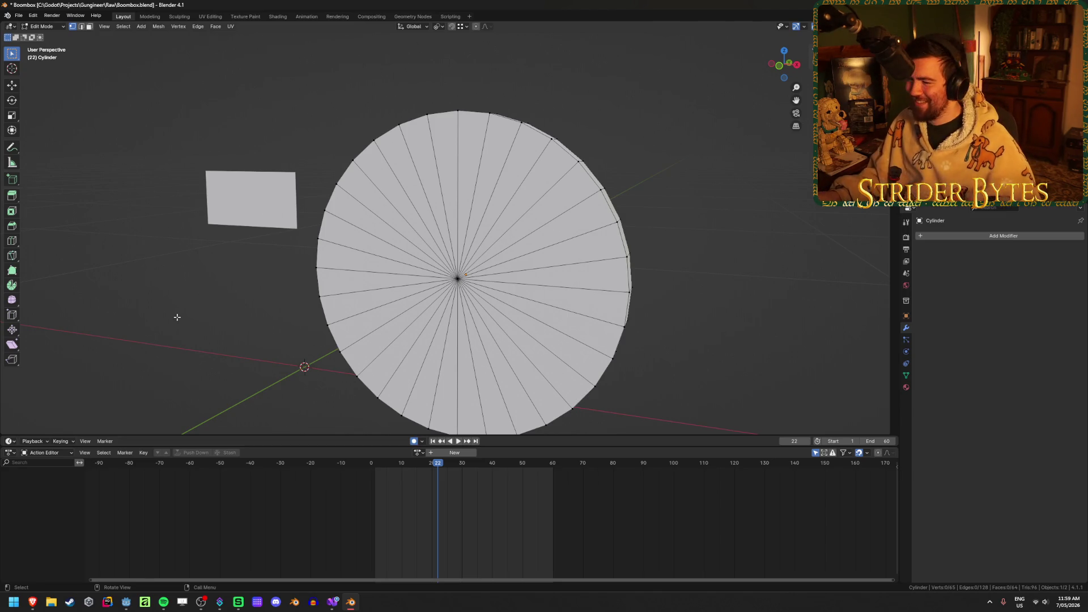
key(shift+z)
key(shift+z)
key(Tab)
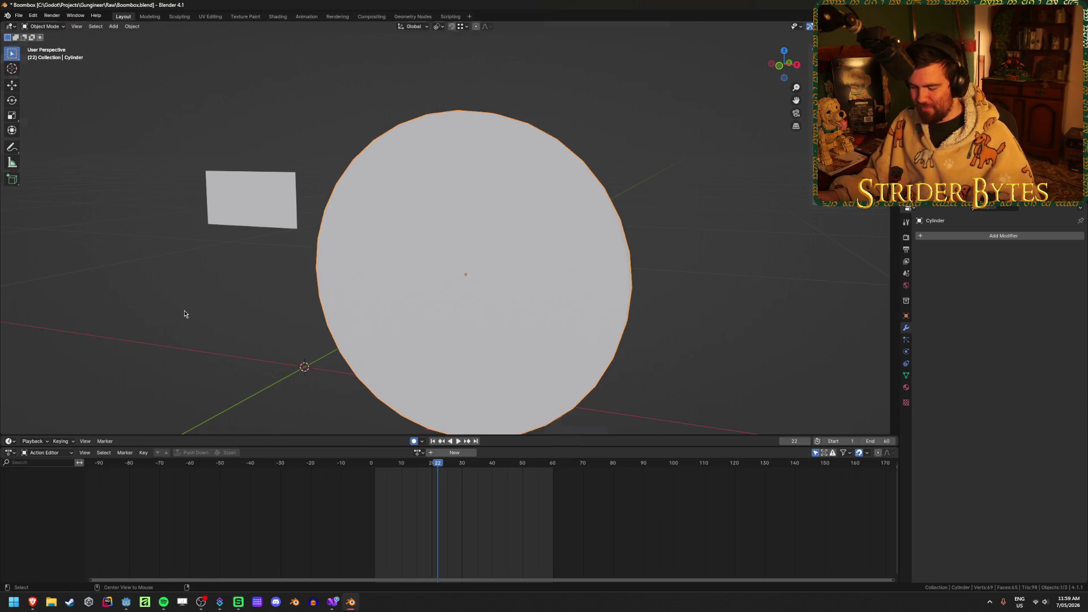
Unhide the Boombox body and delete the other cap's centre vertex and fan faces
key(KP_Divide)
mouse_move(248, 287)
middle_down()
mouse_move(440, 206)
mouse_move(517, 212)
middle_up()
scroll(513, 212, up, 2)
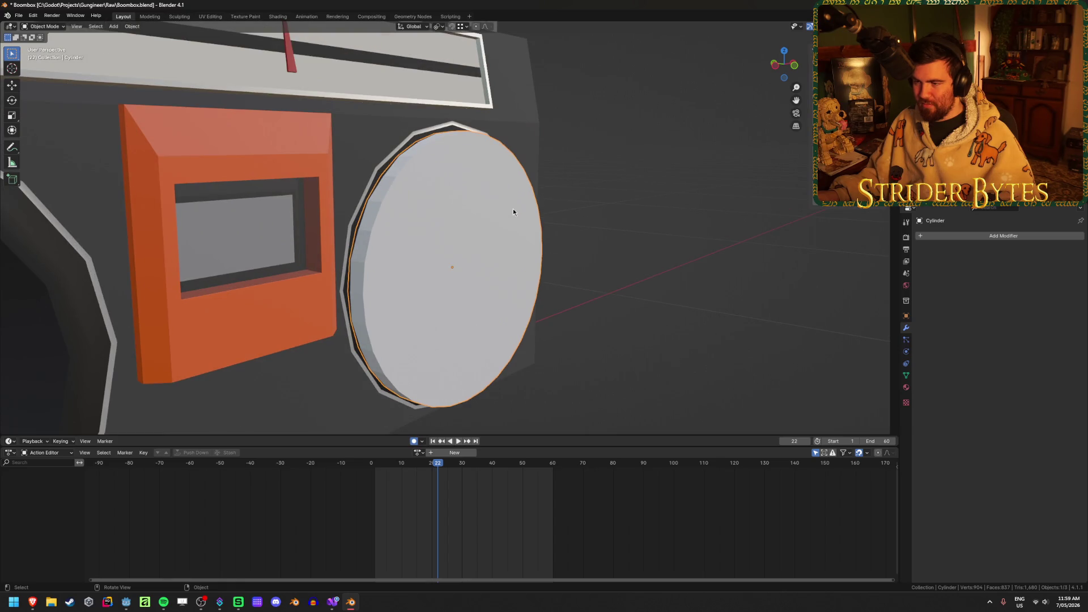
key(Tab)
middle_drag(512, 209, 382, 209)
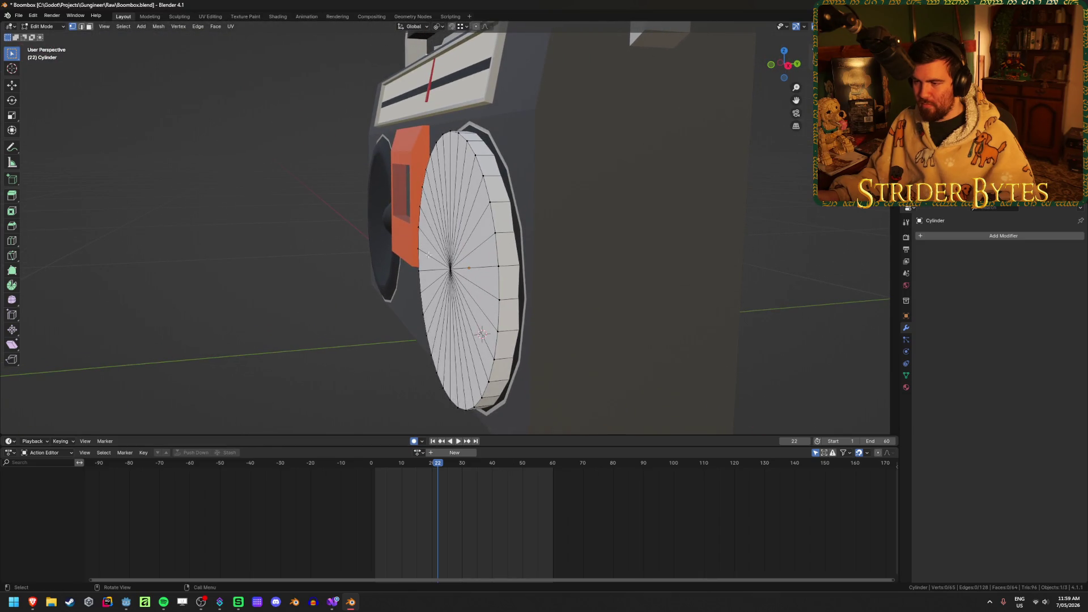
click(448, 268)
key(x)
click(448, 269)
Delete the extra vertex ring, leaving one 32-vertex circle, and select its edge loop
key(x)
click(485, 191)
middle_drag(485, 190, 464, 218)
key(shift+z)
alt+click(522, 147)
key(shift+z)
middle_drag(522, 147, 543, 271)
Extrude the circle and, with pivot set to Median Point, scale the new ring slightly larger
key(e)
key(s)
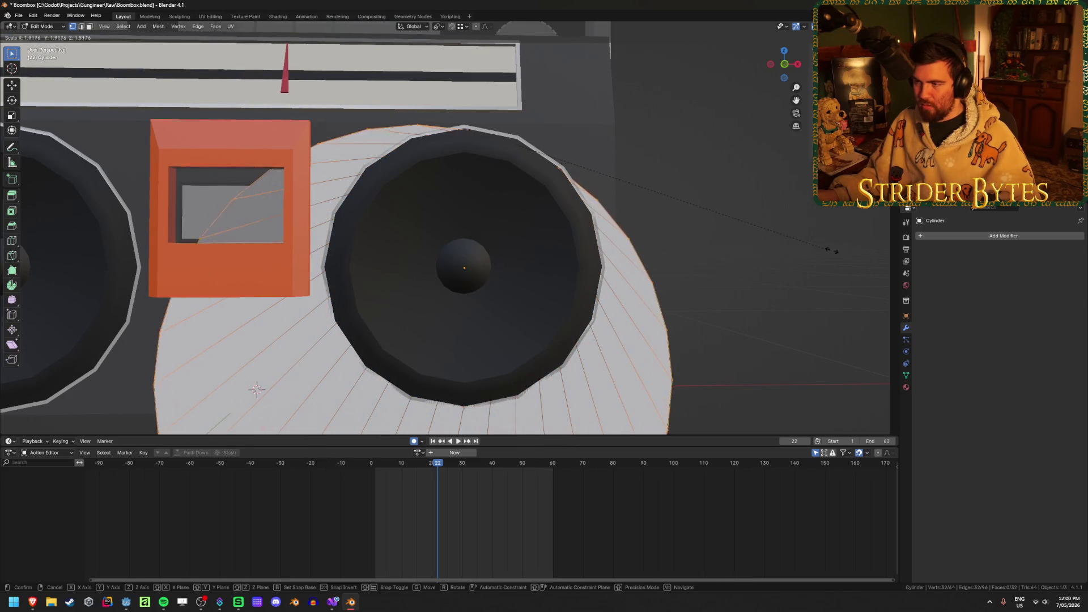
right_click(665, 237)
click(438, 27)
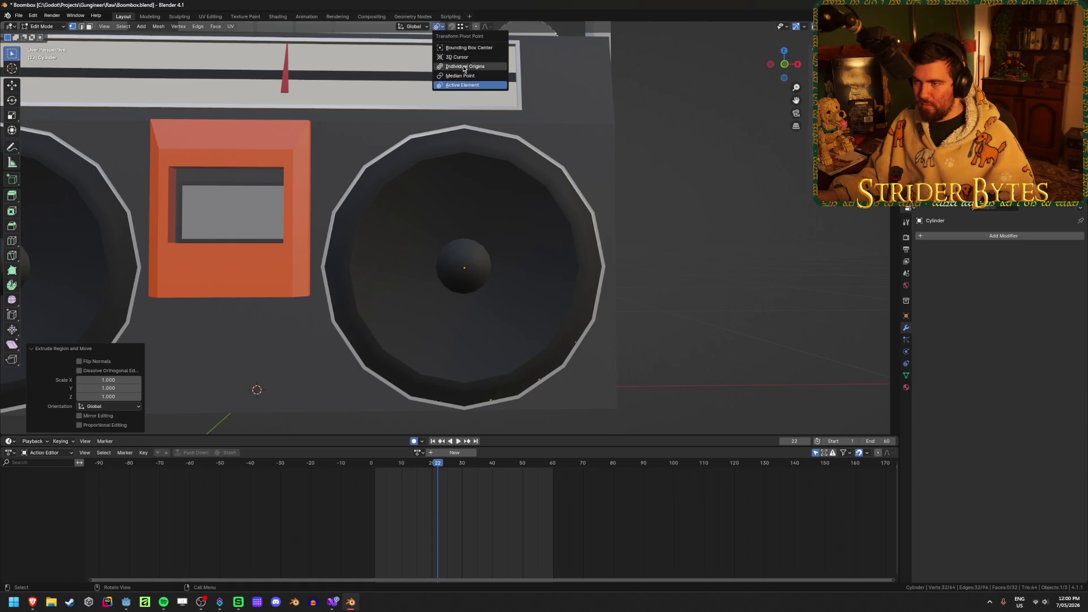
click(479, 76)
key(s)
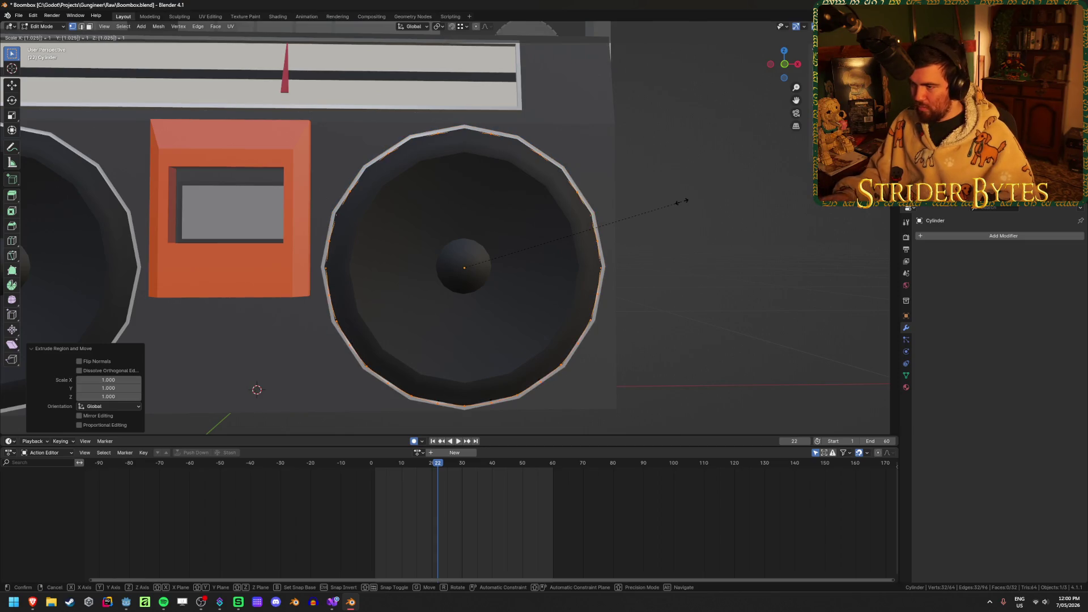
click(682, 202)
Select every vertex of the ring and rescale the whole ring
key(shift+z)
middle_drag(682, 201, 656, 213)
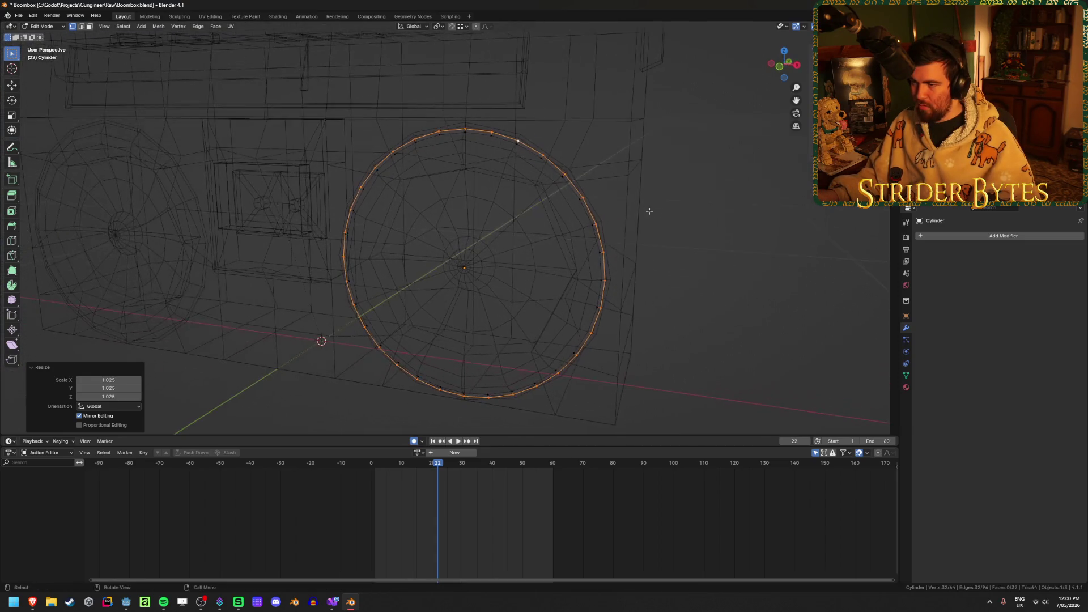
mouse_move(546, 190)
middle_down()
mouse_move(561, 204)
mouse_move(574, 191)
middle_up()
key(a)
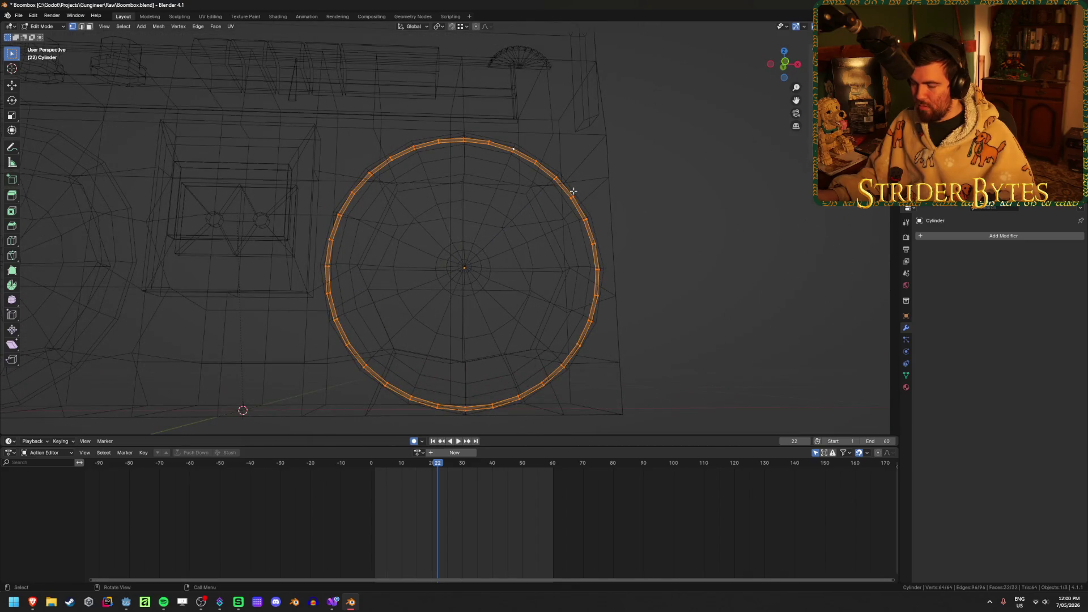
key(shift+z)
mouse_move(635, 221)
middle_down()
mouse_move(578, 227)
mouse_move(639, 239)
mouse_move(630, 236)
mouse_move(694, 217)
middle_up()
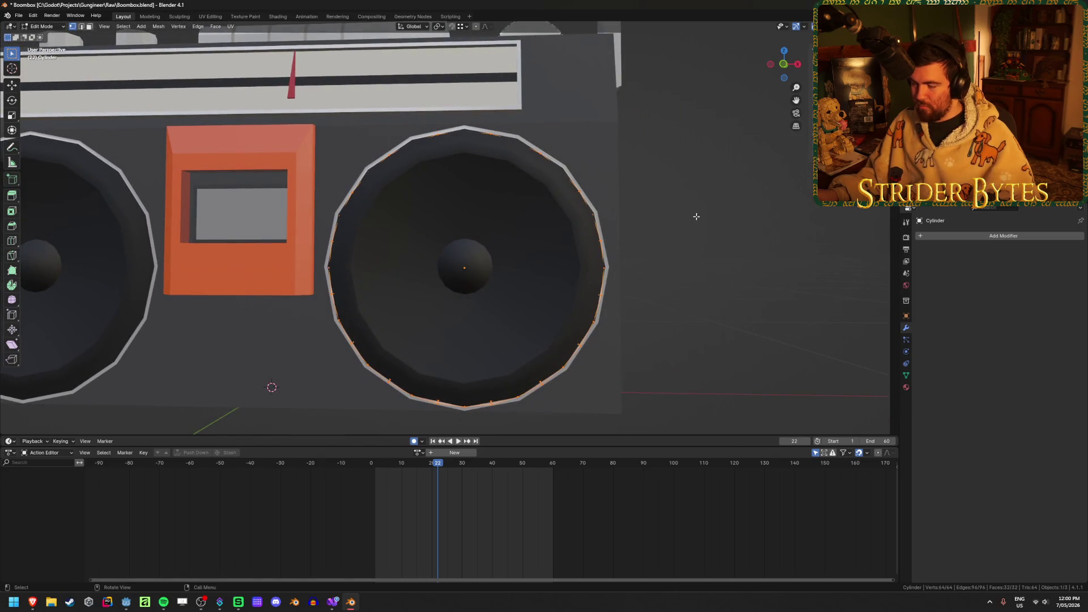
key(s)
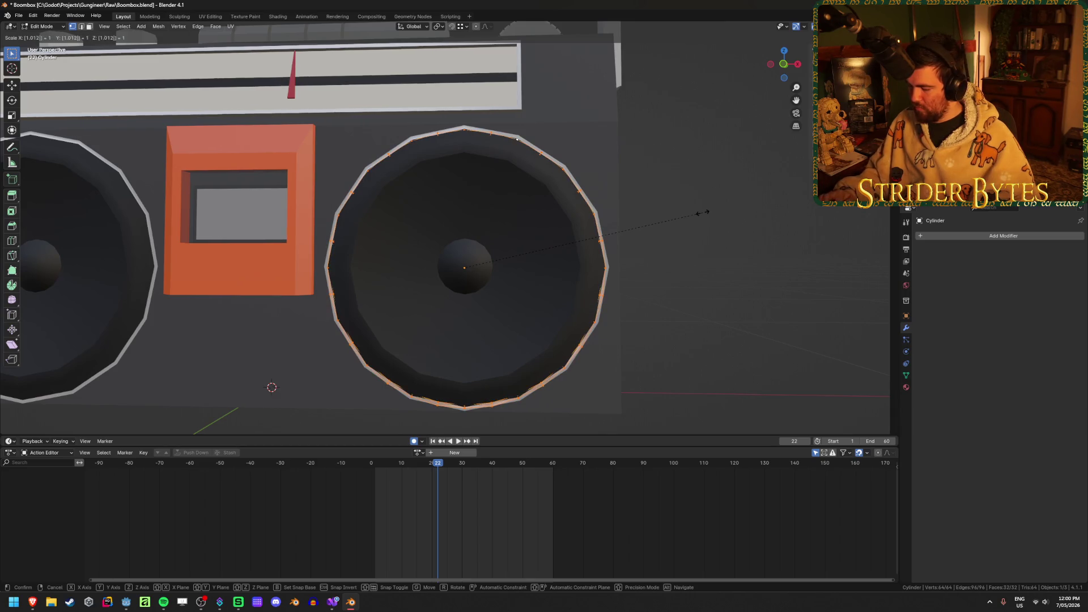
click(702, 213)
Select the rim's outer edge loop and check it from a straight front view
click(700, 216)
mouse_move(699, 219)
middle_down()
mouse_move(672, 231)
mouse_move(706, 222)
middle_up()
key(shift+z)
key(shift+z)
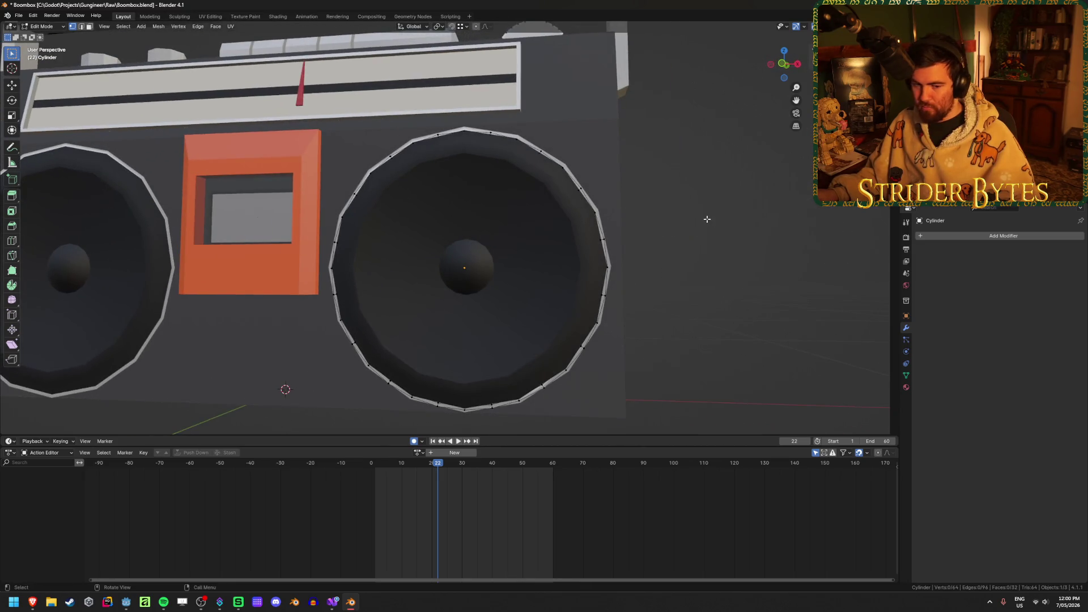
key(shift+z)
alt+click(481, 401)
key(shift+z)
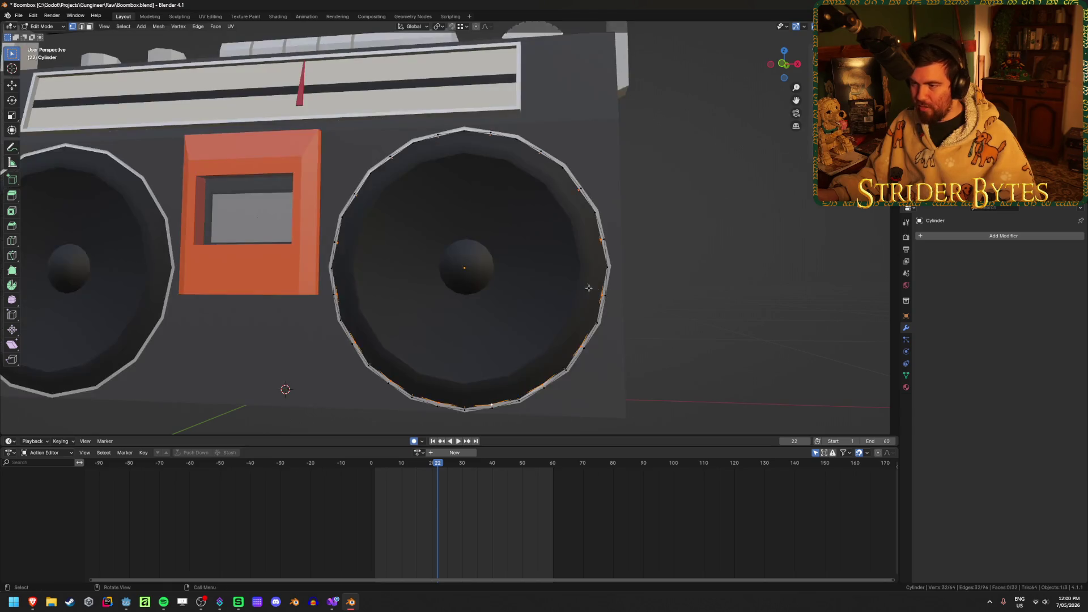
scroll(516, 255, up, 5)
mouse_move(521, 261)
middle_down()
mouse_move(522, 308)
mouse_move(417, 298)
mouse_move(738, 240)
middle_up()
key(KP_1)
key(shift+z)
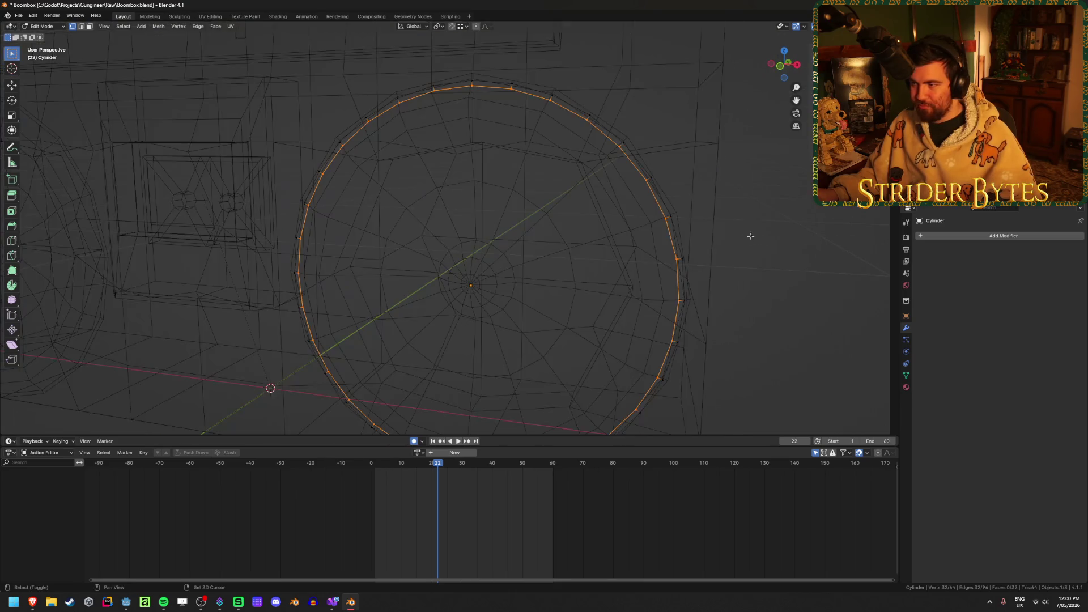
key(shift+z)
Extrude the loop, scale it to 0.957, and push it back slightly along Y
key(e)
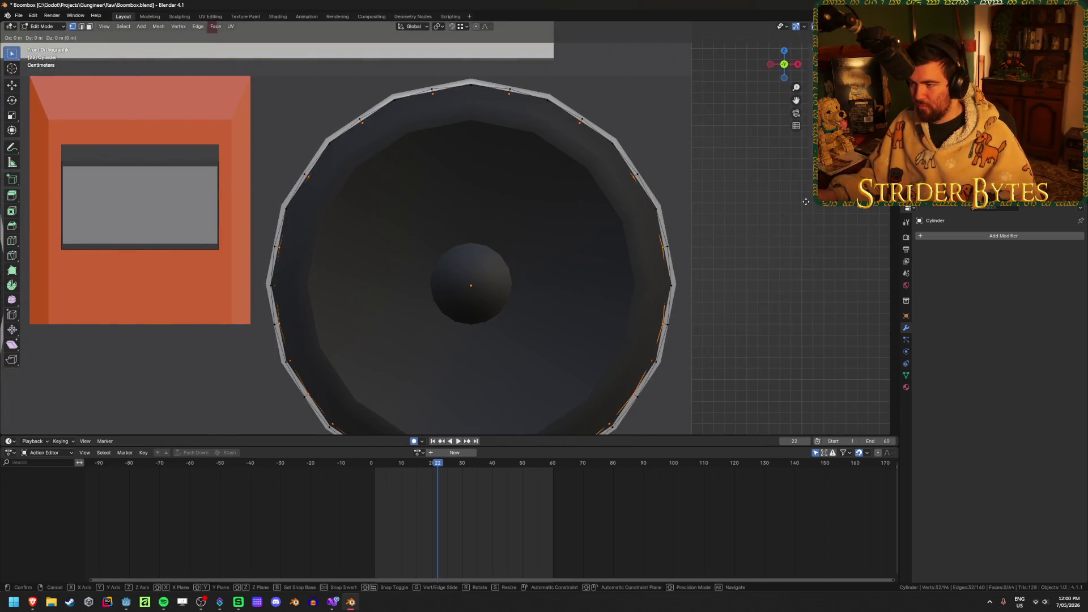
click(759, 211)
key(shift+z)
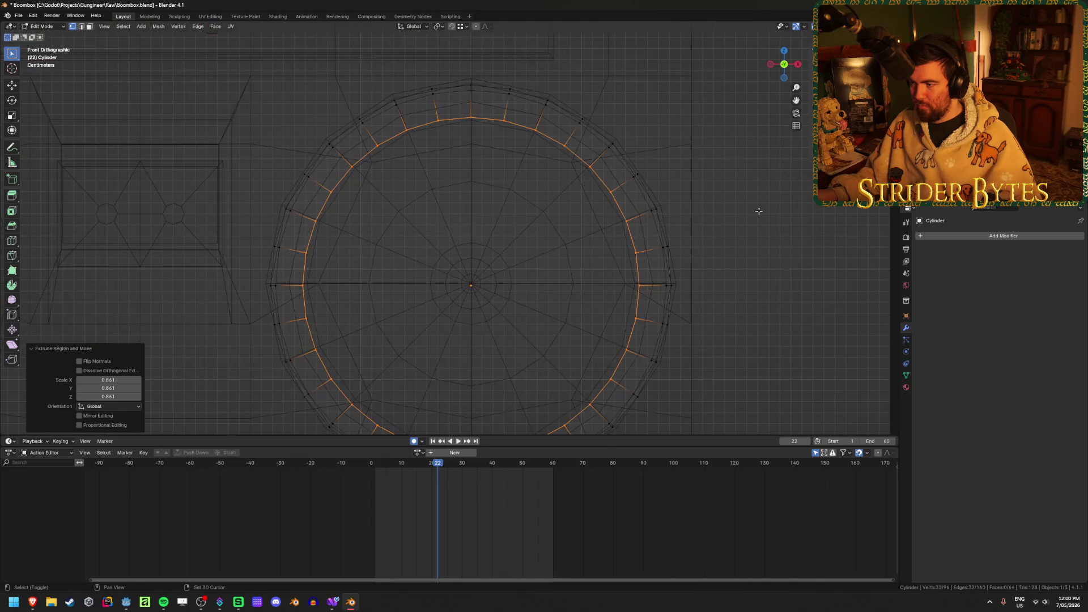
key(s)
click(754, 218)
key(shift+z)
middle_drag(761, 221, 705, 233)
key(g)
key(y)
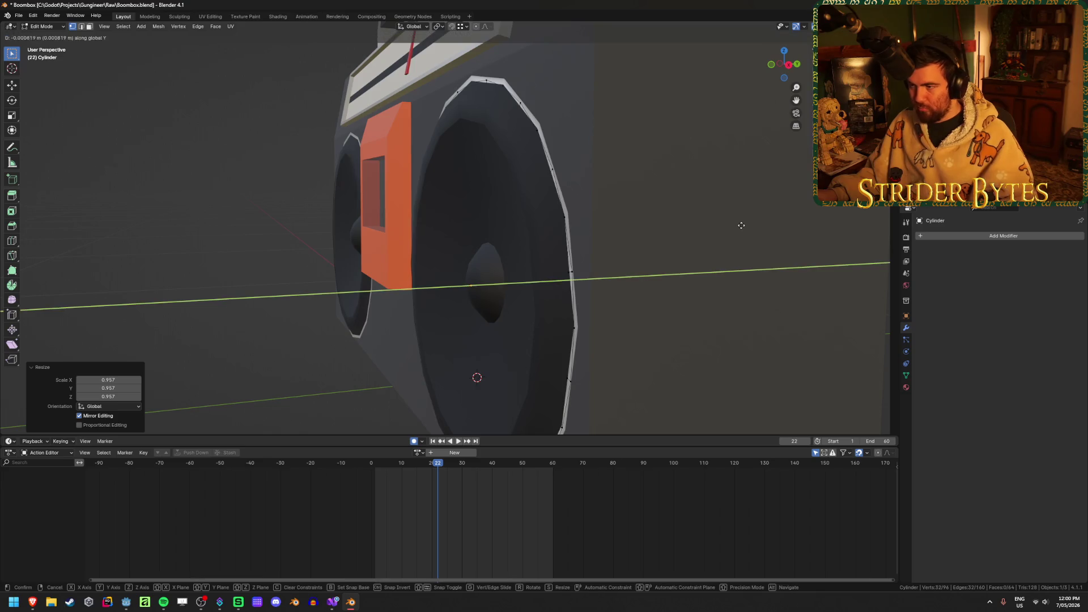
click(701, 224)
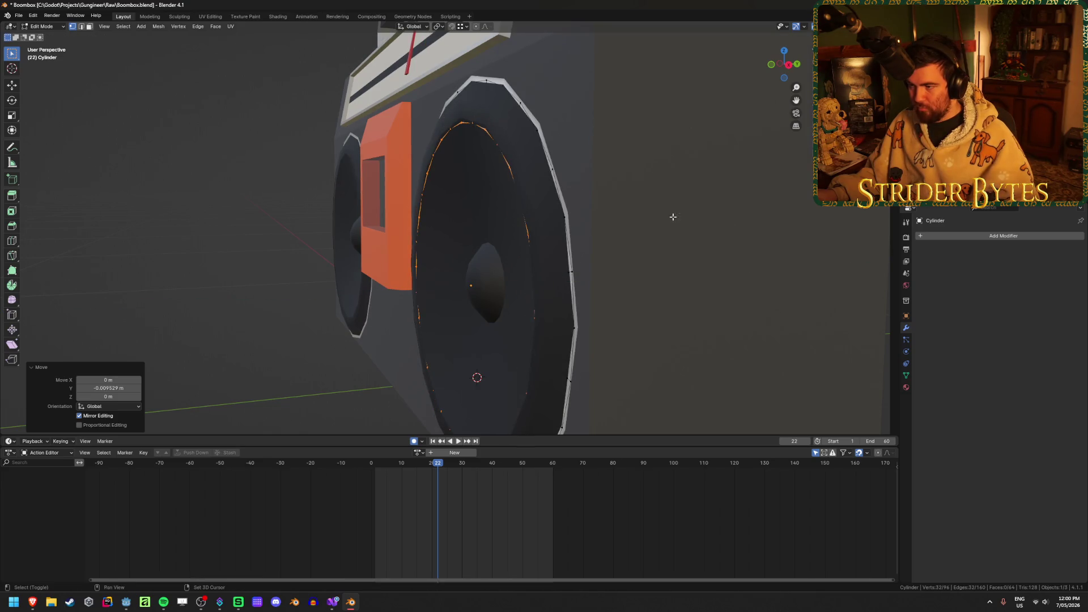
Add a loop cut in the ring, scale it to 1.041, nudge it along Y, then scale to 0.968
key(shift+z)
key(ctrl+r)
click(509, 132)
mouse_move(510, 133)
middle_down()
mouse_move(602, 245)
mouse_move(644, 248)
mouse_move(613, 251)
middle_up()
key(s)
click(607, 246)
key(g)
key(y)
click(704, 239)
key(s)
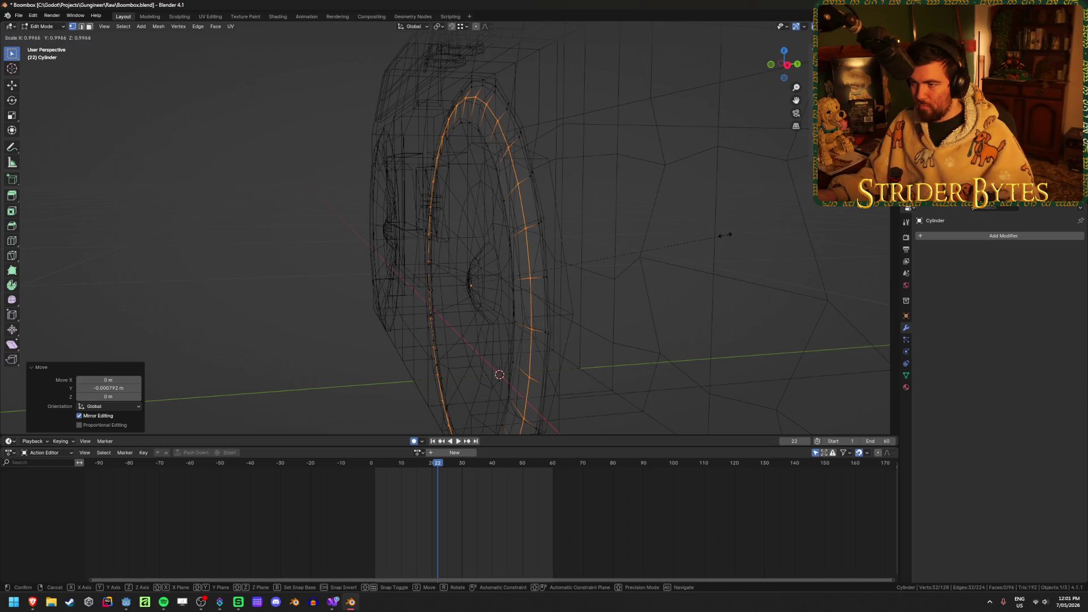
click(718, 237)
Inspect the speaker ring's shape in Object Mode and wireframe
mouse_move(718, 237)
middle_down()
mouse_move(706, 236)
mouse_move(699, 260)
mouse_move(719, 258)
middle_up()
key(shift+z)
key(Tab)
scroll(680, 253, up, 5)
key(Tab)
scroll(717, 259, down, 3)
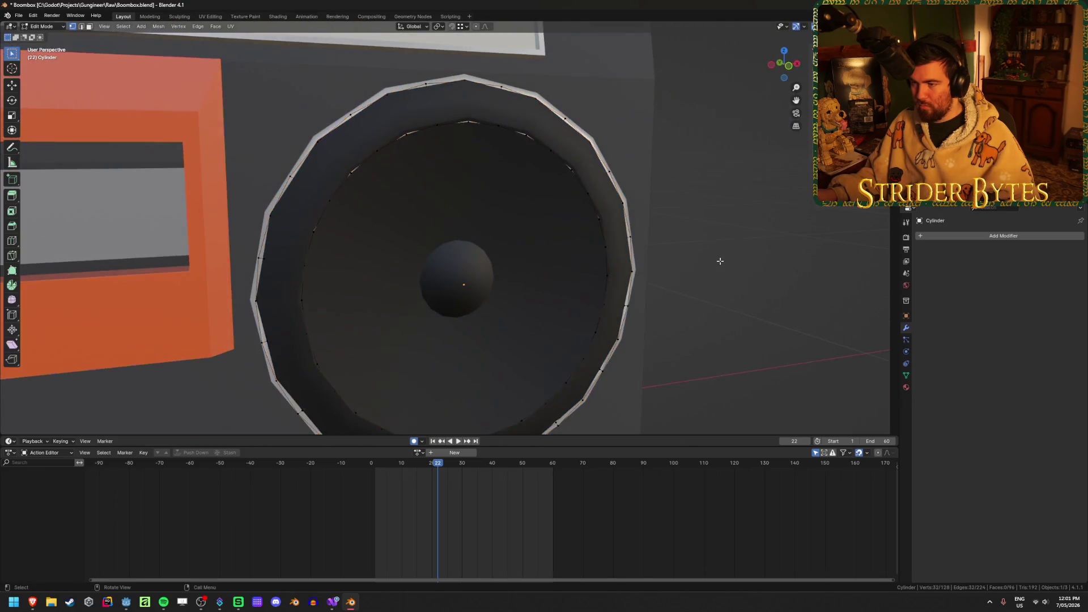
key(shift+z)
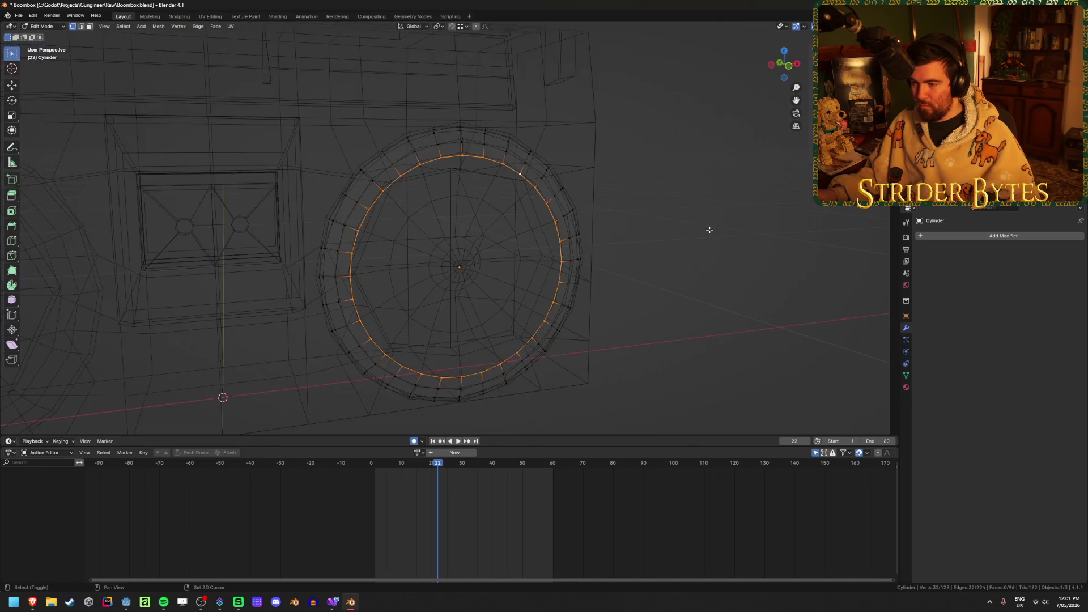
mouse_move(744, 252)
middle_down()
mouse_move(695, 238)
mouse_move(712, 230)
mouse_move(716, 253)
middle_up()
key(Tab)
key(shift+z)
Compare against the Boombox body mesh, then resume editing the speaker Cylinder in wireframe
click(323, 308)
middle_drag(324, 308, 324, 308)
key(Tab)
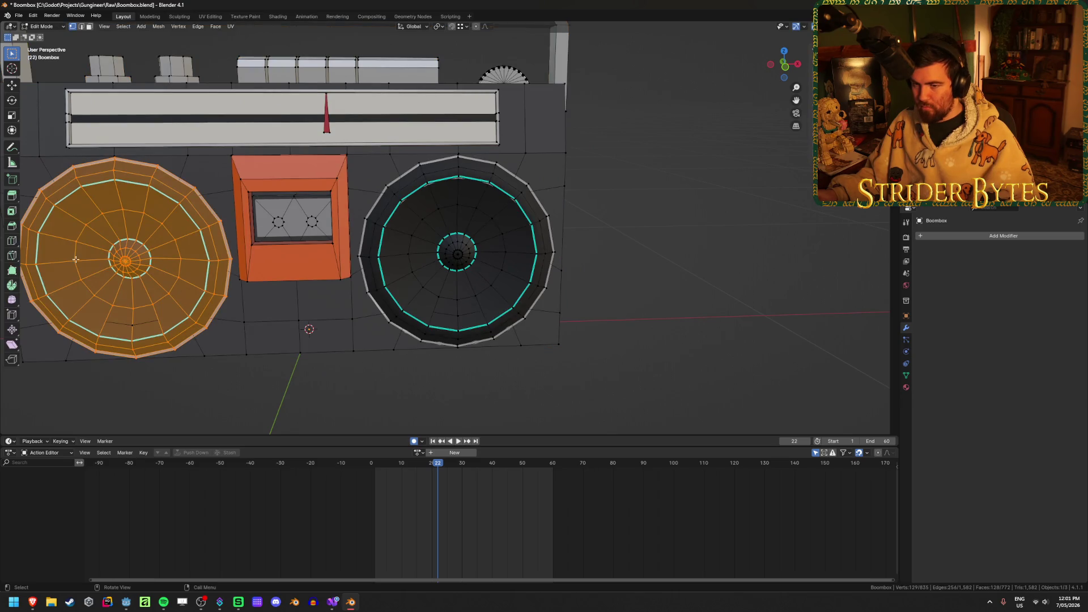
key(Tab)
scroll(533, 273, up, 3)
click(586, 184)
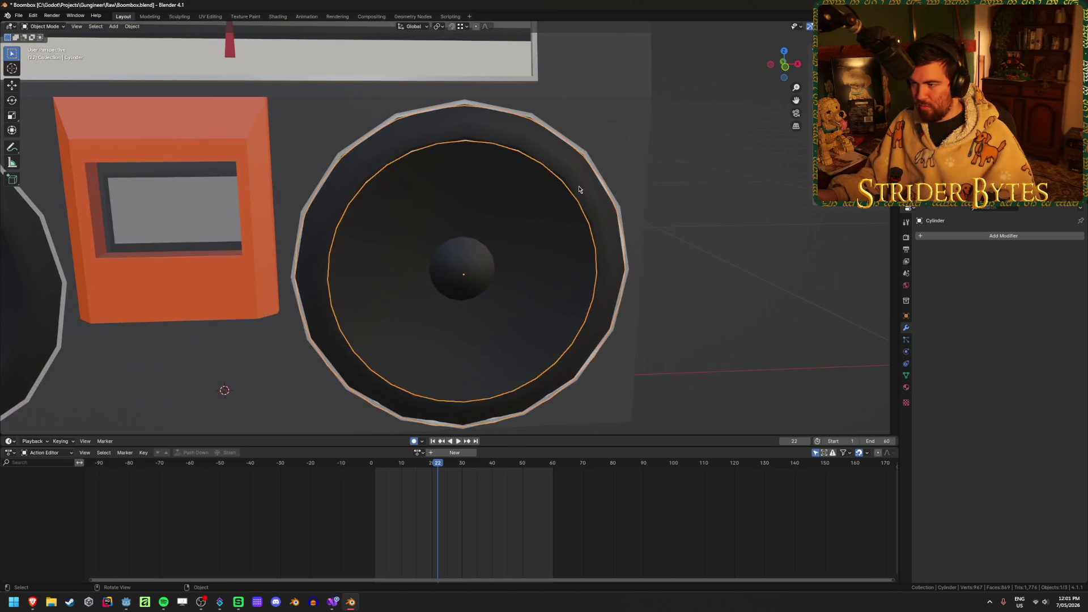
key(Tab)
key(shift+z)
middle_drag(649, 238, 645, 223)
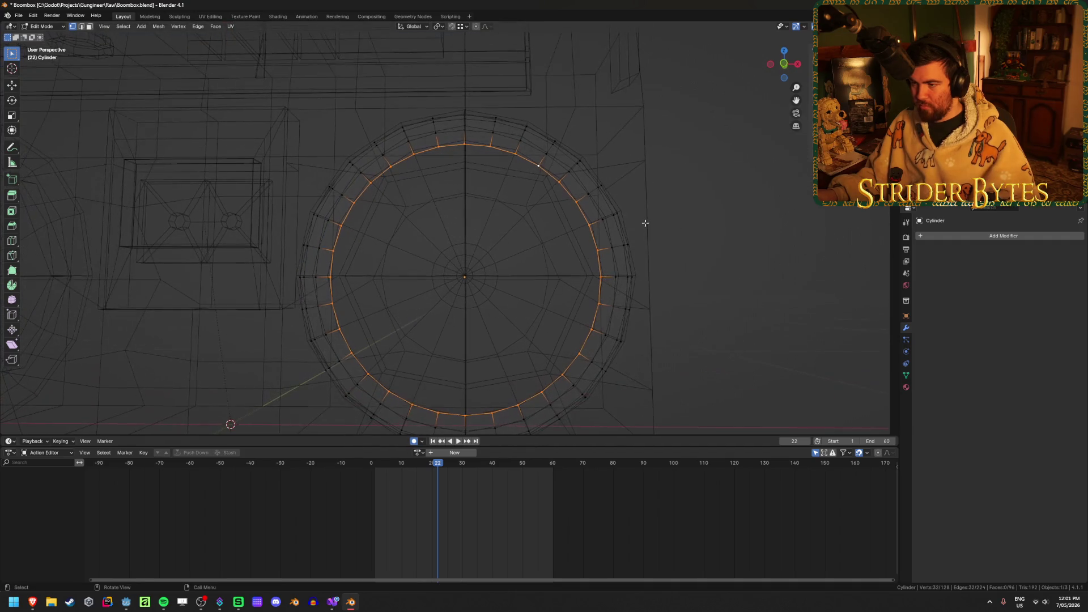
Extrude the inner loop inward to 0.853 scale and offset it back along Y
key(e)
key(s)
click(758, 219)
mouse_move(758, 219)
middle_down()
mouse_move(638, 250)
mouse_move(772, 239)
middle_up()
key(g)
key(y)
click(686, 236)
Extrude a smaller inset loop at 0.691 scale and offset its depth along Y
key(e)
key(s)
click(703, 252)
mouse_move(703, 252)
middle_down()
mouse_move(644, 255)
mouse_move(627, 233)
mouse_move(615, 248)
mouse_move(685, 252)
middle_up()
key(g)
key(y)
click(705, 256)
Scale the inner loop to 0.536, then 0.804, and push it outward along Y
key(s)
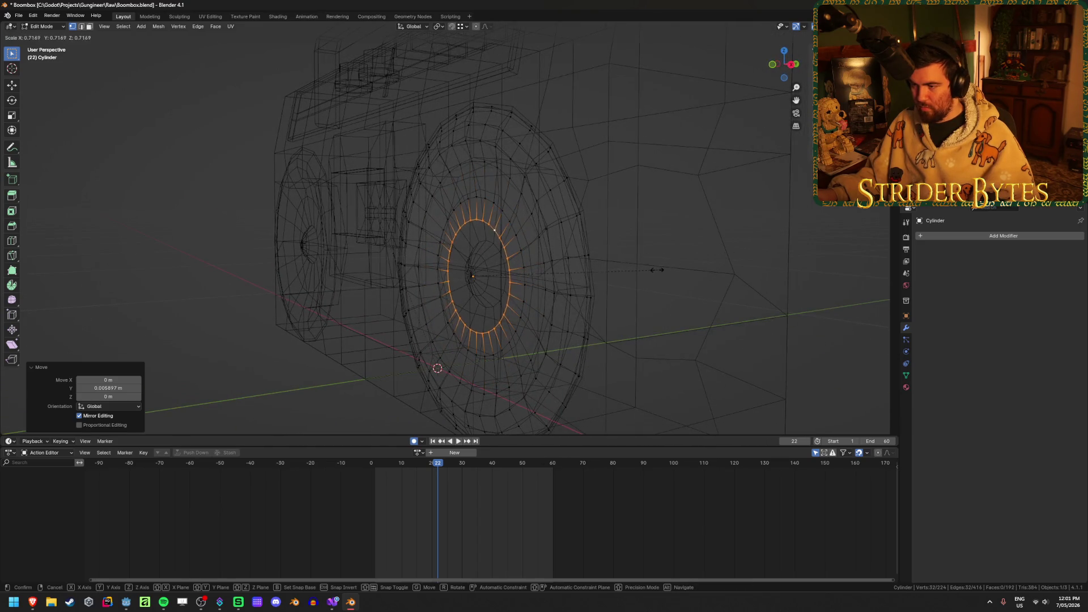
click(612, 277)
key(KP_1)
key(s)
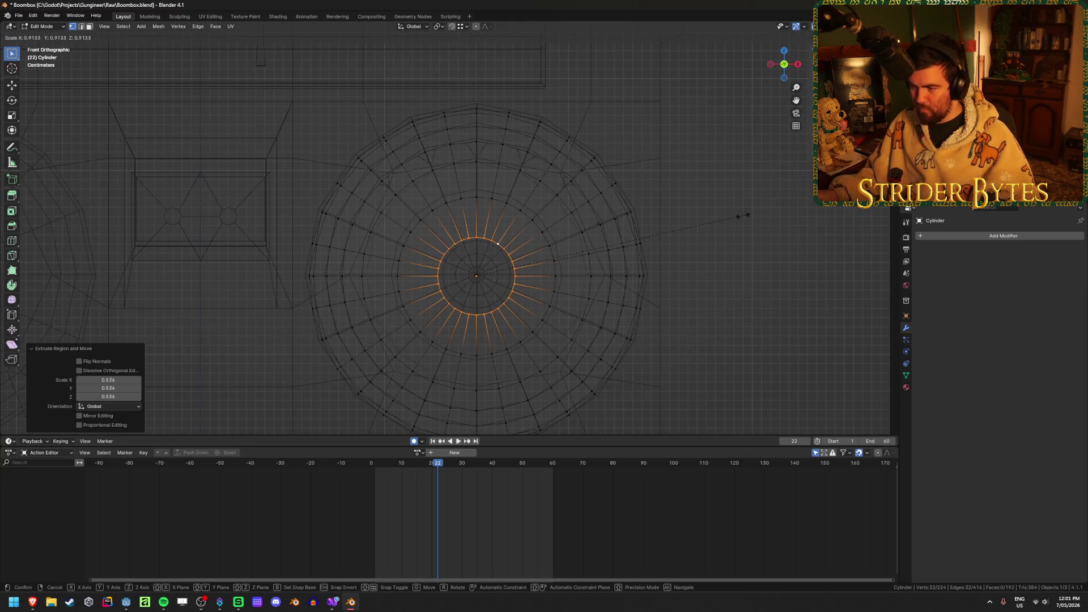
click(711, 223)
mouse_move(712, 223)
middle_down()
mouse_move(695, 243)
mouse_move(654, 244)
middle_up()
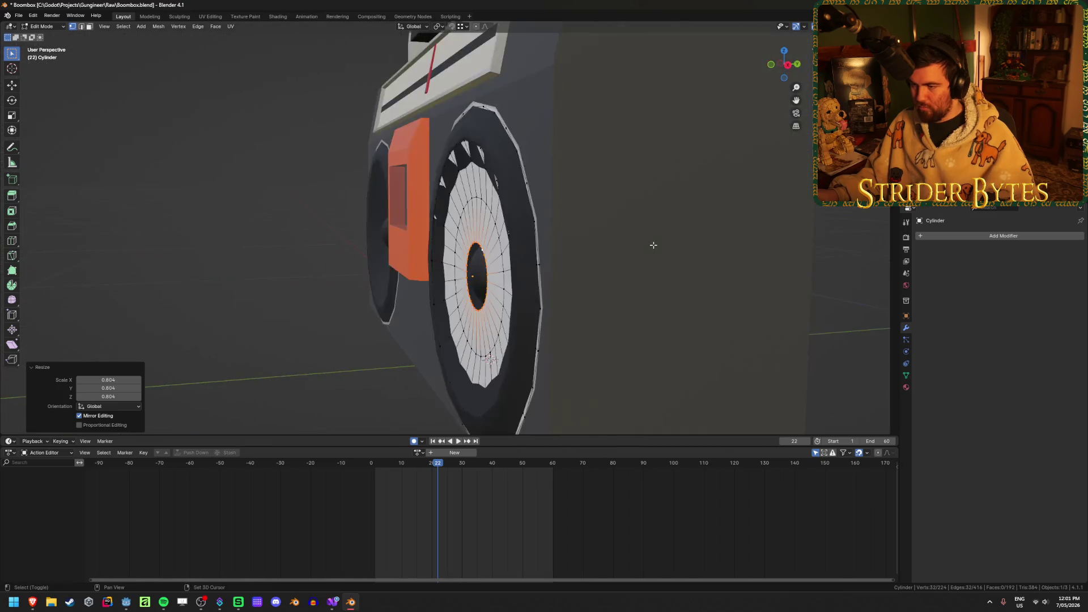
key(g)
key(y)
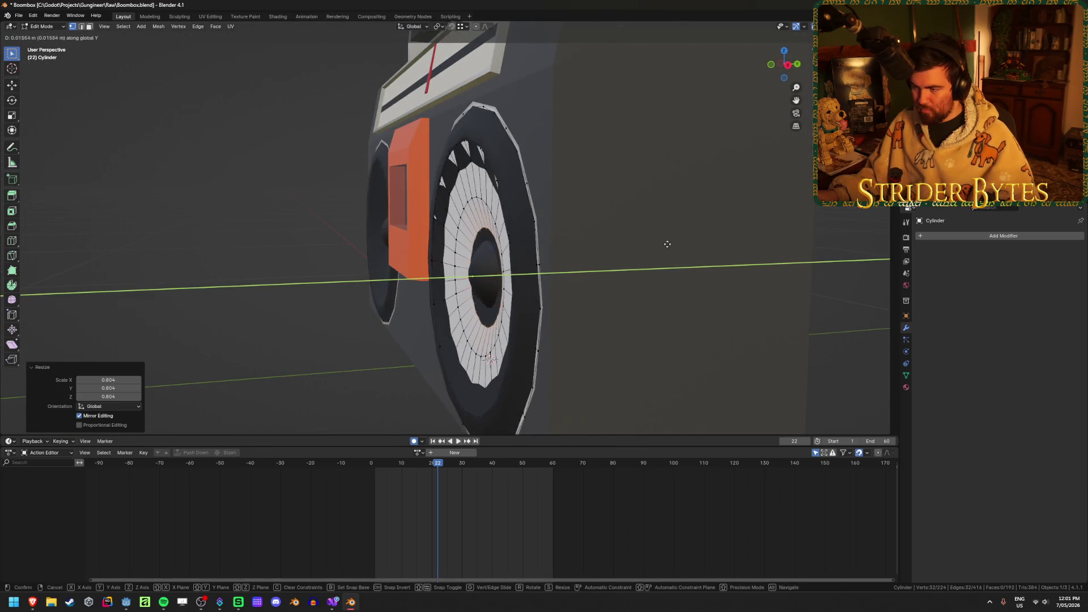
click(663, 244)
In wireframe front view, scale the centre ring to 0.591
mouse_move(661, 243)
middle_down()
mouse_move(362, 389)
mouse_move(233, 418)
mouse_move(246, 406)
middle_up()
scroll(537, 232, down, 3)
mouse_move(536, 231)
middle_down()
mouse_move(574, 260)
mouse_move(596, 248)
middle_up()
scroll(562, 249, up, 5)
key(shift+z)
middle_drag(691, 229, 682, 235)
key(s)
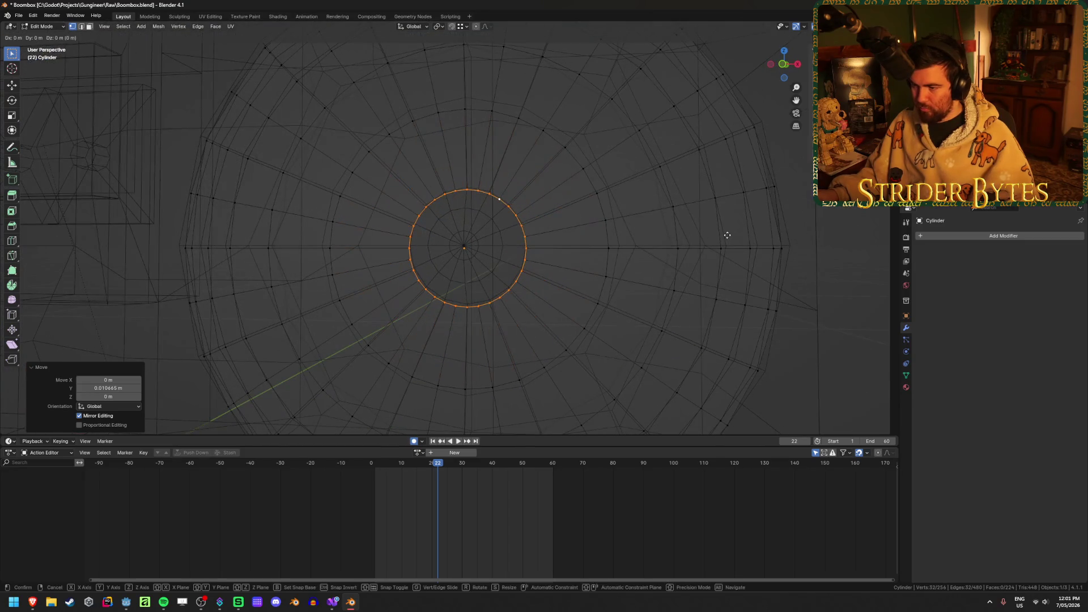
click(620, 239)
key(KP_1)
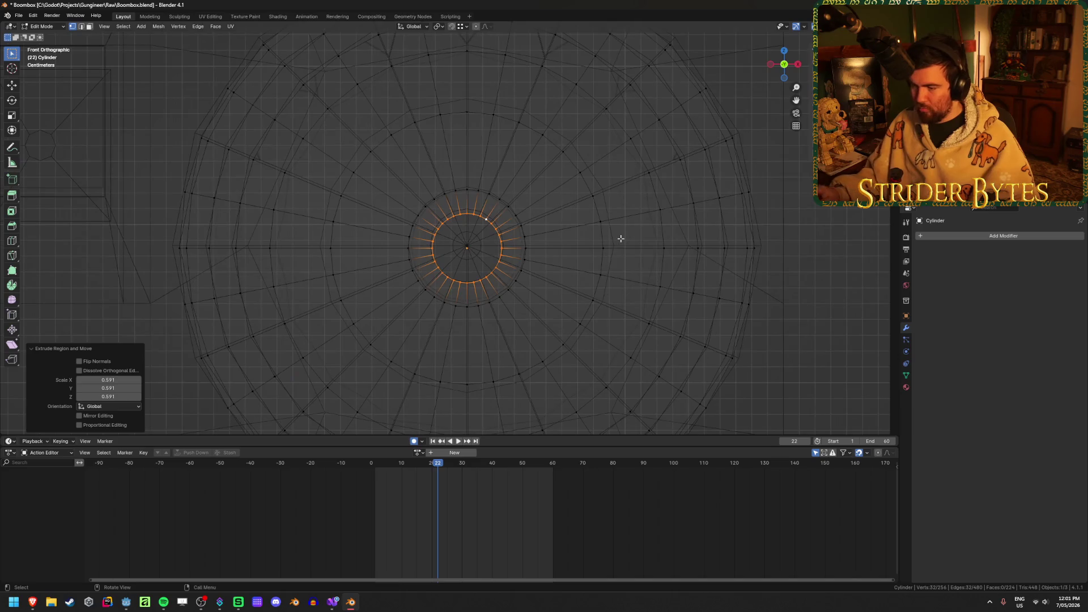
scroll(621, 239, up, 2)
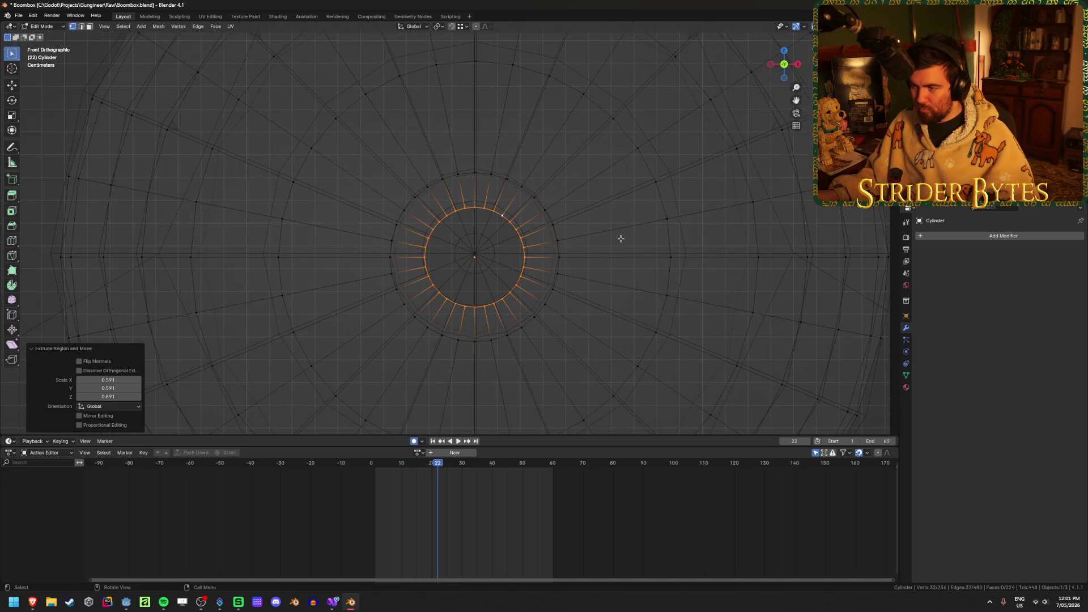
Invert the selection to the outer faces and move them along Z
key(ctrl+i)
key(g)
key(z)
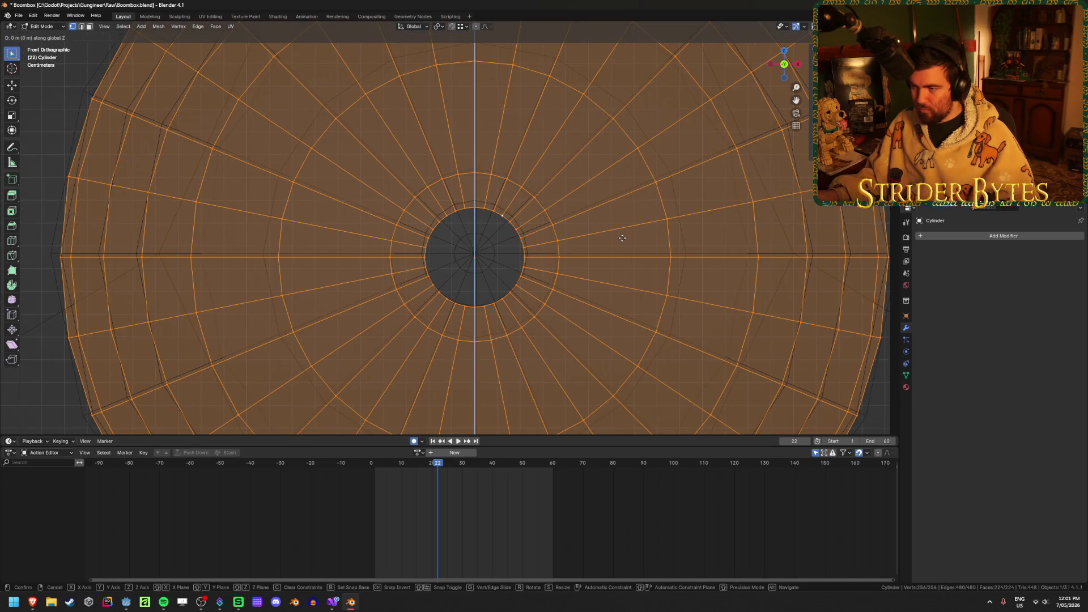
click(624, 237)
scroll(608, 258, down, 4)
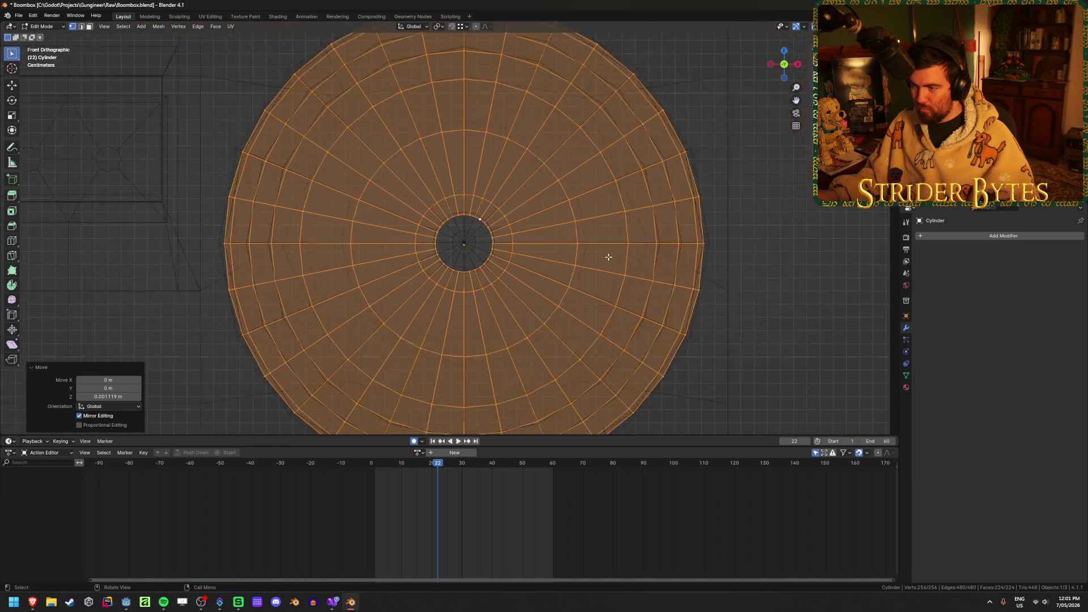
key(alt+z)
shift+scroll(560, 305, down, 4)
shift+scroll(560, 305, up, 2)
scroll(446, 232, up, 3)
key(alt+z)
scroll(446, 232, up, 2)
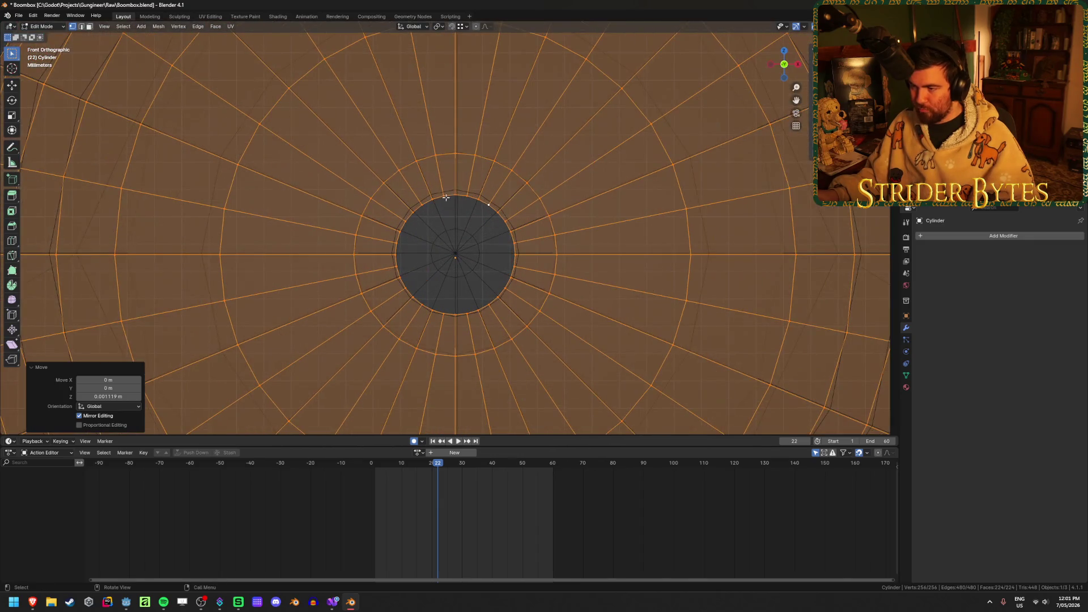
Select the inner circle's edge loop and push it back along Y
alt+click(449, 194)
key(alt+z)
mouse_move(670, 225)
middle_down()
mouse_move(620, 222)
mouse_move(599, 208)
mouse_move(587, 226)
middle_up()
key(alt+z)
key(alt+z)
key(alt+z)
key(g)
key(y)
click(568, 219)
Extrude the inner ring, shrink it inward, and offset it in depth along Y
key(e)
key(s)
click(500, 227)
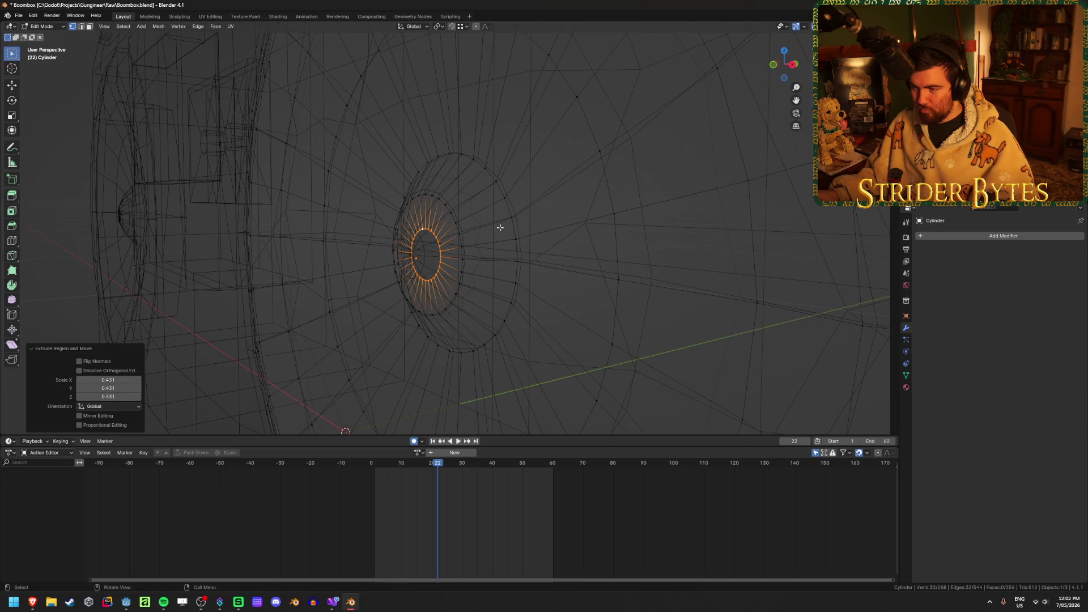
key(g)
key(y)
click(555, 226)
middle_drag(555, 226, 611, 233)
Extrude a smaller ring and merge it At Center into one vertex
key(e)
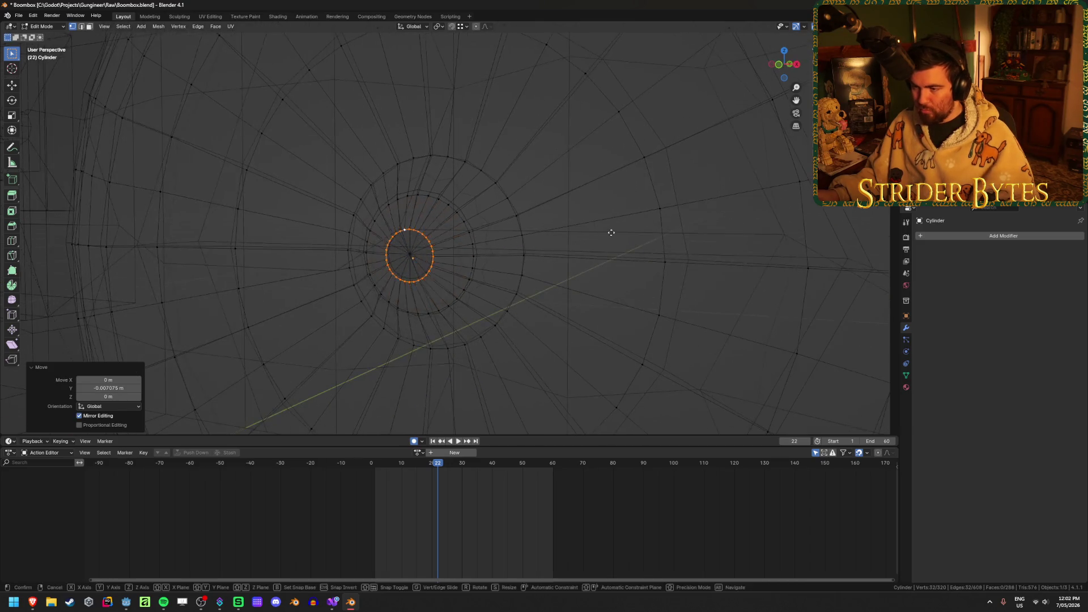
click(514, 254)
key(m)
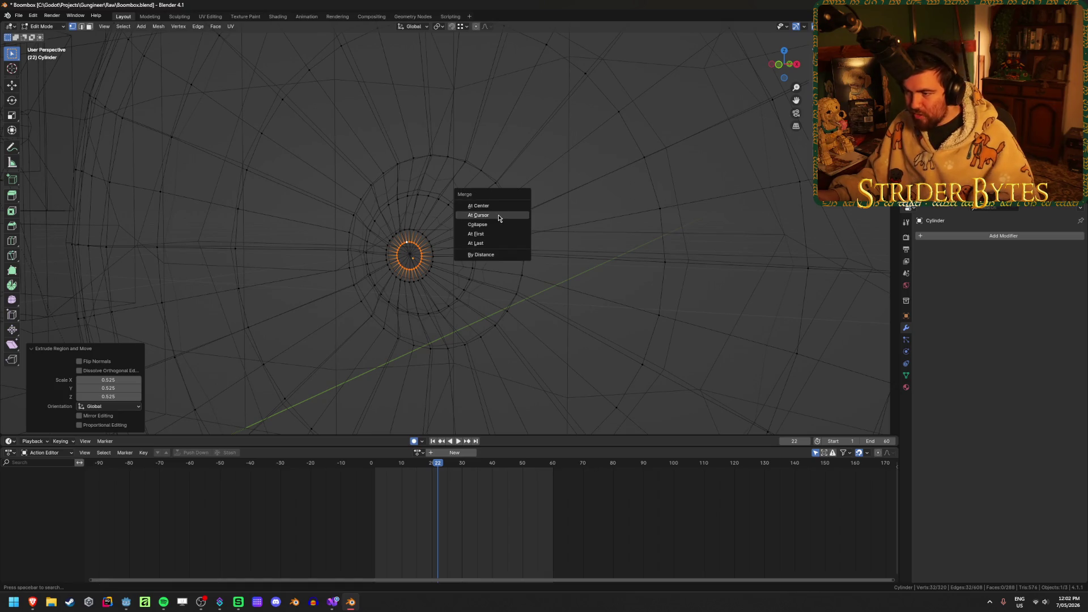
click(514, 216)
key(shift+z)
scroll(515, 221, down, 5)
mouse_move(615, 261)
middle_down()
mouse_move(567, 250)
mouse_move(227, 311)
middle_up()
key(Tab)
key(Tab)
scroll(479, 261, up, 5)
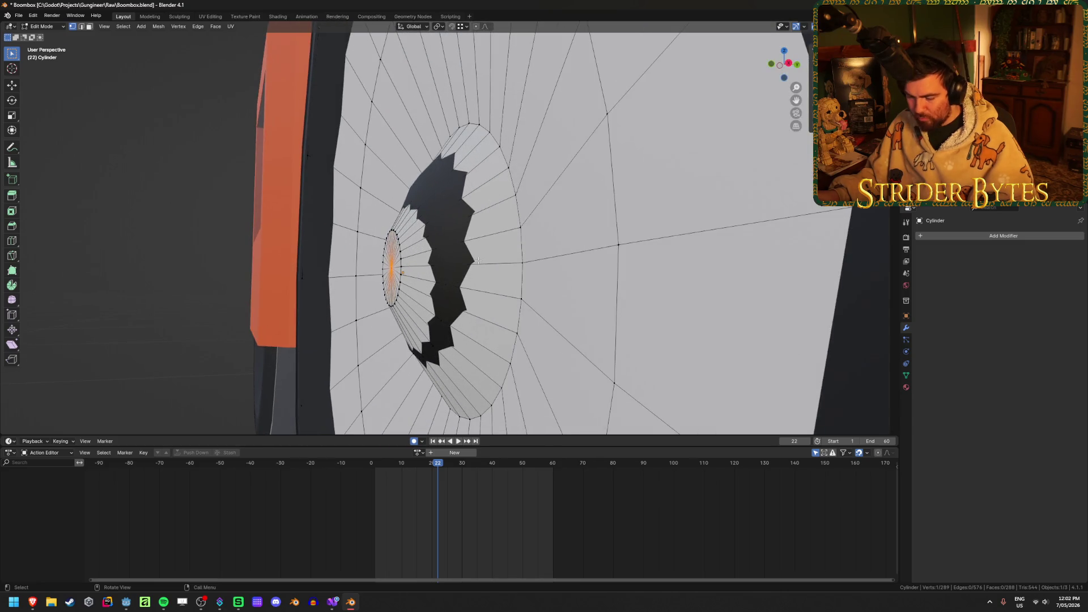
Shift the centre vertex back along Y and check the finished cone shape
key(g)
key(y)
click(474, 260)
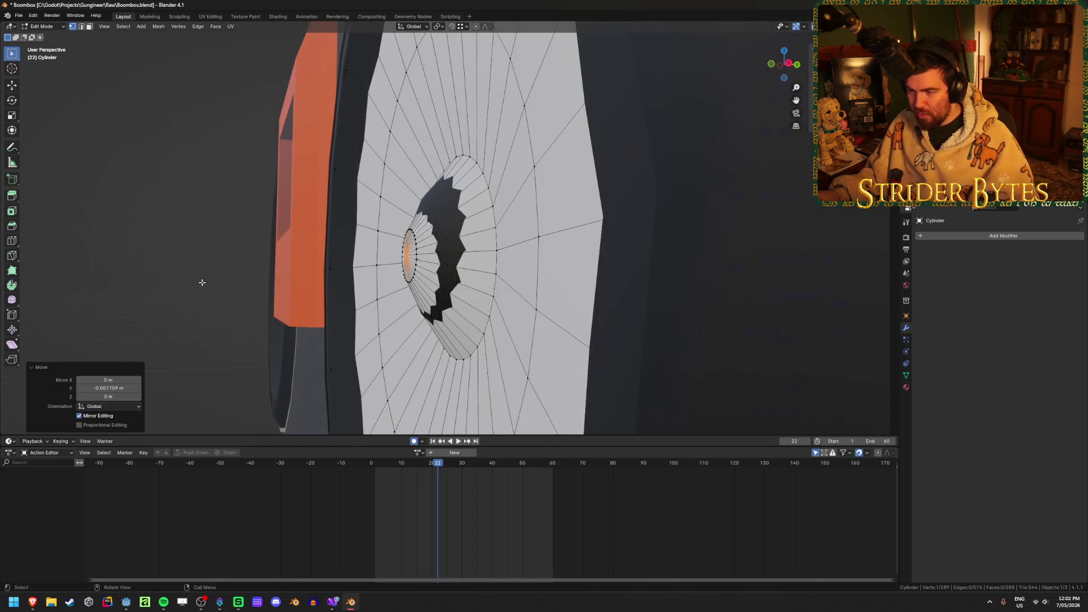
key(Tab)
mouse_move(110, 282)
middle_down()
mouse_move(202, 307)
mouse_move(303, 97)
middle_up()
scroll(303, 96, down, 8)
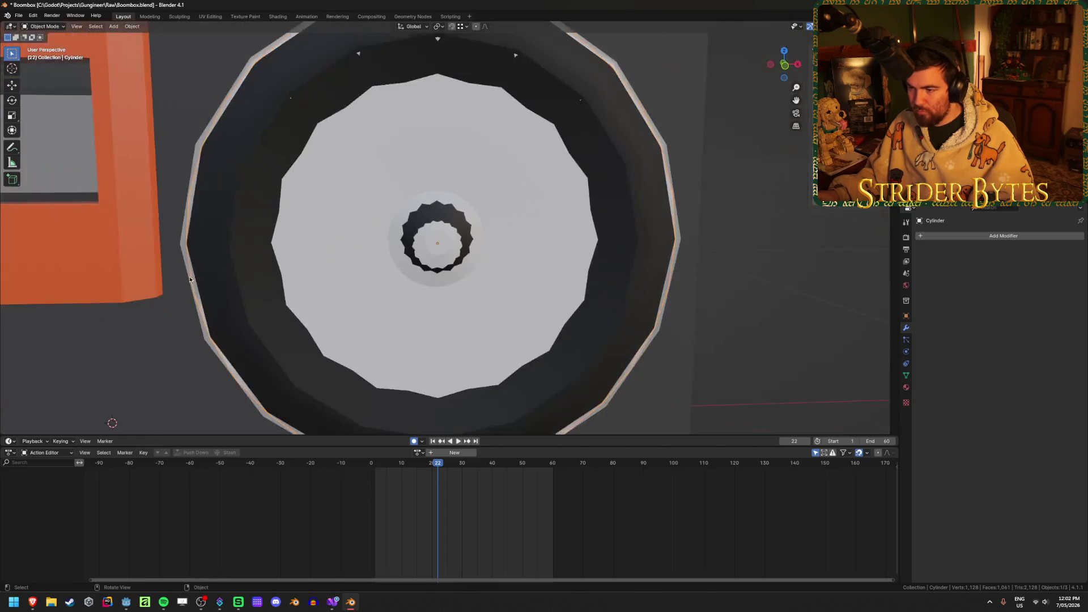
key(Tab)
key(Tab)
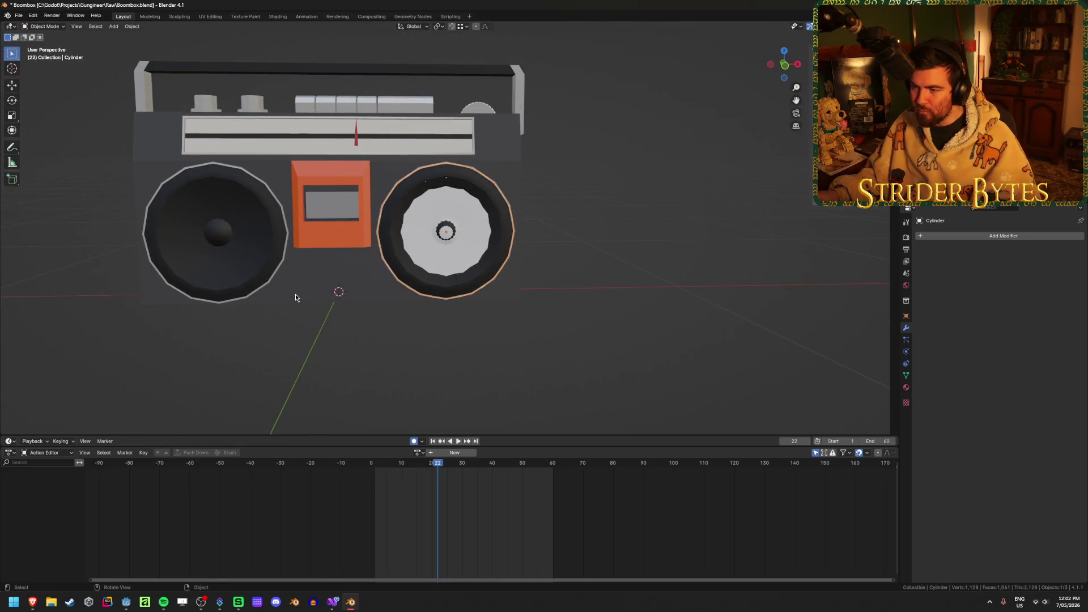
Select the boombox's old speaker faces with L and delete their vertices
click(293, 300)
key(Tab)
key(3)
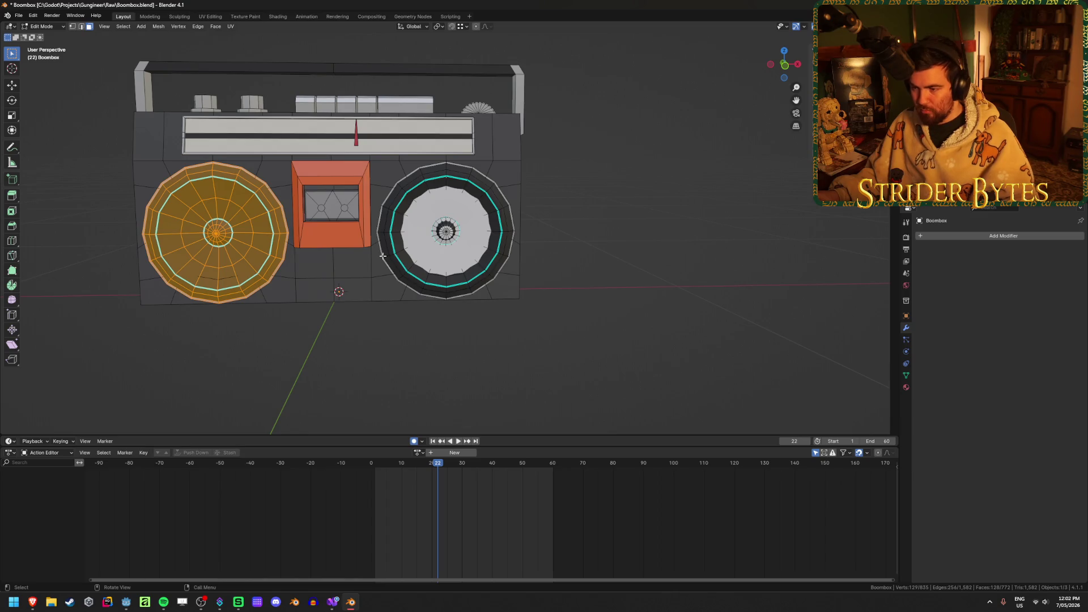
key(l)
key(x)
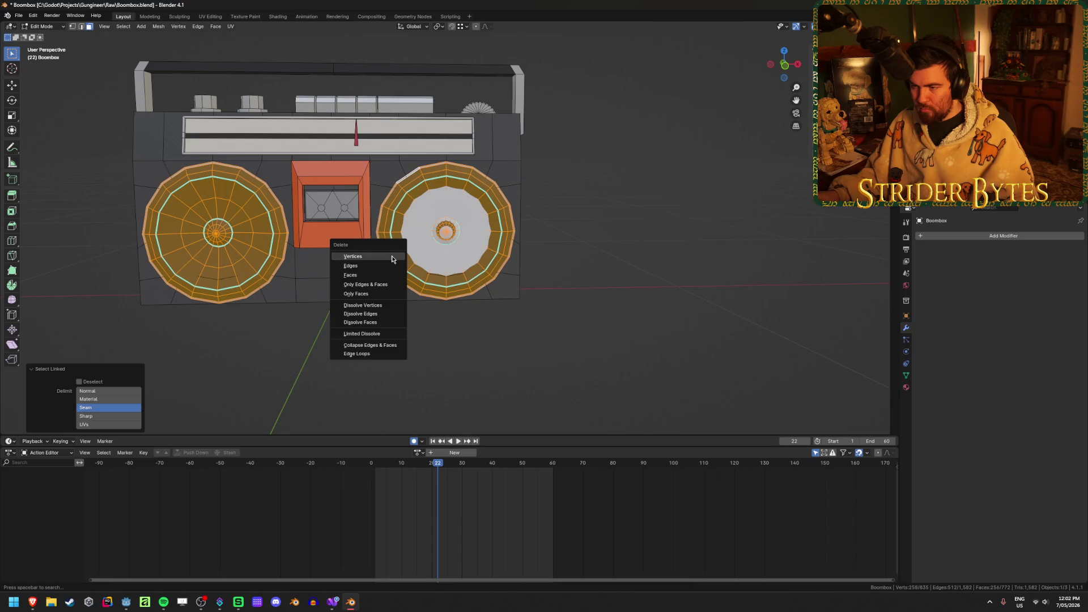
click(392, 258)
middle_drag(392, 257, 522, 316)
key(Tab)
Set the cone's origin to the 3D cursor
click(522, 315)
mouse_move(595, 311)
middle_down()
mouse_move(535, 272)
mouse_move(511, 295)
mouse_move(590, 312)
middle_up()
scroll(593, 311, up, 4)
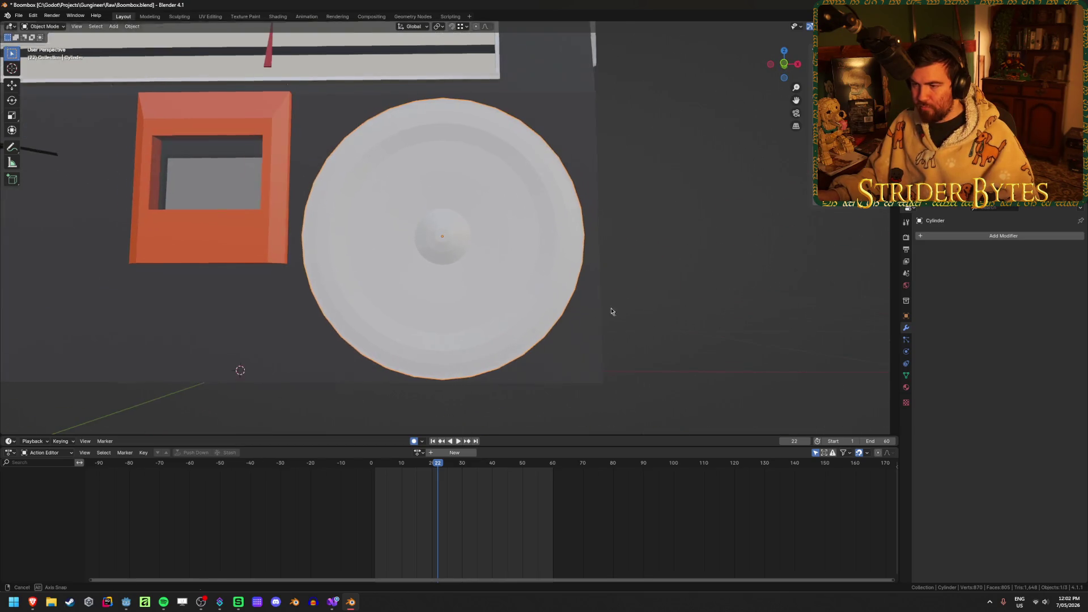
right_click(620, 312)
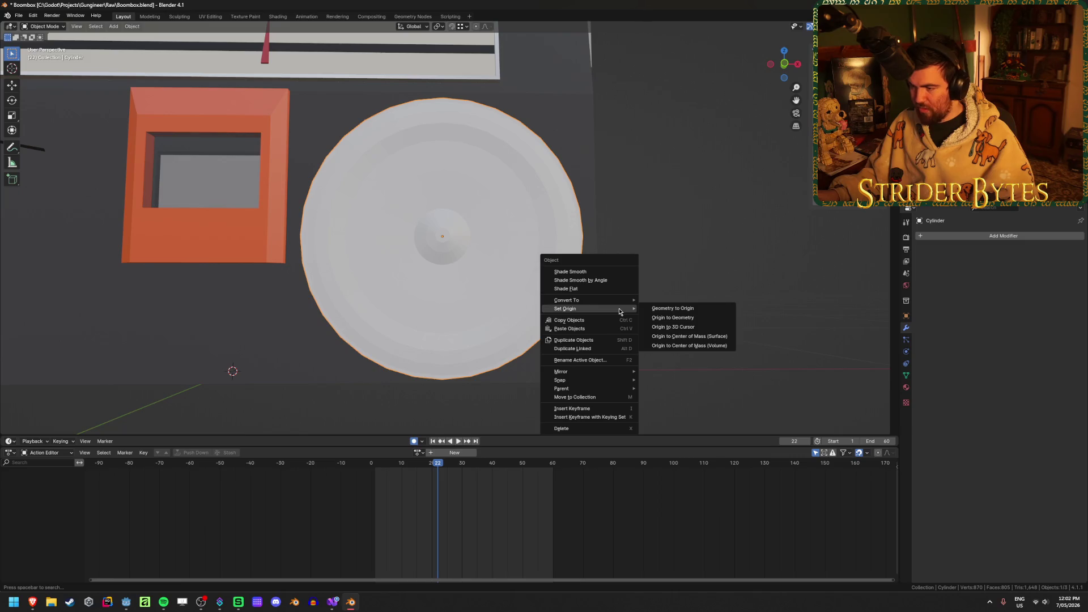
click(692, 327)
Add a Mirror modifier to the cone and shade it smooth
click(963, 236)
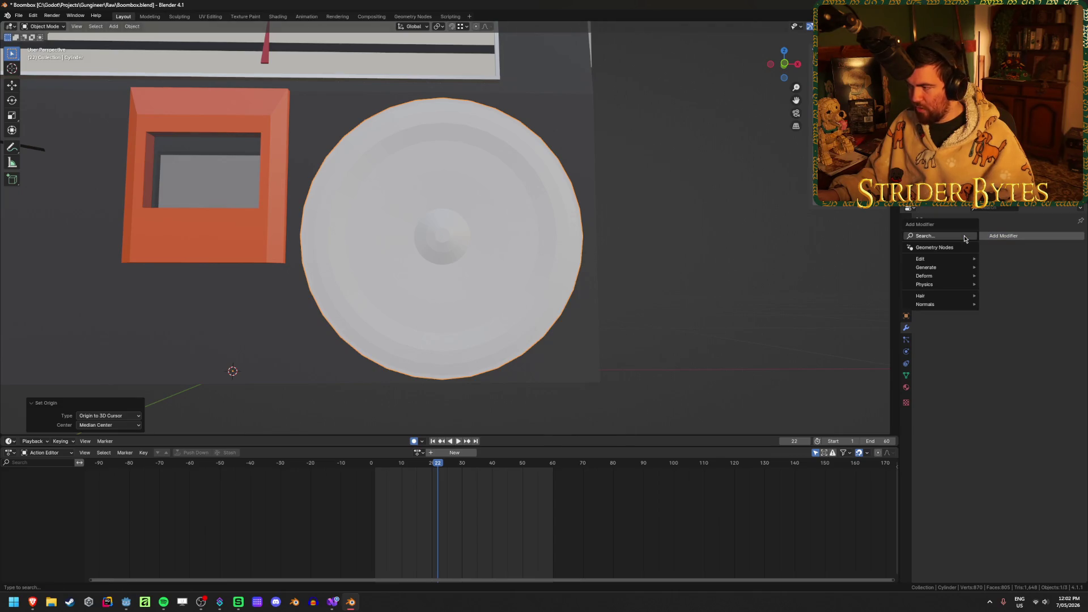
text(mirror)
key(Return)
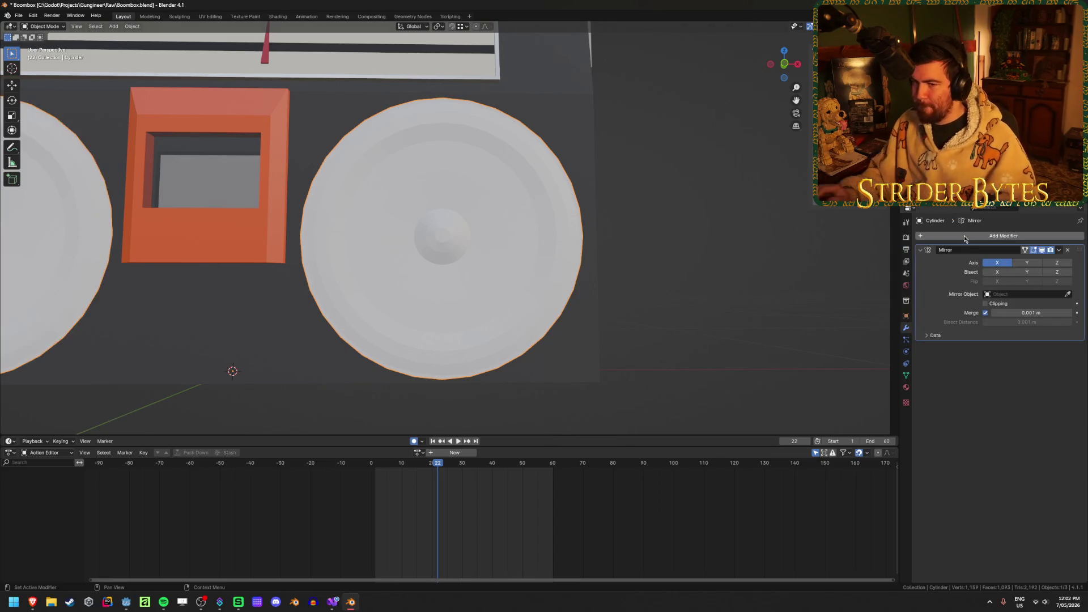
mouse_move(669, 262)
middle_down()
mouse_move(612, 272)
mouse_move(635, 269)
middle_up()
scroll(492, 267, up, 3)
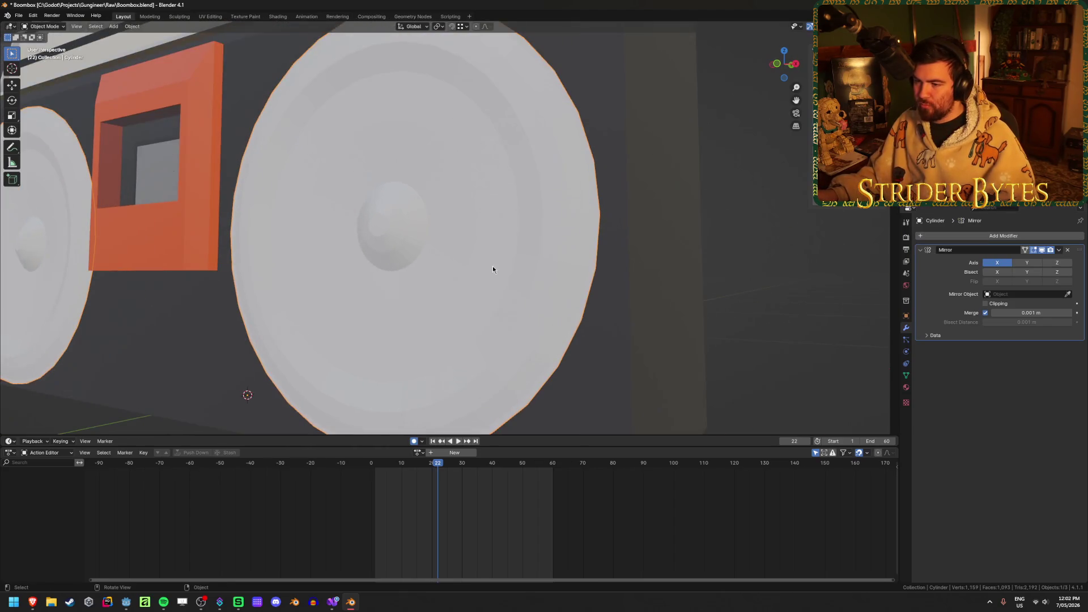
right_click(492, 264)
click(453, 230)
shift+middle_drag(437, 268, 509, 263)
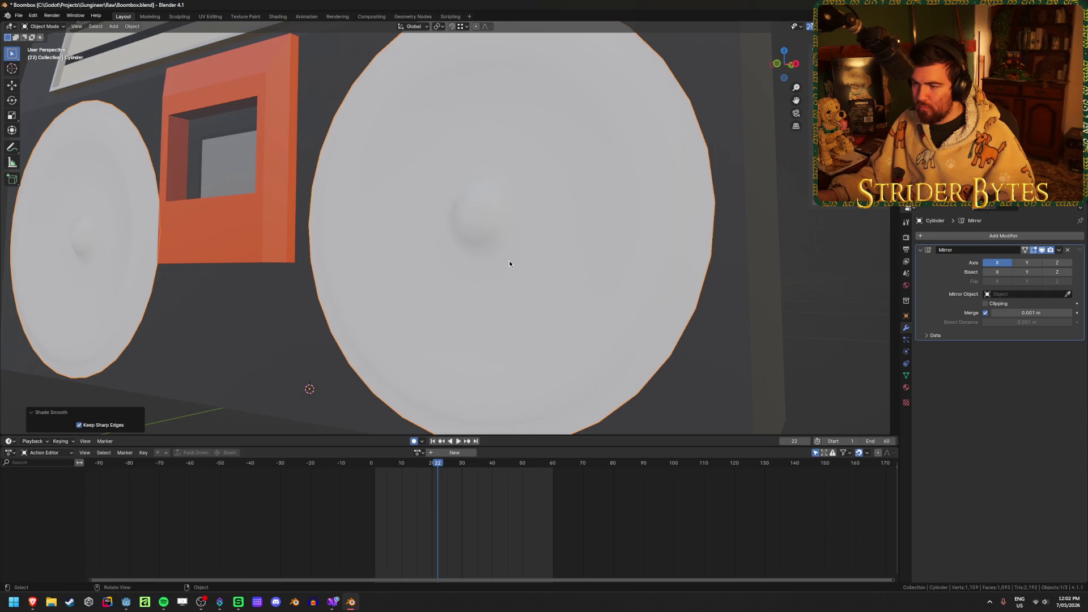
Mark the cone's selected edge loop as sharp and return to Object Mode
key(Tab)
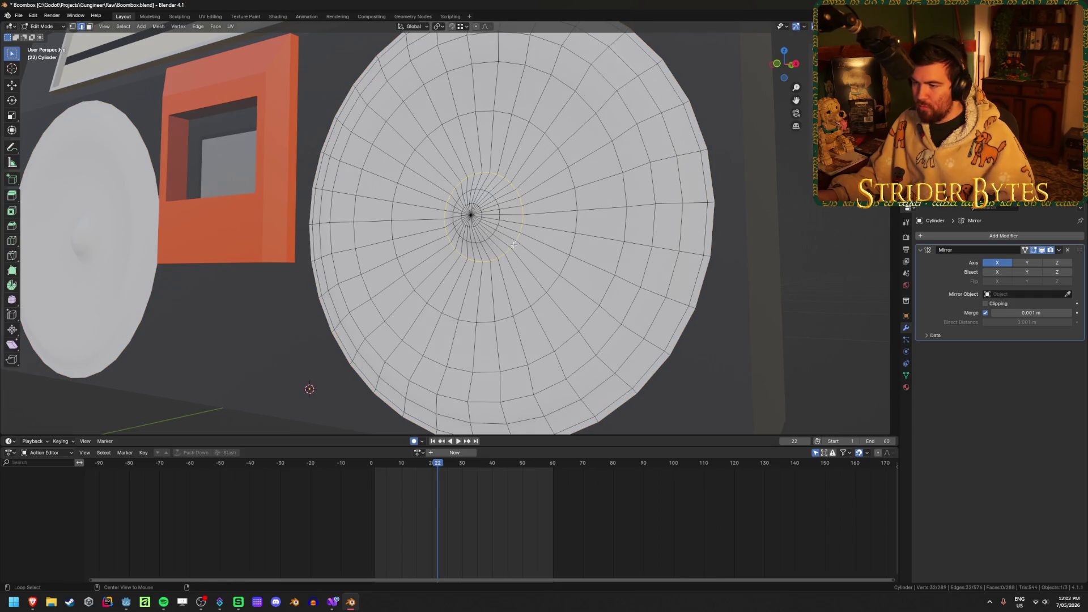
right_click(513, 245)
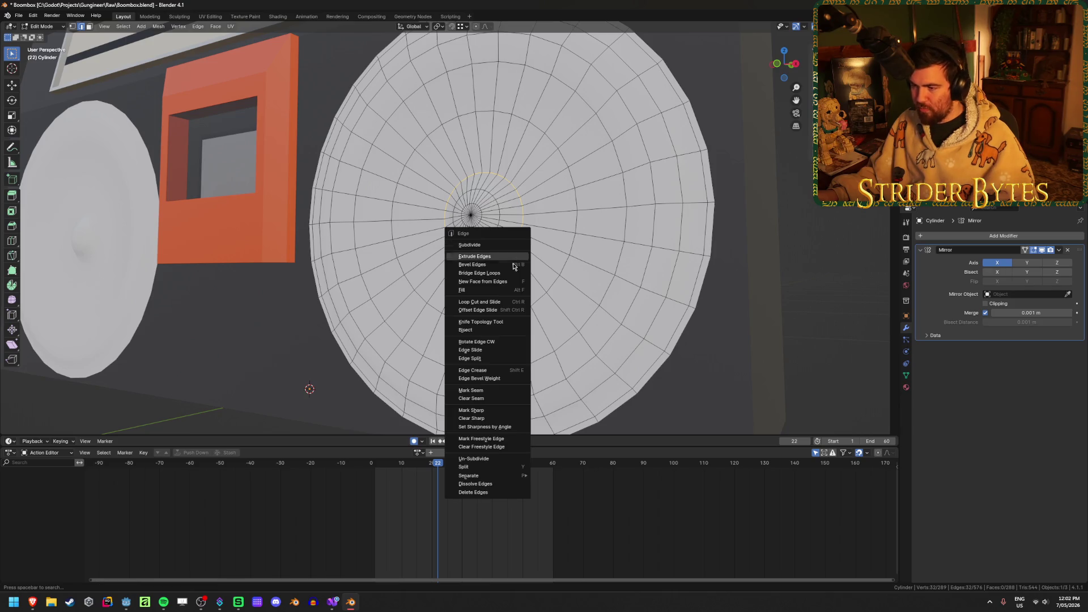
click(501, 411)
scroll(345, 246, down, 5)
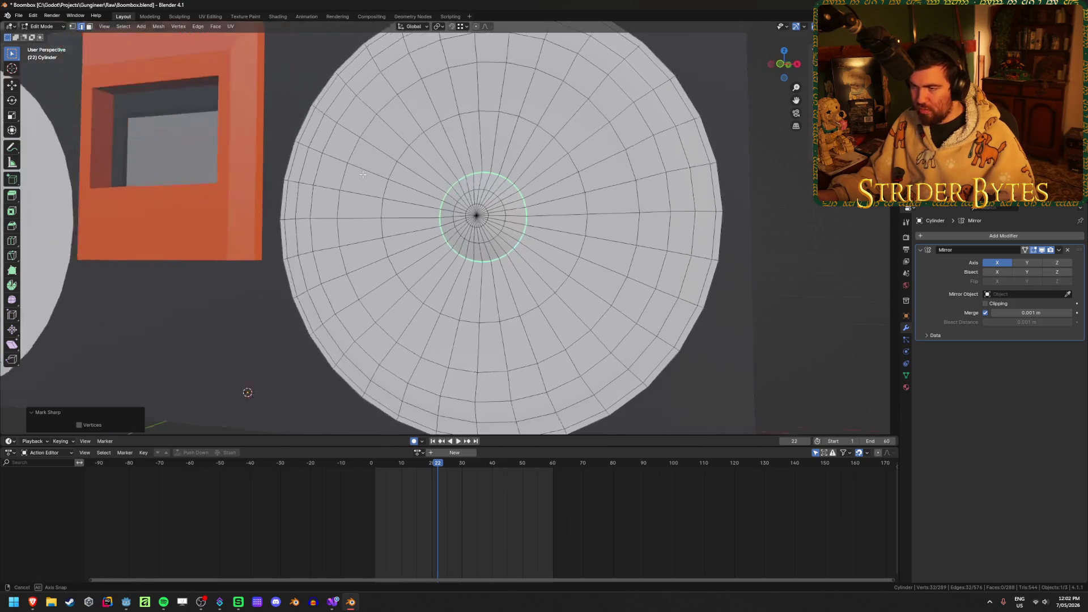
key(Tab)
mouse_move(464, 199)
middle_down()
mouse_move(410, 202)
mouse_move(410, 189)
mouse_move(531, 213)
mouse_move(561, 209)
mouse_move(566, 185)
mouse_move(485, 219)
mouse_move(426, 199)
middle_up()
Try Shade Flat on the cone, then switch back to Shade Smooth
key(Tab)
scroll(426, 192, up, 4)
scroll(426, 192, down, 3)
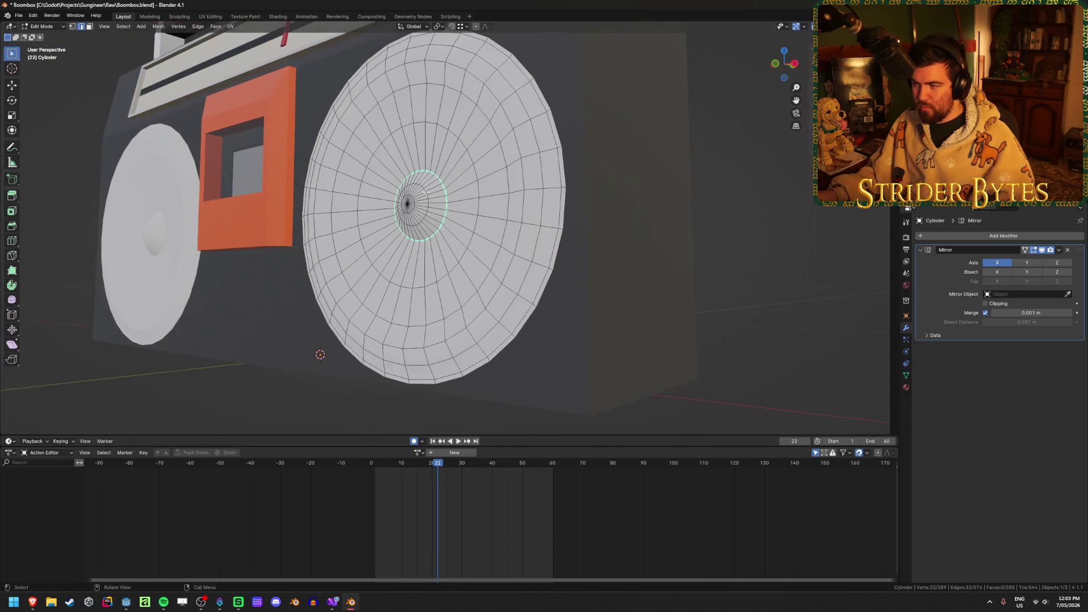
key(Tab)
right_click(426, 192)
click(412, 209)
middle_drag(413, 209, 389, 244)
key(Tab)
key(Tab)
right_click(388, 245)
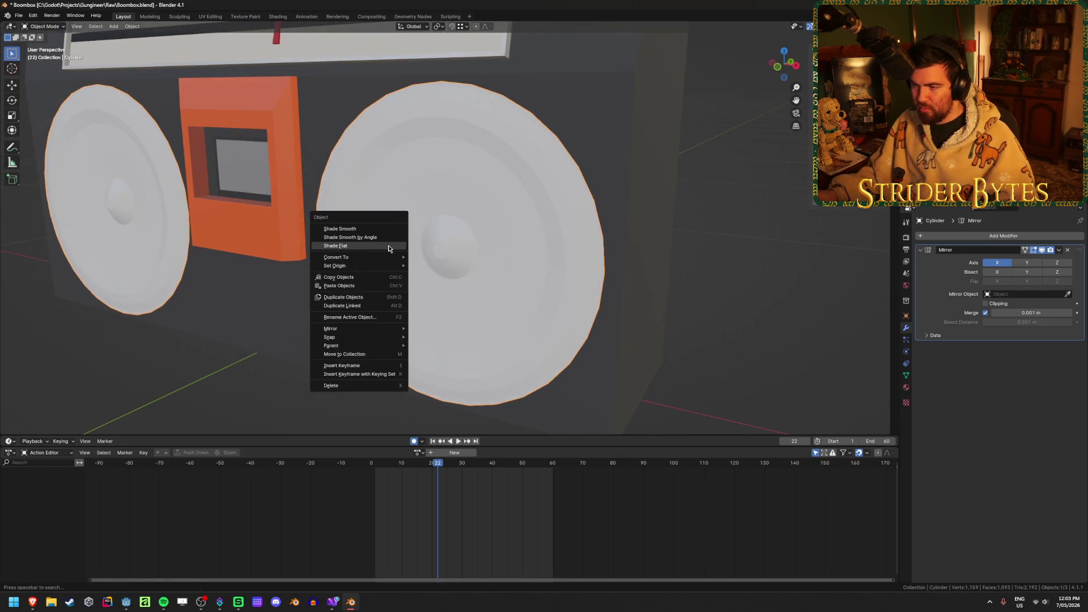
click(394, 228)
scroll(394, 230, up, 5)
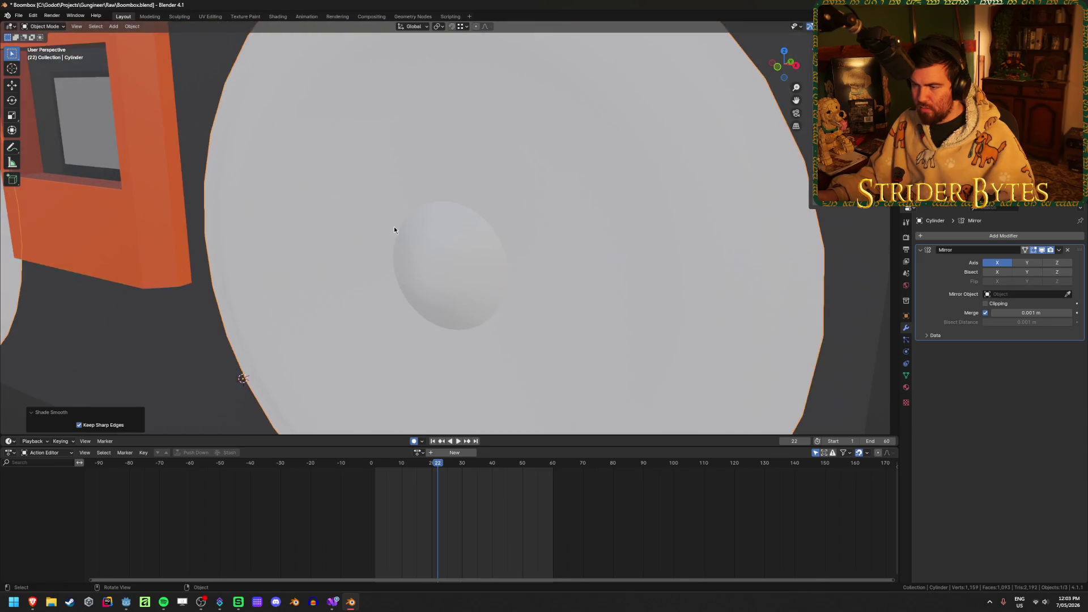
scroll(395, 230, down, 4)
Inspect the cone's edges in Edit Mode with see-through view toggled
key(Tab)
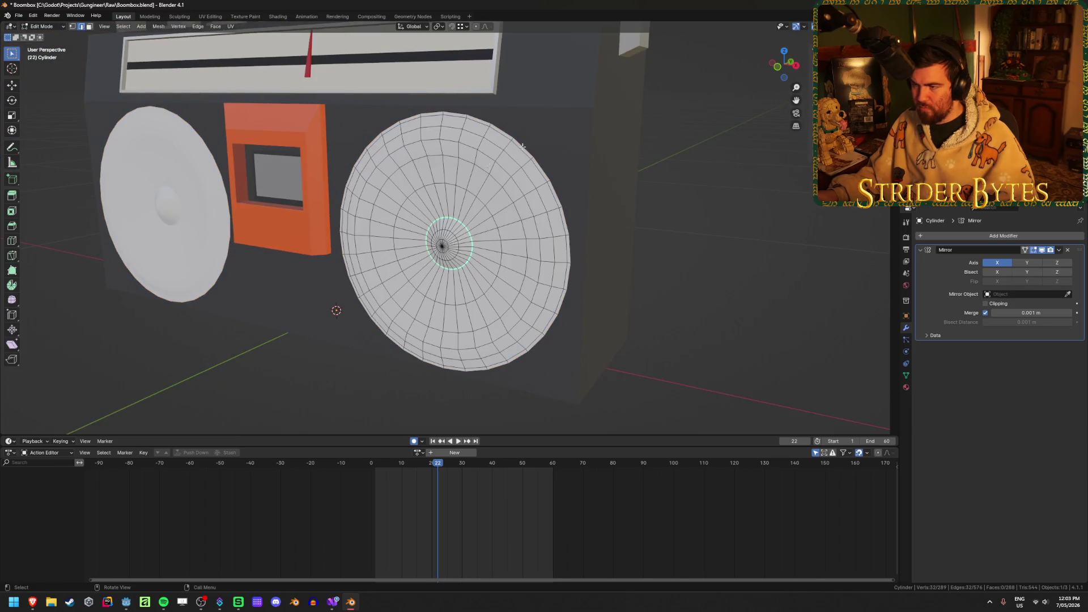
mouse_move(544, 137)
middle_down()
mouse_move(551, 119)
mouse_move(499, 141)
middle_up()
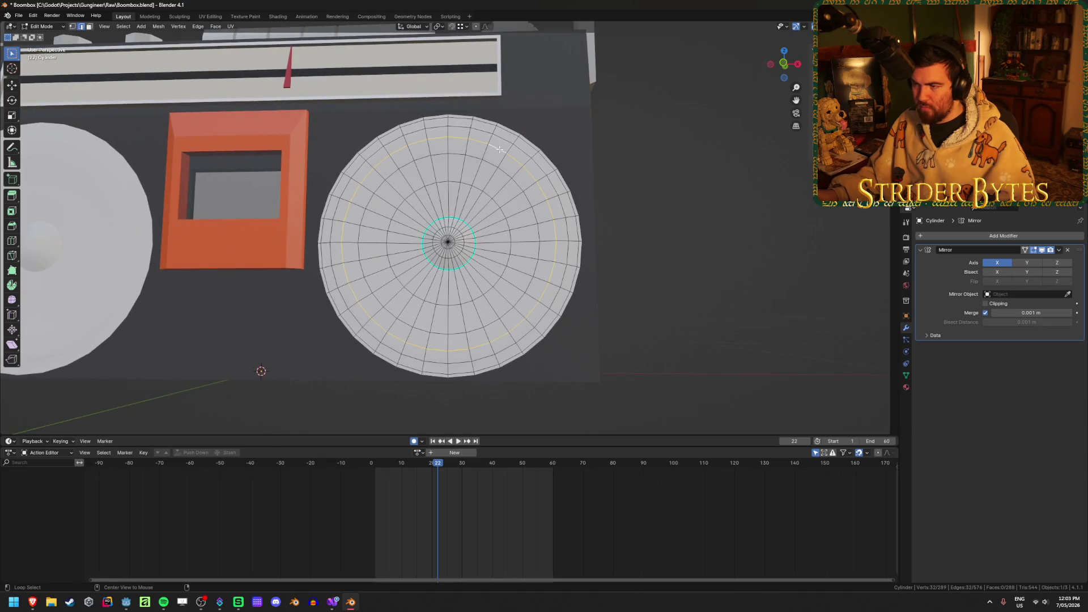
scroll(561, 180, down, 3)
scroll(612, 199, up, 3)
key(alt+z)
middle_drag(612, 199, 562, 199)
key(alt+z)
right_click(562, 200)
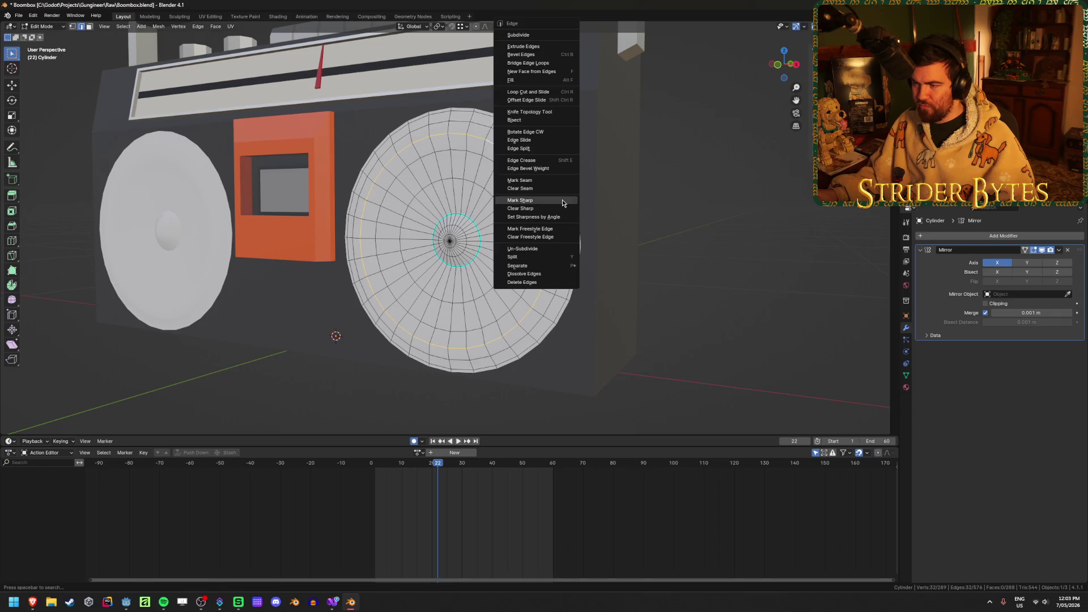
key(Tab)
click(734, 238)
mouse_move(734, 238)
middle_down()
mouse_move(587, 230)
mouse_move(644, 207)
mouse_move(660, 236)
mouse_move(593, 230)
middle_up()
Mark the outer rim edge loop sharp and return to Object Mode
key(Tab)
scroll(552, 169, up, 2)
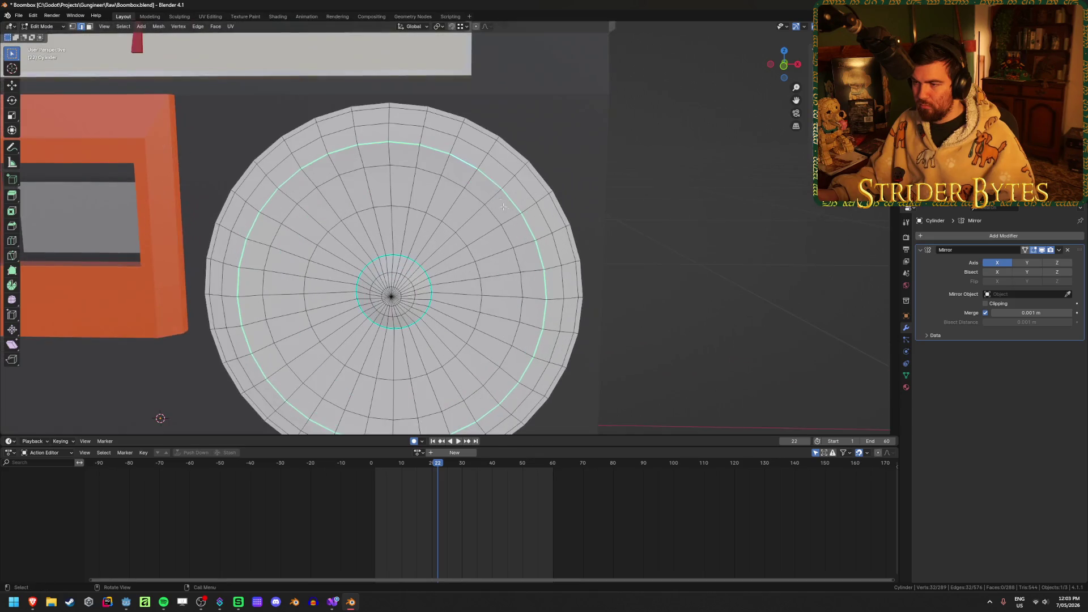
alt+click(481, 131)
key(ctrl+e)
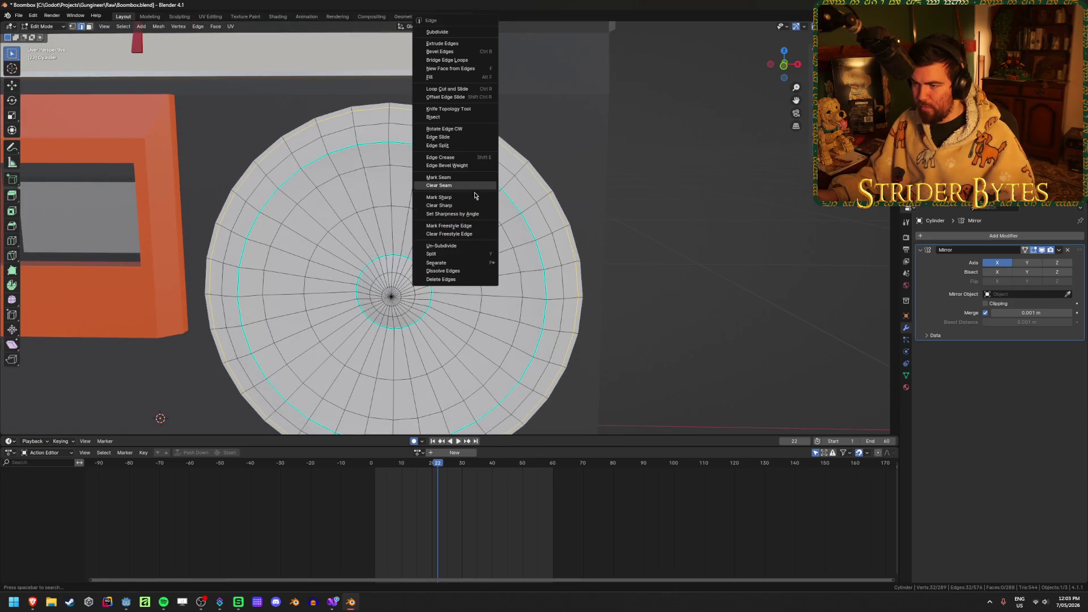
click(471, 200)
key(Tab)
mouse_move(743, 189)
middle_down()
mouse_move(663, 229)
mouse_move(634, 219)
mouse_move(638, 185)
mouse_move(680, 250)
middle_up()
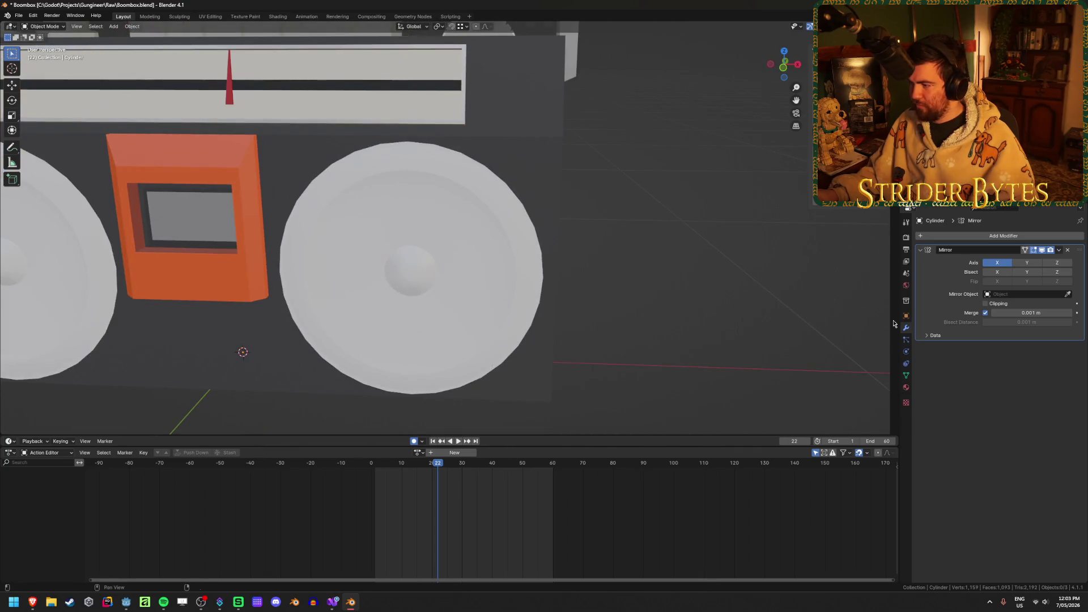
Remove the speaker's Mirror modifier and frame the speaker cylinder from the side
scroll(627, 238, down, 3)
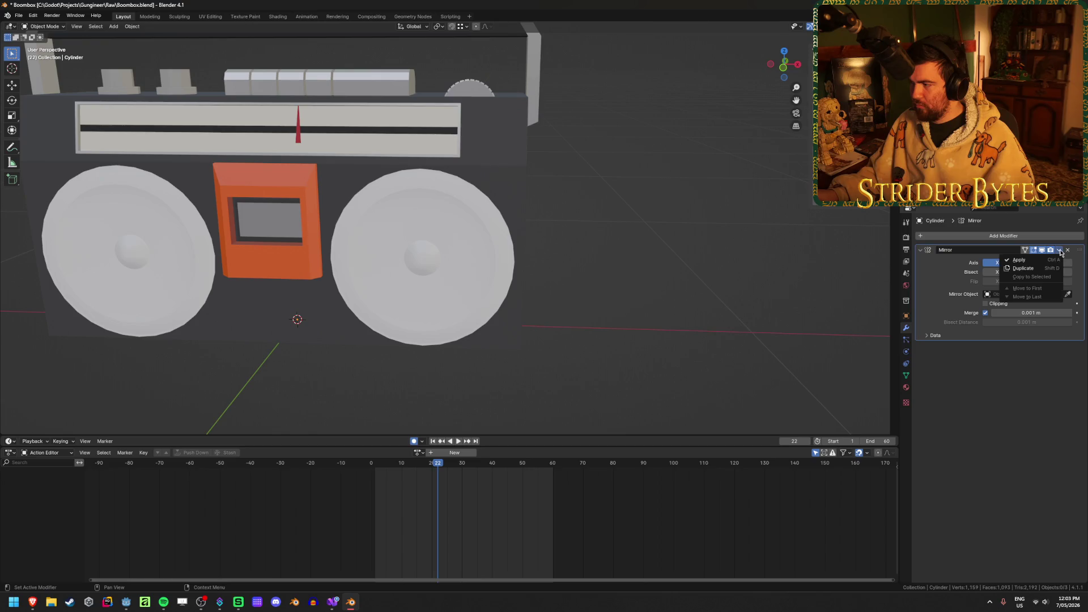
click(1068, 251)
mouse_move(557, 259)
middle_down()
mouse_move(543, 270)
mouse_move(572, 252)
mouse_move(523, 250)
mouse_move(527, 236)
mouse_move(680, 250)
mouse_move(603, 270)
middle_up()
key(Tab)
key(Tab)
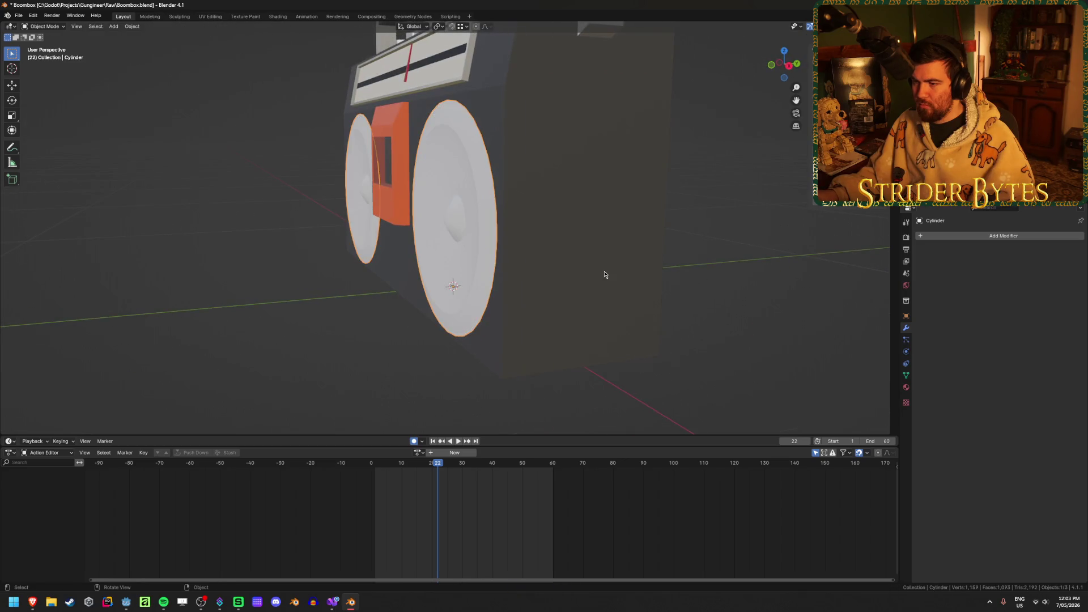
key(KP_Decimal)
key(Tab)
middle_drag(466, 191, 505, 193)
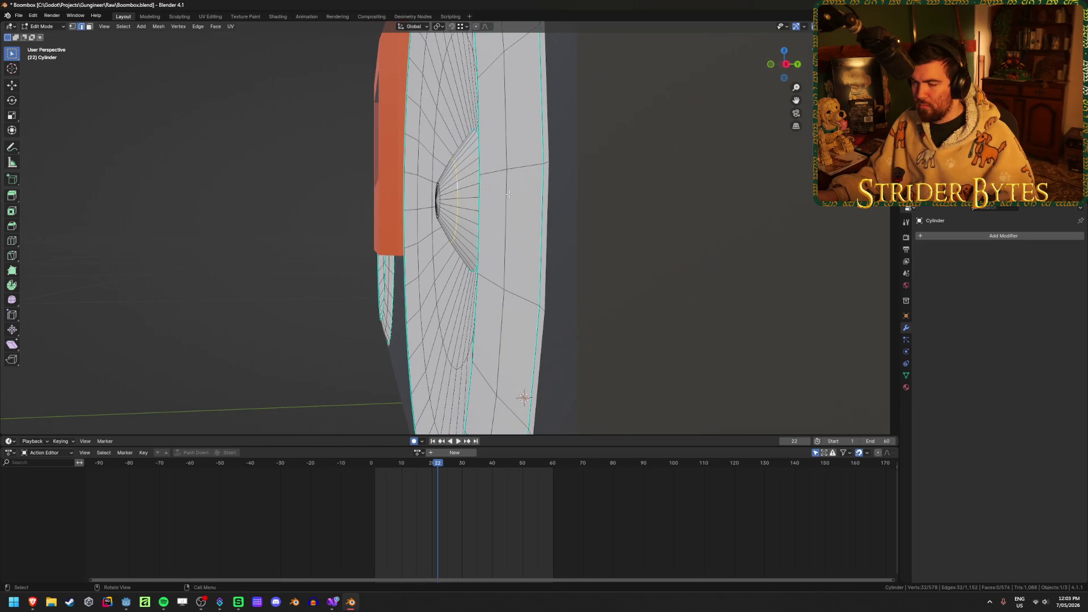
Push the selected cone ring outward along Y, undoing a trial enlargement
key(g)
key(y)
click(510, 196)
key(s)
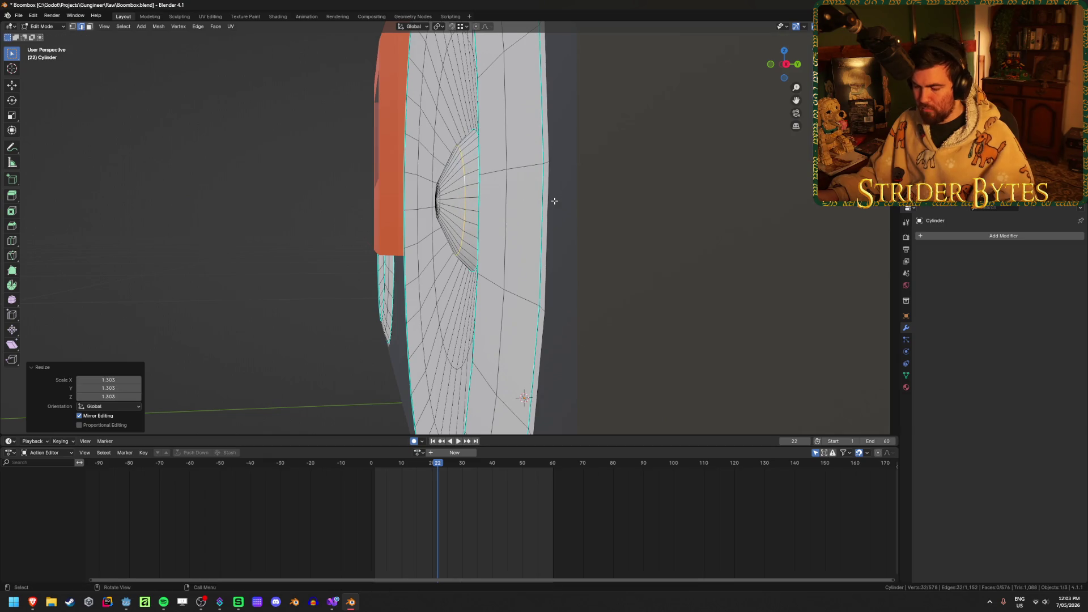
click(554, 201)
key(ctrl+z)
key(g)
key(y)
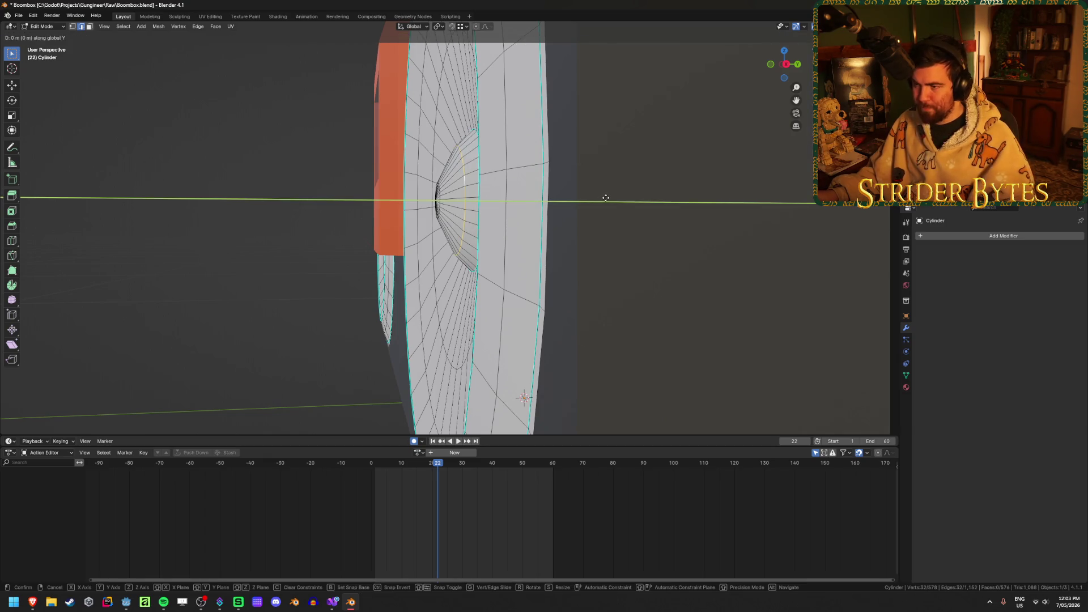
click(604, 198)
middle_drag(604, 197, 505, 233)
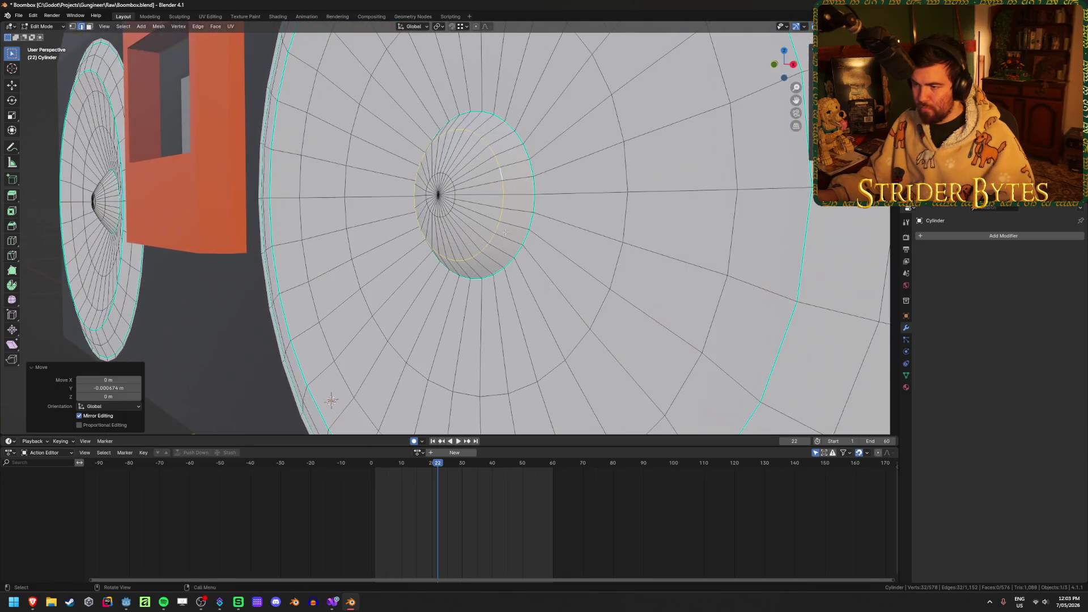
Enlarge the smaller inner edge loop and push it along Y
alt+click(454, 186)
key(s)
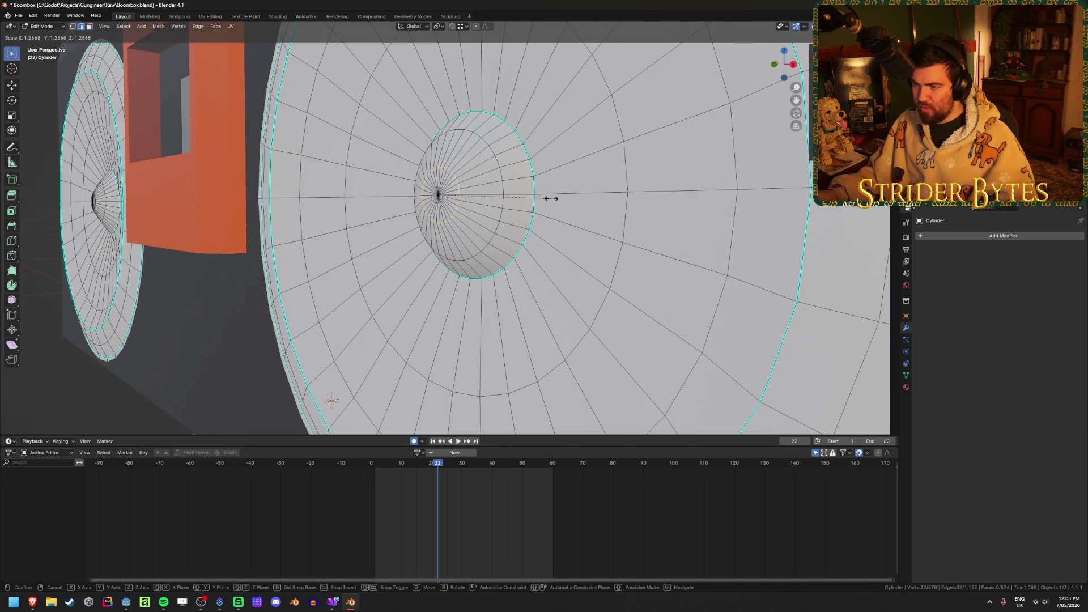
click(563, 199)
middle_drag(563, 199, 490, 216)
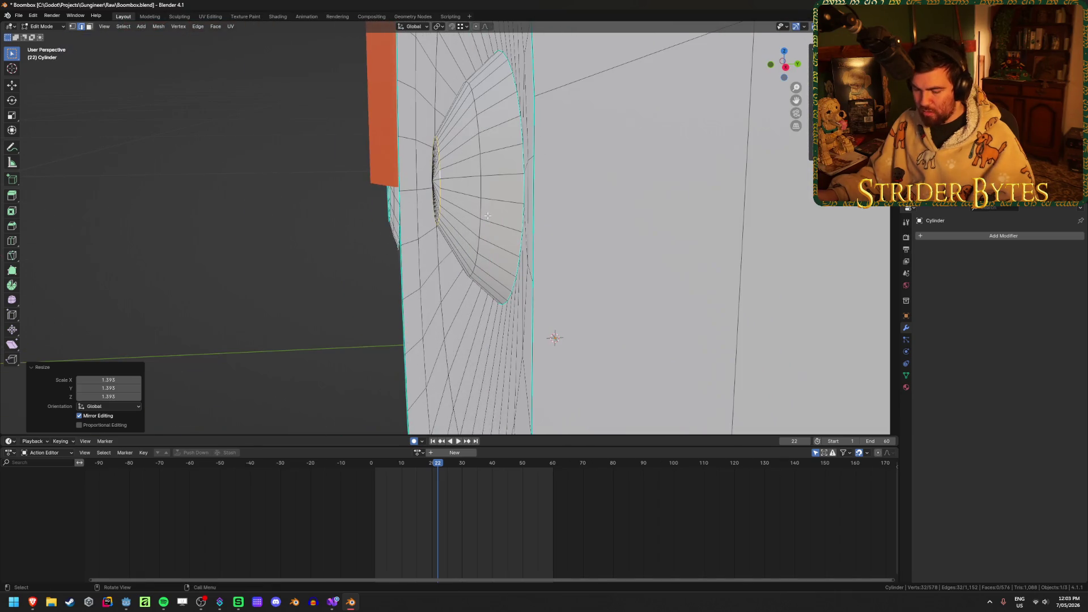
key(g)
key(y)
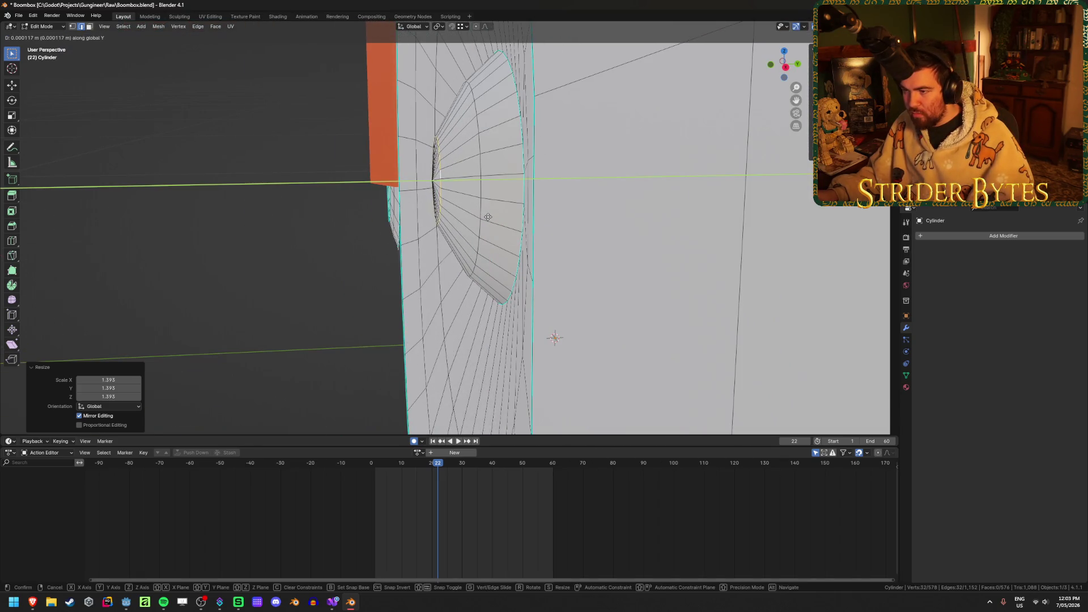
click(490, 217)
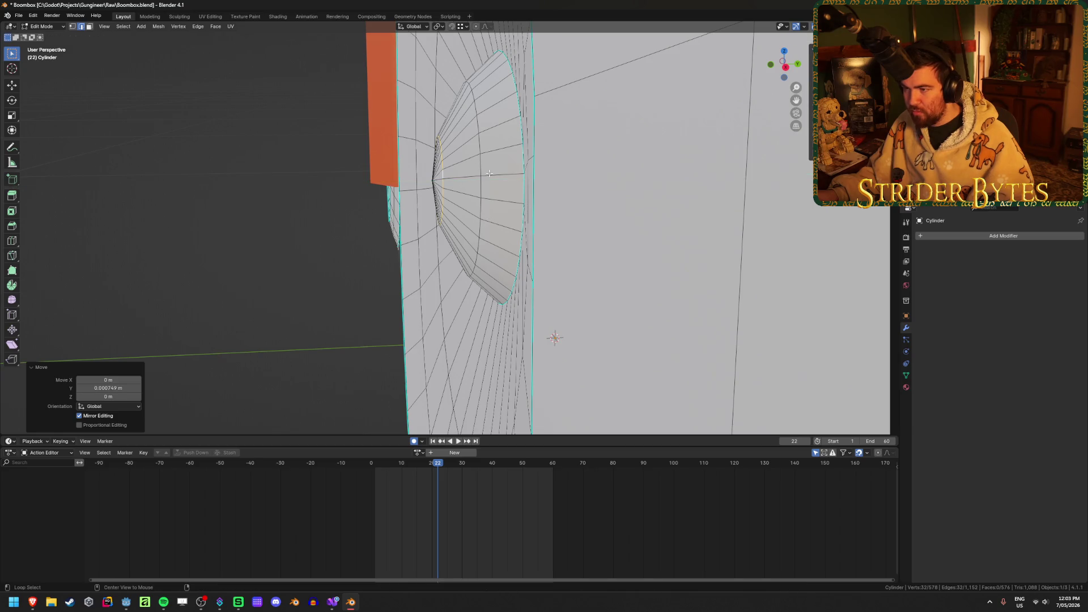
Move a cone loop along Y, scale it to 1.134, and add another edge ring with a loop cut
key(ctrl+r)
key(g)
key(y)
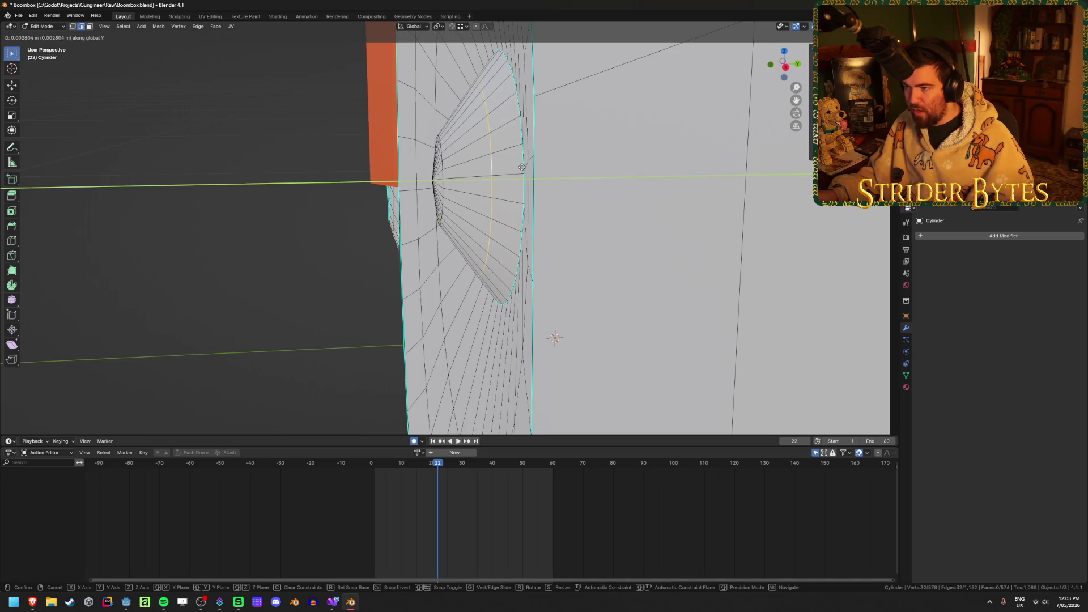
click(513, 169)
key(s)
click(603, 181)
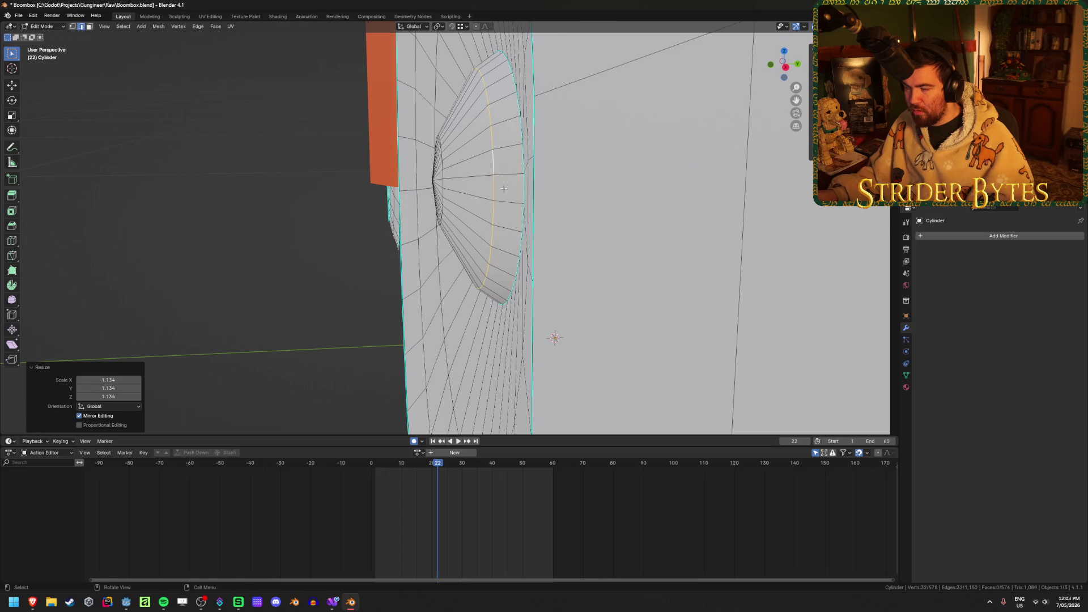
click(464, 158)
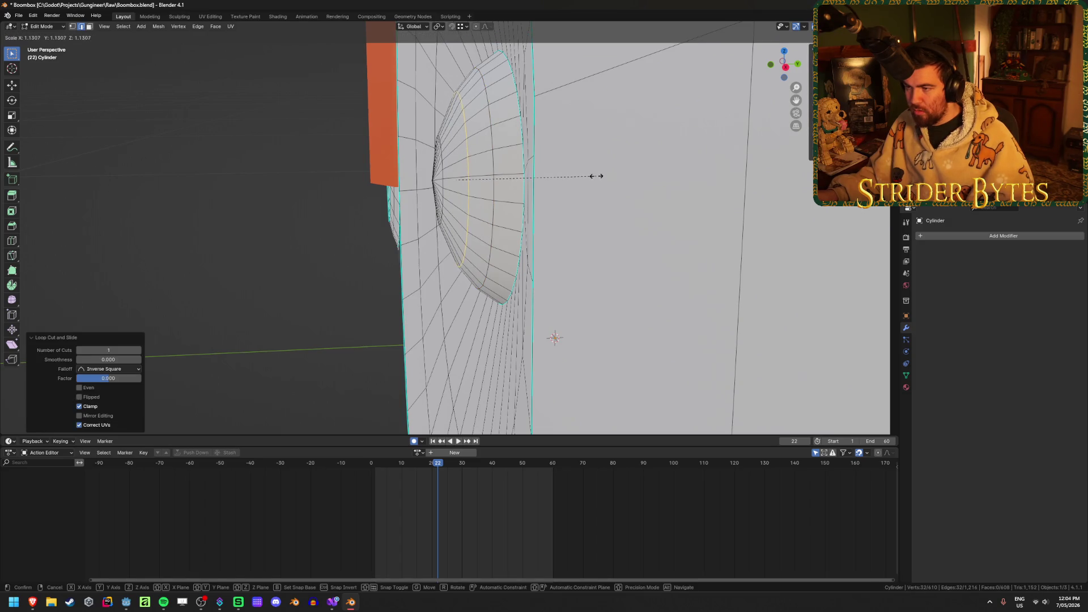
click(601, 177)
middle_drag(226, 242, 284, 243)
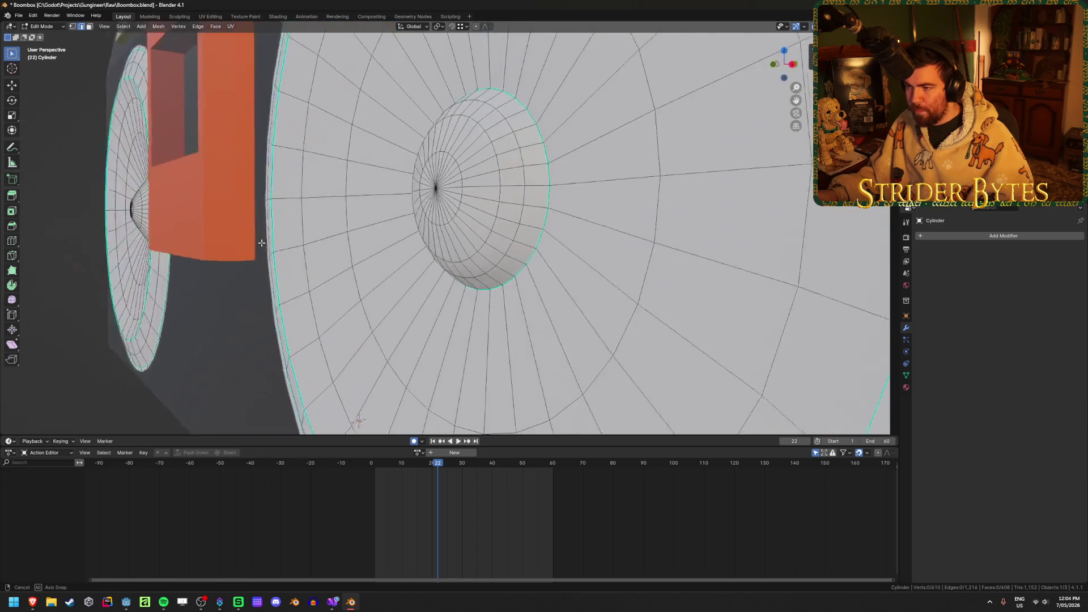
key(Tab)
scroll(288, 243, up, 3)
scroll(288, 243, down, 6)
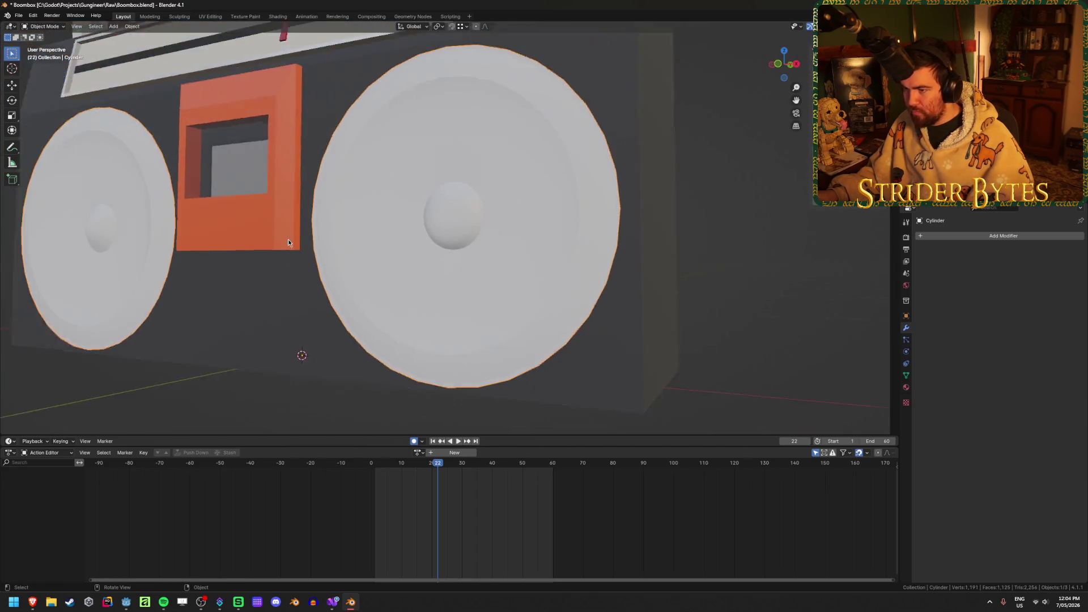
In front wireframe view, delete the left speaker's vertices
key(Tab)
key(KP_1)
key(shift+z)
scroll(288, 240, down, 2)
drag(147, 124, 391, 357)
click(325, 323)
drag(119, 99, 347, 319)
key(x)
click(347, 332)
key(Tab)
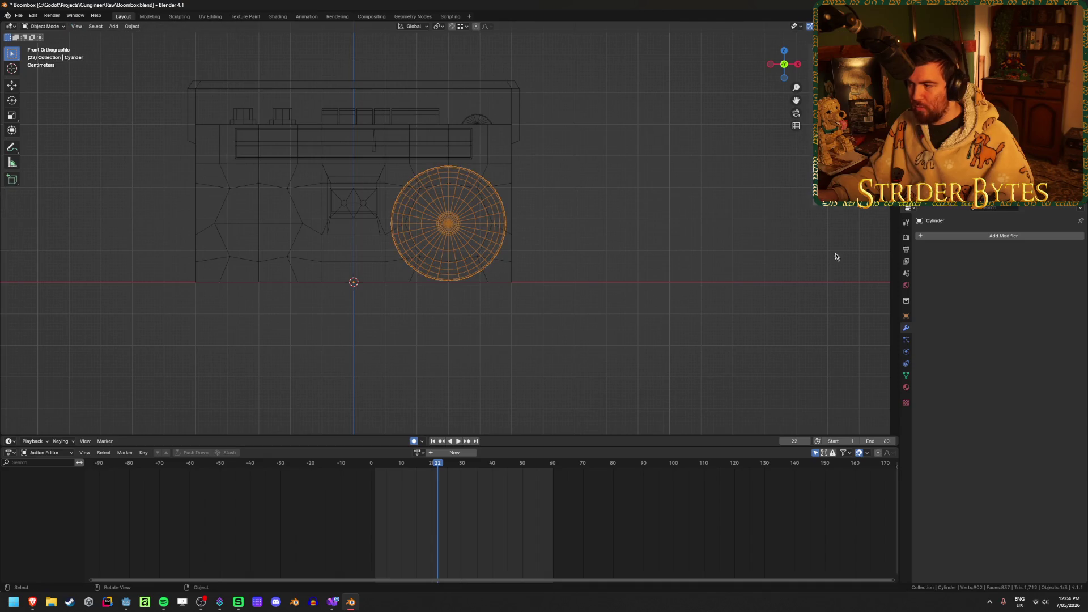
Add a Mirror modifier to the speakers and apply it
click(959, 236)
text(mirror)
key(Return)
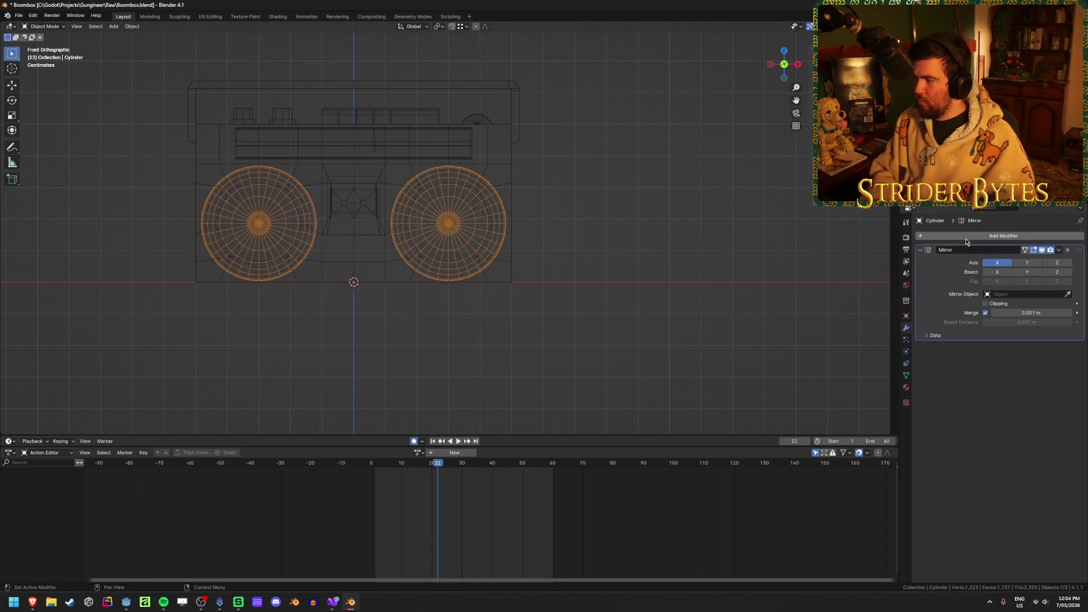
key(ctrl+a)
click(575, 270)
key(shift+z)
key(Tab)
key(Tab)
Select the speakers object and save Boombox.blend
mouse_move(610, 246)
middle_down()
mouse_move(509, 308)
mouse_move(520, 329)
mouse_move(468, 323)
mouse_move(471, 303)
mouse_move(445, 305)
mouse_move(523, 298)
middle_up()
scroll(591, 258, up, 3)
click(539, 260)
scroll(468, 323, up, 5)
key(ctrl+s)
scroll(524, 299, down, 3)
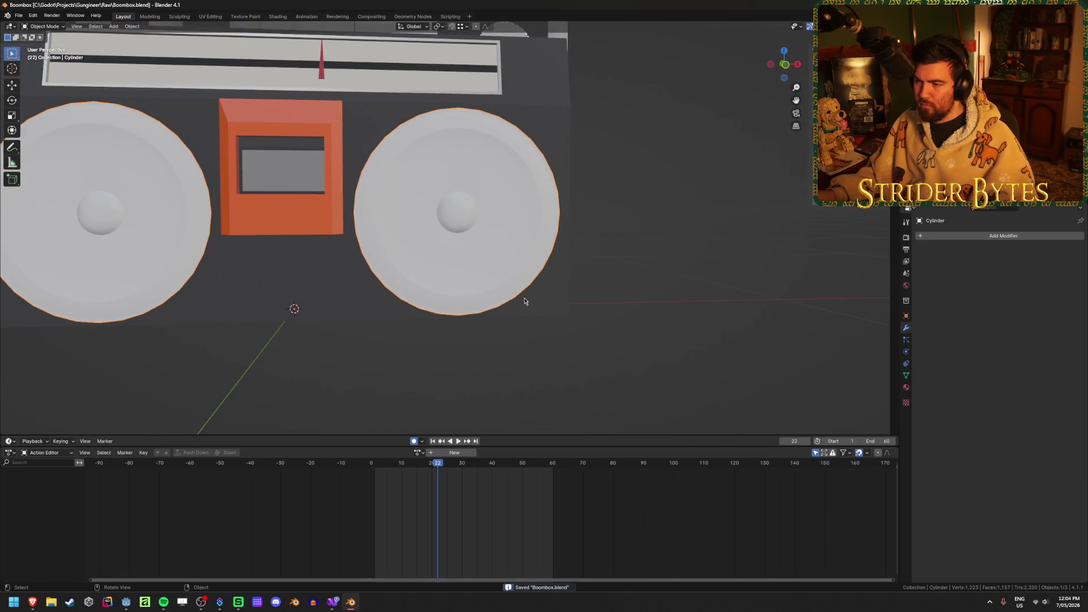
Give the speakers the existing Black material
click(907, 389)
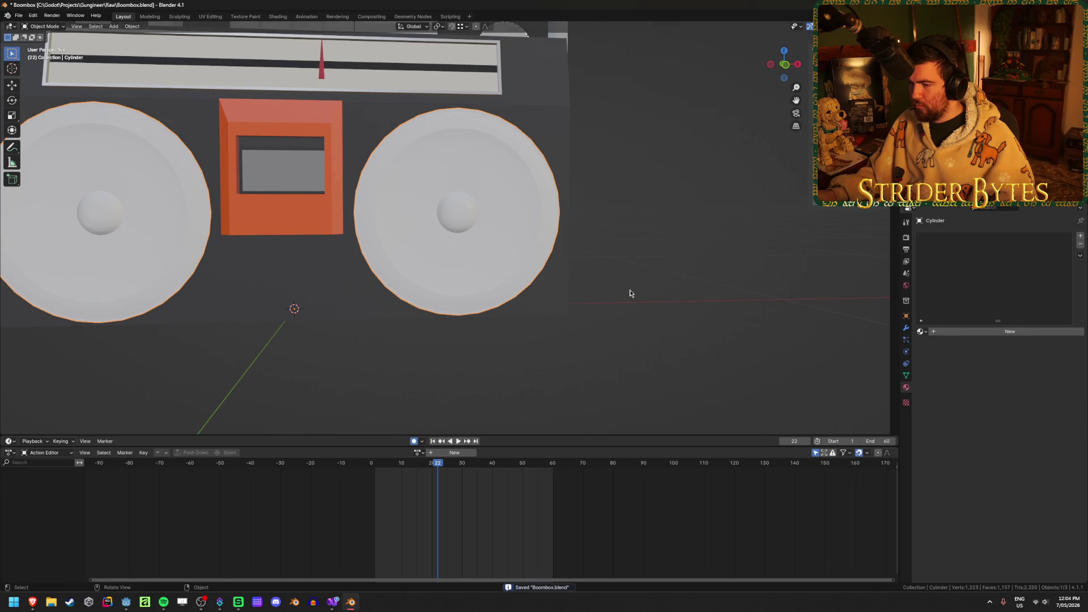
click(921, 332)
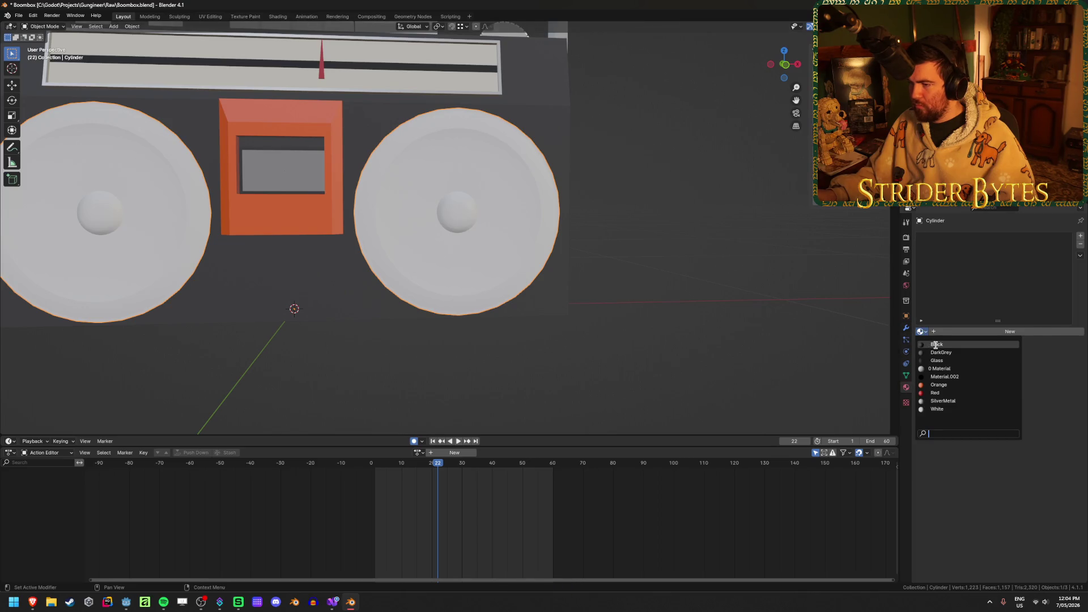
click(936, 344)
scroll(462, 301, down, 3)
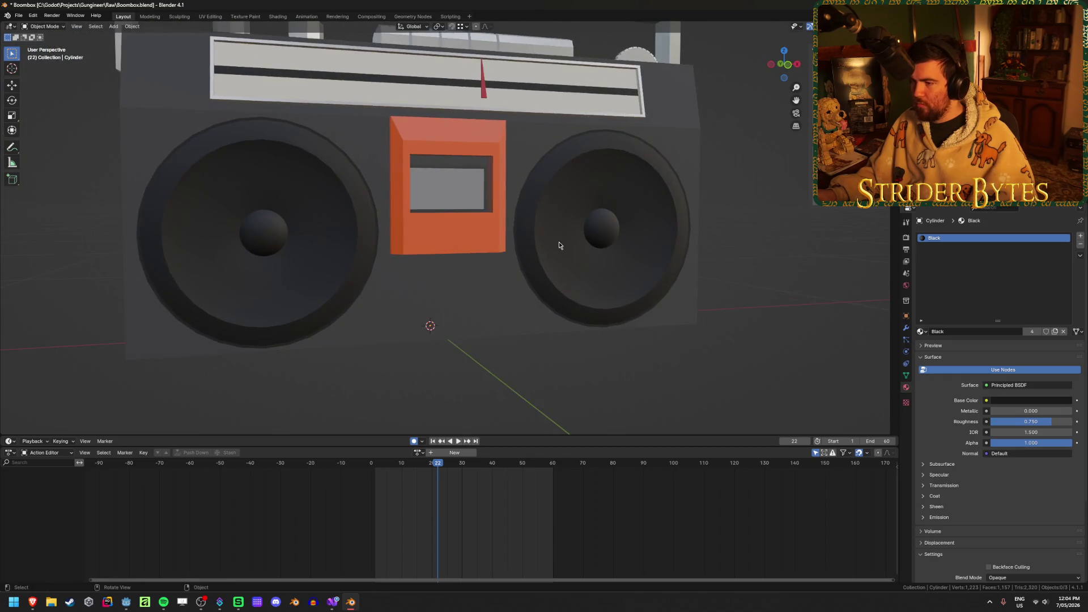
scroll(567, 244, up, 3)
Add a SilverMetal material slot and assign it to the speaker's outer rim faces
click(1081, 237)
click(921, 332)
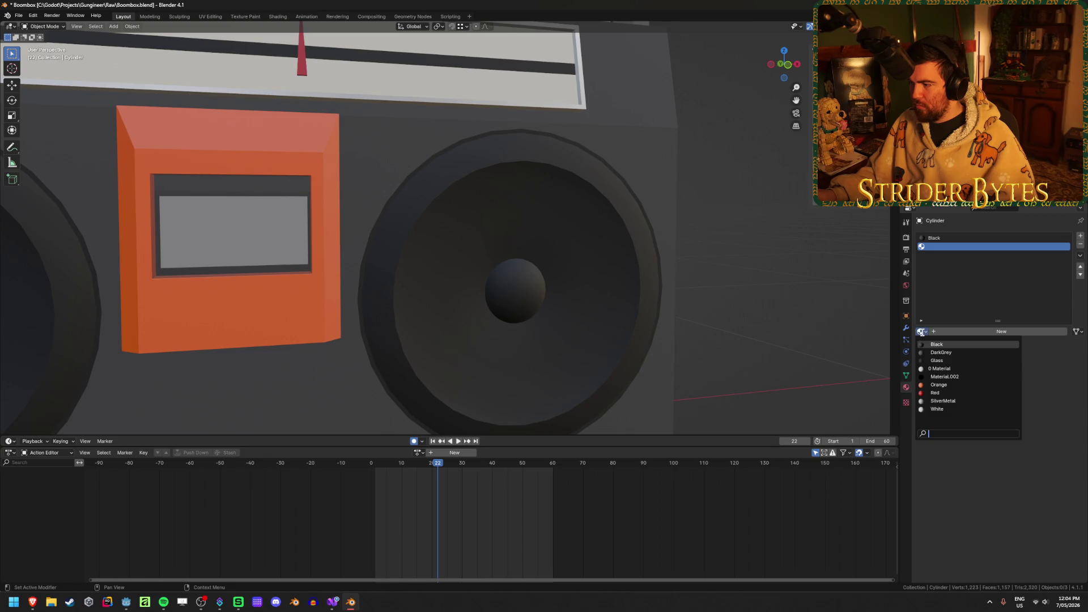
click(956, 401)
key(Tab)
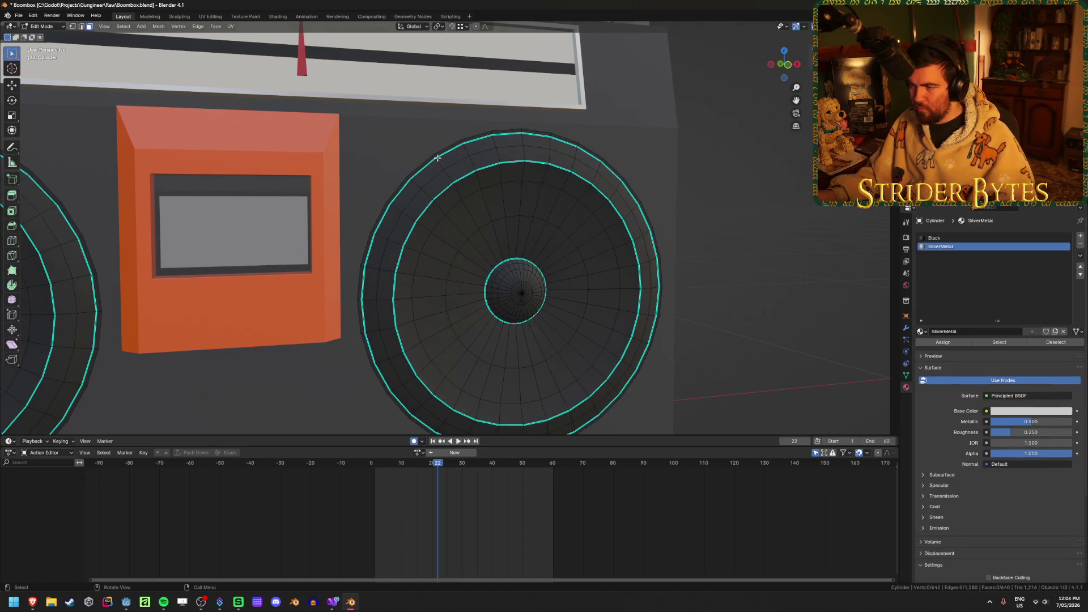
alt+click(434, 155)
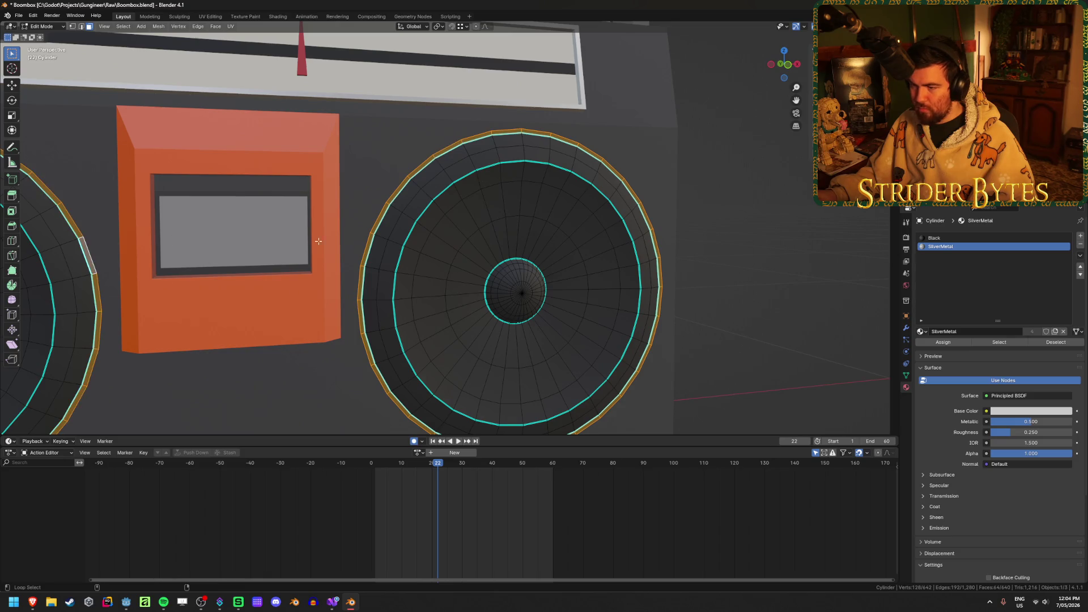
click(943, 342)
key(Tab)
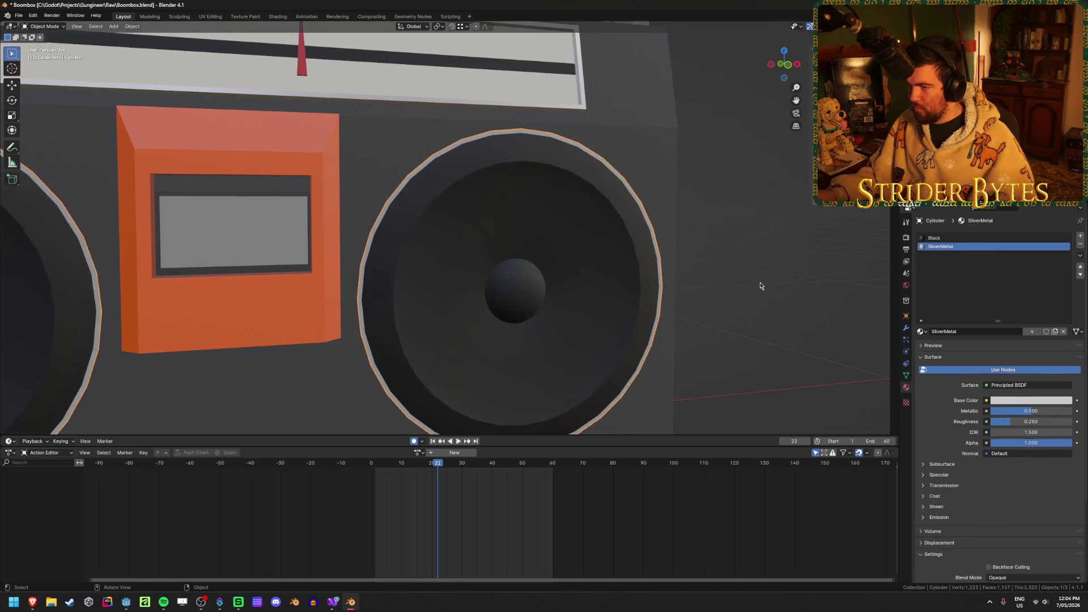
Orbit around the boombox to inspect the large speaker, then re-enter Edit Mode
scroll(692, 281, down, 5)
mouse_move(690, 262)
middle_down()
mouse_move(661, 245)
mouse_move(627, 263)
mouse_move(644, 247)
middle_up()
scroll(645, 247, up, 5)
scroll(644, 246, up, 2)
mouse_move(587, 219)
middle_down()
mouse_move(549, 213)
mouse_move(627, 226)
mouse_move(570, 220)
mouse_move(594, 239)
mouse_move(595, 225)
mouse_move(568, 226)
mouse_move(477, 247)
mouse_move(576, 261)
middle_up()
key(Tab)
scroll(603, 228, up, 2)
scroll(576, 260, up, 2)
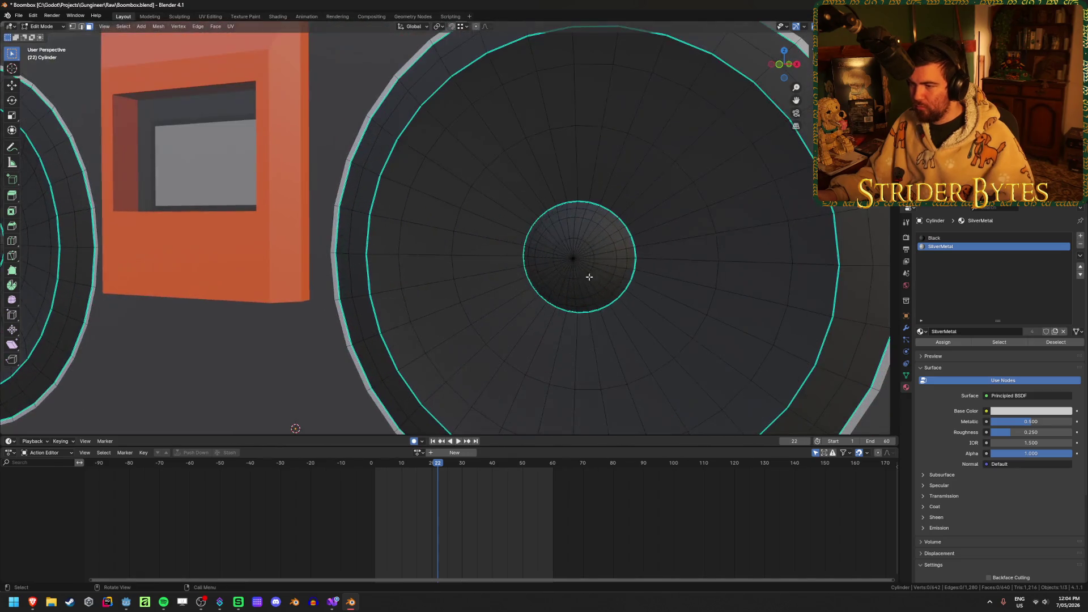
Grow the cone-centre selection by two rings and push it along Y
key(ctrl+KP_Add)
key(ctrl+KP_Add)
key(ctrl+KP_Add)
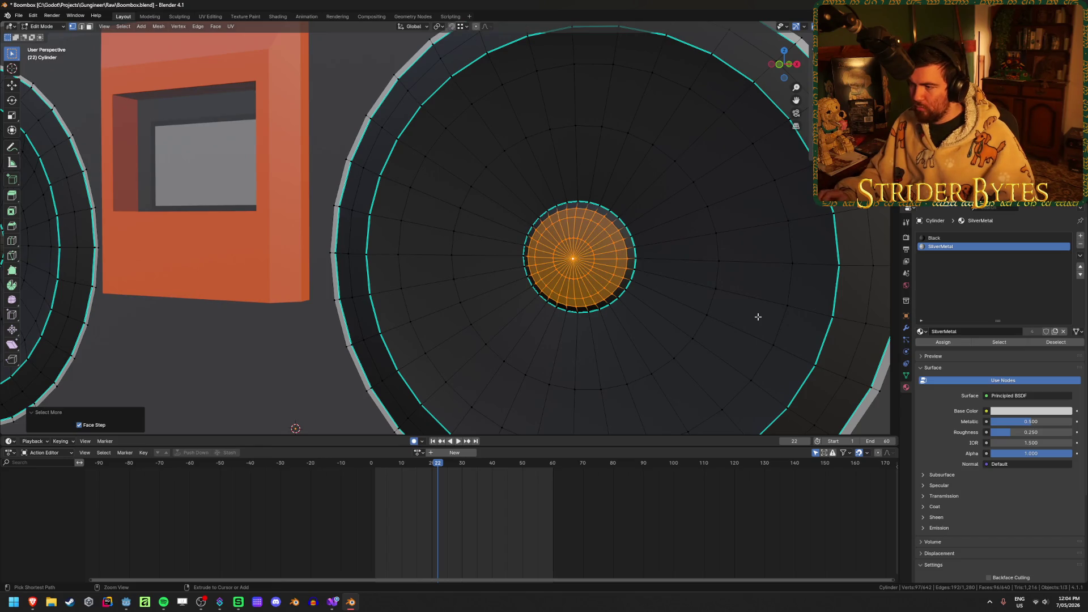
key(ctrl+KP_Add)
middle_drag(759, 317, 631, 317)
key(g)
key(y)
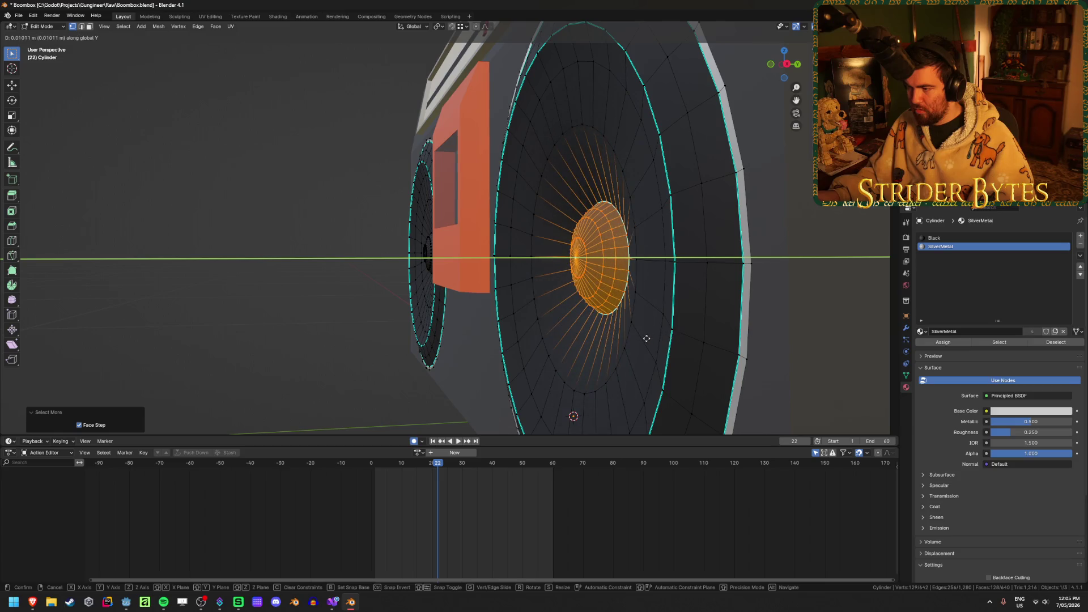
click(647, 281)
Move a single cone ring to a new depth along Y, then deselect and exit Edit Mode
alt+click(619, 154)
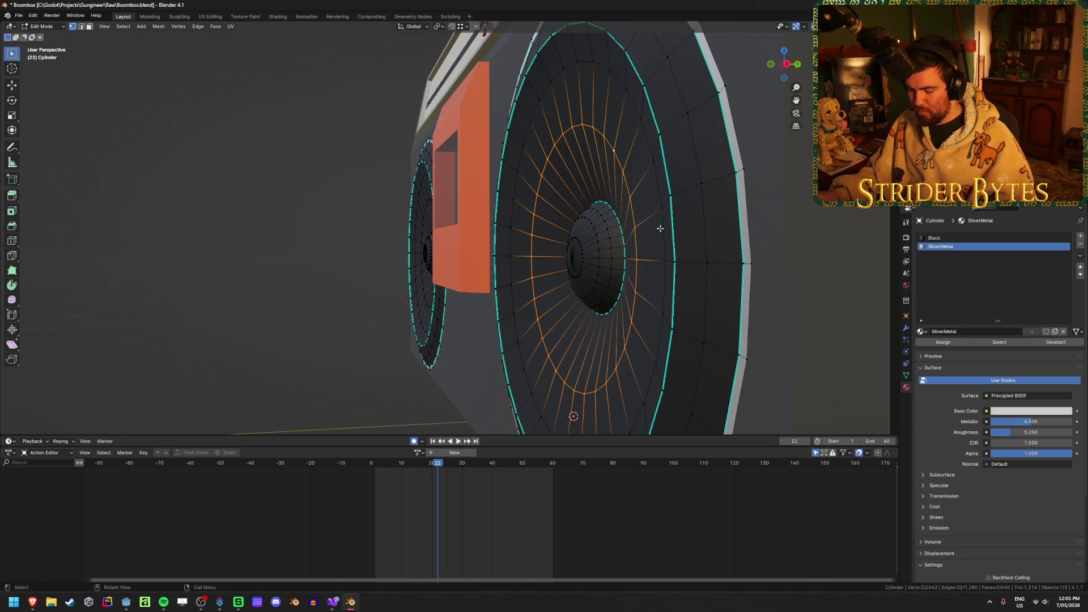
key(g)
key(y)
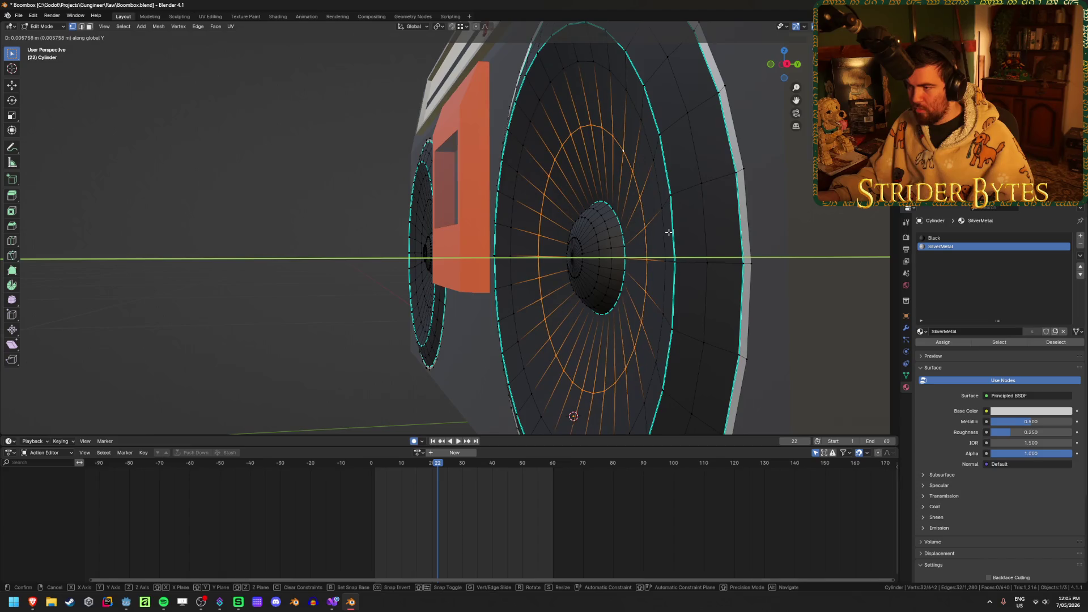
click(679, 229)
key(alt+z)
key(alt+z)
click(261, 298)
key(Tab)
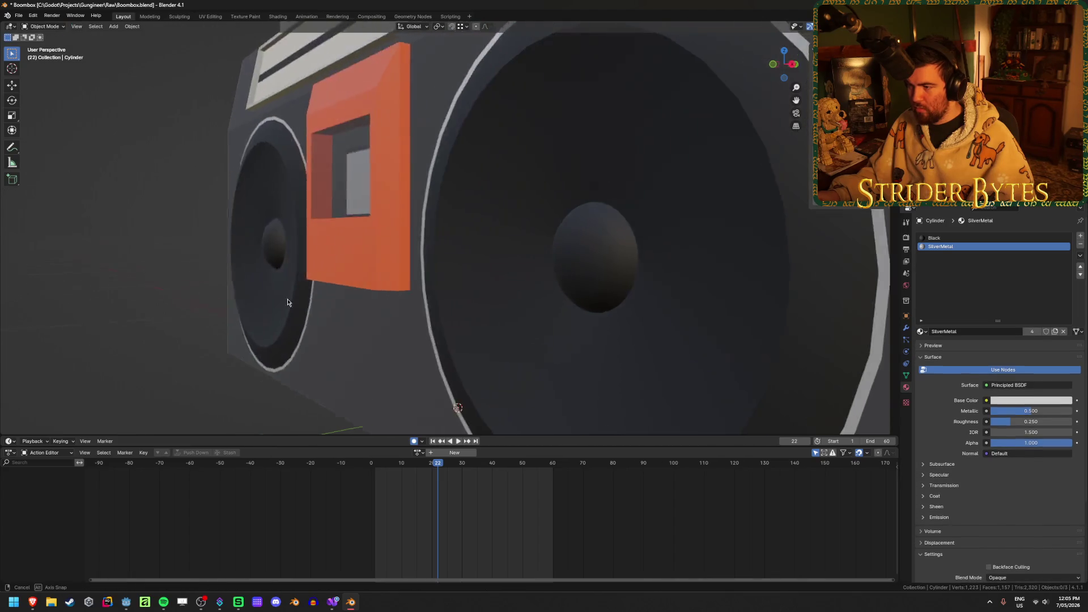
Orbit and zoom to inspect the boombox speaker from the side
scroll(379, 286, up, 5)
mouse_move(379, 287)
middle_down()
mouse_move(338, 218)
mouse_move(395, 299)
middle_up()
scroll(338, 218, down, 1)
scroll(448, 306, down, 3)
scroll(448, 306, down, 3)
mouse_move(524, 357)
middle_down()
mouse_move(508, 284)
mouse_move(549, 296)
mouse_move(553, 277)
mouse_move(529, 252)
middle_up()
scroll(557, 300, up, 3)
scroll(557, 301, up, 2)
In right orthographic see-through view, push the selected vertices along global Y
key(Tab)
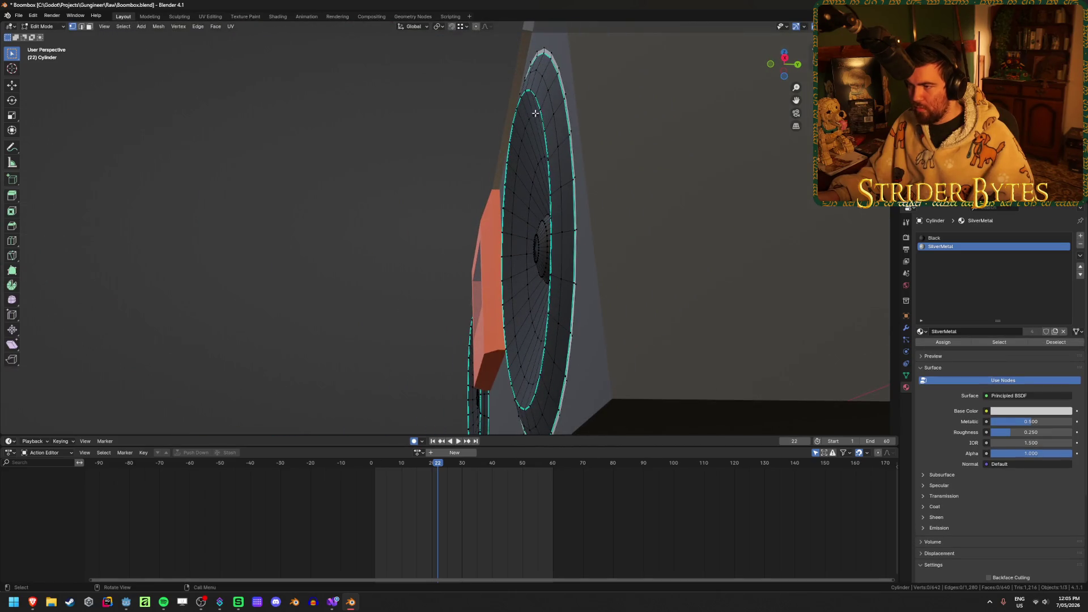
middle_drag(593, 213, 584, 243)
key(KP_3)
key(alt+z)
key(g)
key(y)
click(617, 204)
Delete the whole left speaker's vertices, leaving only one half
scroll(573, 202, up, 5)
shift+middle_drag(605, 265, 559, 246)
scroll(559, 246, up, 1)
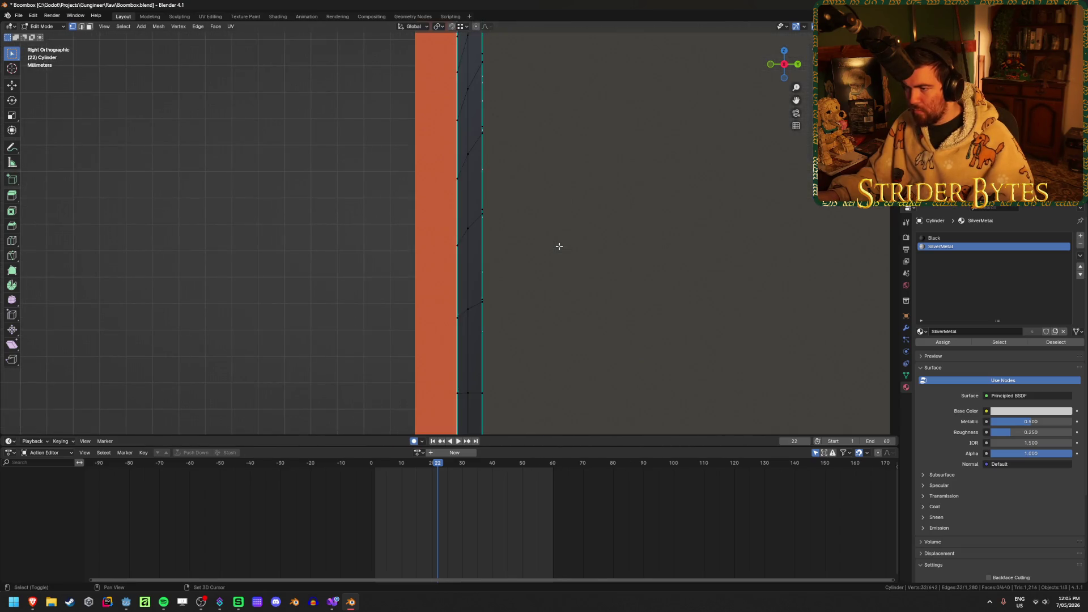
mouse_move(494, 209)
middle_down()
mouse_move(533, 239)
mouse_move(569, 243)
middle_up()
scroll(533, 238, down, 5)
mouse_move(335, 119)
mouse_down()
mouse_move(444, 260)
mouse_move(587, 391)
mouse_up()
key(x)
click(585, 389)
key(Tab)
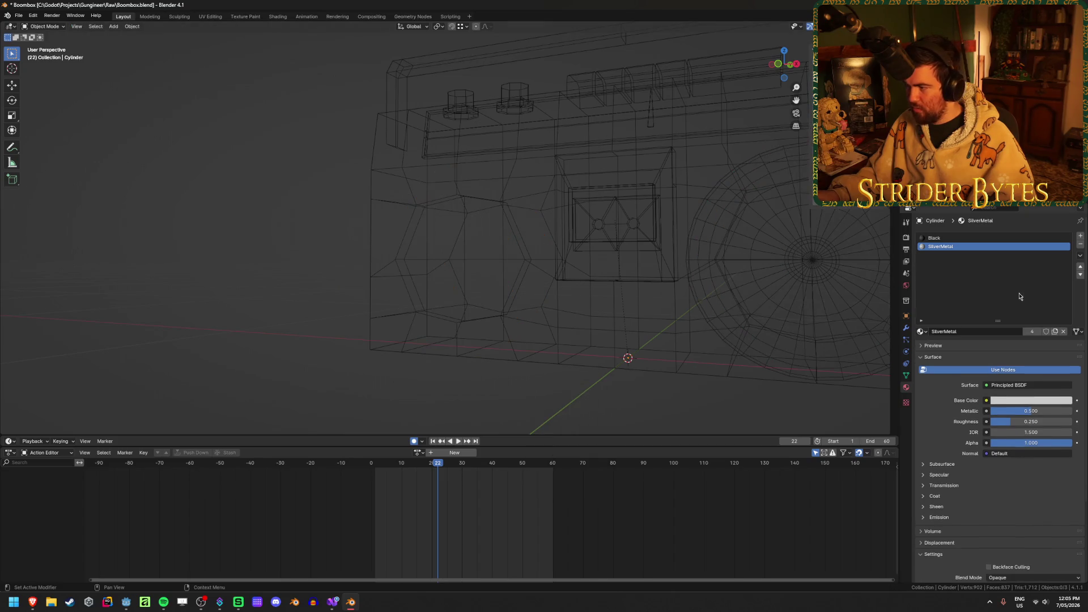
Add a Mirror modifier to the speaker so both cones reappear across X
click(909, 329)
click(977, 237)
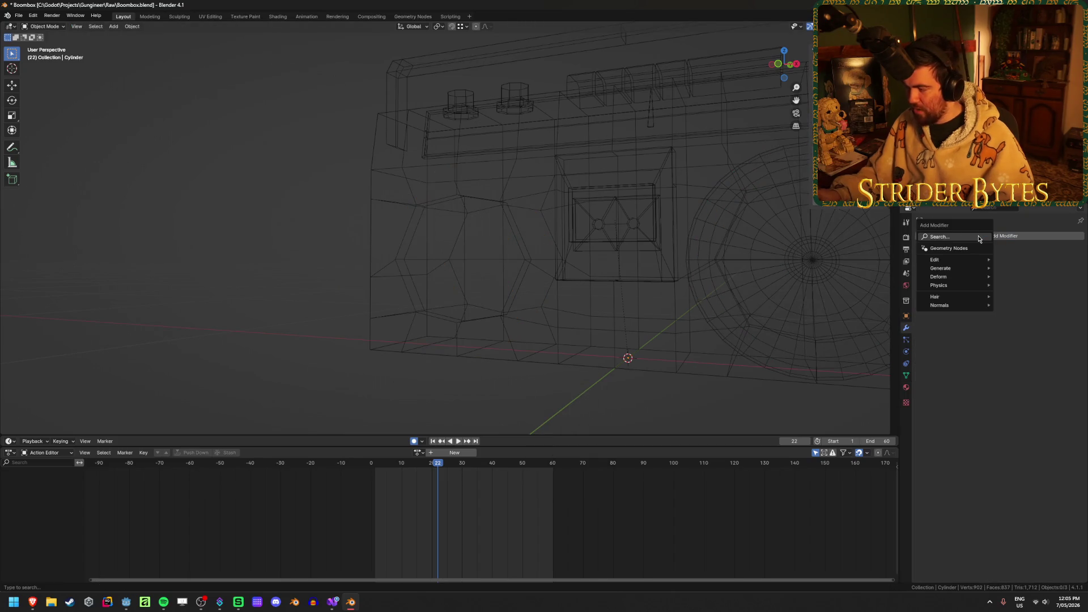
text(mirror)
key(Return)
key(shift+z)
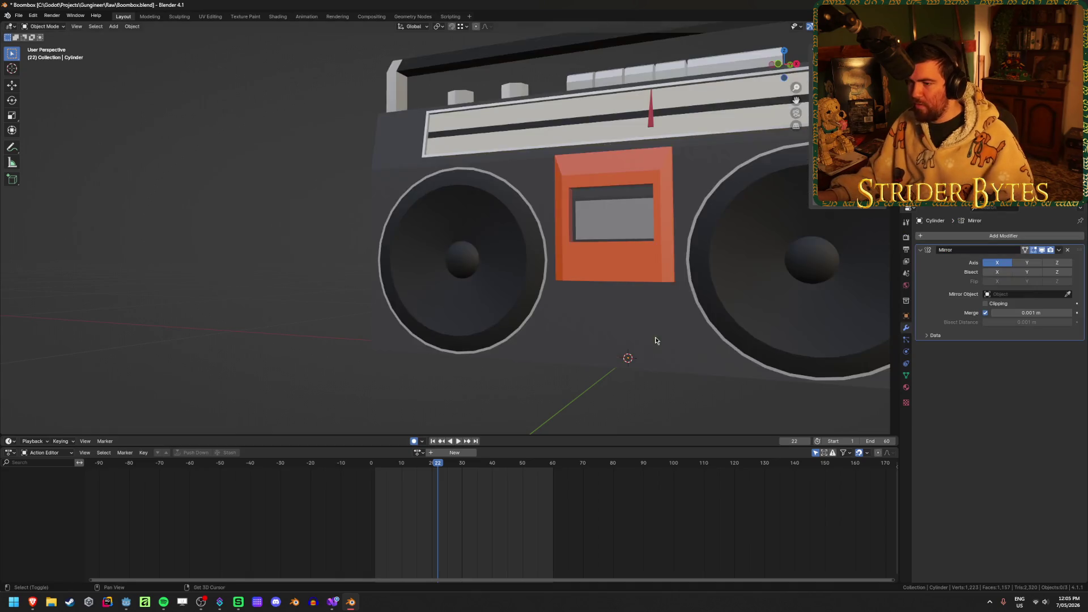
mouse_move(406, 369)
middle_down()
mouse_move(490, 352)
mouse_move(501, 369)
mouse_move(656, 312)
mouse_move(481, 282)
mouse_move(486, 297)
mouse_move(542, 266)
mouse_move(505, 236)
mouse_move(516, 187)
middle_up()
Edge-slide one cone ring along the cone and scale it up slightly
key(Tab)
scroll(525, 364, up, 5)
scroll(556, 244, up, 6)
scroll(588, 243, down, 5)
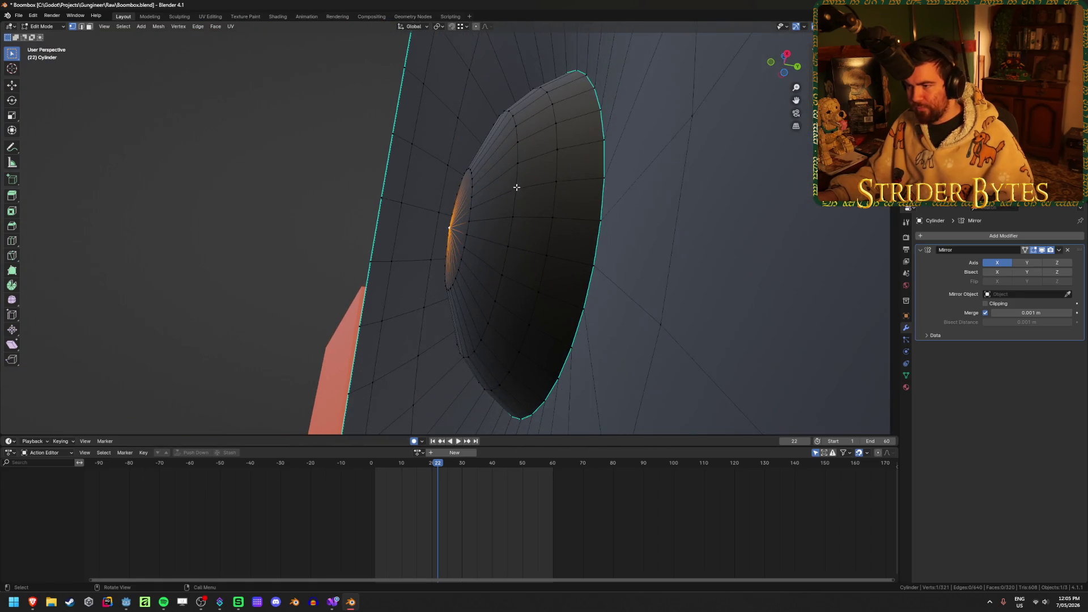
alt+click(518, 179)
key(g)
key(g)
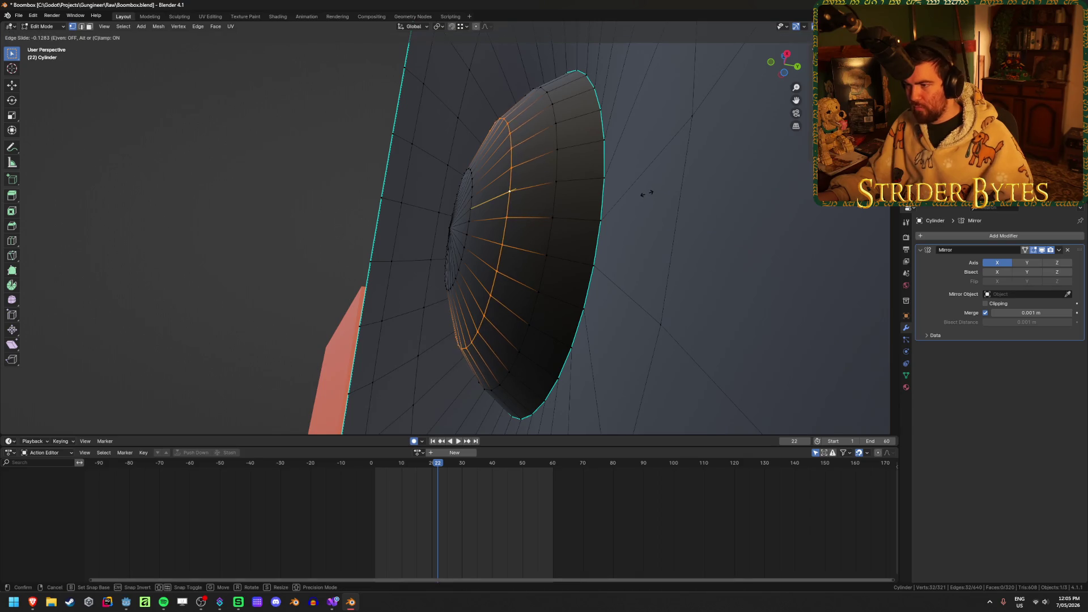
click(644, 193)
key(s)
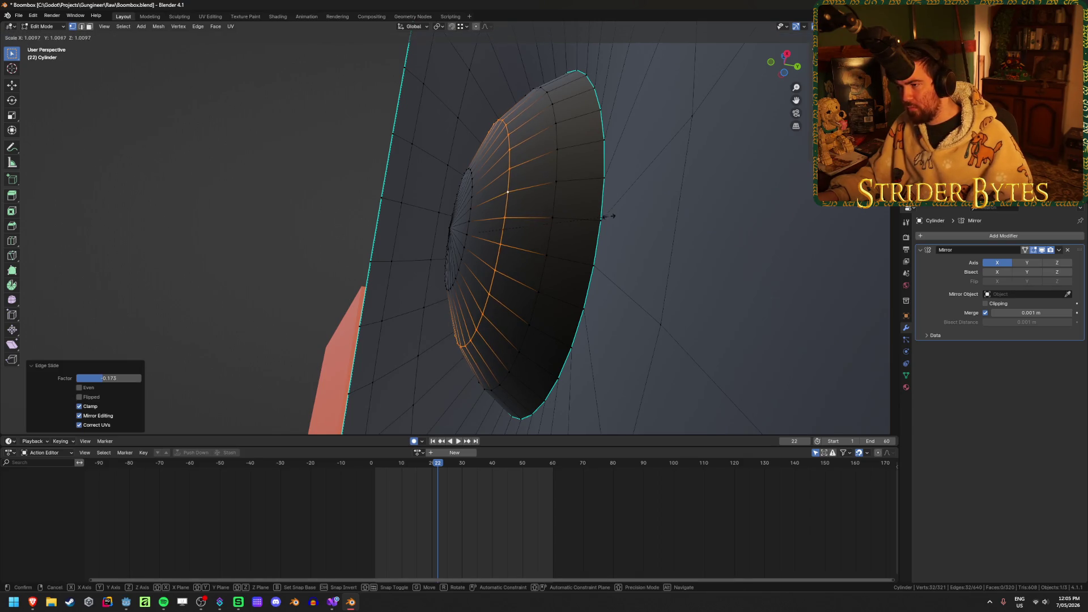
click(617, 217)
Select the speaker's inner cone ring and move it along global Y
alt+click(483, 218)
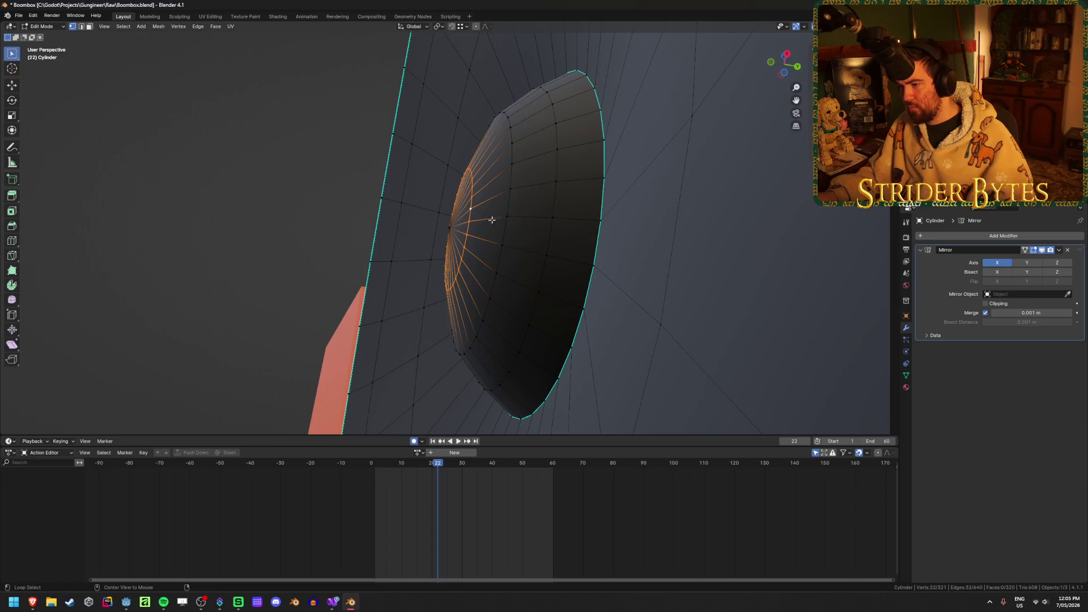
key(Tab)
mouse_move(216, 292)
middle_down()
mouse_move(267, 341)
mouse_move(556, 340)
mouse_move(517, 335)
mouse_move(512, 304)
mouse_move(498, 331)
mouse_move(450, 350)
mouse_move(485, 346)
middle_up()
click(512, 304)
key(Tab)
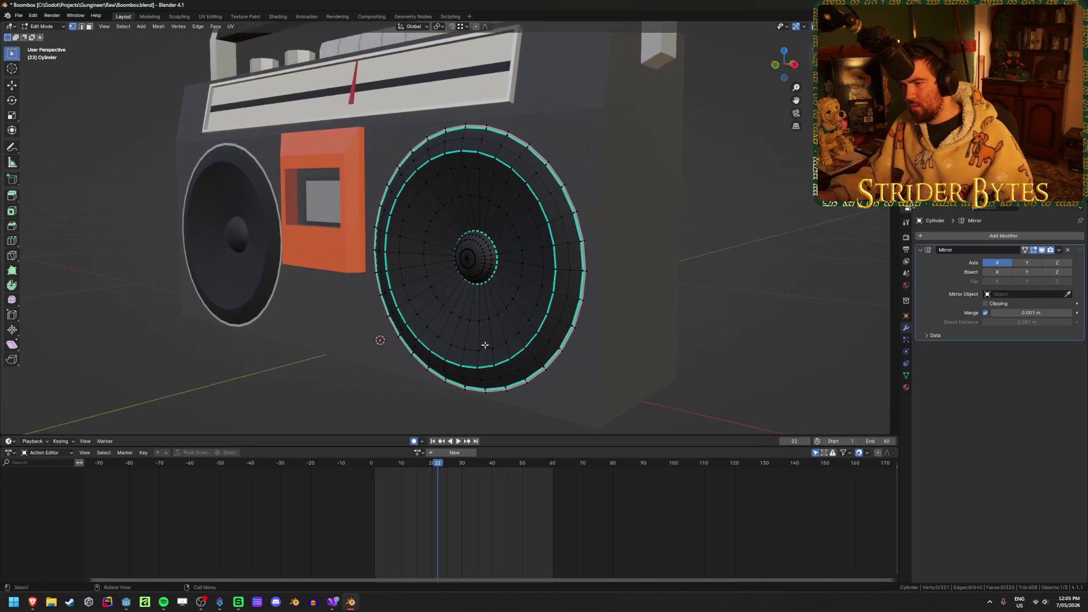
alt+click(446, 178)
middle_drag(446, 178, 510, 255)
key(g)
key(y)
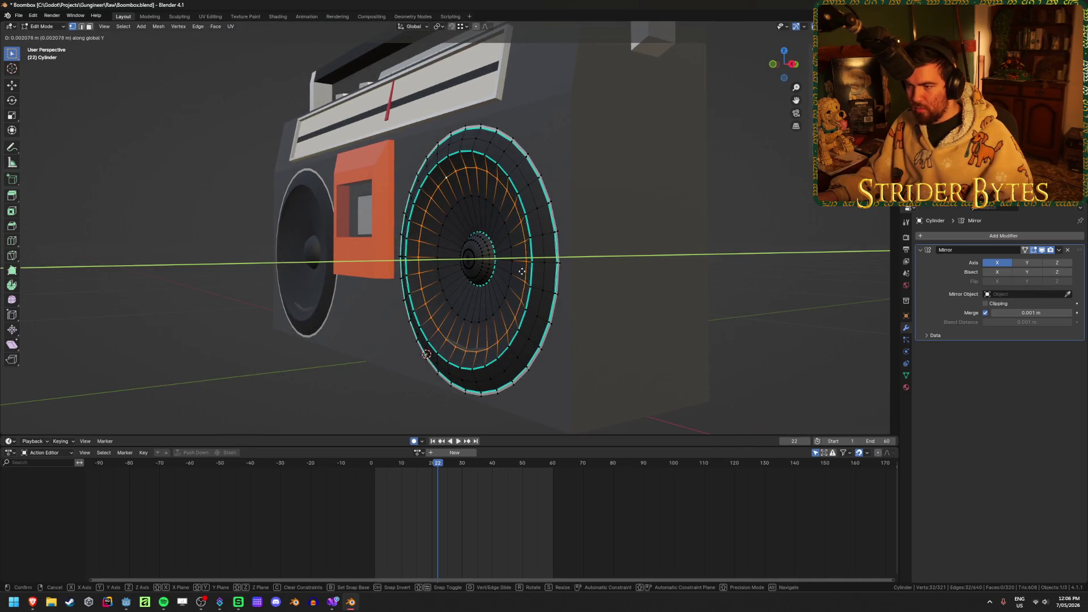
click(521, 271)
Nudge the inner ring further along Y to a 0.021 m shift, then leave Edit Mode
key(g)
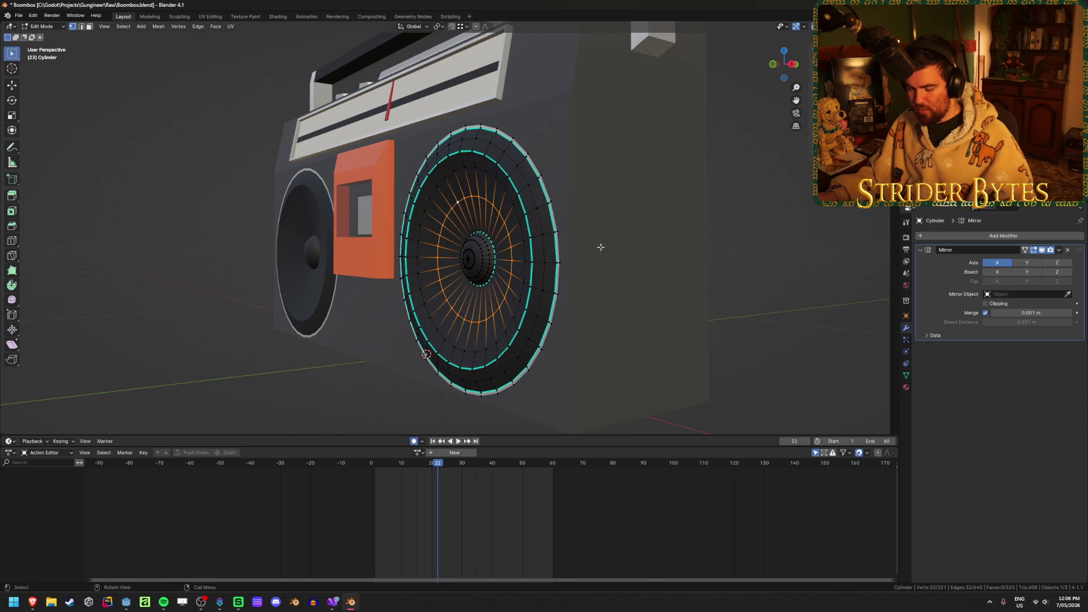
key(y)
click(613, 247)
middle_drag(613, 247, 456, 398)
key(Tab)
scroll(318, 379, down, 3)
mouse_move(311, 369)
middle_down()
mouse_move(376, 403)
mouse_move(425, 360)
mouse_move(389, 340)
mouse_move(432, 359)
mouse_move(372, 355)
middle_up()
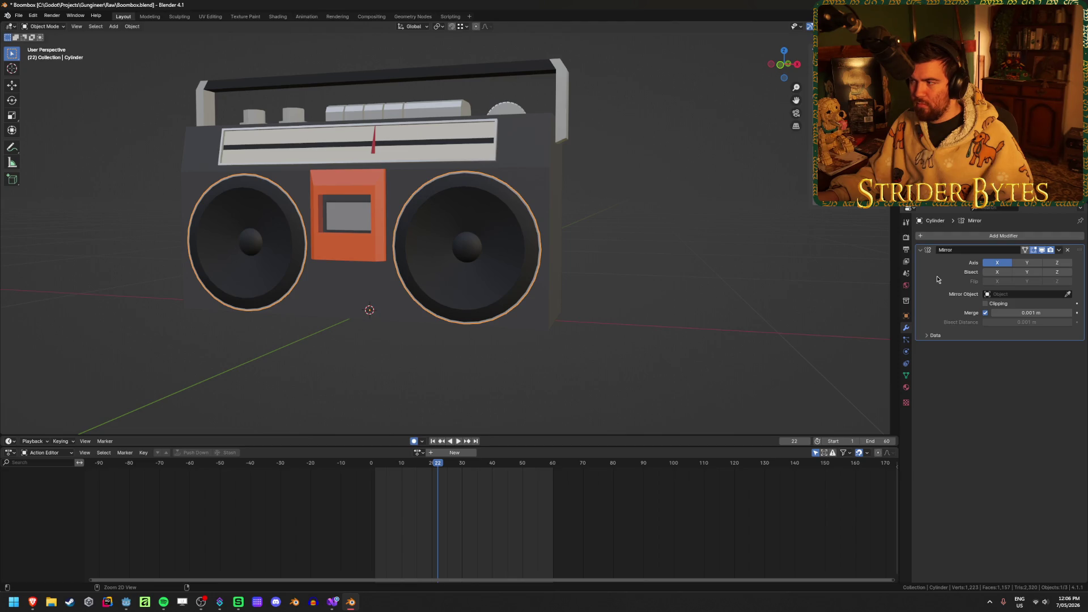
Apply the Mirror modifier, select the boombox body, and save Boombox.blend
key(ctrl+a)
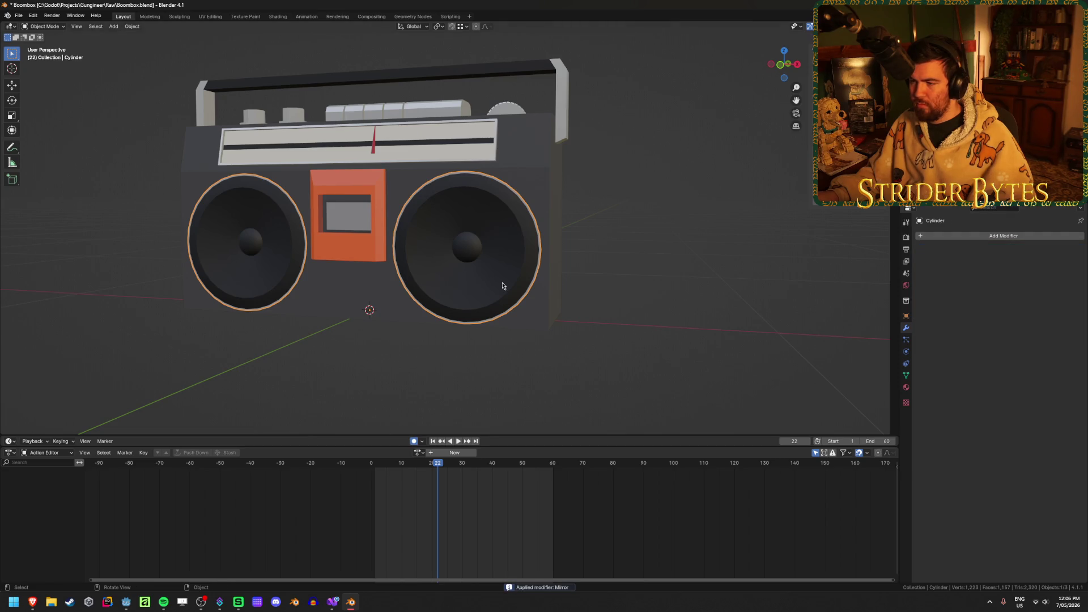
click(540, 185)
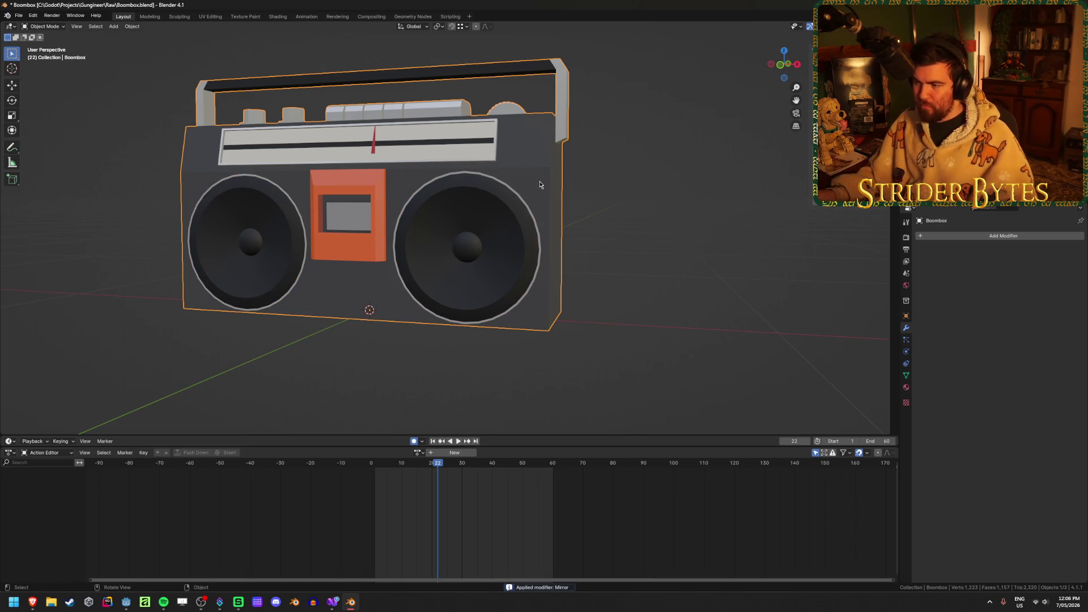
click(907, 388)
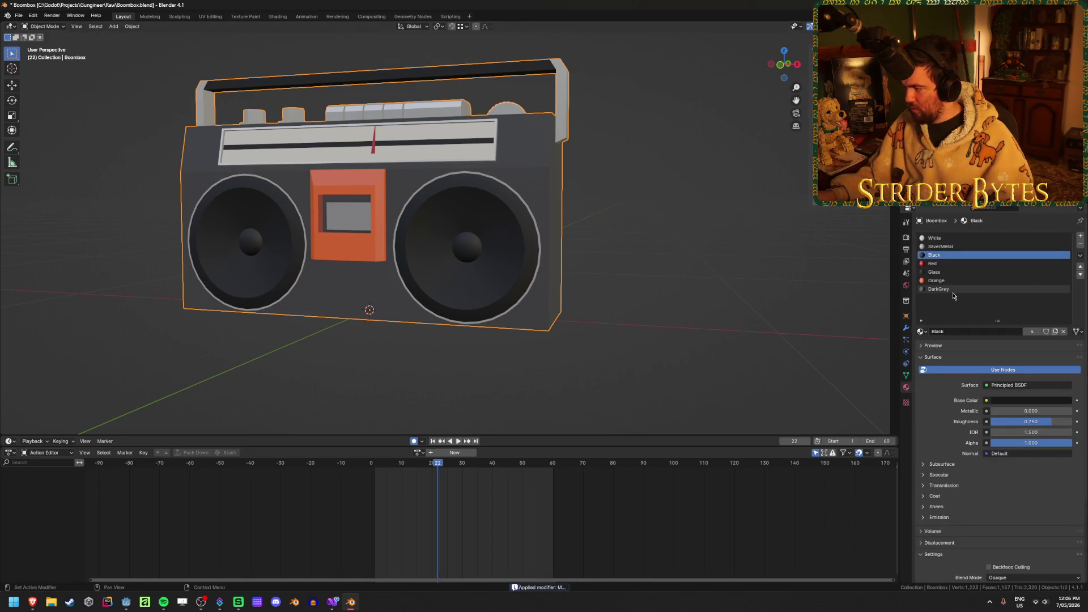
mouse_move(650, 261)
middle_down()
mouse_move(578, 340)
mouse_move(595, 340)
mouse_move(514, 372)
middle_up()
key(ctrl+s)
Show the body's Vertex Groups and Shape Keys, then resume the browser tutorial
scroll(514, 372, up, 6)
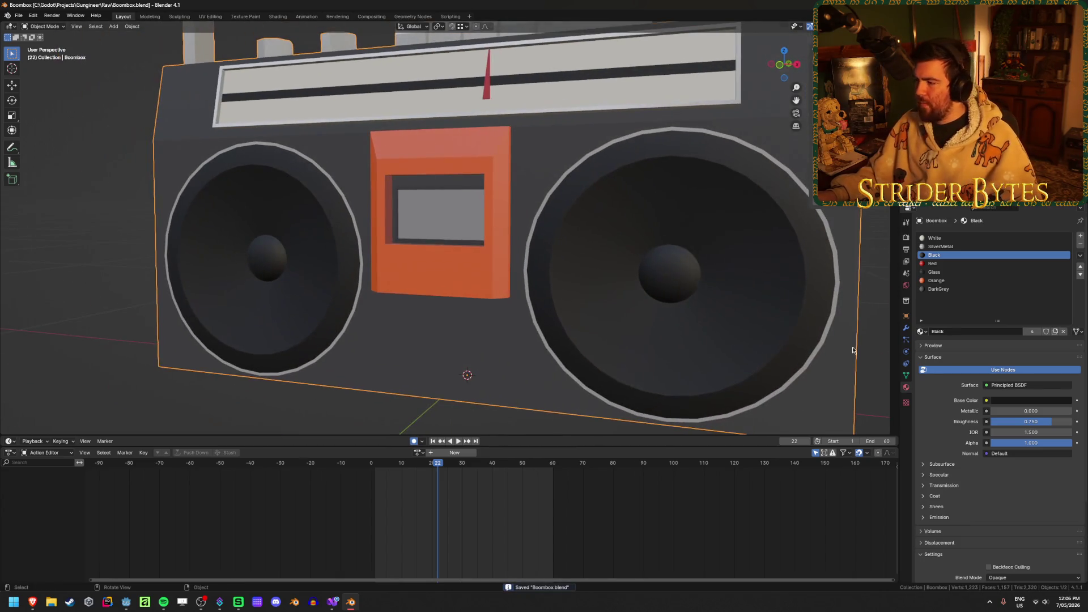
click(907, 376)
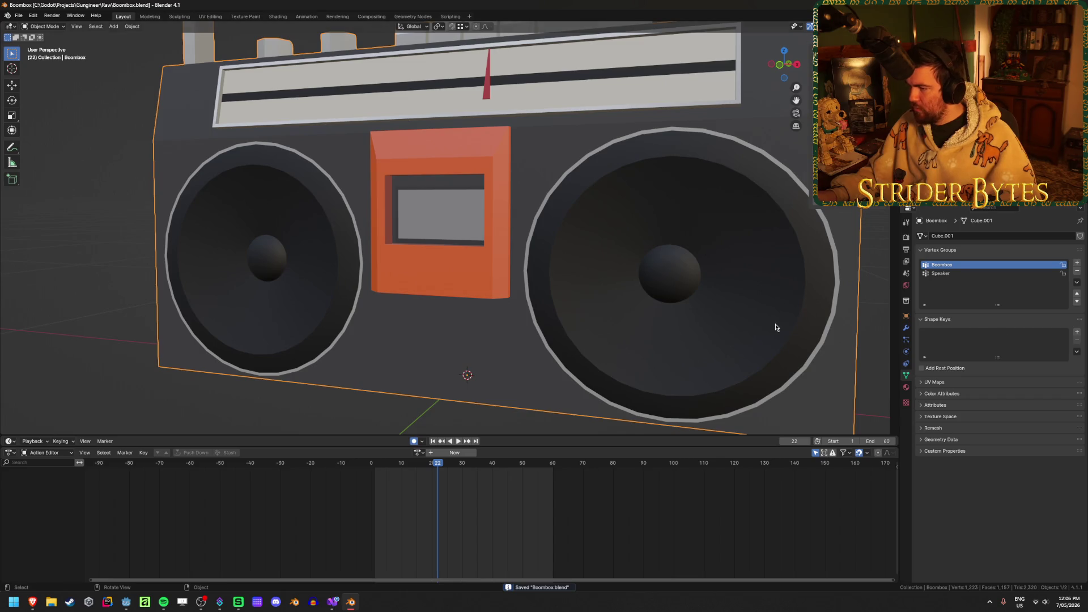
scroll(776, 327, down, 2)
scroll(776, 327, up, 2)
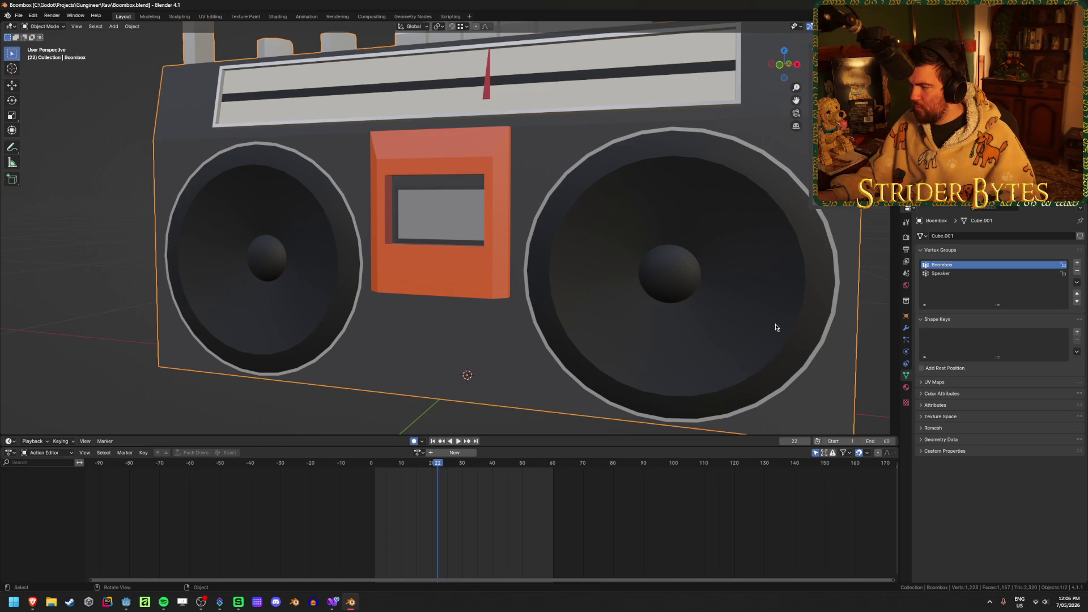
mouse_move(776, 327)
middle_down()
mouse_move(720, 318)
mouse_move(154, 566)
middle_up()
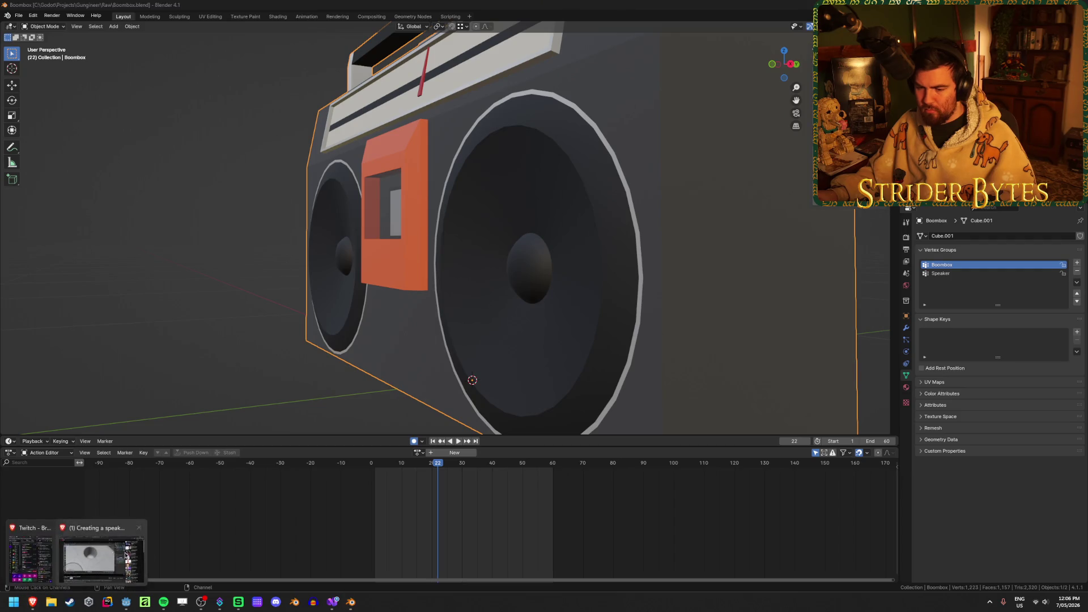
click(32, 602)
click(487, 276)
Scrub the tutorial to its Speaker Shape Keys part (3:21–3:34), pause, and return to Blender
drag(249, 479, 253, 481)
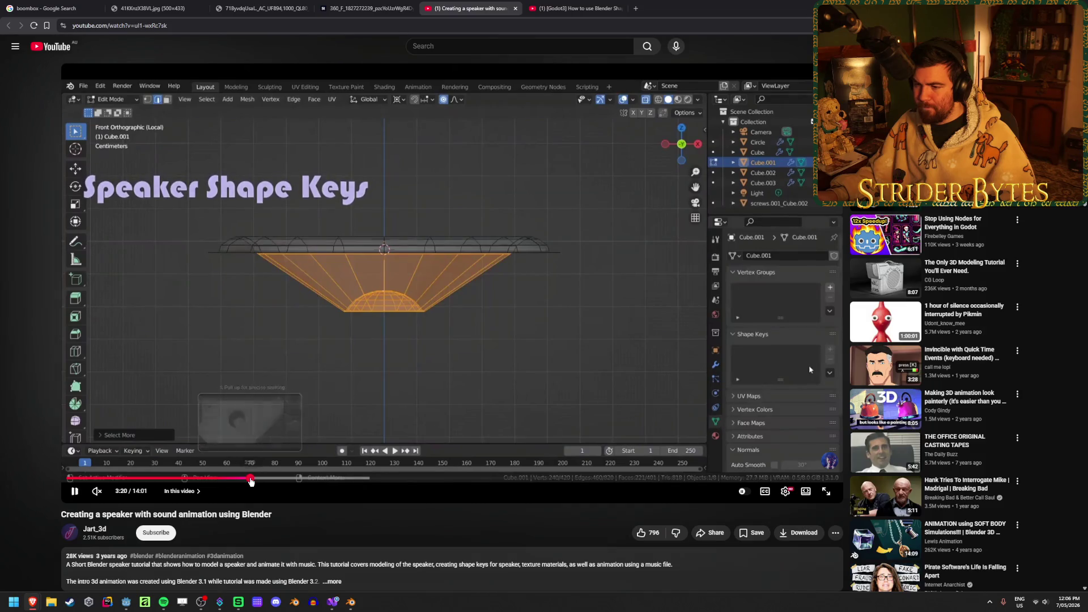
click(251, 480)
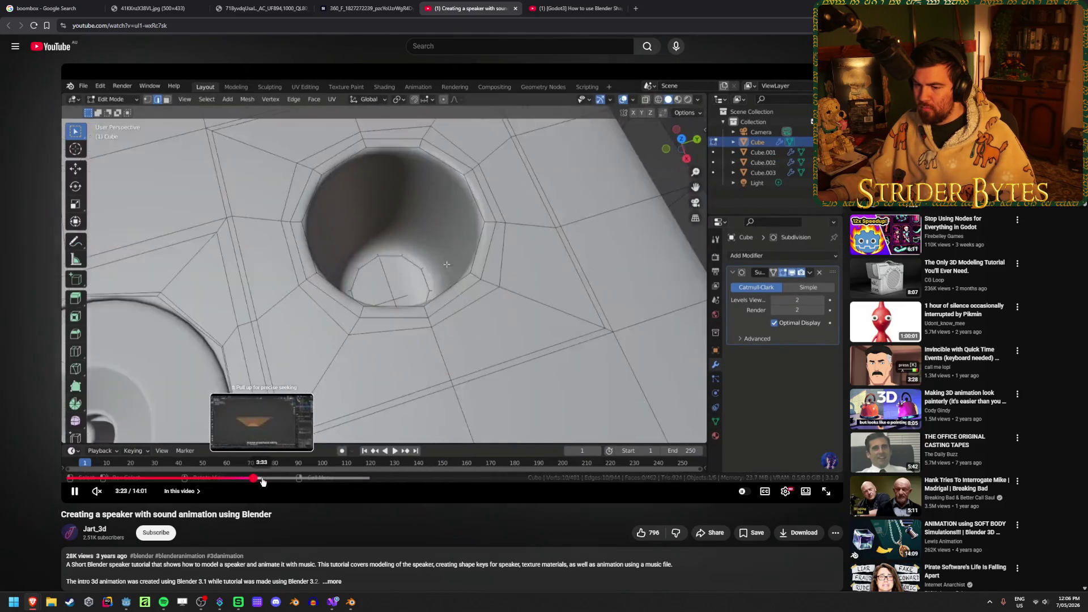
click(262, 479)
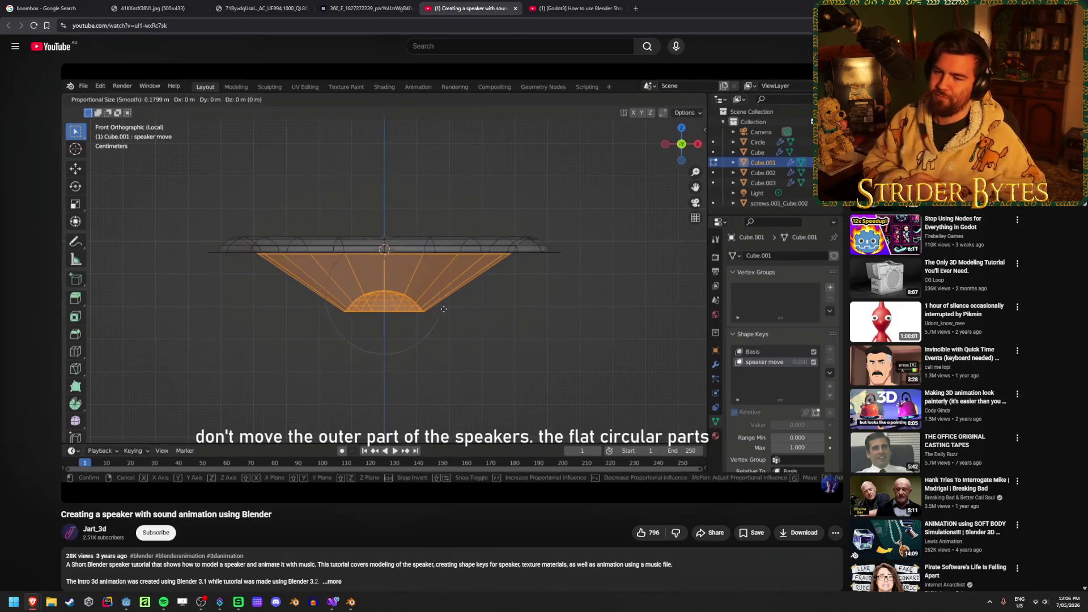
click(514, 263)
key(alt+Tab)
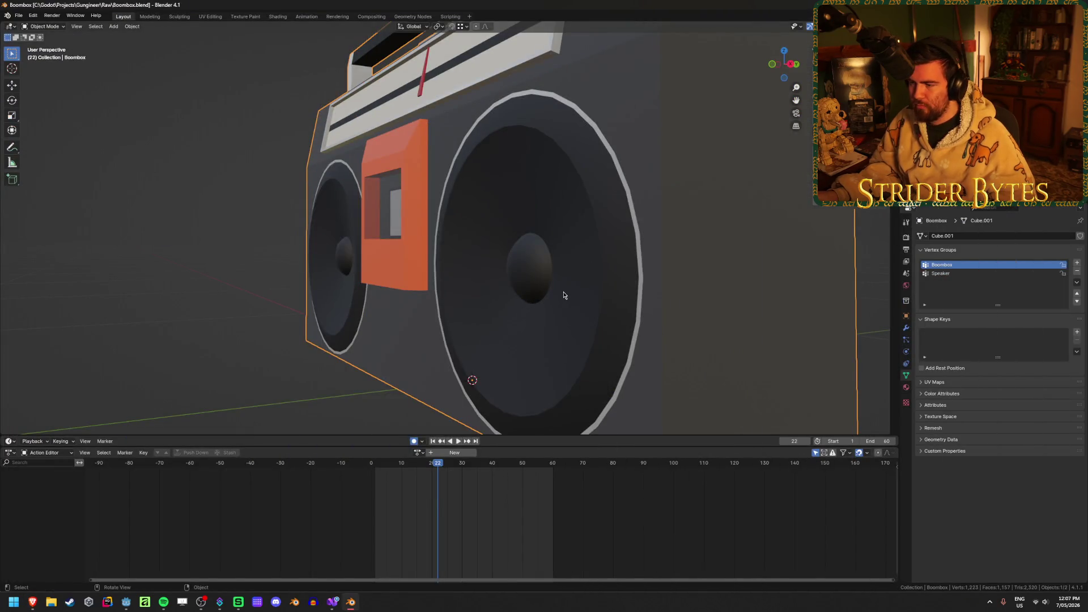
Inspect the boombox mesh in Edit Mode, toggling see-through display on and off
key(Tab)
middle_drag(564, 295, 507, 293)
key(alt+z)
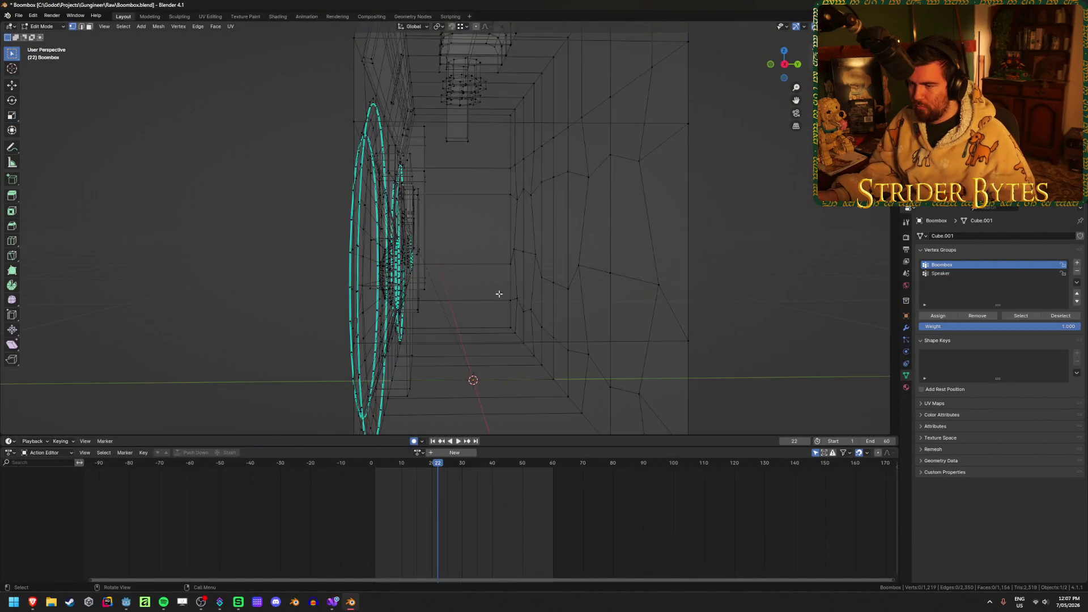
scroll(449, 304, up, 5)
key(alt+z)
scroll(456, 315, down, 6)
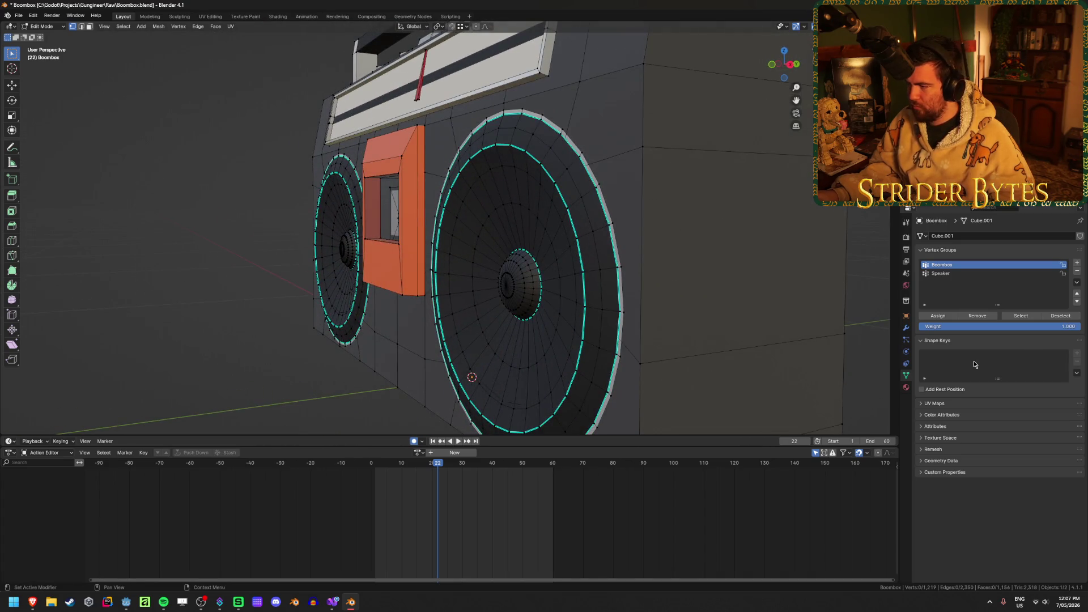
key(Tab)
Add a Basis shape key and a second key renamed Speaker
click(1077, 332)
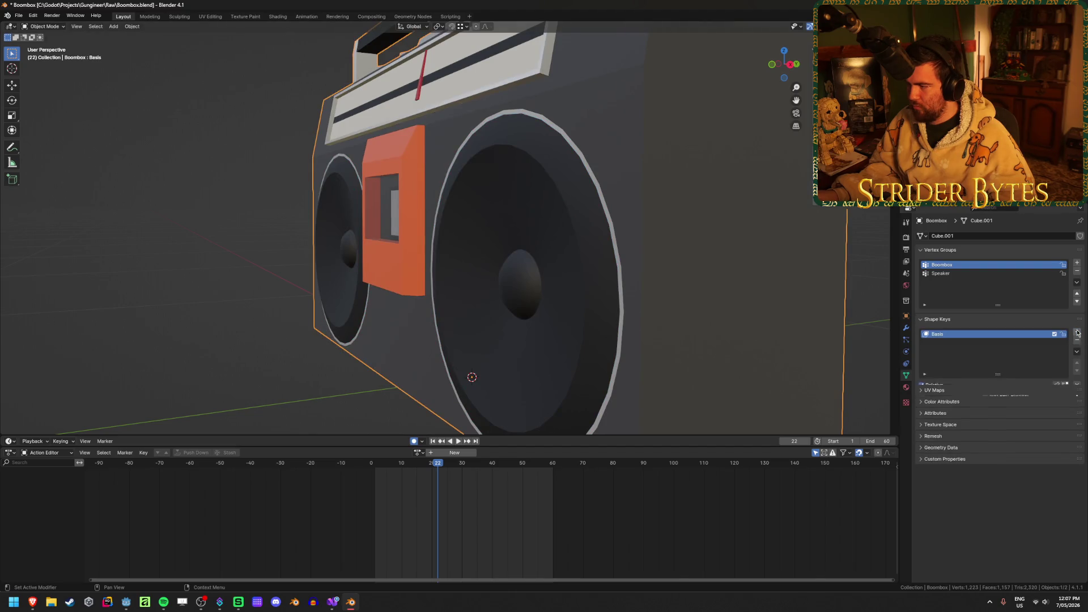
click(1077, 333)
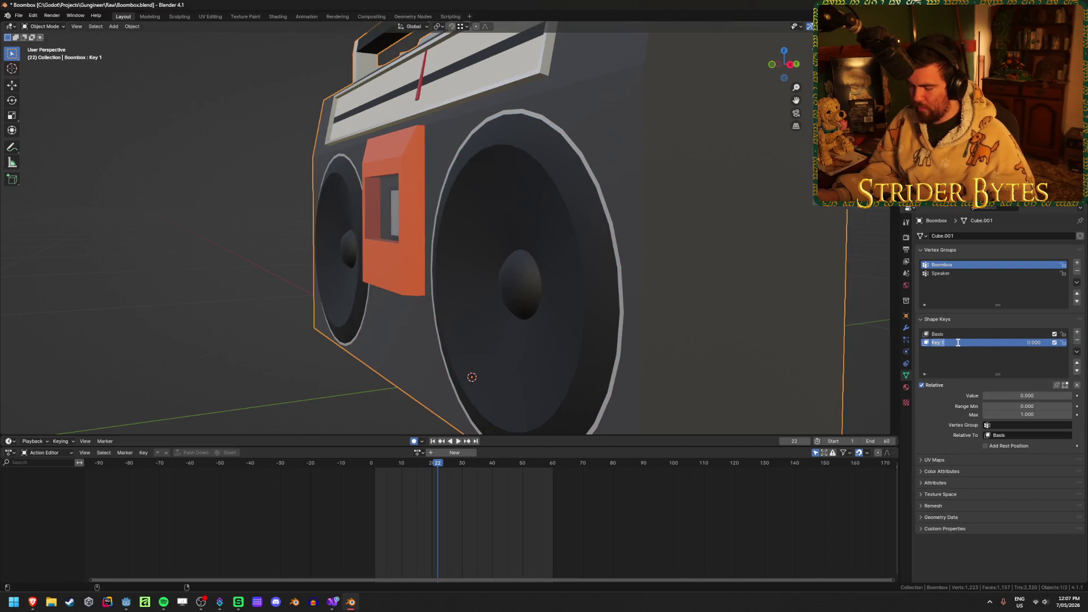
text(Speaker)
key(Return)
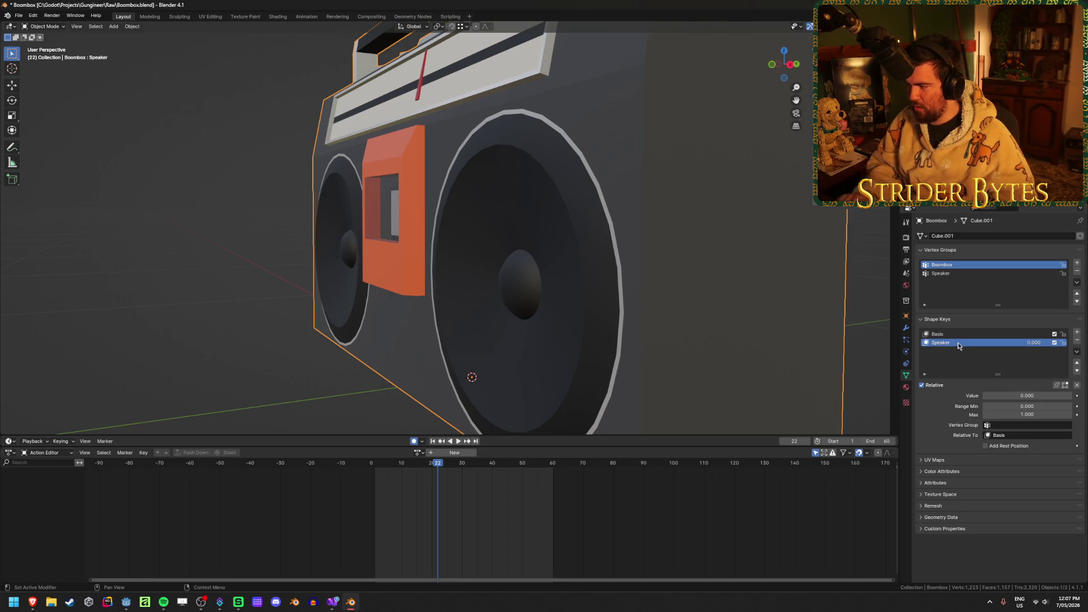
mouse_move(765, 334)
middle_down()
mouse_move(661, 323)
mouse_move(664, 290)
mouse_move(638, 286)
middle_up()
key(Tab)
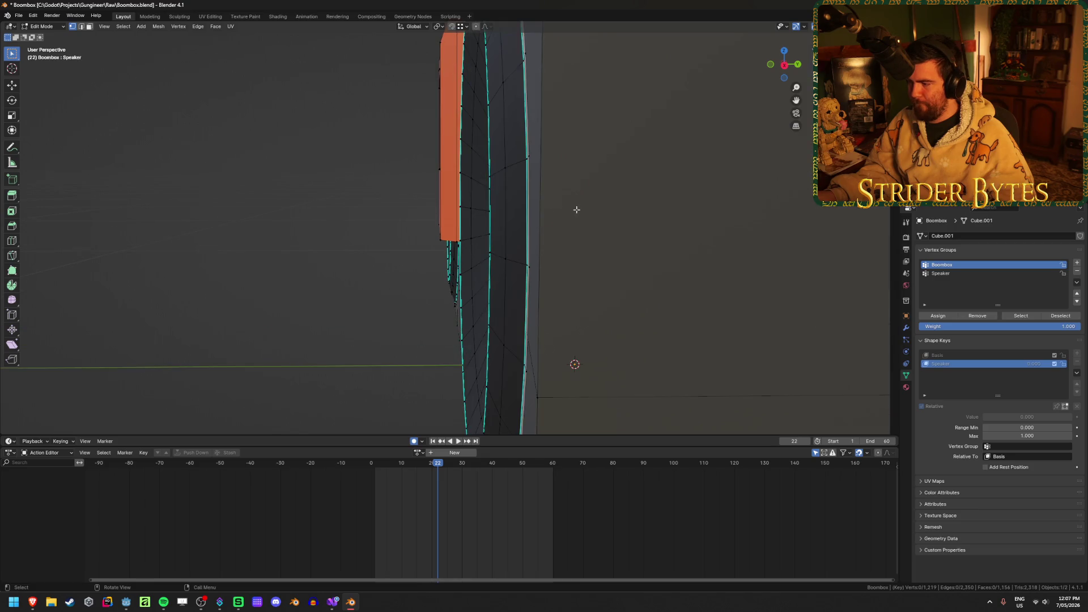
middle_drag(577, 209, 569, 211)
key(Tab)
Rewind the tutorial to the 3:32 shape-key step, pause, and reopen the boombox mesh for editing
mouse_move(32, 602)
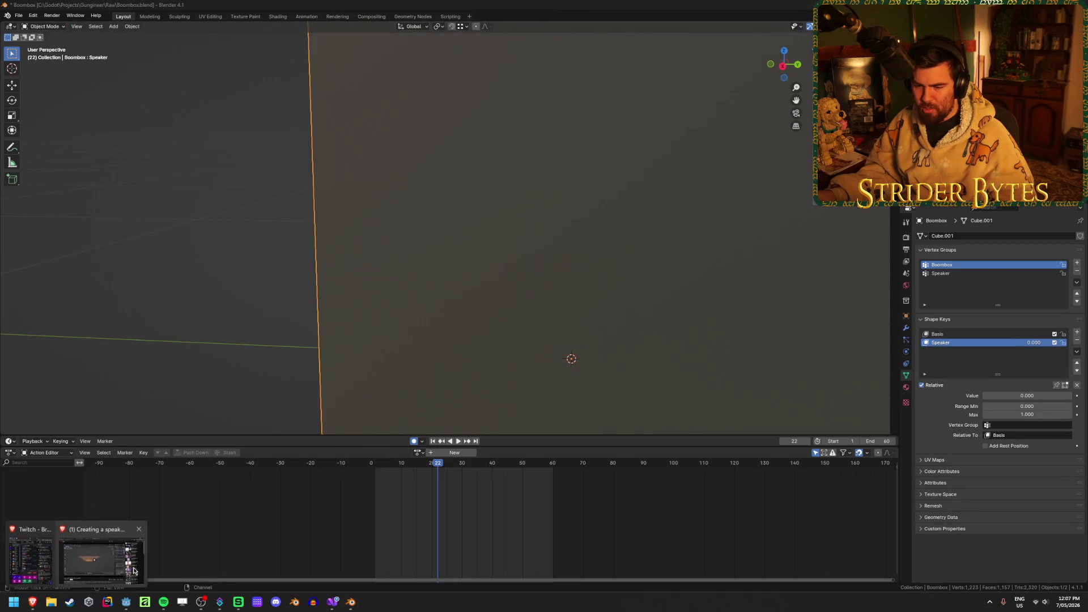
click(134, 571)
click(433, 358)
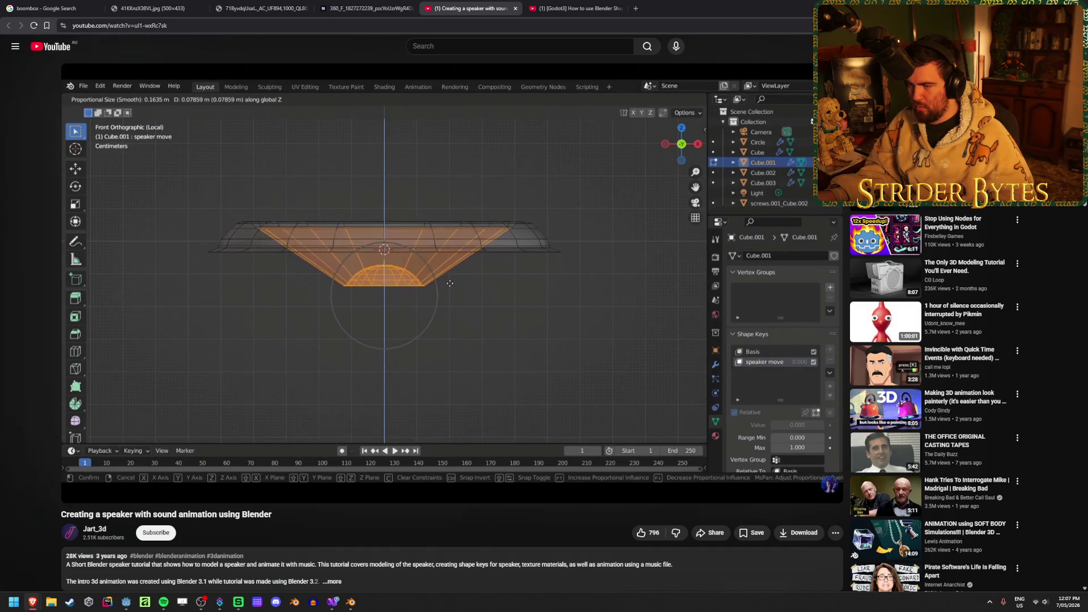
drag(254, 479, 268, 479)
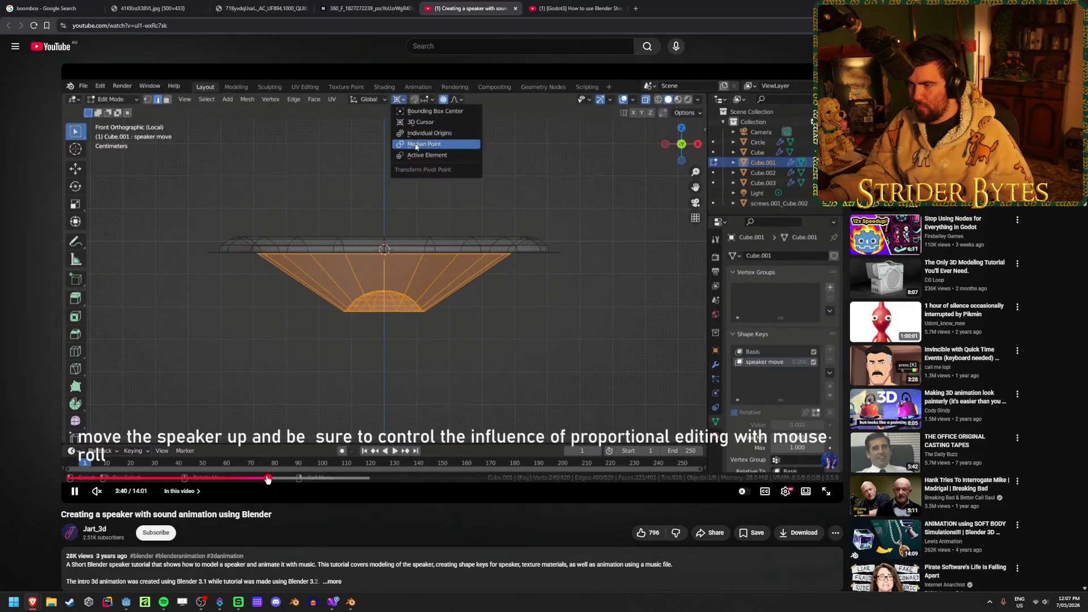
drag(267, 479, 261, 479)
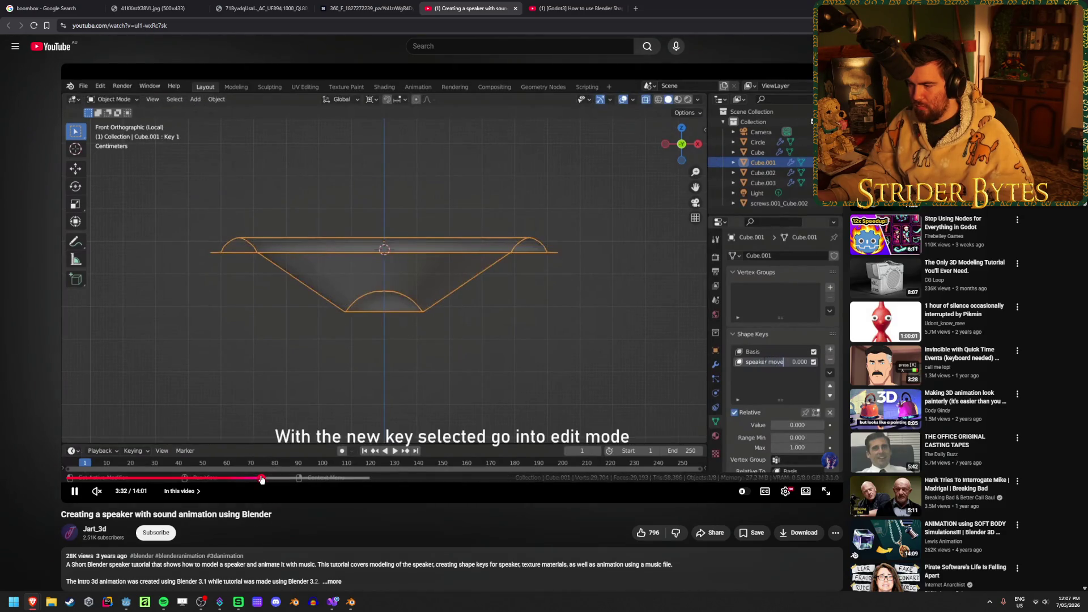
click(448, 336)
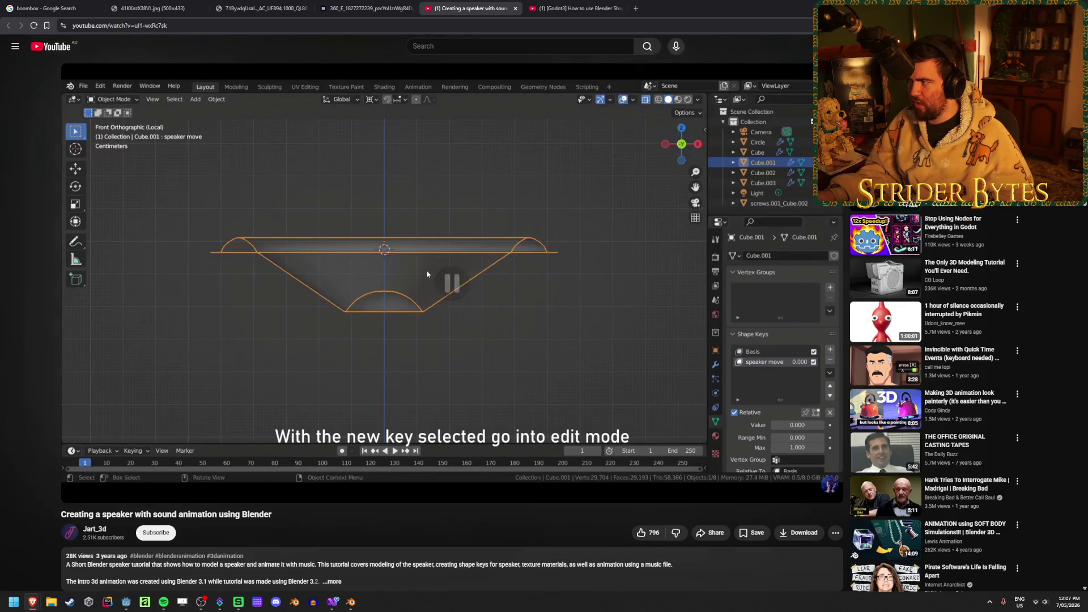
key(alt+Tab)
scroll(369, 357, down, 5)
mouse_move(369, 357)
middle_down()
mouse_move(432, 311)
mouse_move(505, 291)
mouse_move(387, 269)
mouse_move(485, 280)
middle_up()
key(Tab)
Box-select the centre vertices of both speaker cones in see-through front orthographic view
scroll(484, 289, up, 5)
alt+click(374, 257)
mouse_move(413, 310)
middle_down()
mouse_move(372, 335)
mouse_move(622, 366)
middle_up()
scroll(372, 335, down, 4)
key(alt+z)
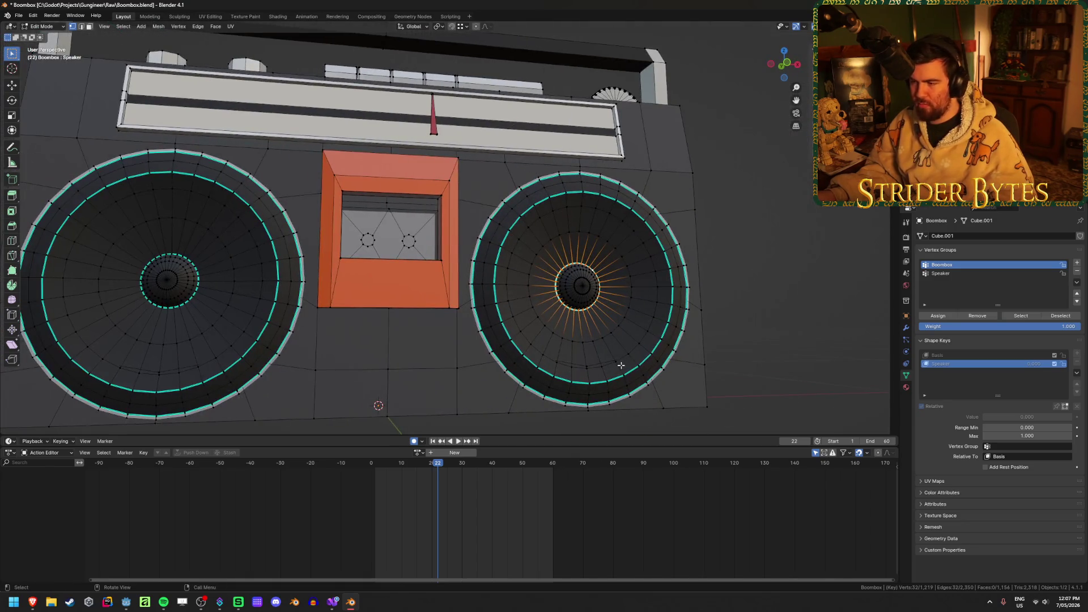
key(KP_1)
key(alt+z)
drag(542, 255, 612, 317)
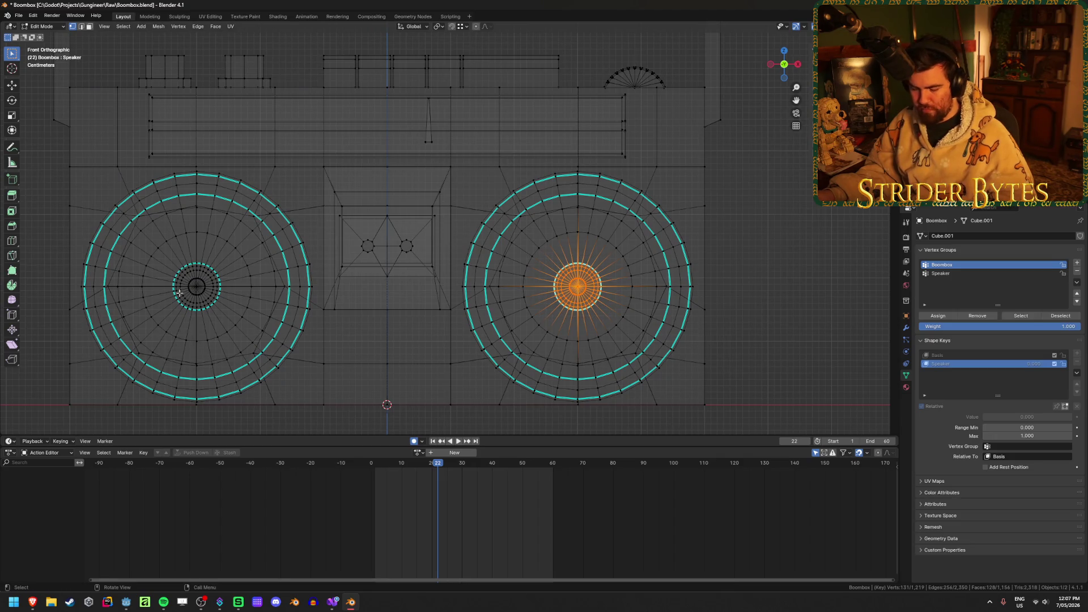
key(b)
drag(162, 250, 236, 322)
Set proportional editing falloff to Smooth
middle_drag(236, 321, 502, 330)
key(alt+z)
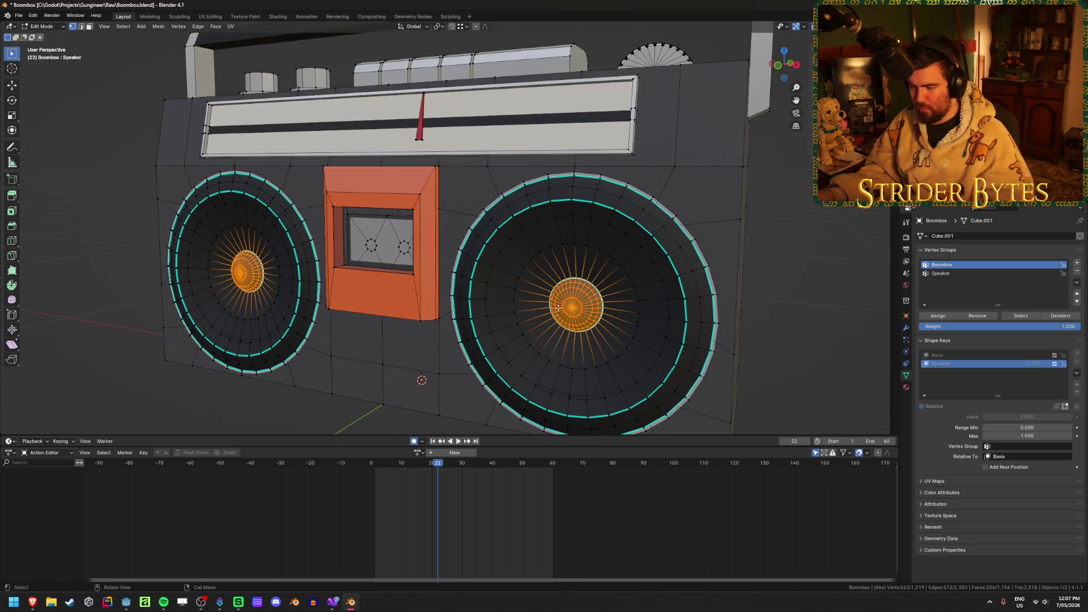
click(488, 26)
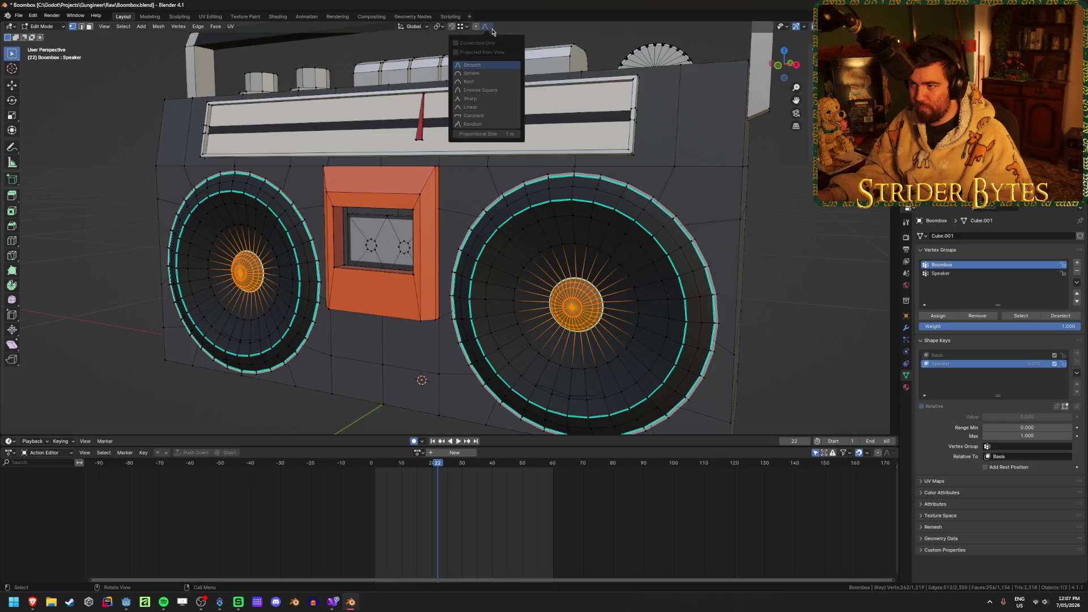
click(491, 27)
mouse_move(652, 253)
middle_down()
mouse_move(700, 216)
mouse_move(689, 217)
middle_up()
Move the cone centres a small distance outward along Y, then return to Object Mode
key(g)
key(y)
scroll(709, 204, up, 15)
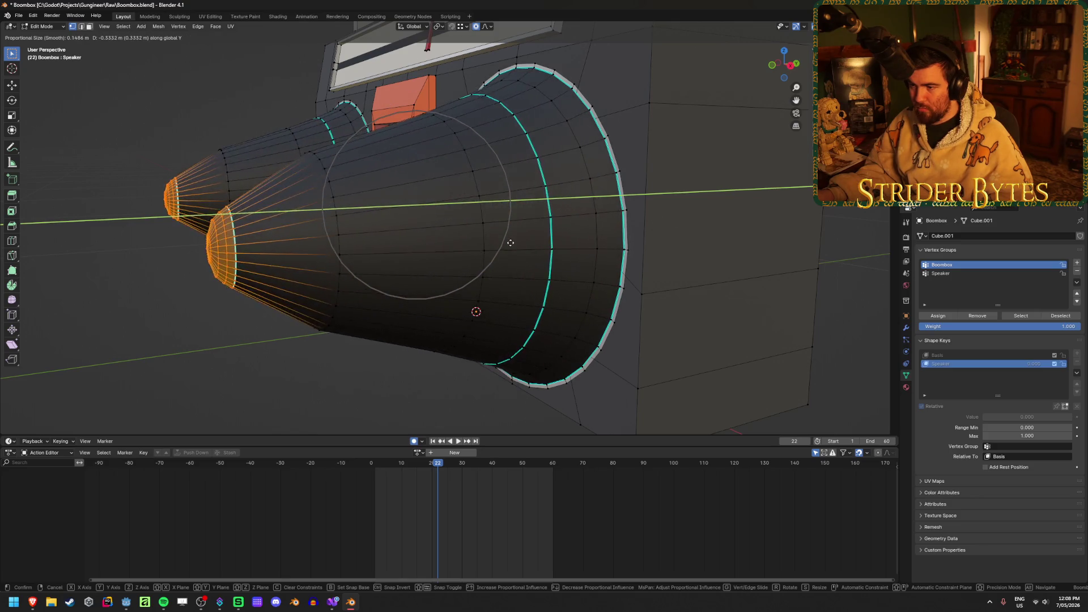
right_click(470, 262)
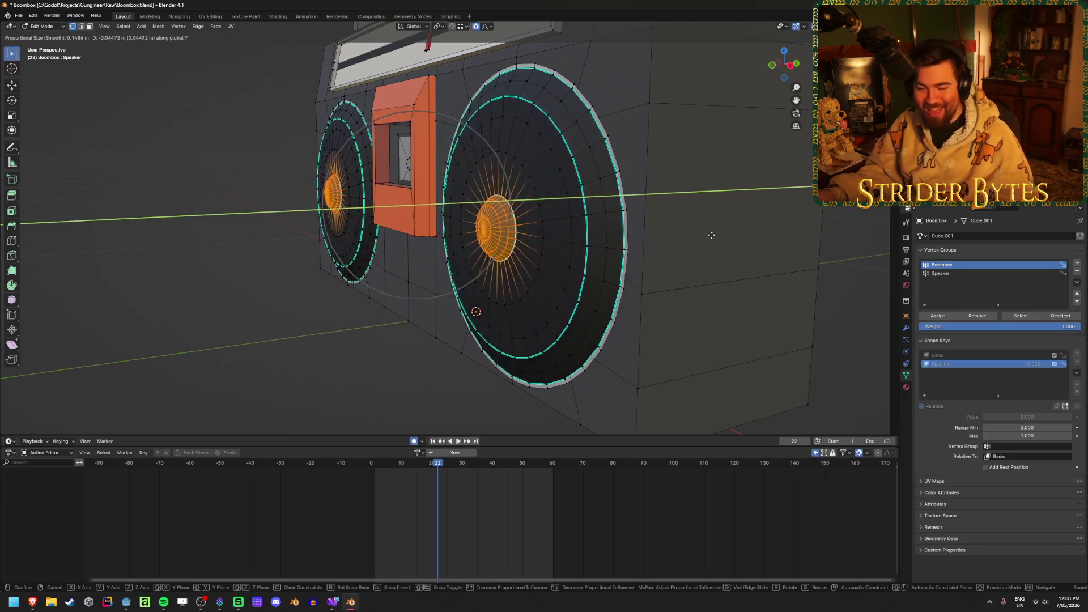
key(g)
key(y)
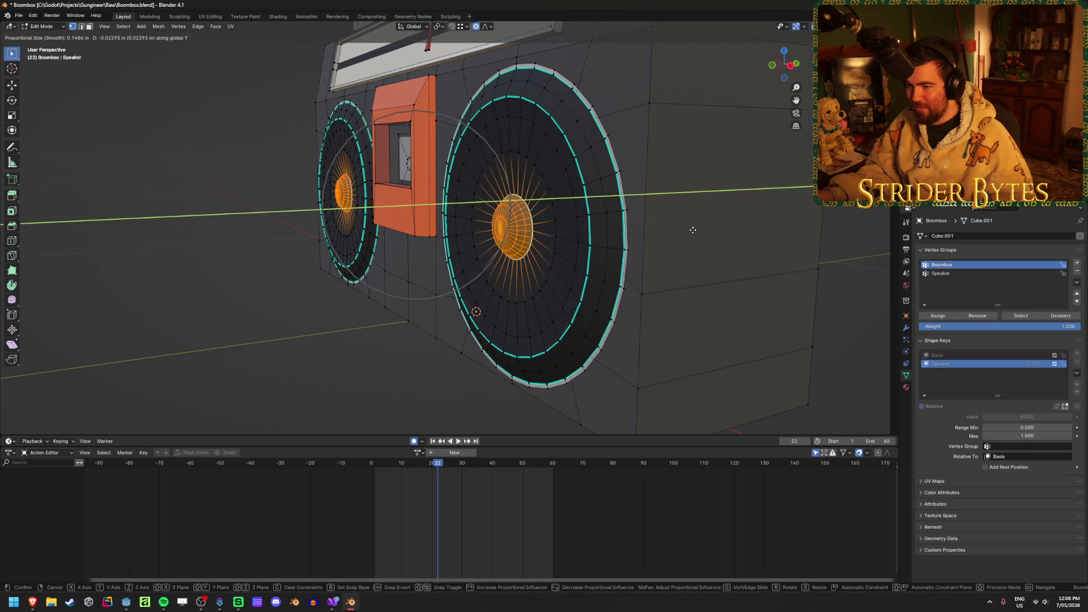
click(691, 230)
key(Tab)
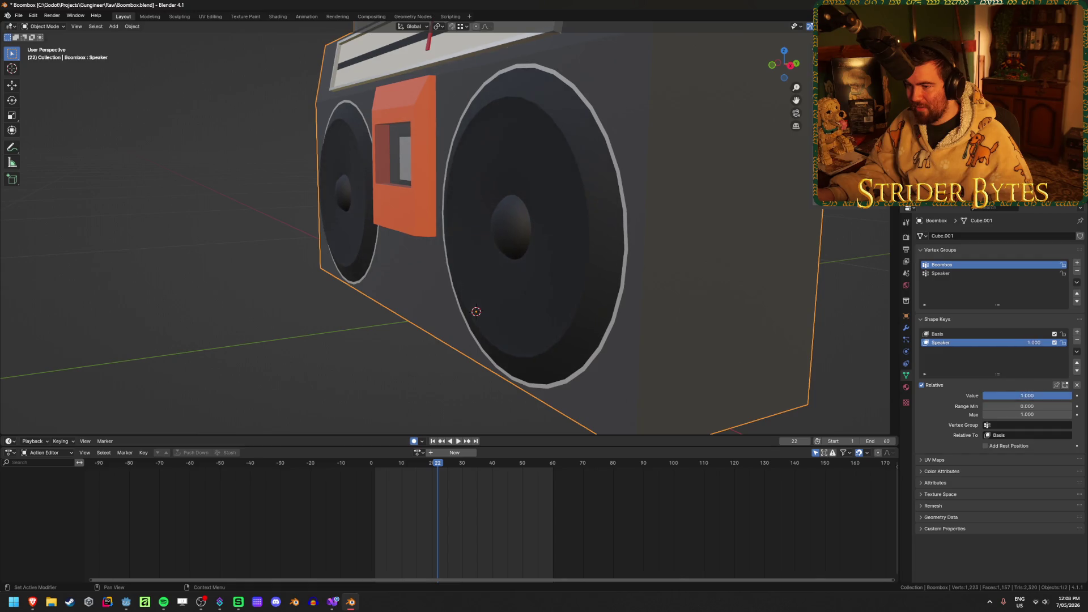
Test the Speaker shape key by dragging its Value slider
middle_drag(488, 261, 571, 265)
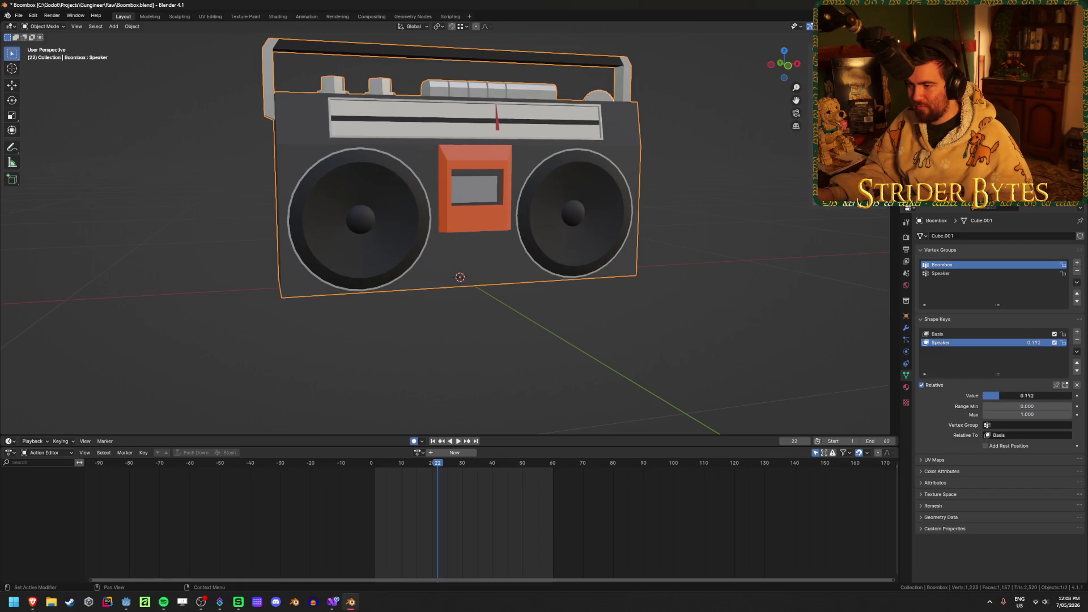
middle_drag(442, 262, 511, 255)
mouse_move(1018, 393)
mouse_down()
mouse_move(998, 395)
mouse_move(1065, 395)
mouse_move(989, 395)
mouse_move(1073, 395)
mouse_move(982, 396)
mouse_up()
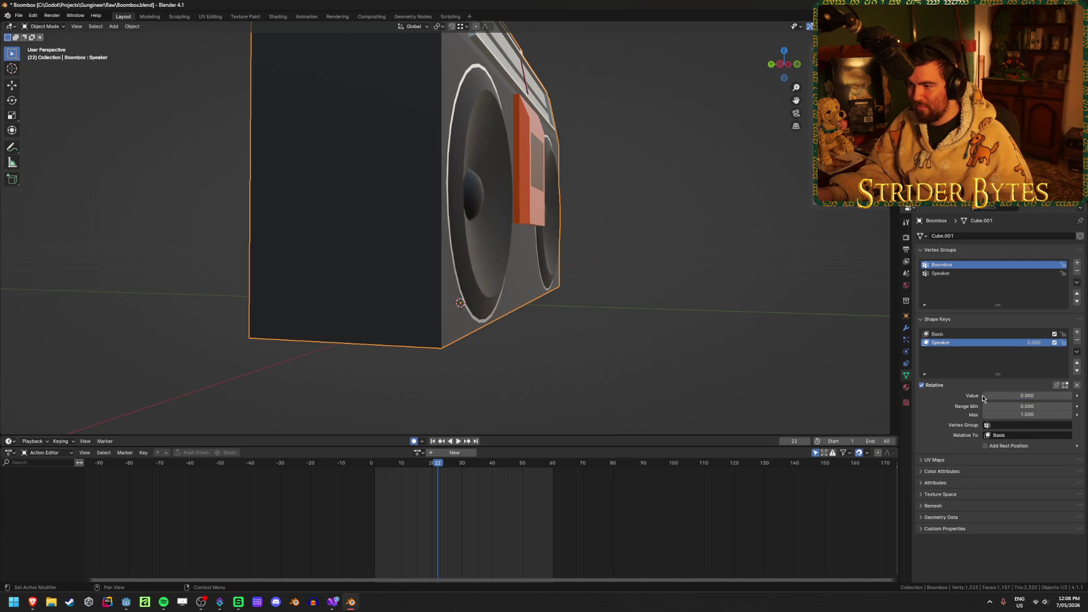
Push the cone centres another 0.00679 m outward along Y on the Speaker key
middle_drag(737, 272, 655, 271)
key(Tab)
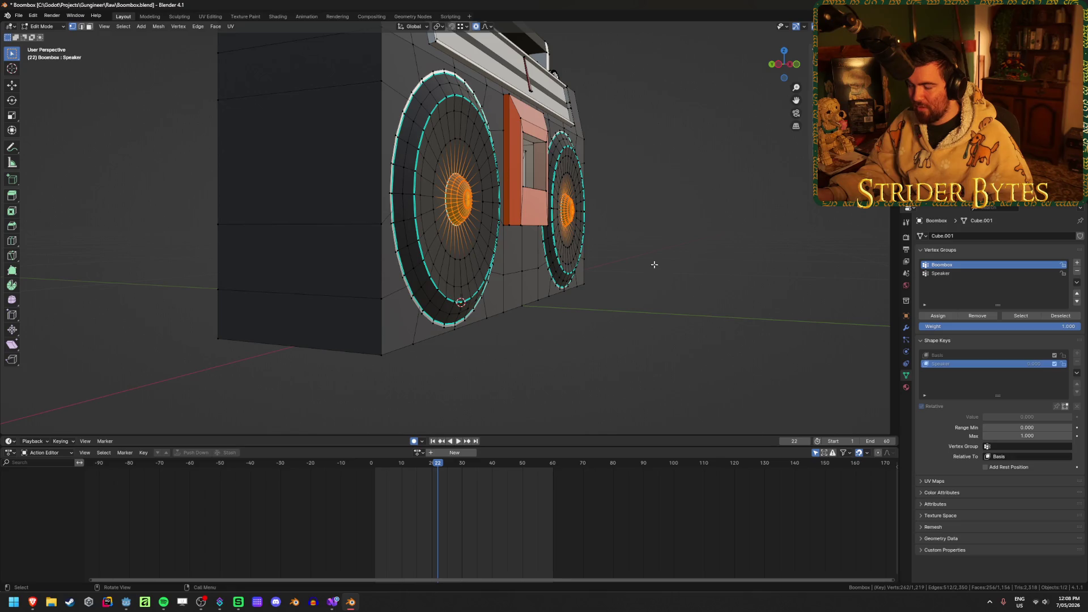
key(g)
key(y)
click(670, 248)
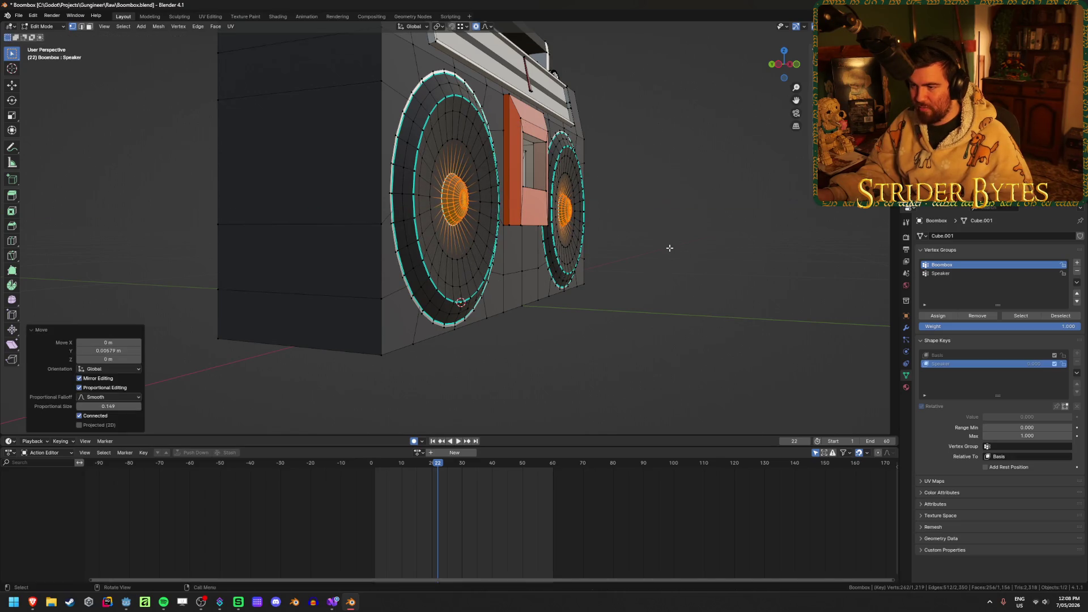
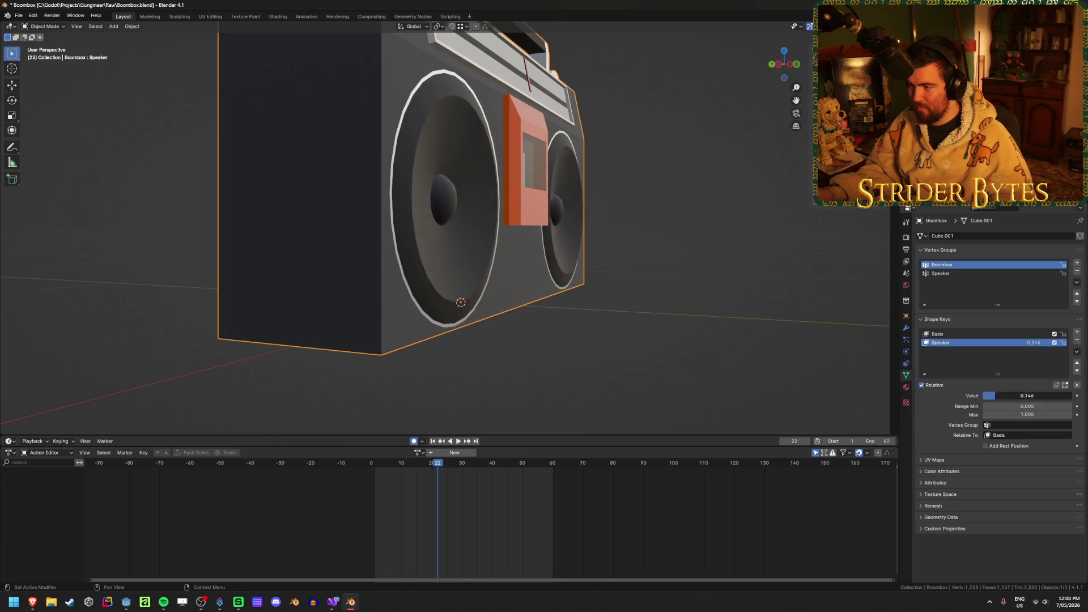
Delete the boombox's Speaker vertex group, save the Blender file, and return to Godot
mouse_move(793, 265)
middle_down()
mouse_move(748, 270)
mouse_move(798, 245)
middle_up()
key(ctrl+s)
click(794, 309)
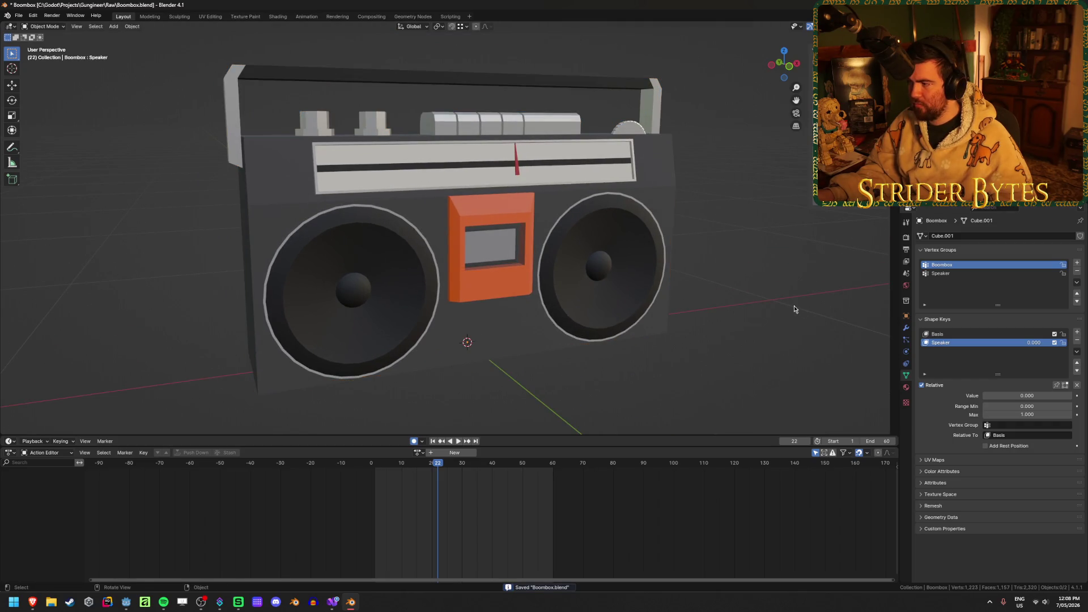
click(1079, 274)
key(ctrl+s)
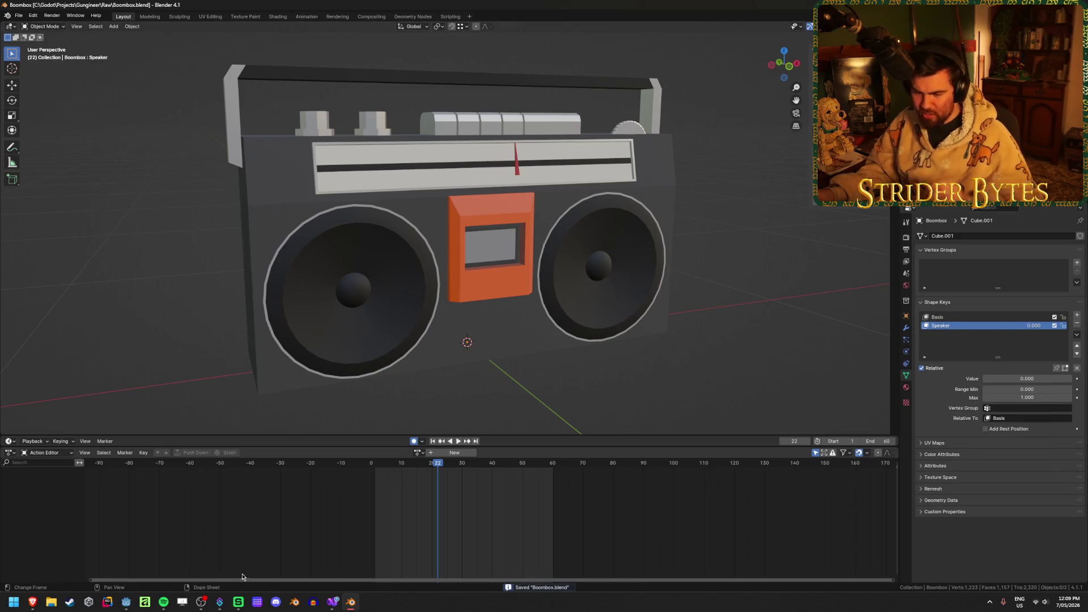
click(126, 604)
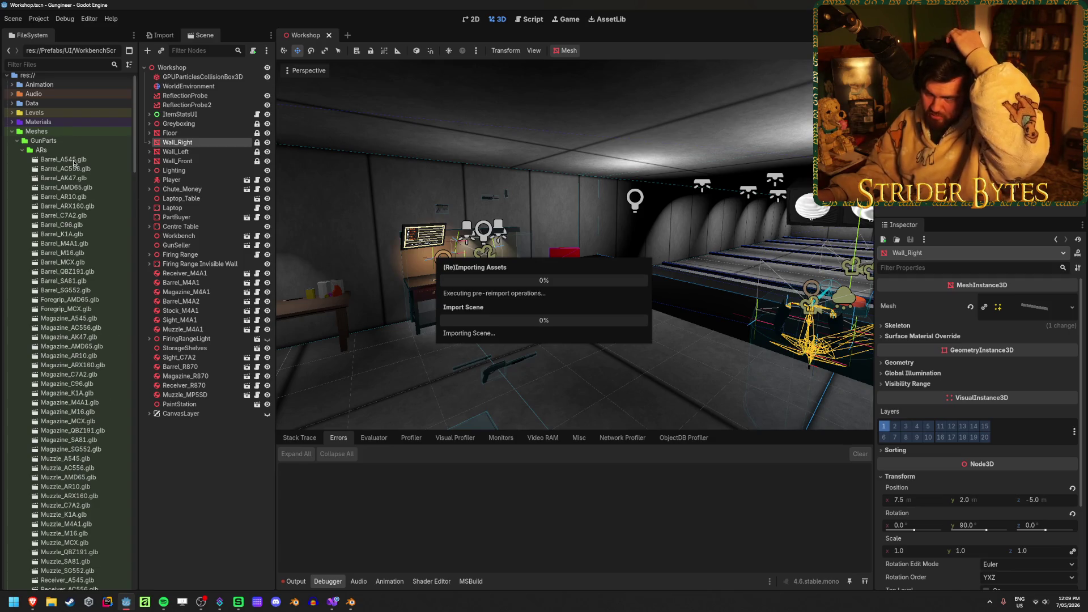
Place a Boombox.blend instance into the Workshop scene
scroll(75, 289, down, 15)
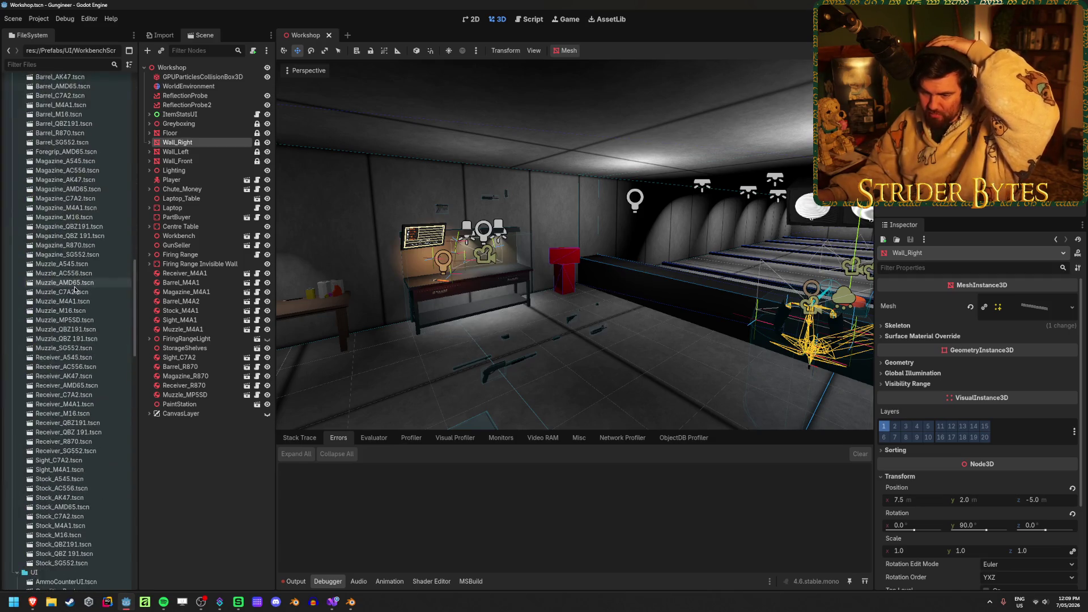
scroll(75, 289, down, 20)
scroll(75, 289, up, 15)
click(56, 210)
drag(585, 323, 654, 336)
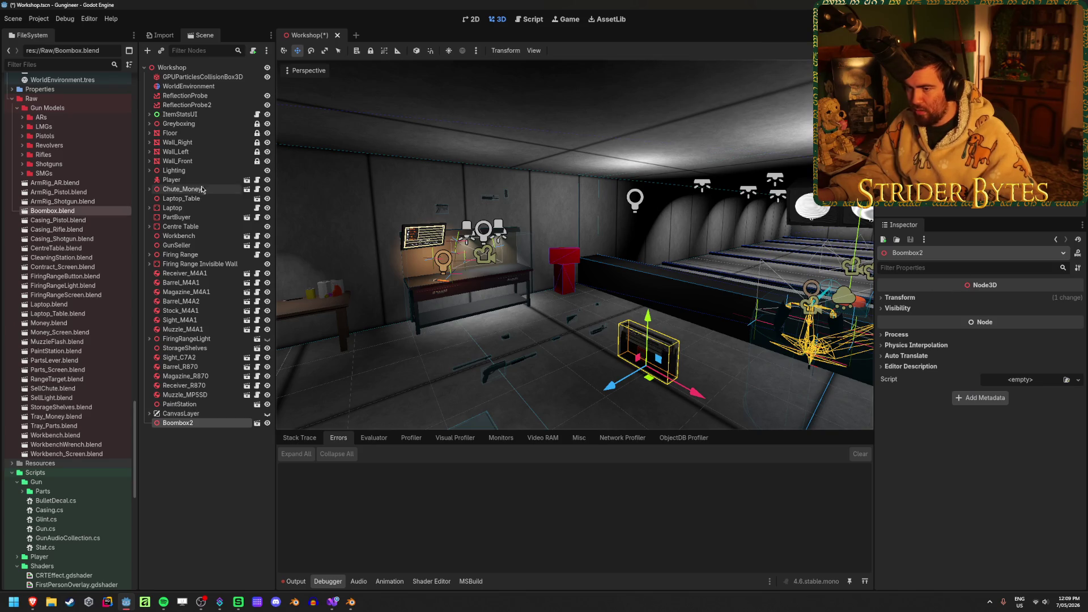
Open Boombox.blend as a new inherited scene and show the Boombox mesh's blend shapes
click(257, 424)
click(476, 319)
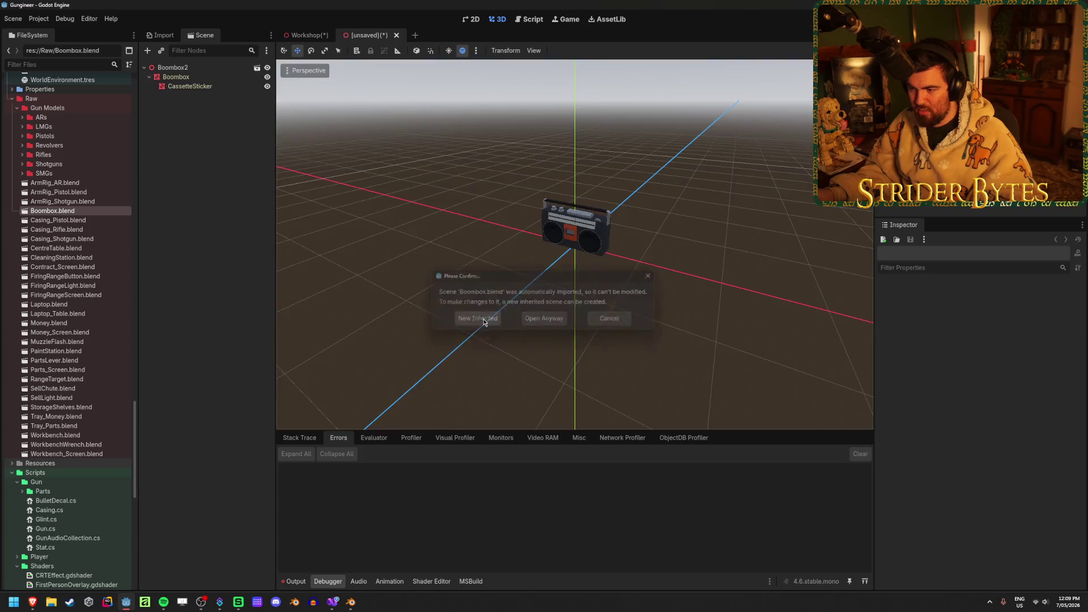
click(187, 77)
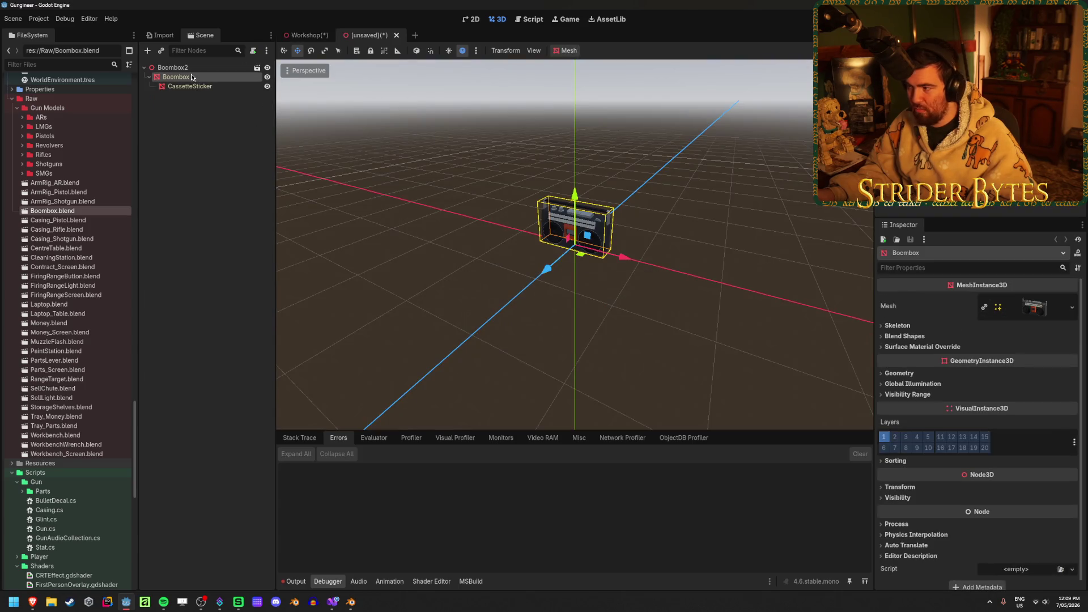
click(905, 336)
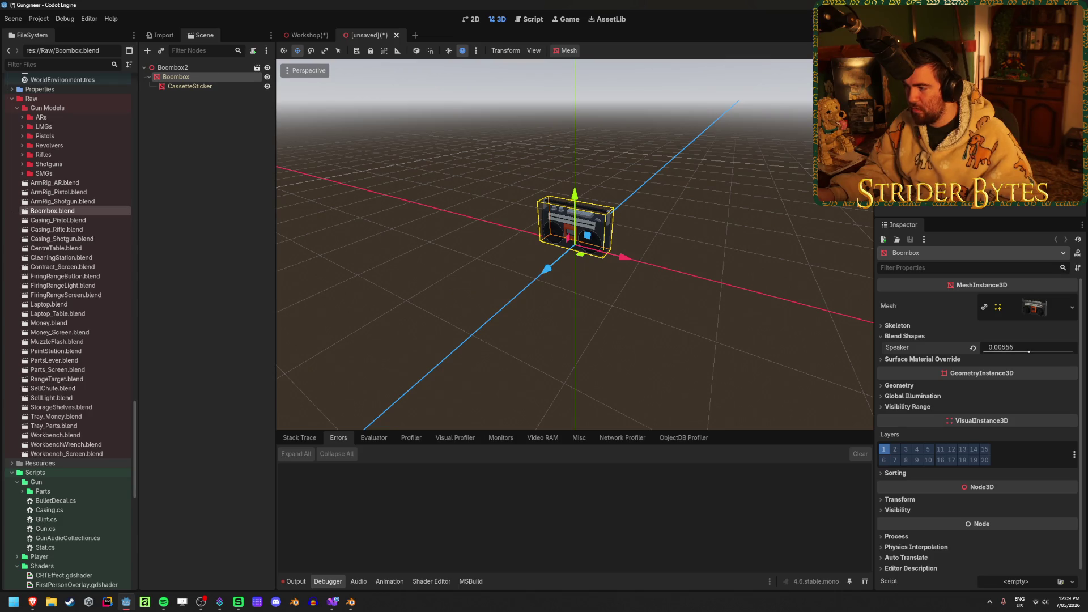
Test the Speaker blend shape by pushing it to 1.0, then select the Boombox2 root
scroll(575, 245, up, 6)
scroll(575, 245, down, 1)
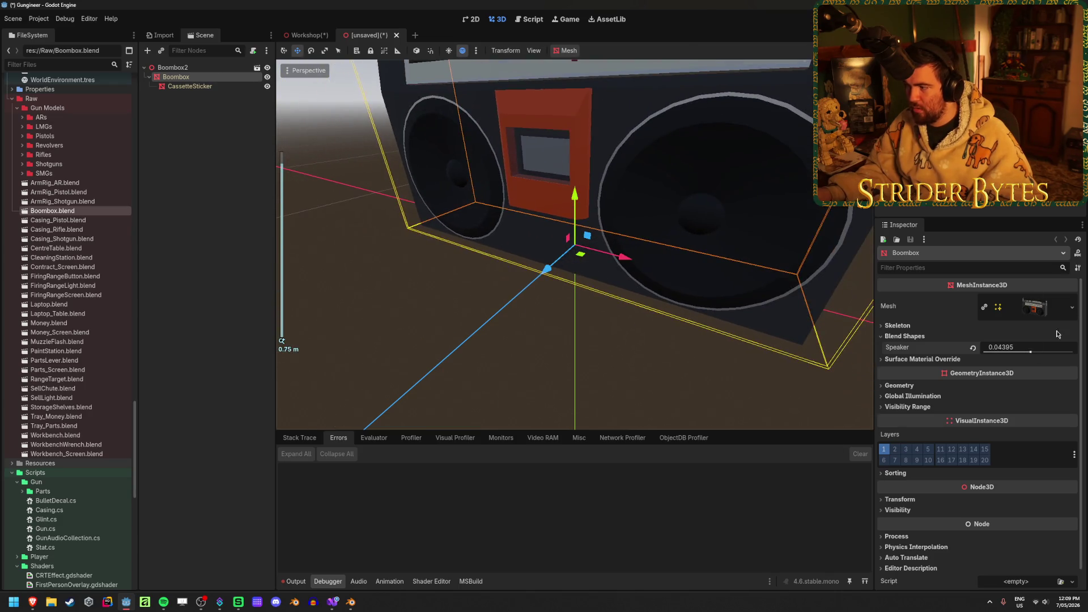
drag(1023, 351, 1042, 351)
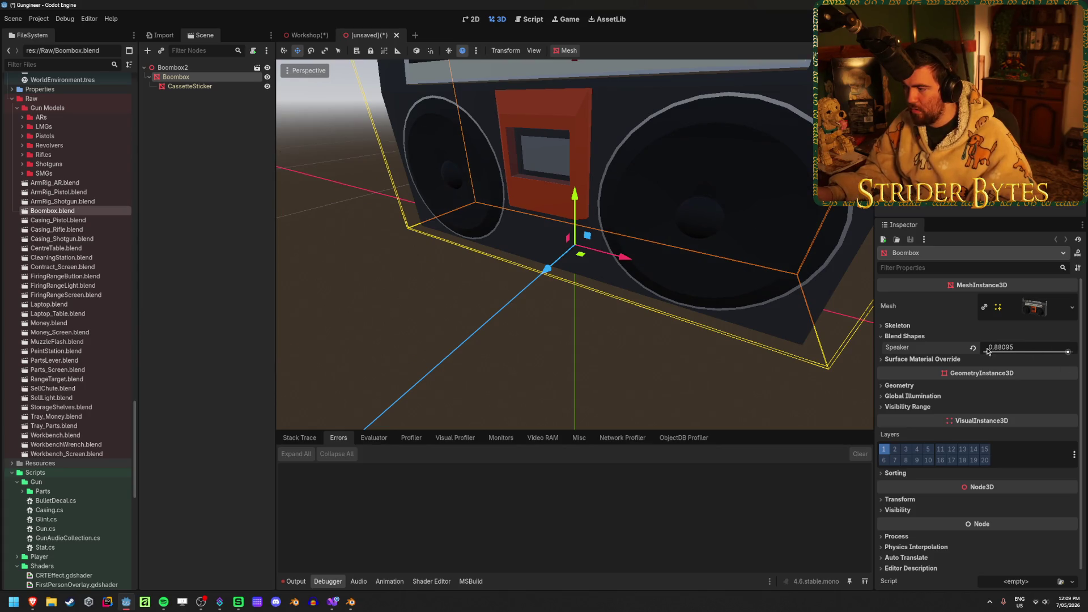
middle_drag(503, 275, 567, 263)
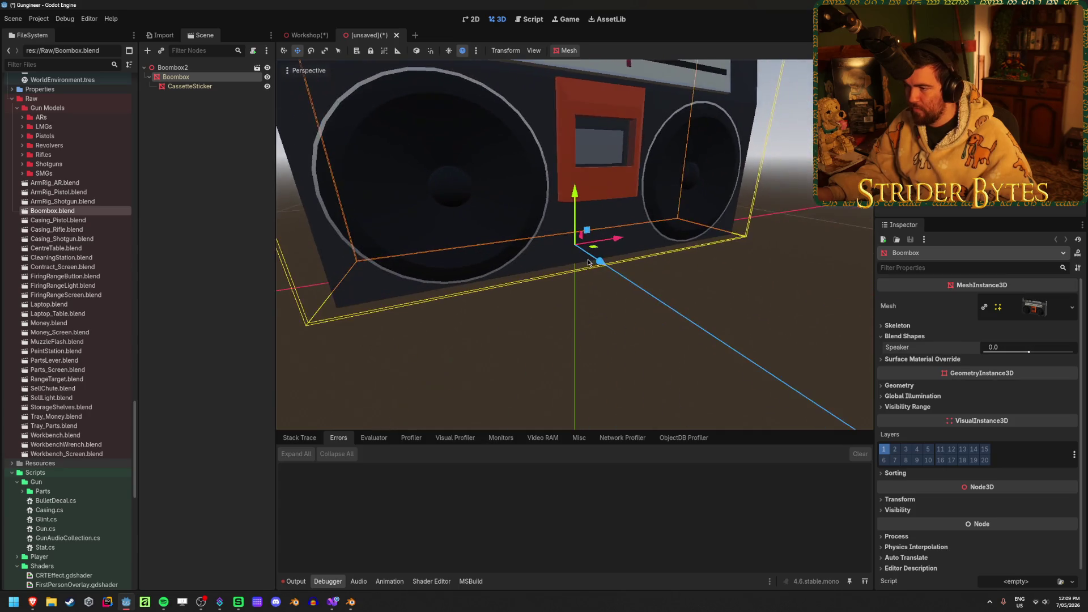
scroll(549, 265, down, 1)
click(199, 68)
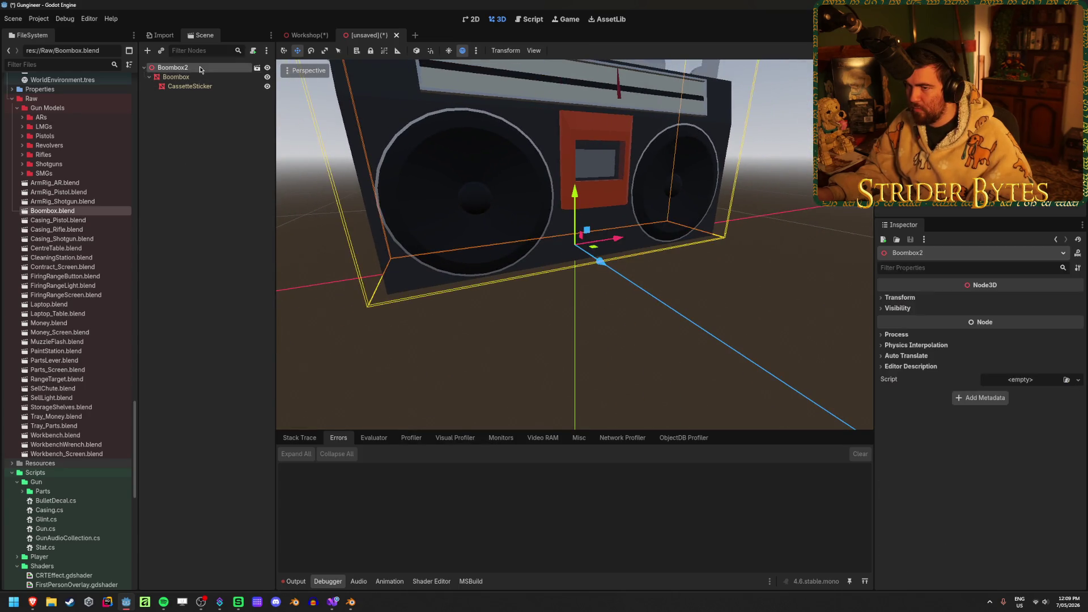
Save the inherited boombox scene as Boombox.tscn in Prefabs
mouse_move(651, 267)
middle_down()
mouse_move(624, 318)
mouse_move(645, 327)
middle_up()
key(ctrl+s)
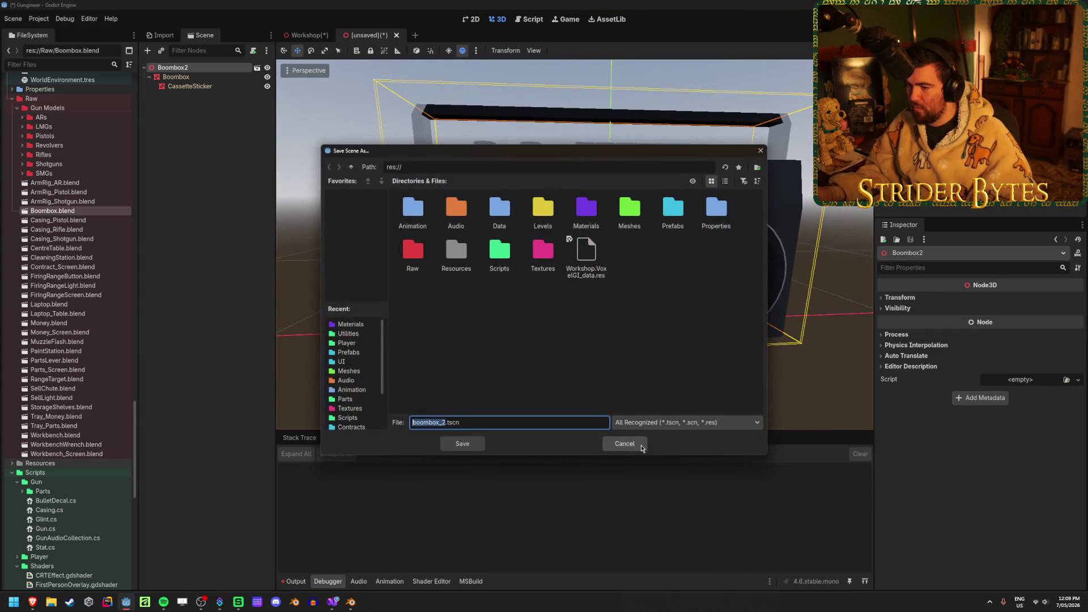
click(641, 445)
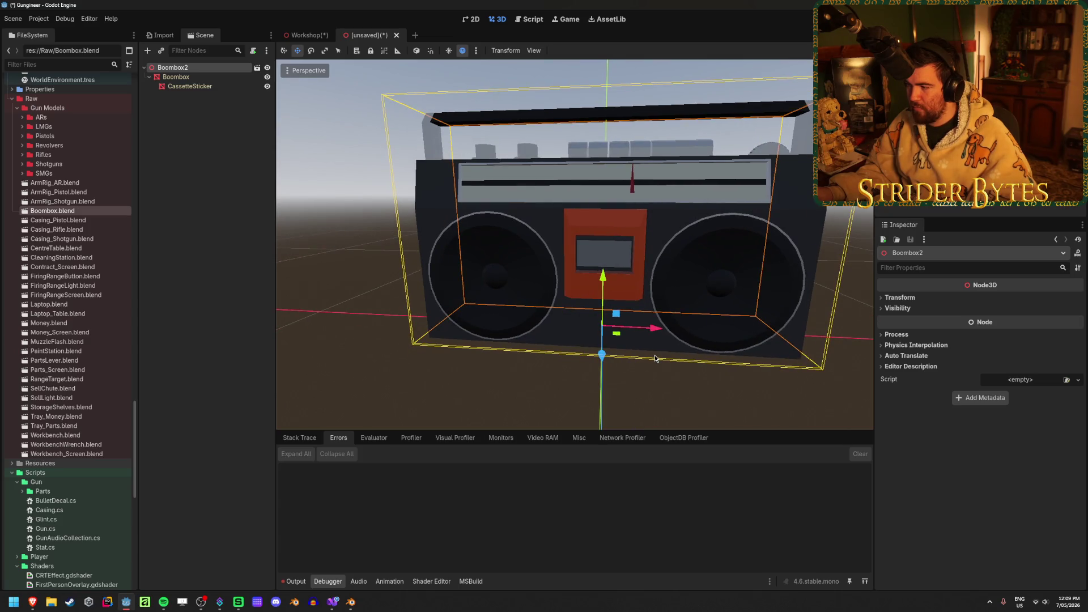
key(ctrl+s)
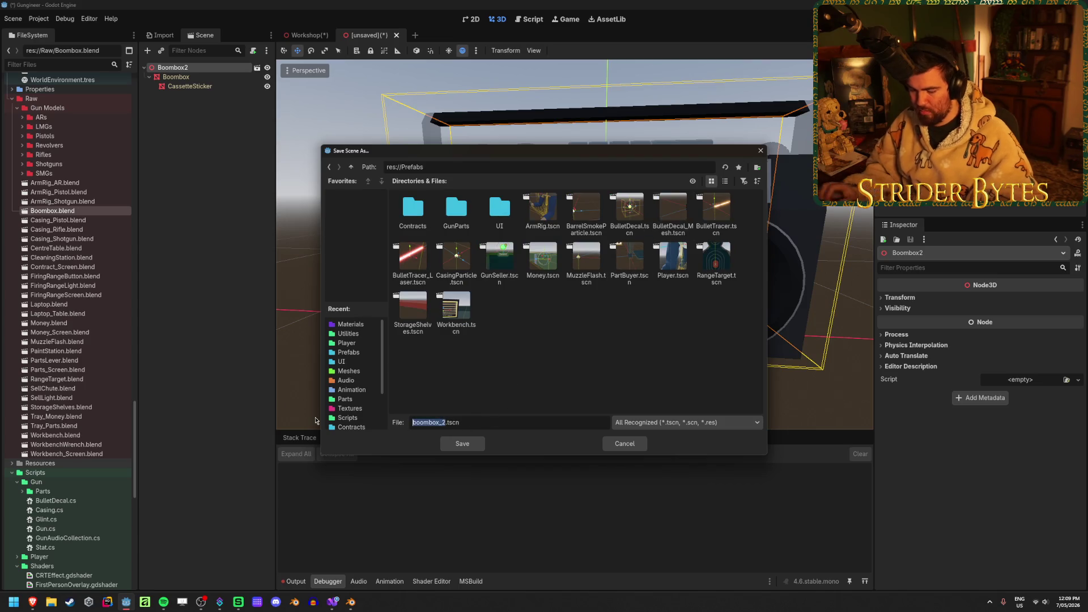
text(Boombox)
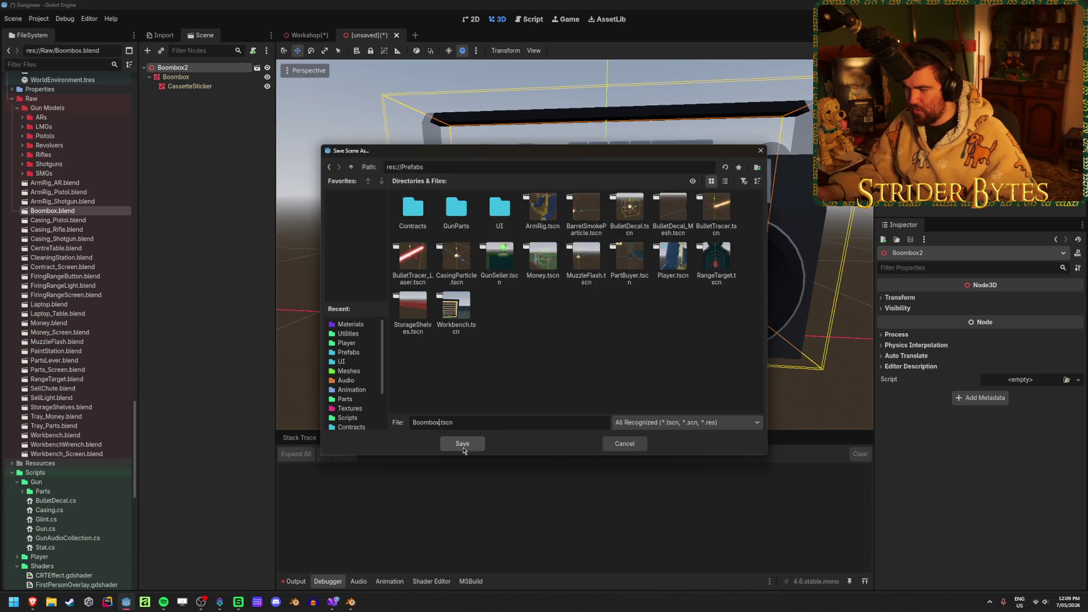
click(463, 444)
Delete the Boombox2 instance from the Workshop scene
click(303, 36)
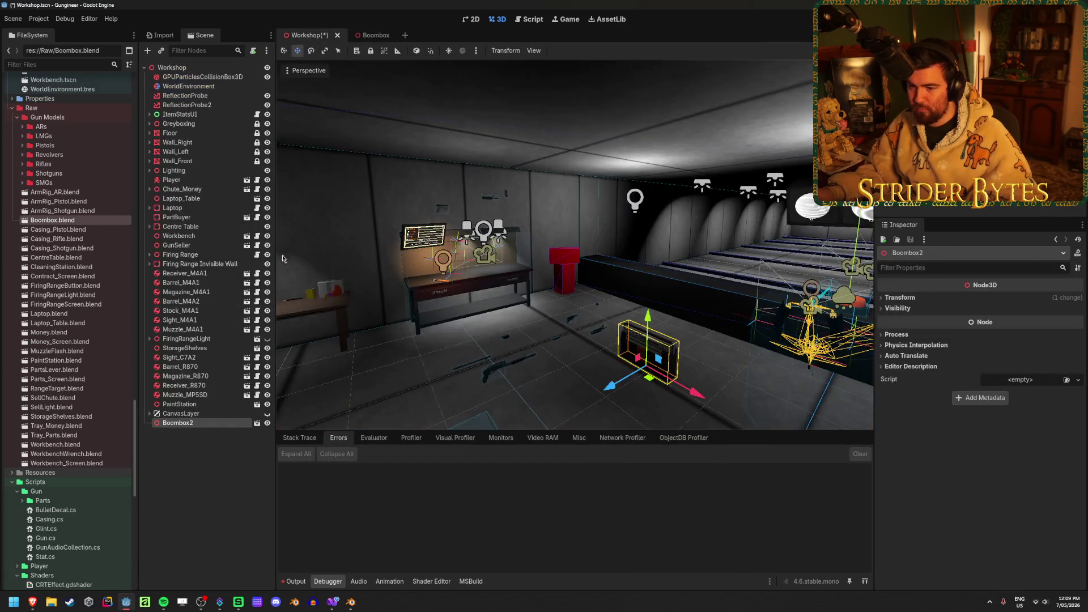
click(187, 423)
key(Delete)
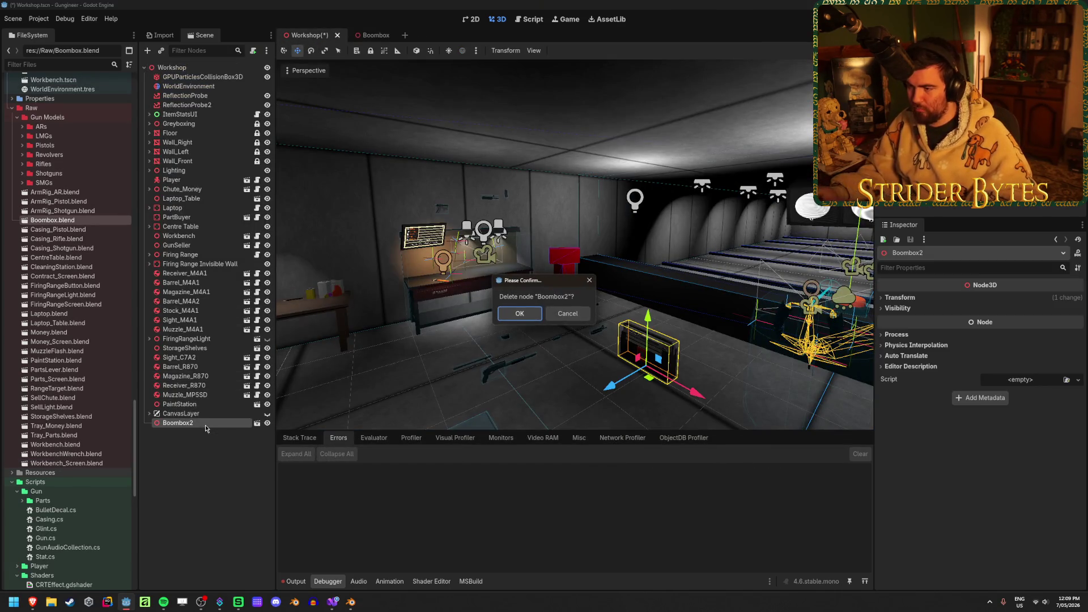
key(Return)
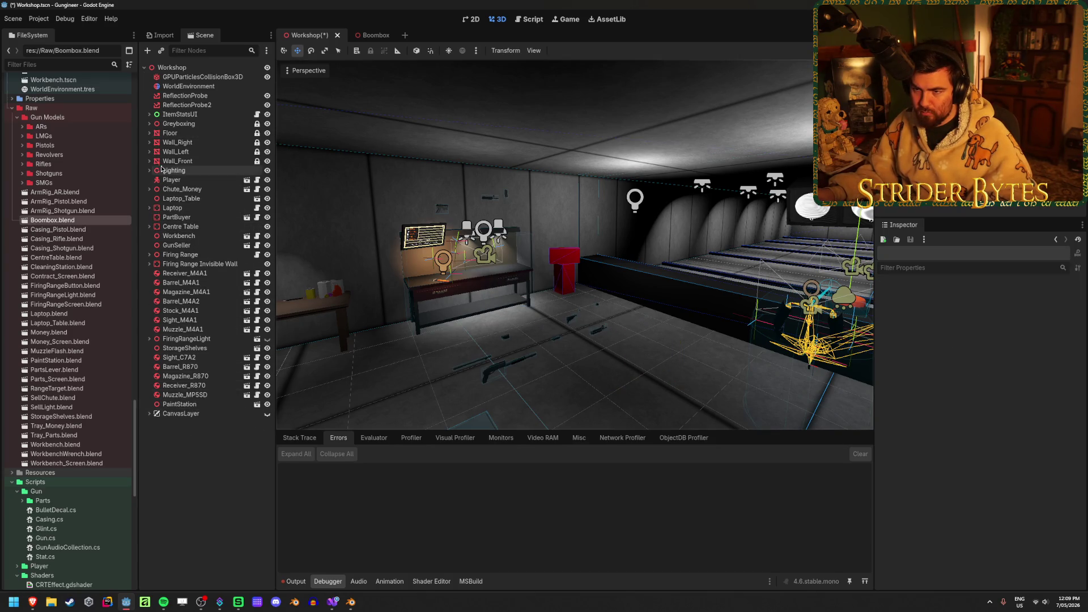
Check the red pedestal box CSGBox3D15, save Workshop, and return to Blender
click(150, 124)
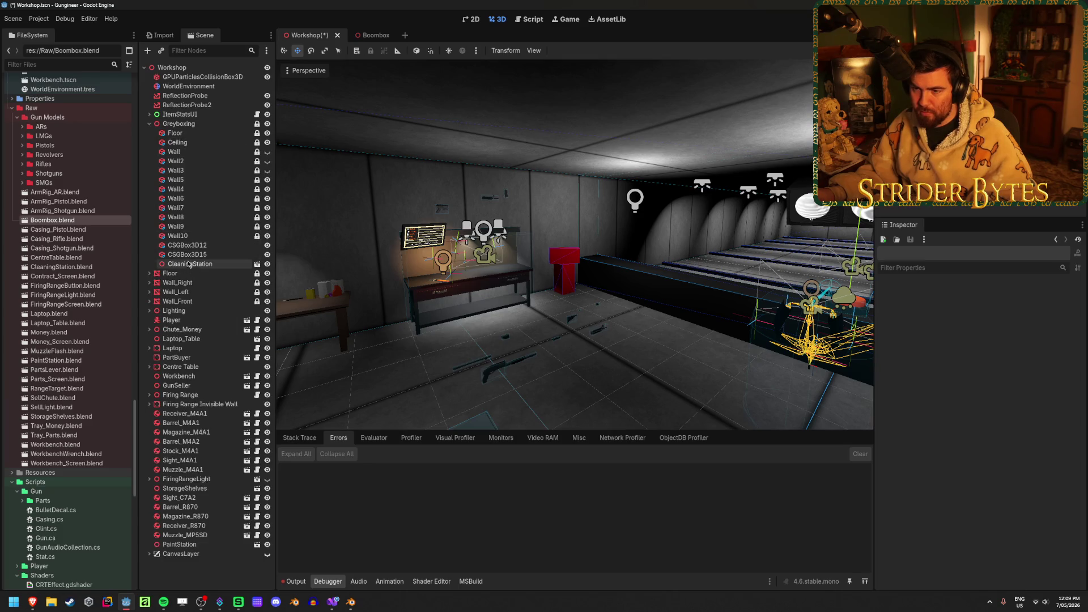
click(150, 124)
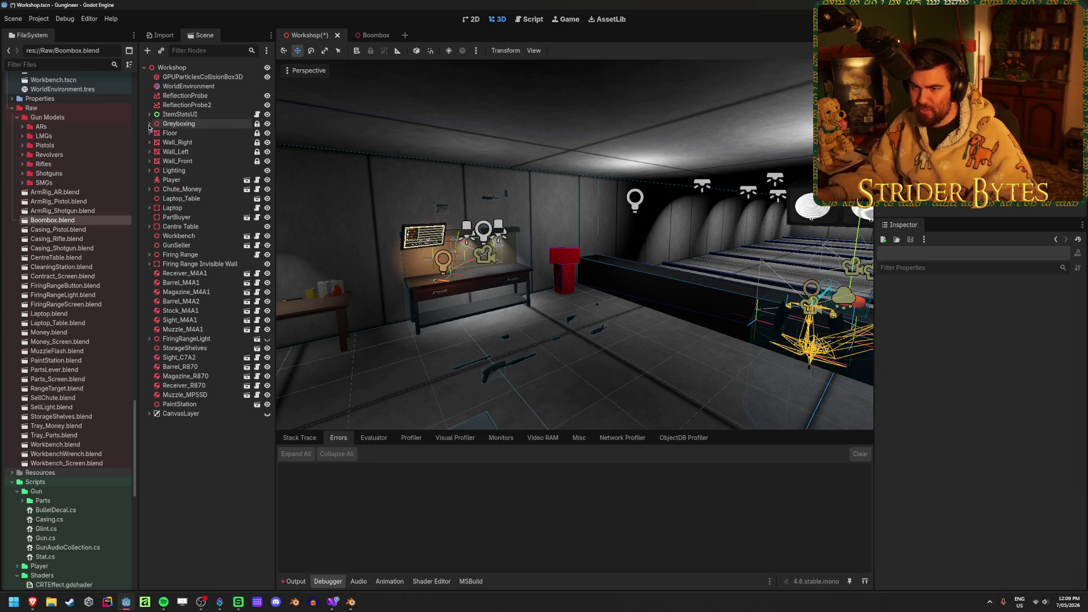
click(562, 260)
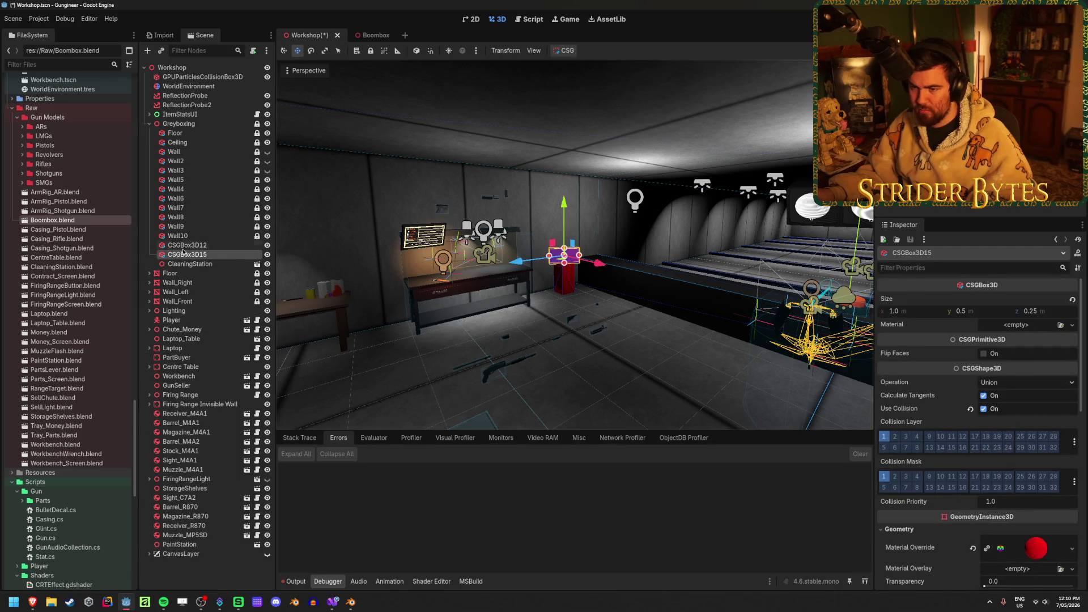
click(176, 583)
key(ctrl+s)
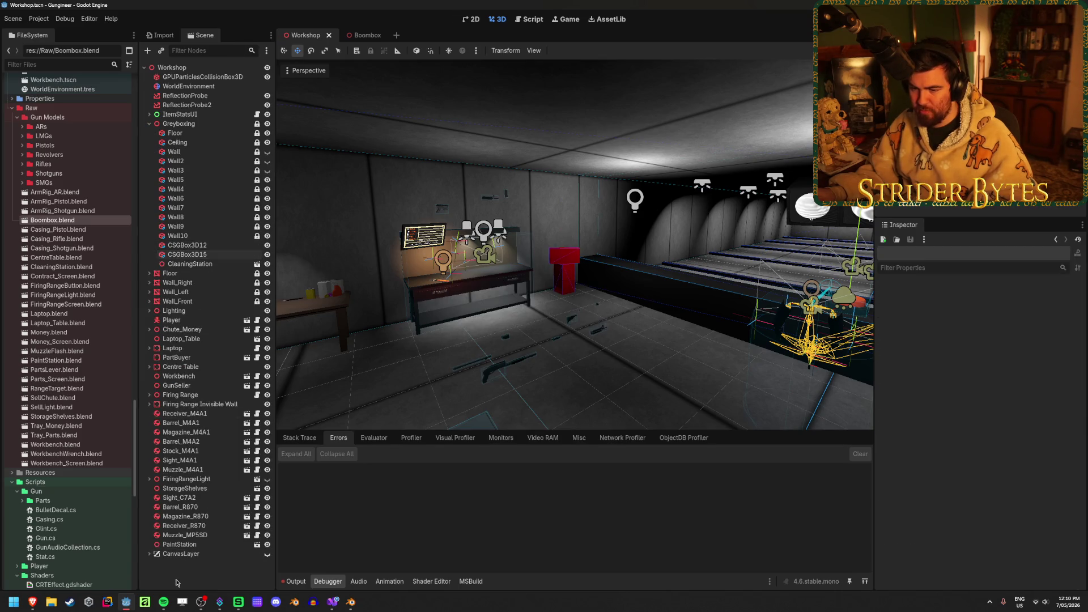
click(351, 602)
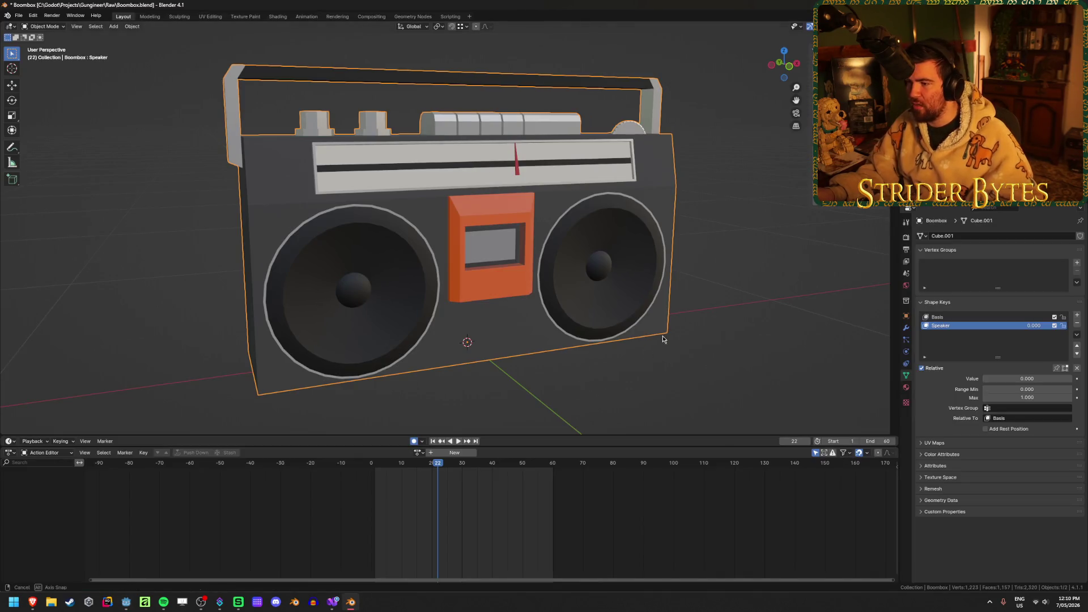
Rename the Blender boombox object to BoomboxMesh, save Boombox.blend, and return to Godot
middle_drag(675, 309, 729, 301)
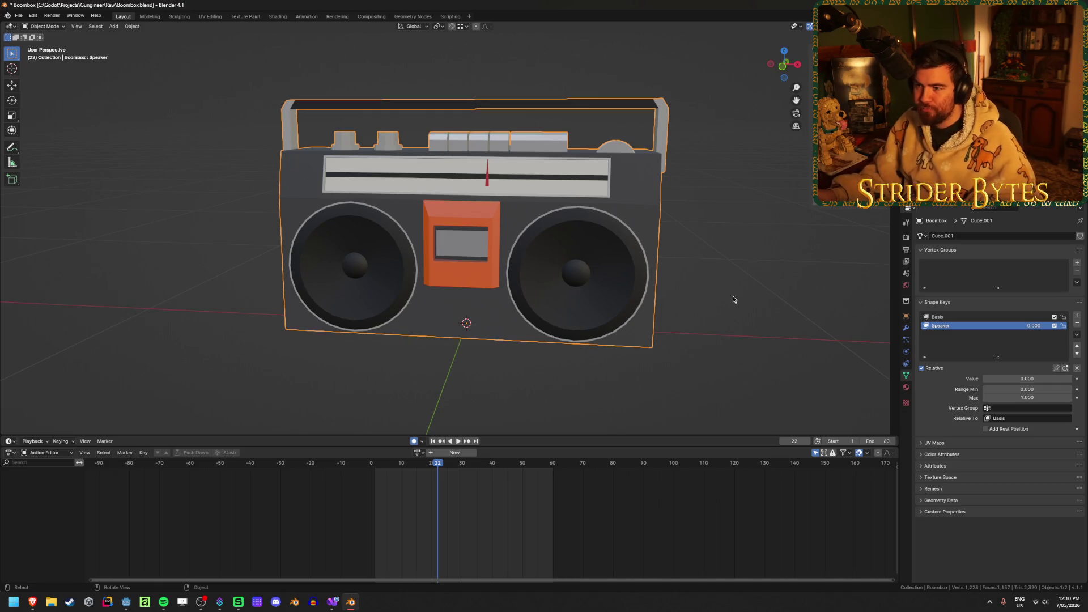
key(F2)
text(M)
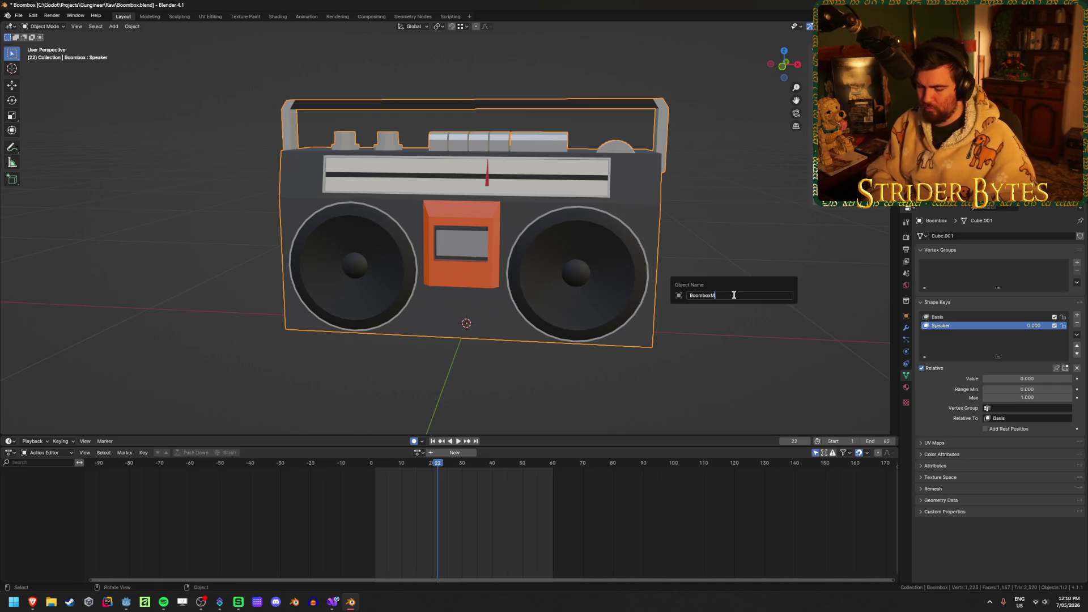
key(Return)
key(ctrl+s)
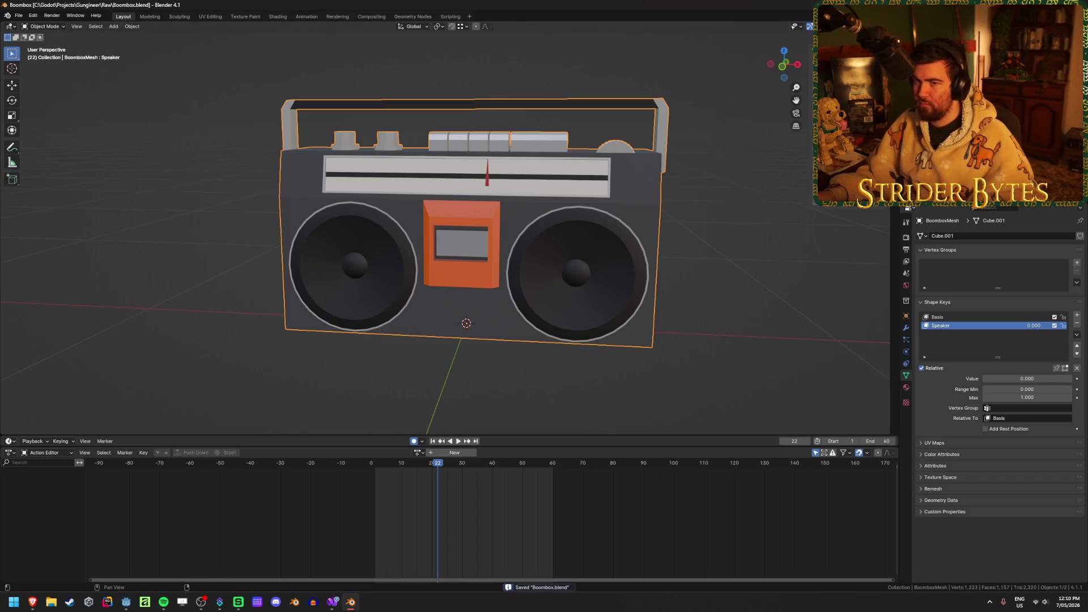
key(alt+Tab)
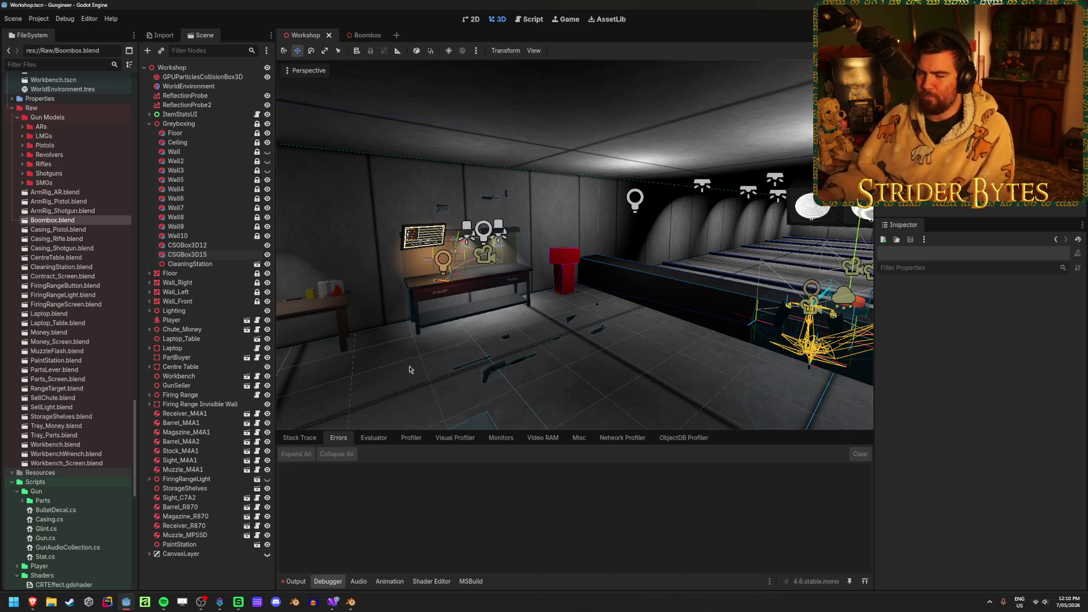
Rename the Boombox scene's root node from Boombox2 to Boombox
scroll(661, 381, up, 6)
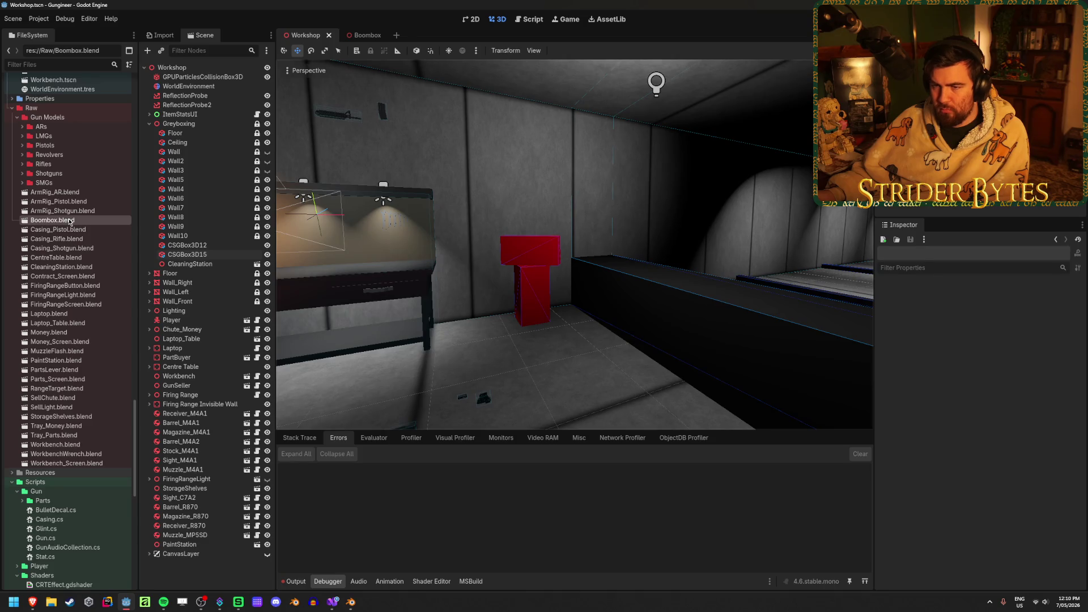
click(363, 35)
click(205, 68)
double_click(205, 68)
key(BackSpace)
key(Return)
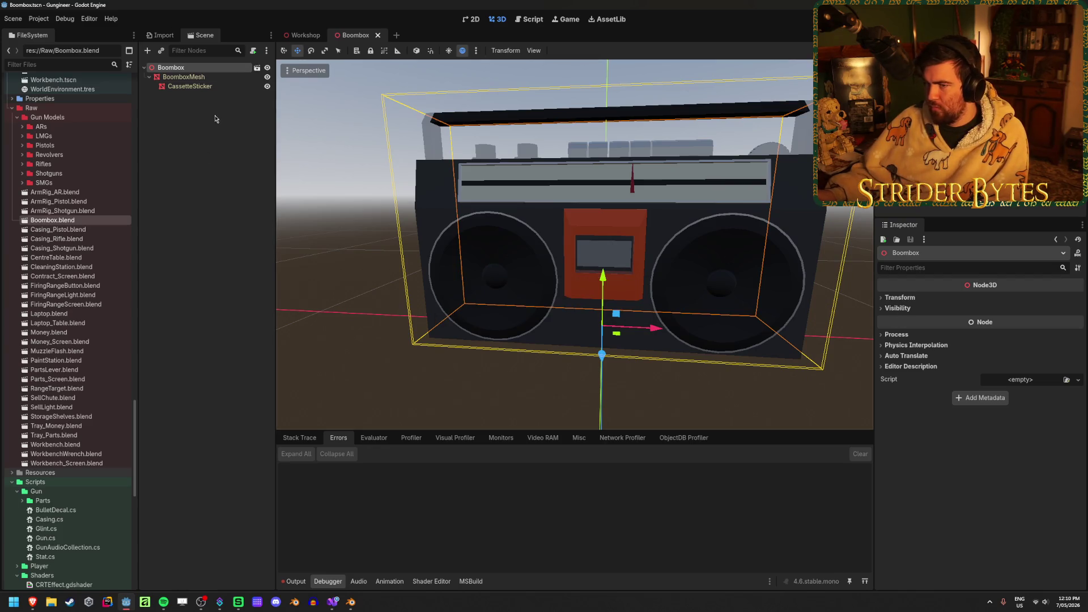
click(209, 83)
click(212, 68)
click(215, 175)
click(203, 66)
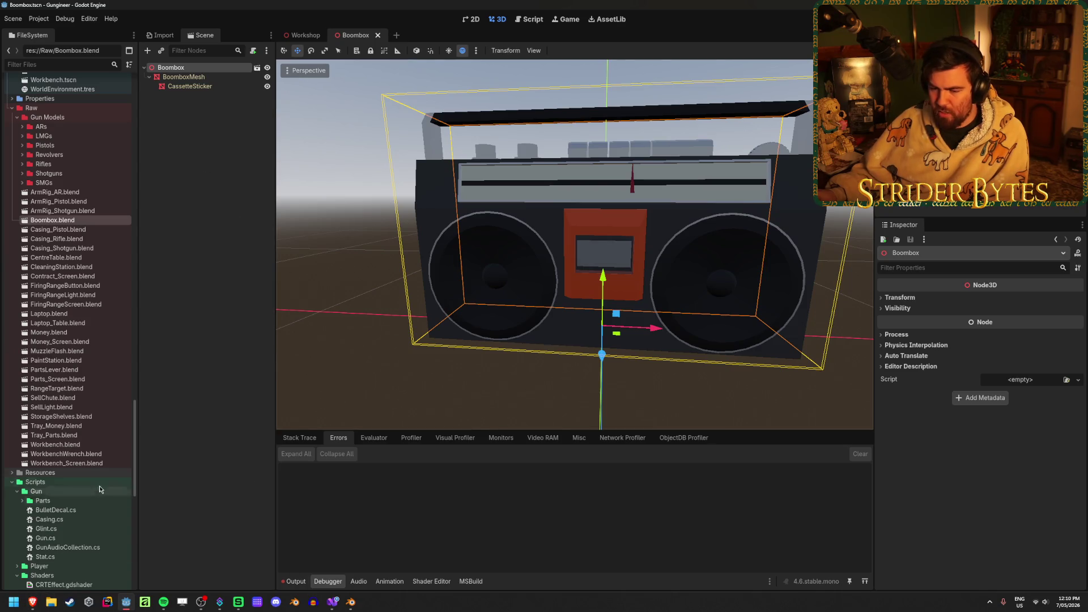
Expand Scripts/Stations in the FileSystem and start a new script there
scroll(81, 452, down, 3)
scroll(81, 451, down, 3)
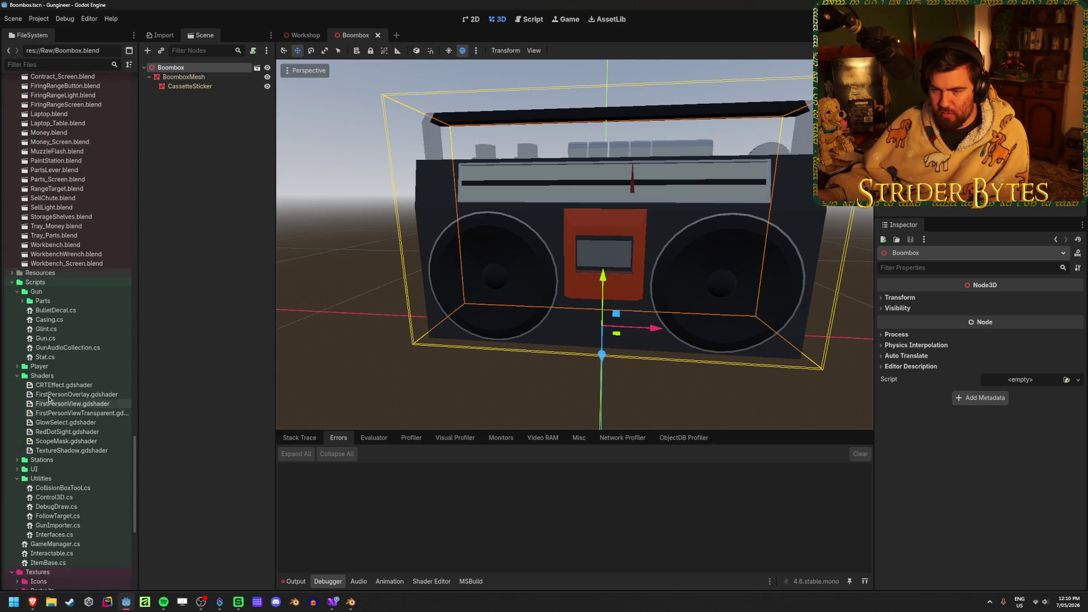
click(34, 282)
click(17, 292)
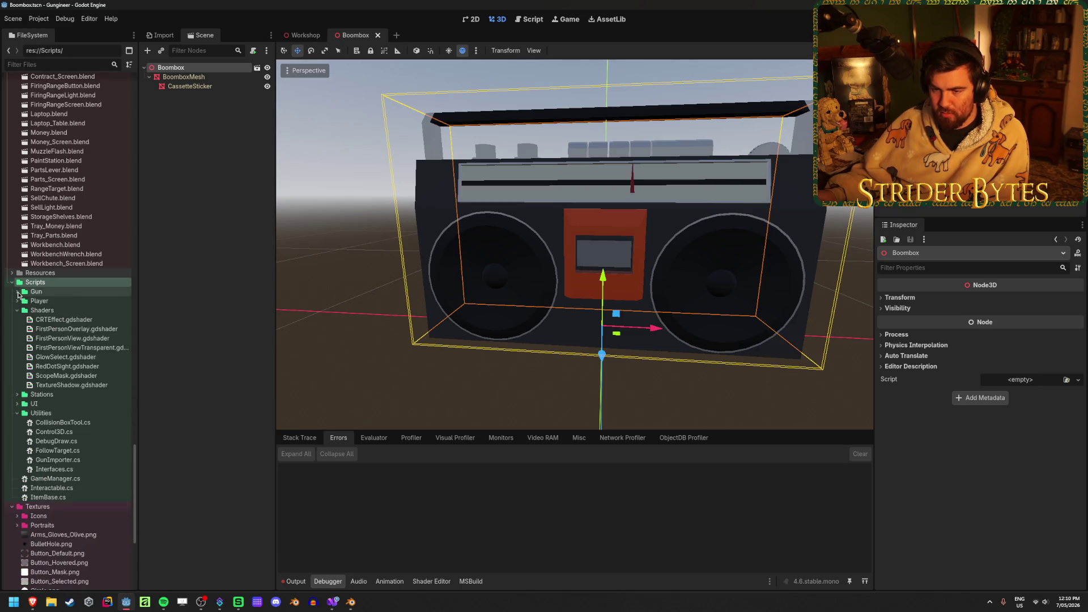
click(17, 310)
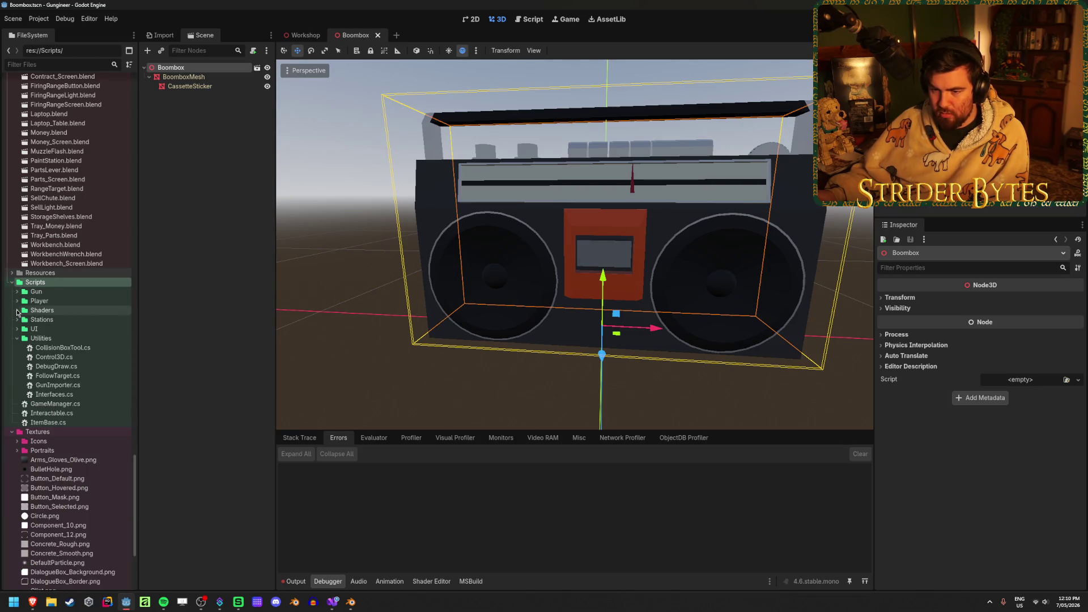
click(17, 320)
right_click(69, 320)
mouse_move(142, 326)
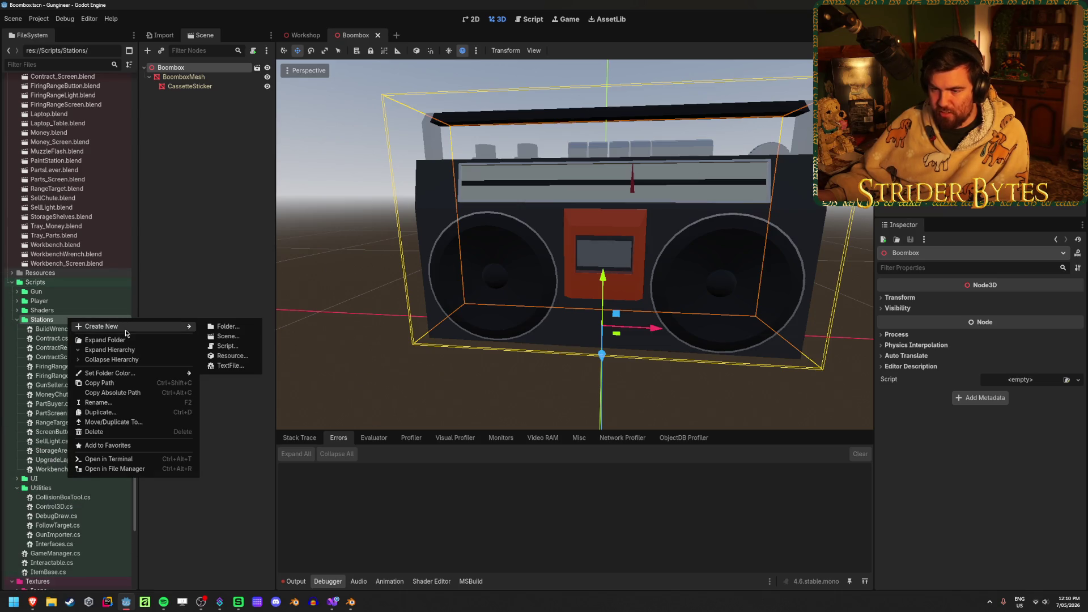
click(227, 346)
Create the C# script Boombox.cs and save it with an empty line in the class
click(566, 238)
click(552, 261)
double_click(572, 295)
text(Boomb)
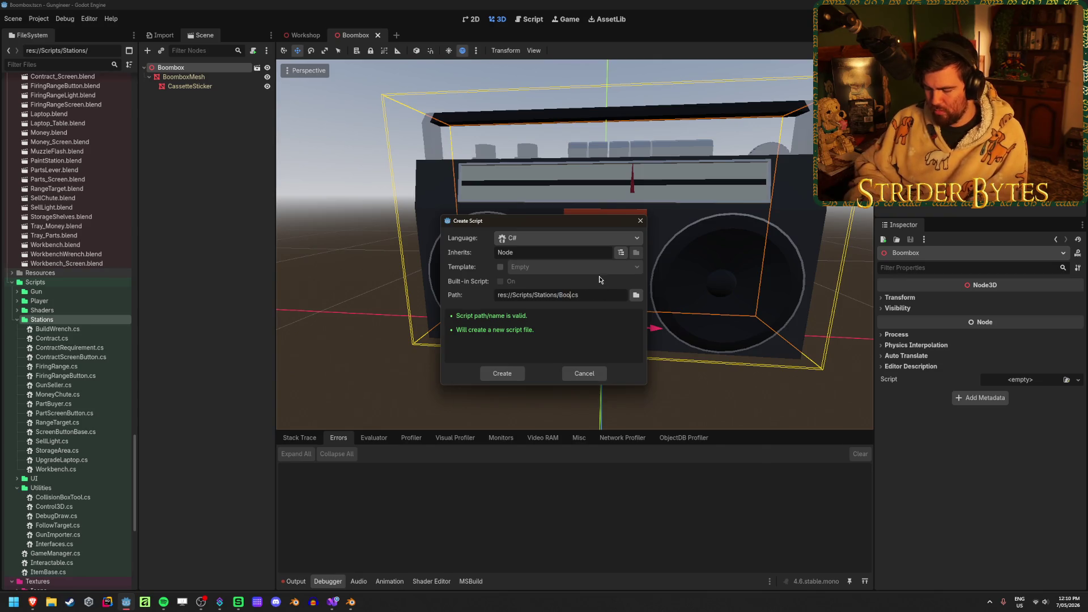
text(ox)
click(502, 374)
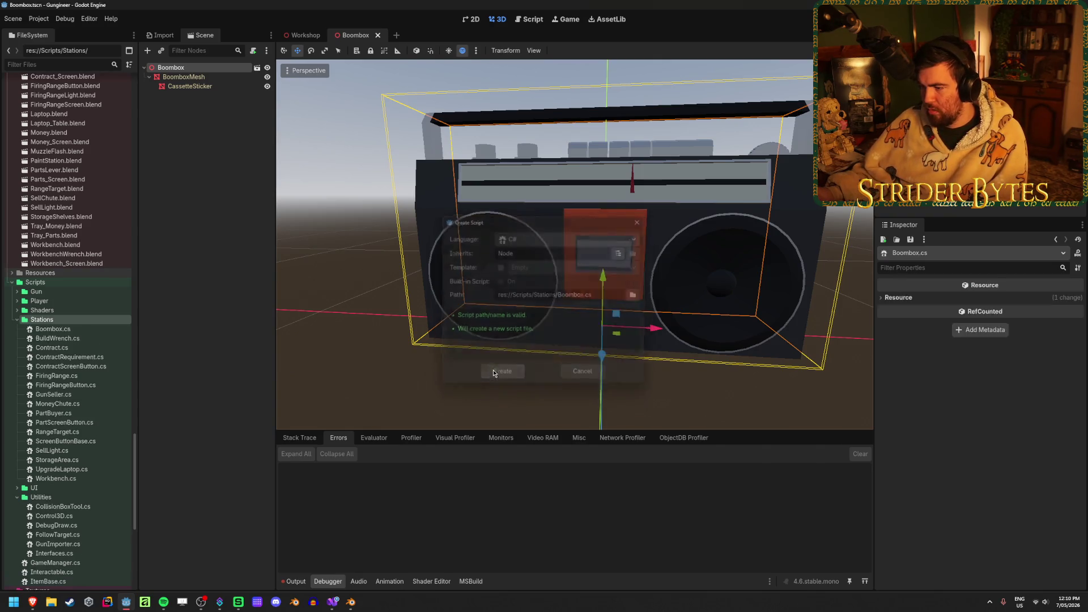
click(265, 117)
key(Return)
key(ctrl+s)
Add a 'Put music files' comment and a MeshInstance3D boomboxMesh field
text(// )
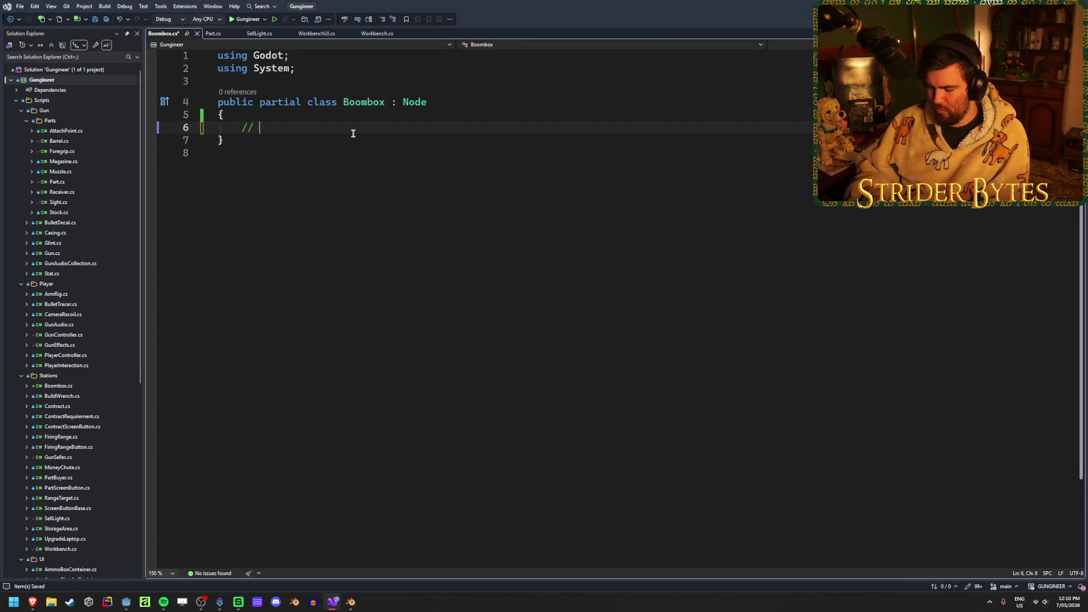
text(Put music files here)
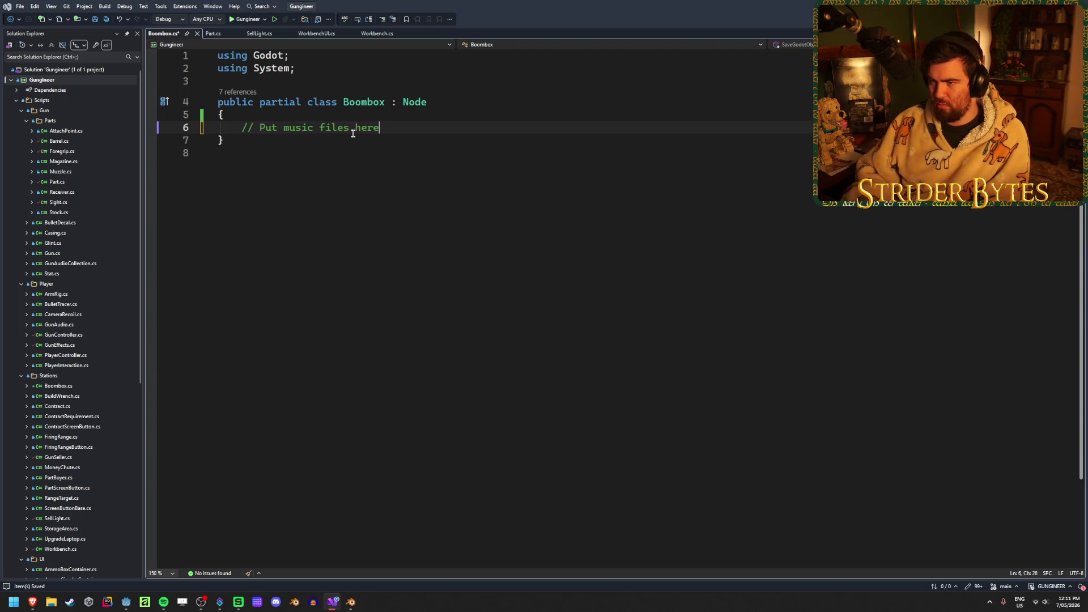
key(Return)
key(Return)
key(ctrl+s)
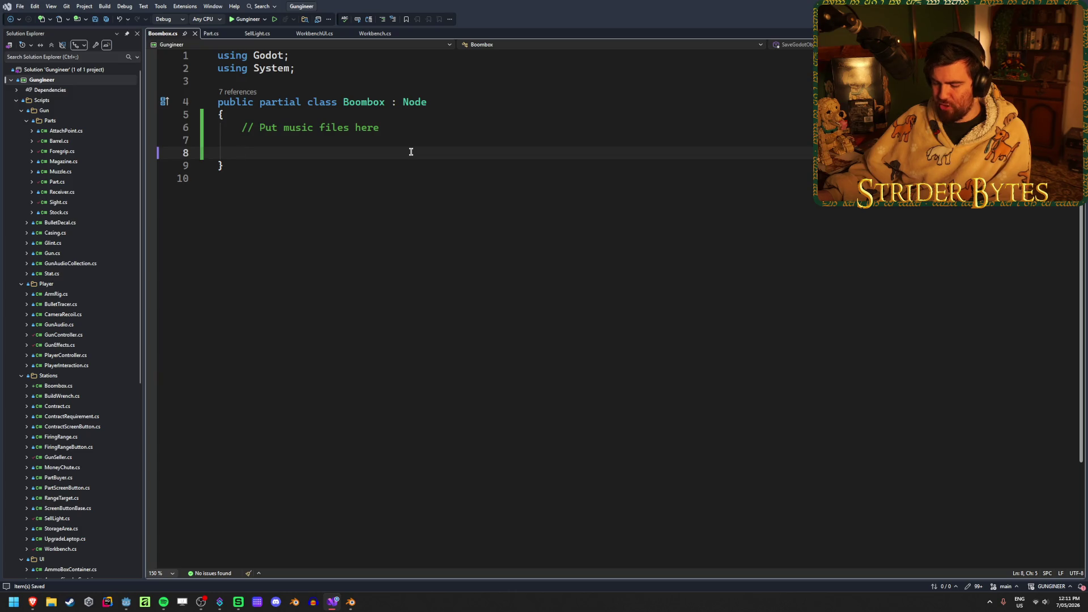
text(MeshO)
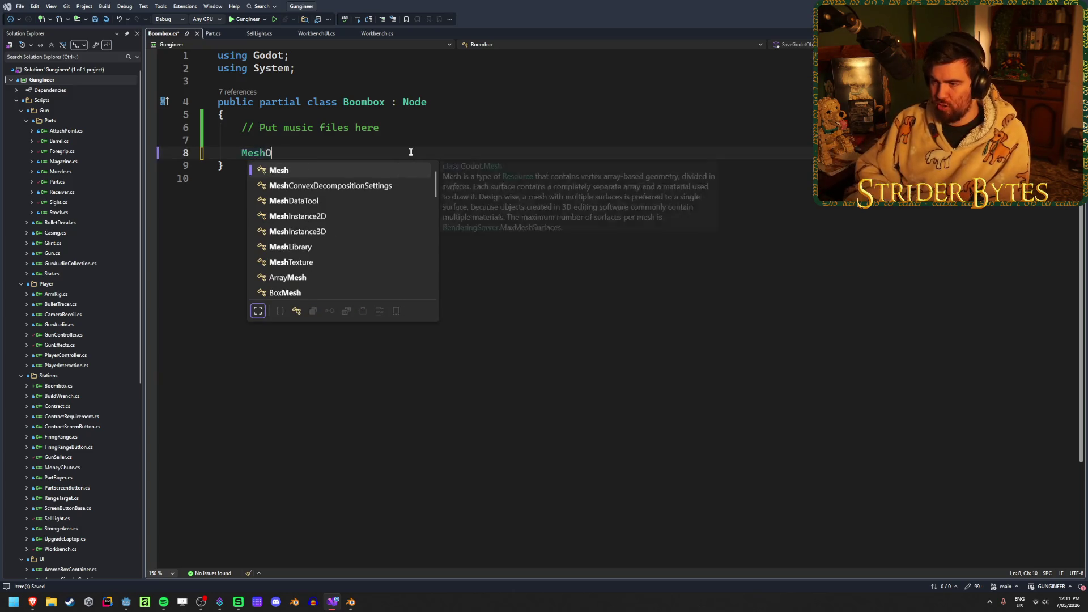
key(BackSpace)
text(Insta)
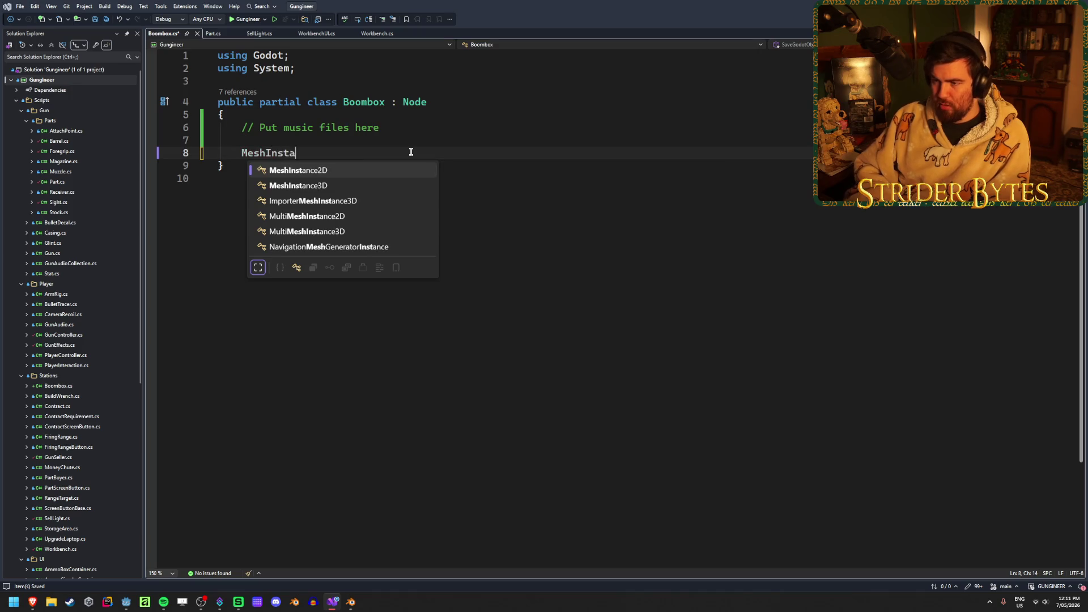
text(nce3D boomboxMesh)
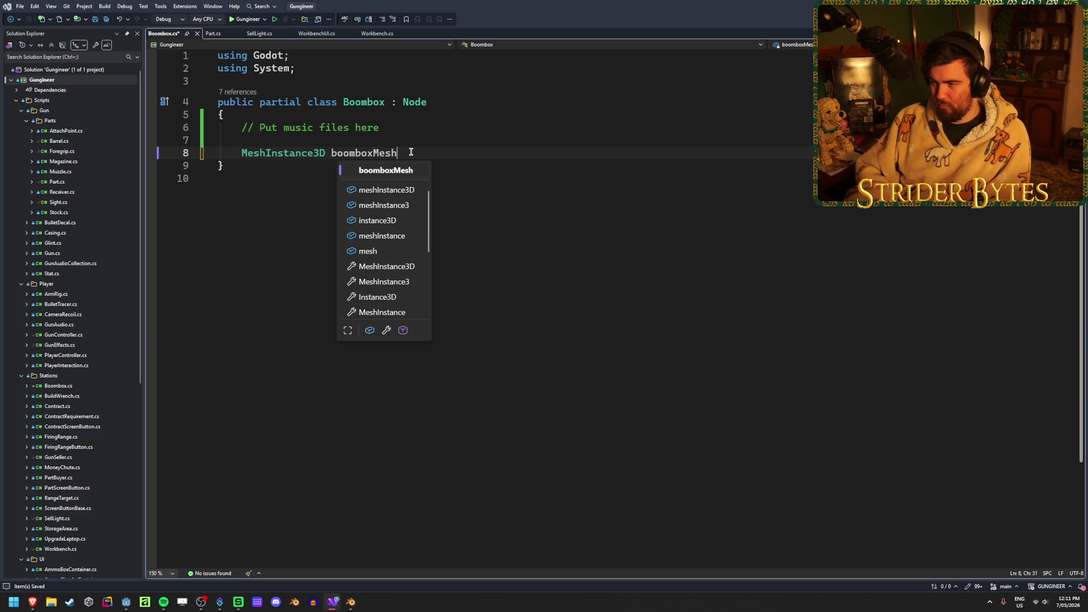
text(;)
key(Return)
key(Return)
Insert a _Ready override and remove its base._Ready() call
text(override s)
key(Down)
key(BackSpace)
text(re)
key(Return)
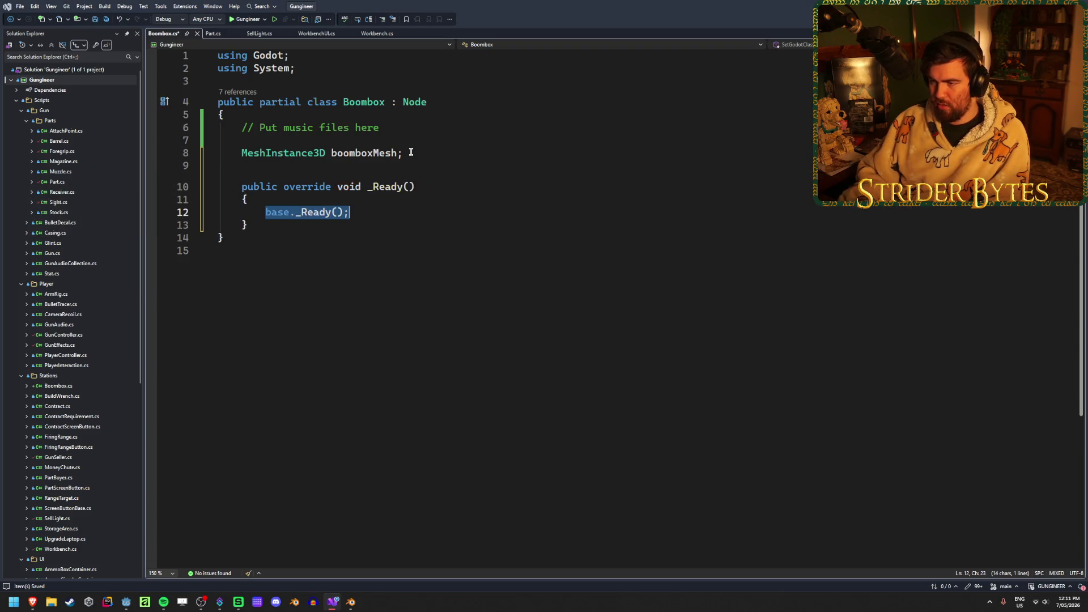
key(BackSpace)
Assign boomboxMesh = GetNode<MeshInstance3D>("%BoomboxMesh") in _Ready and save
text(boom)
key(Tab)
text(GetNo)
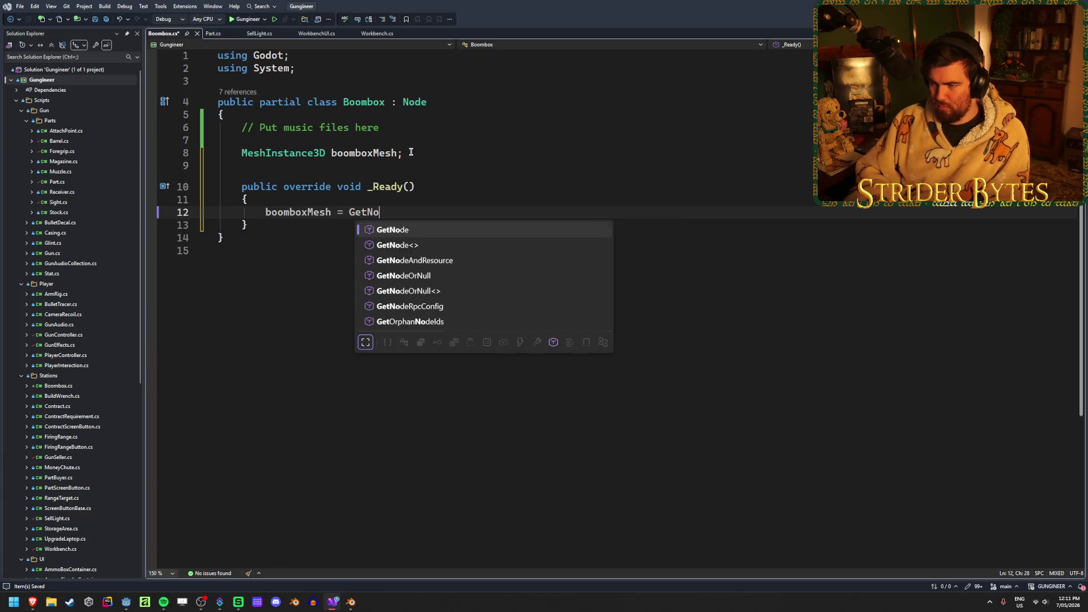
key(Tab)
text(<MeshIn)
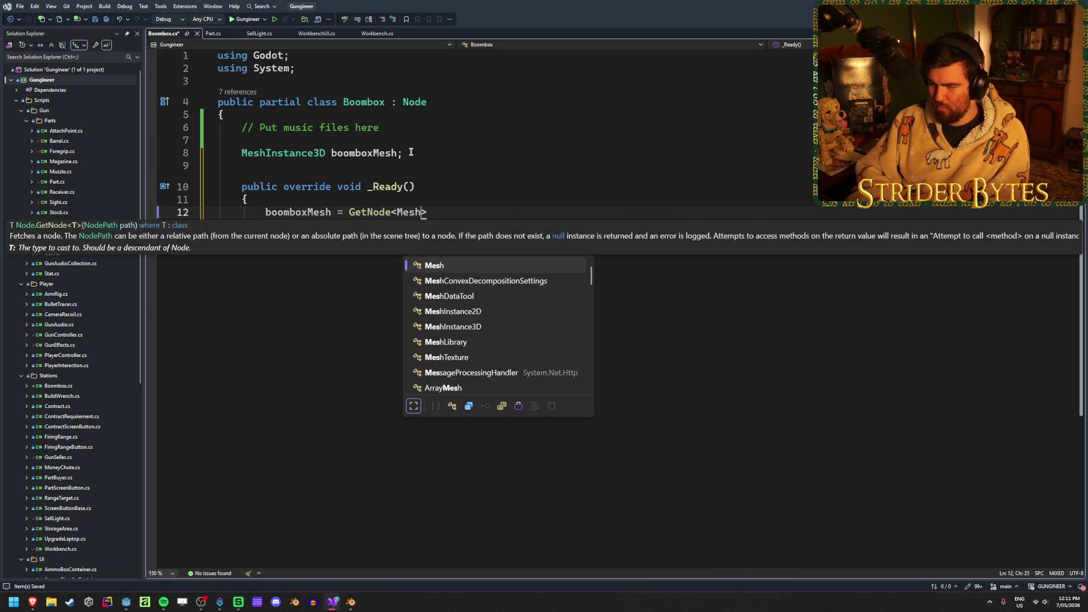
key(Tab)
text(>(")
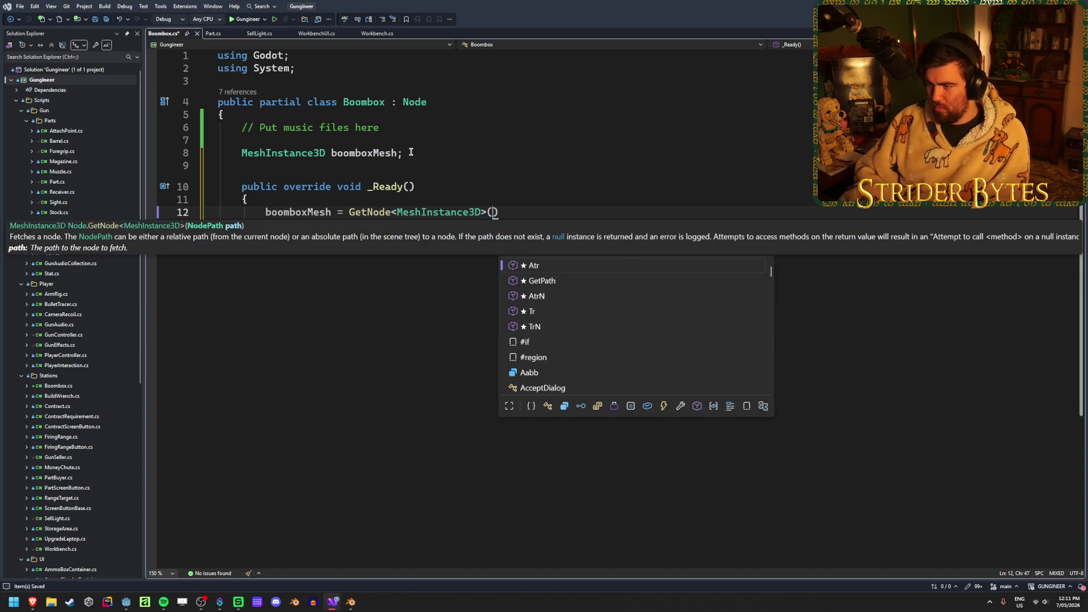
text(%Boombo)
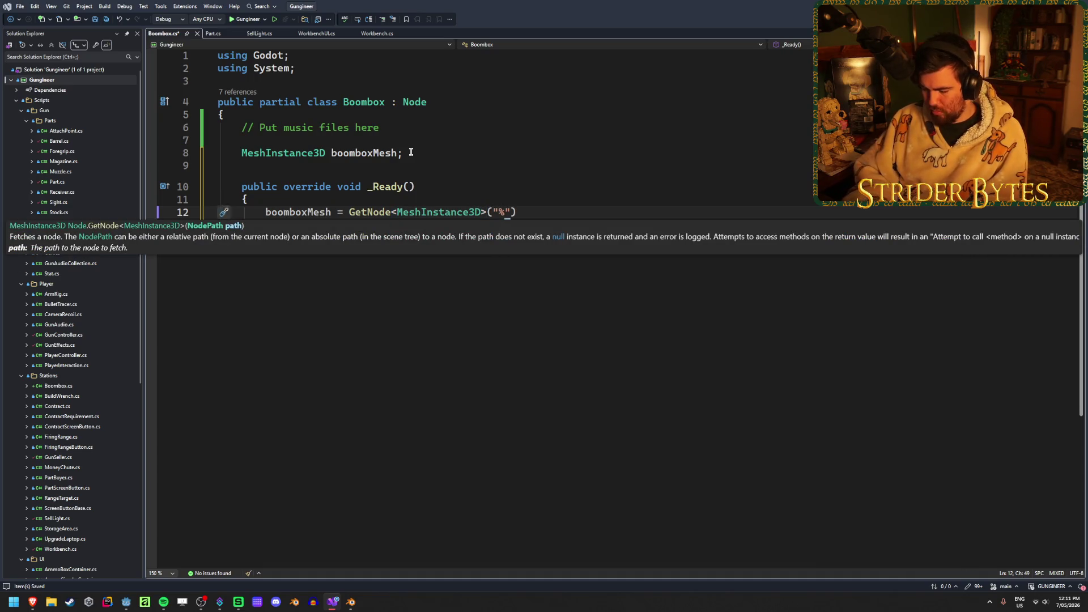
text(xMesh)
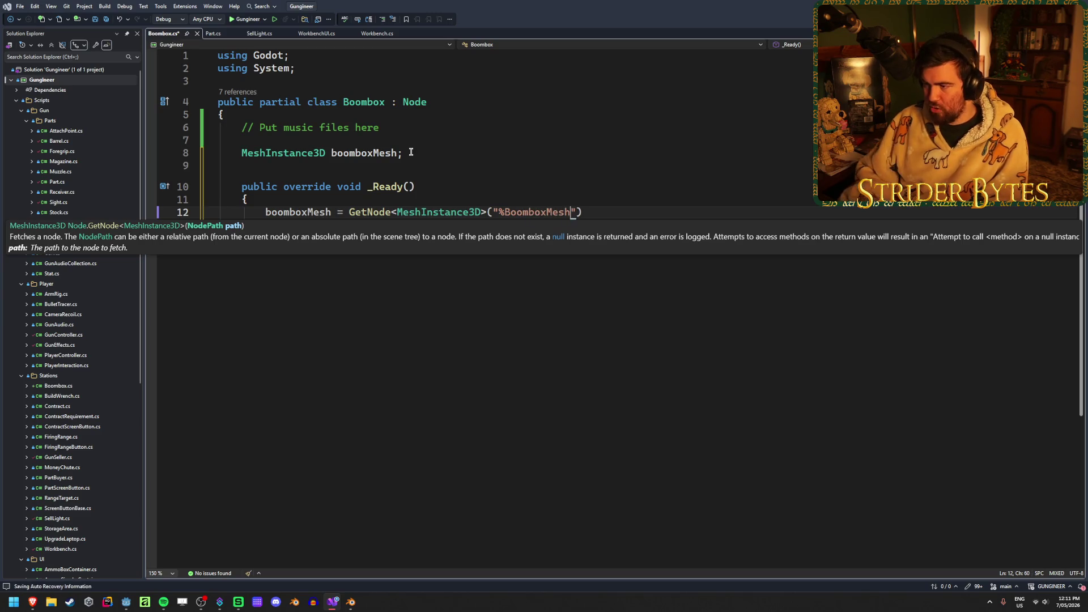
text("))
key(ctrl+s)
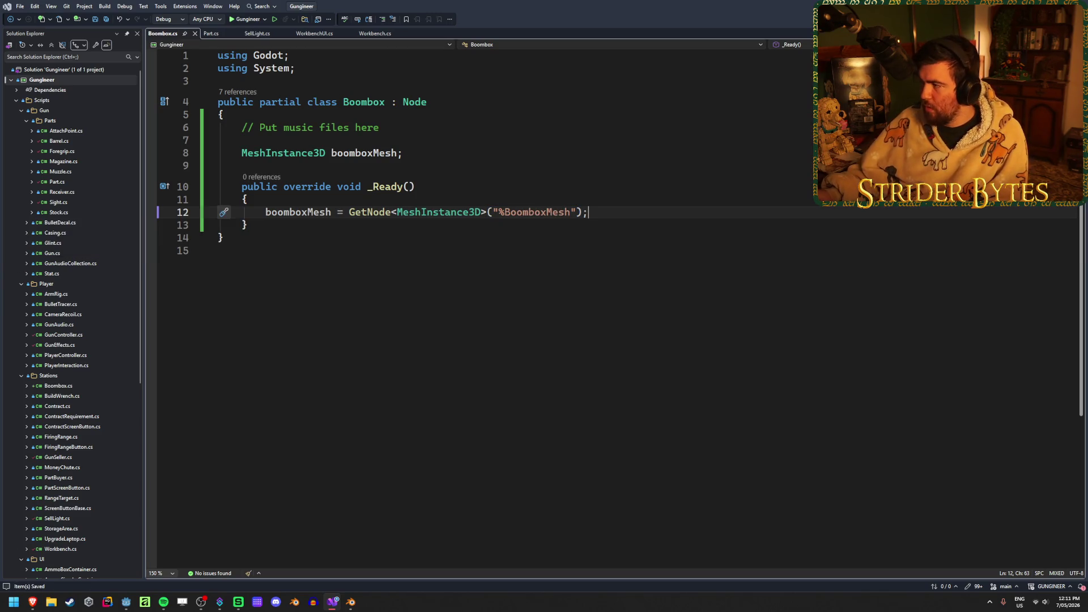
Set BoomboxMesh to Access as Unique Name in Godot and save the Boombox scene
key(alt+Tab)
right_click(185, 77)
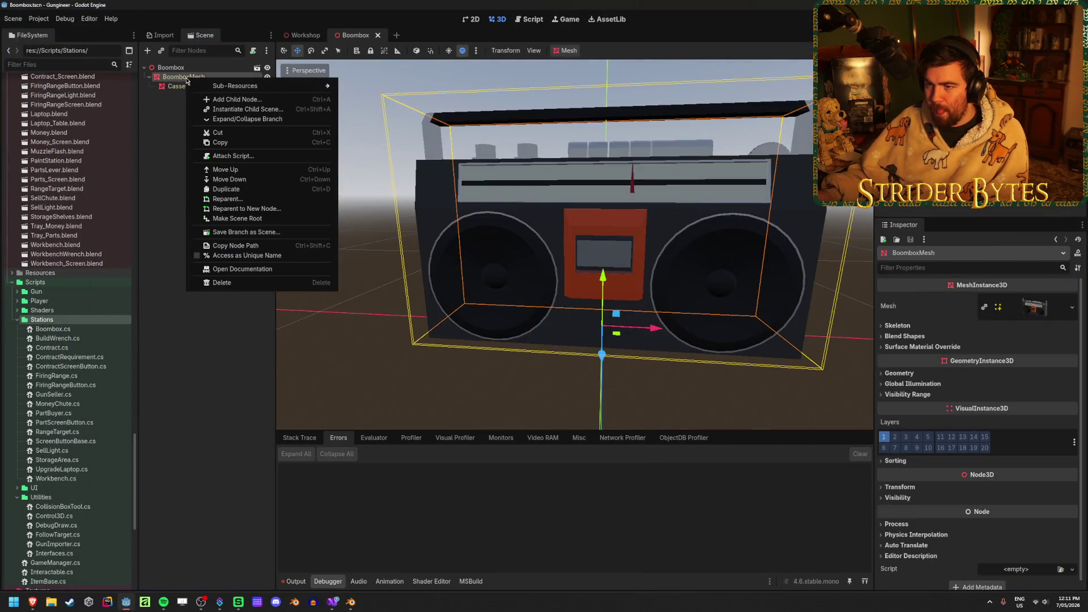
click(256, 261)
key(ctrl+s)
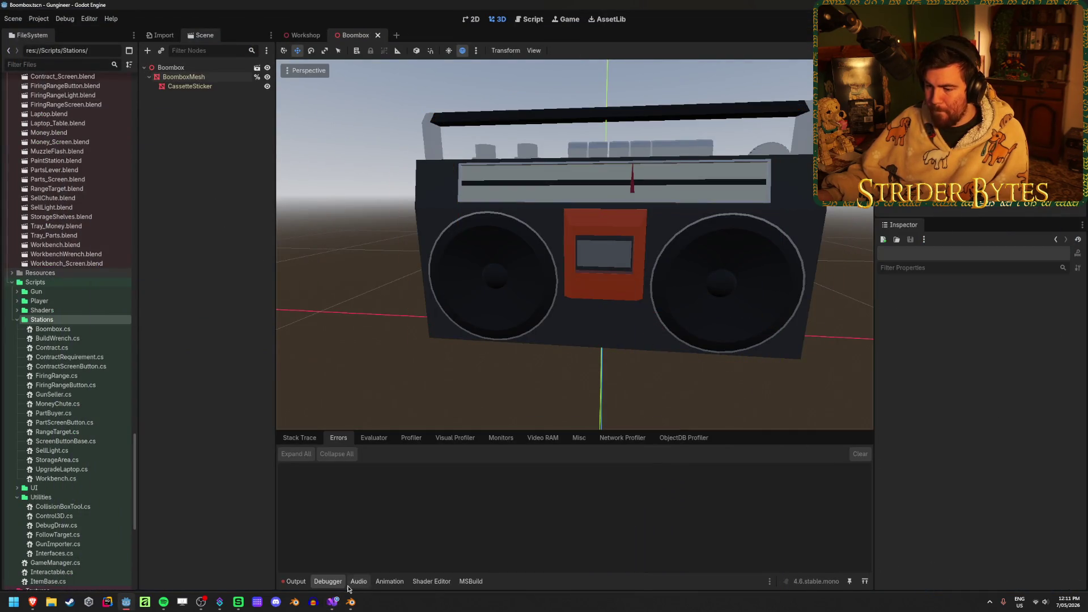
click(333, 603)
key(Down)
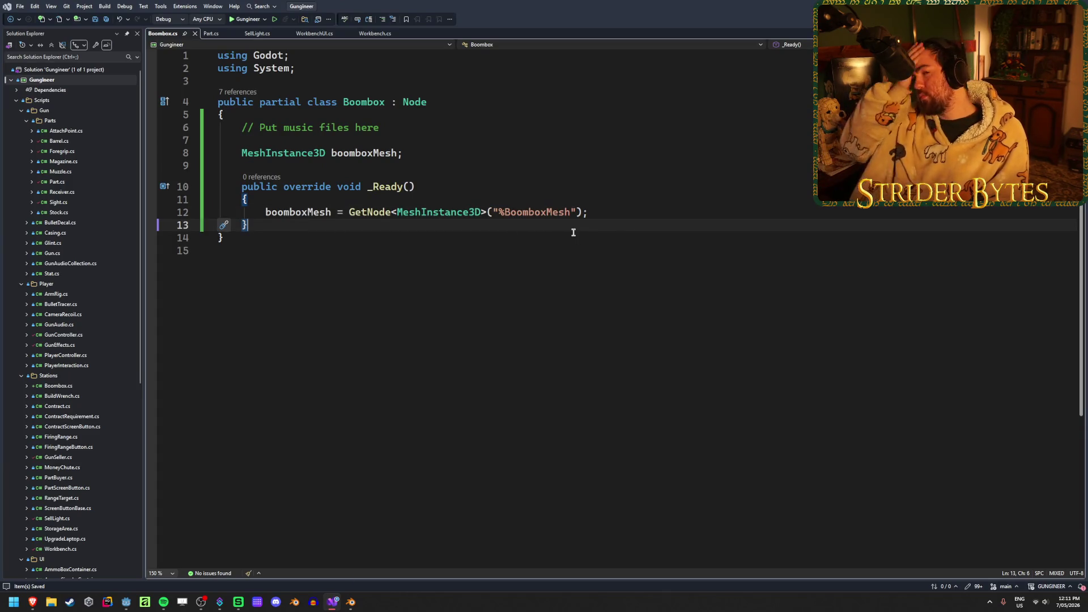
Try a boomboxMesh.Blend… line to browse blend shape methods, then delete it
click(634, 214)
key(Return)
text(boom)
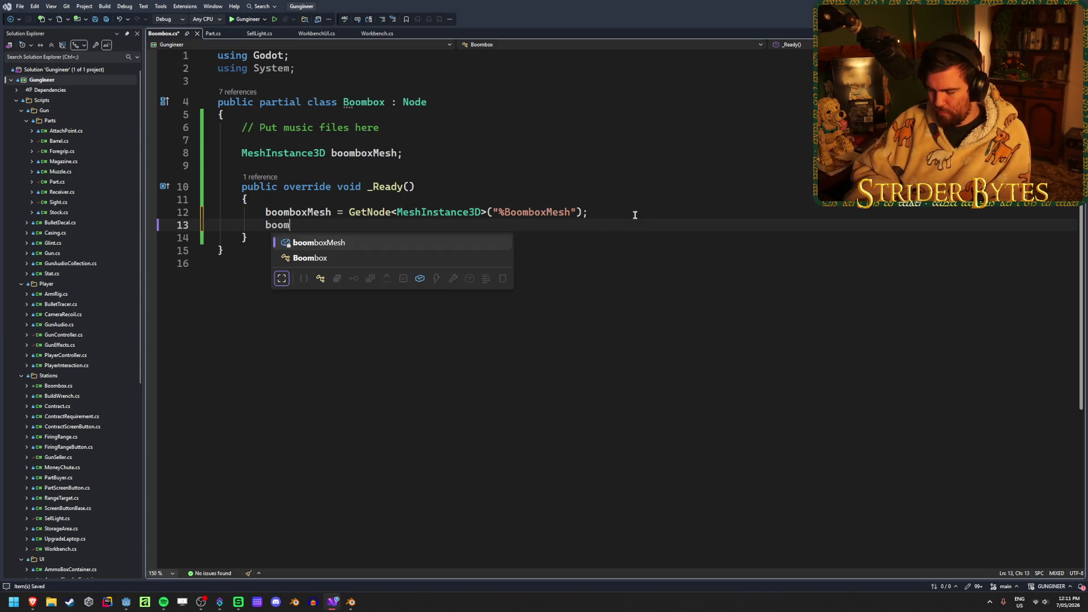
text(b)
key(Tab)
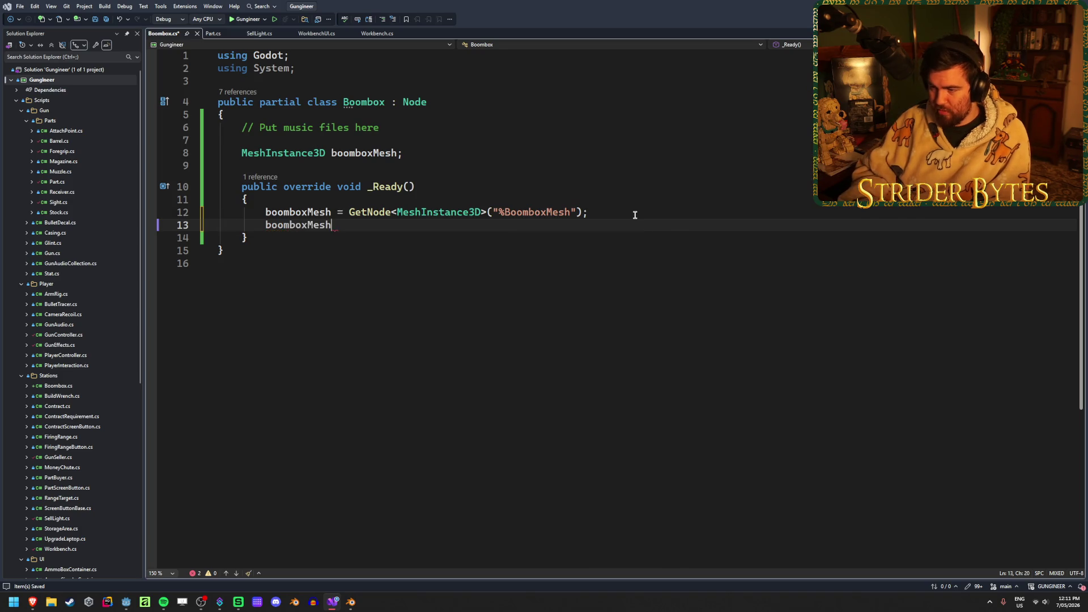
text(.Blend)
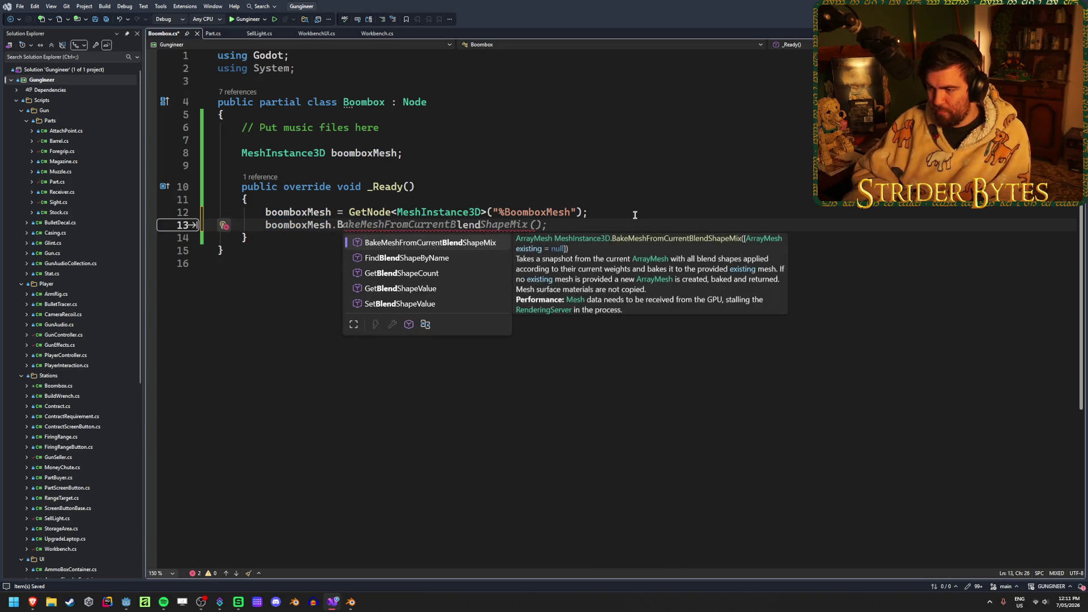
key(Down)
key(Down)
key(Down)
key(Up)
key(Up)
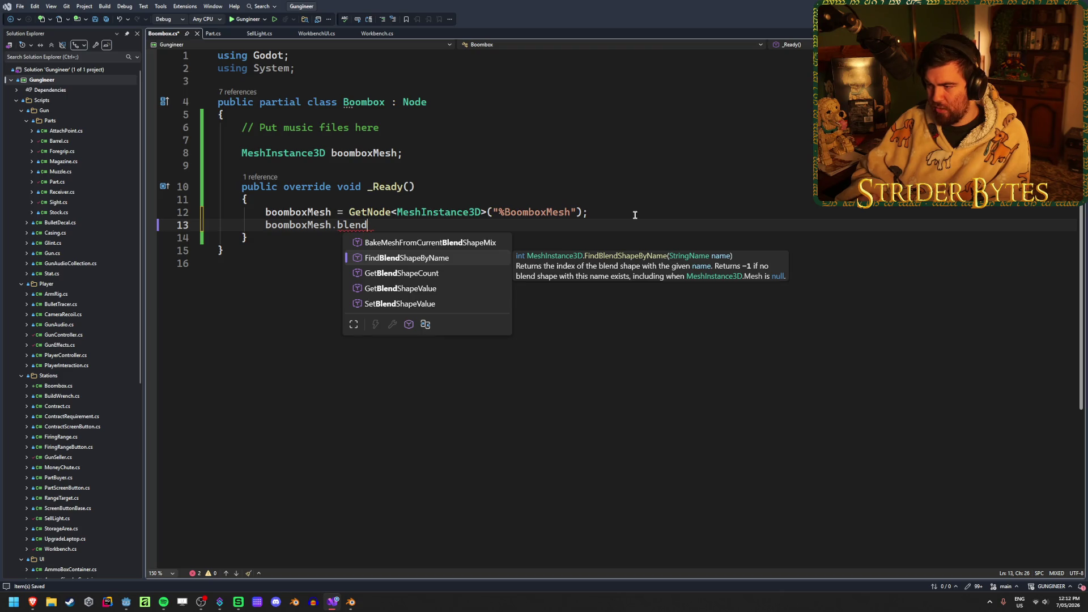
key(Down)
key(Down)
key(Down)
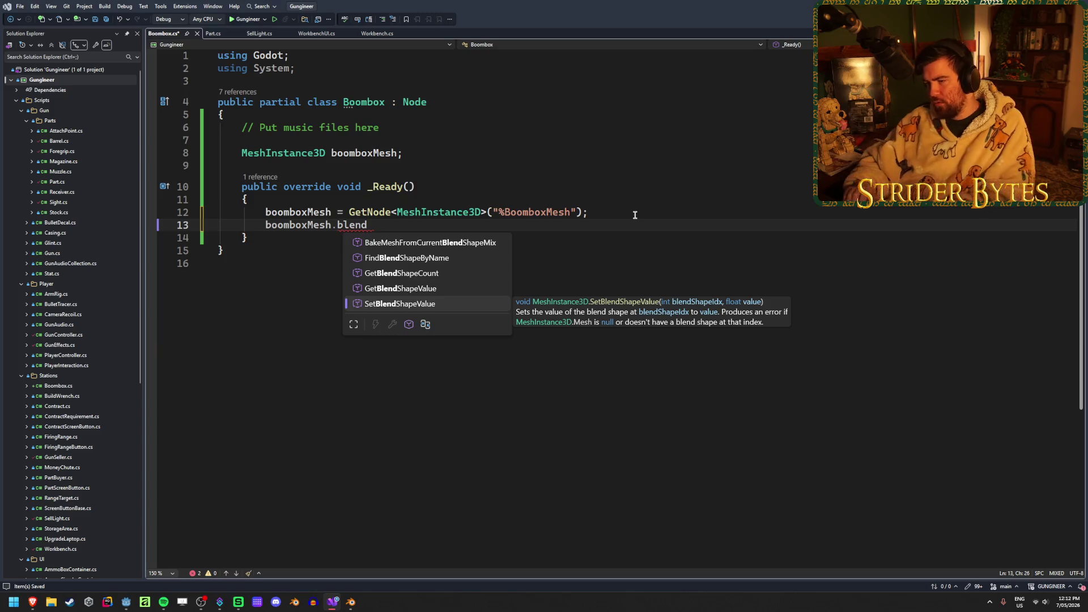
key(ctrl+BackSpace)
key(ctrl+BackSpace)
key(ctrl+BackSpace)
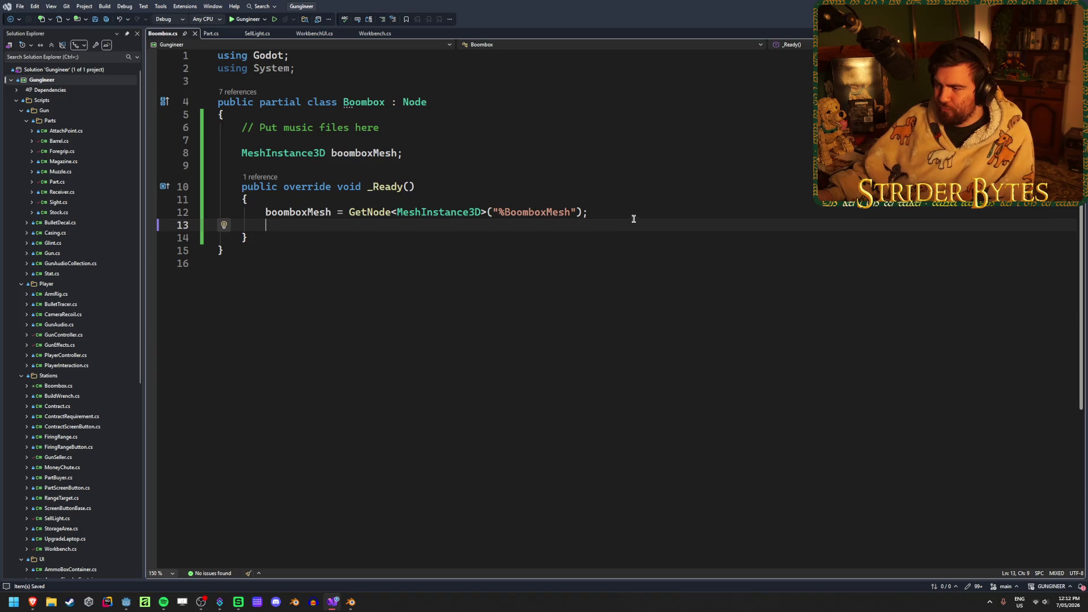
Look over the boombox in Godot, then begin an override below _Ready
click(555, 242)
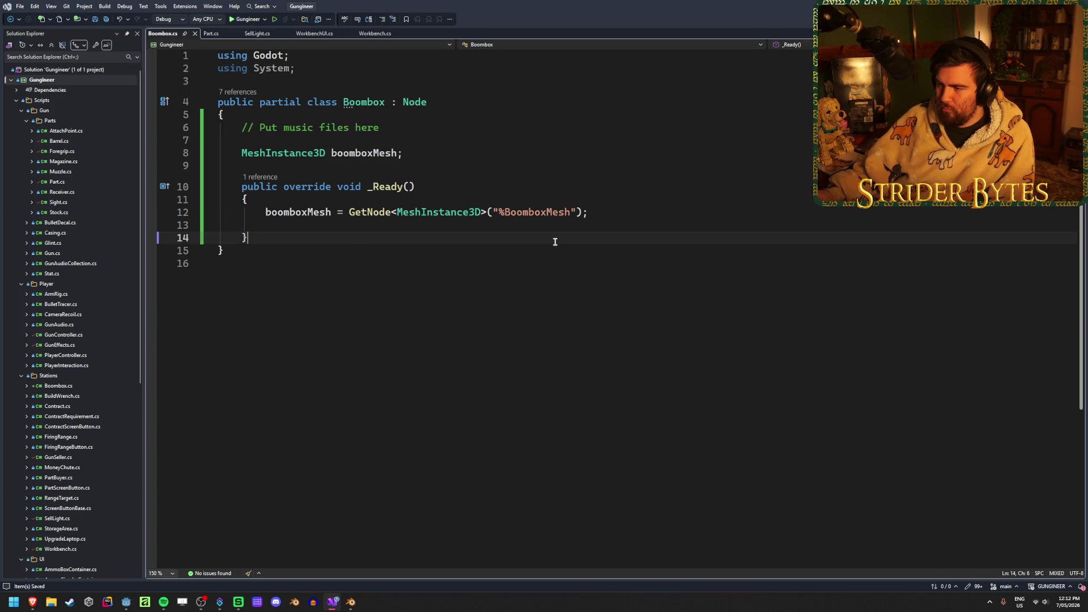
click(127, 602)
middle_drag(552, 291, 446, 369)
click(339, 607)
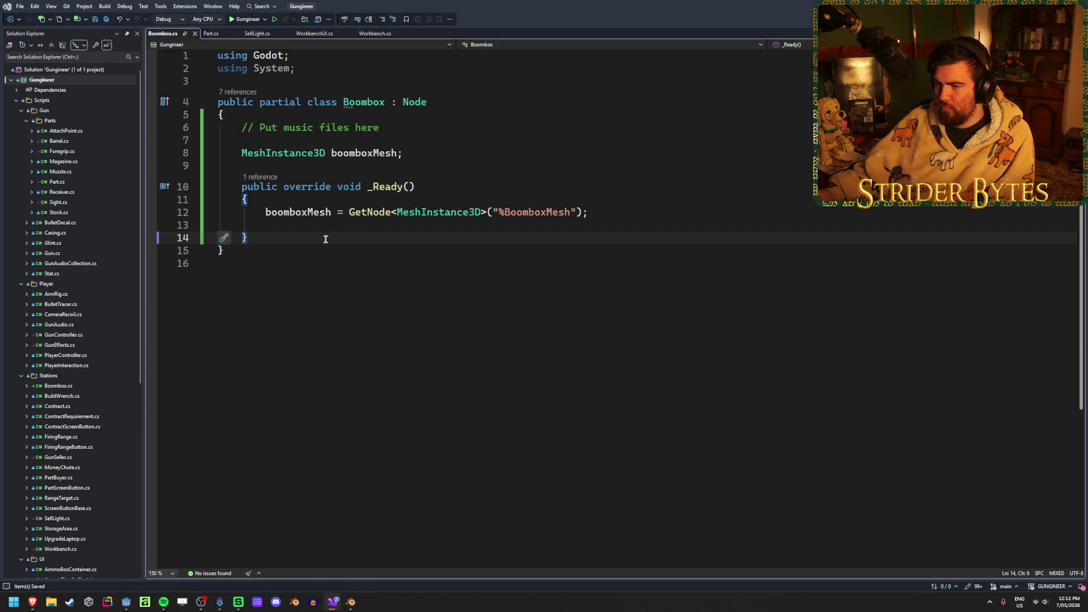
key(Return)
key(Return)
text(ov)
key(Tab)
Insert a _Process(double delta) override with an empty body
text(pro)
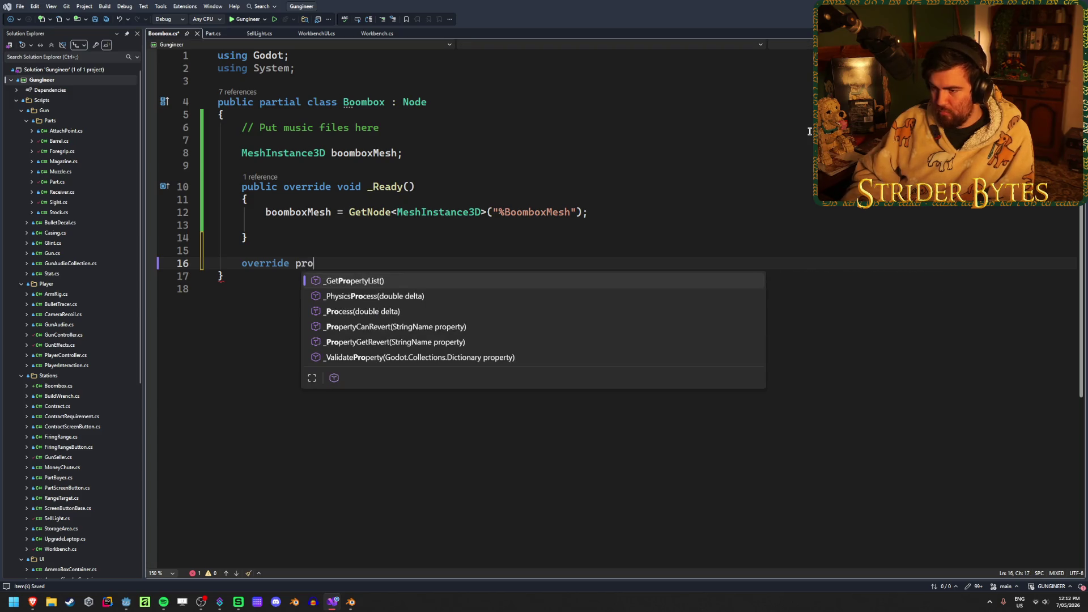
text(c)
key(Tab)
key(BackSpace)
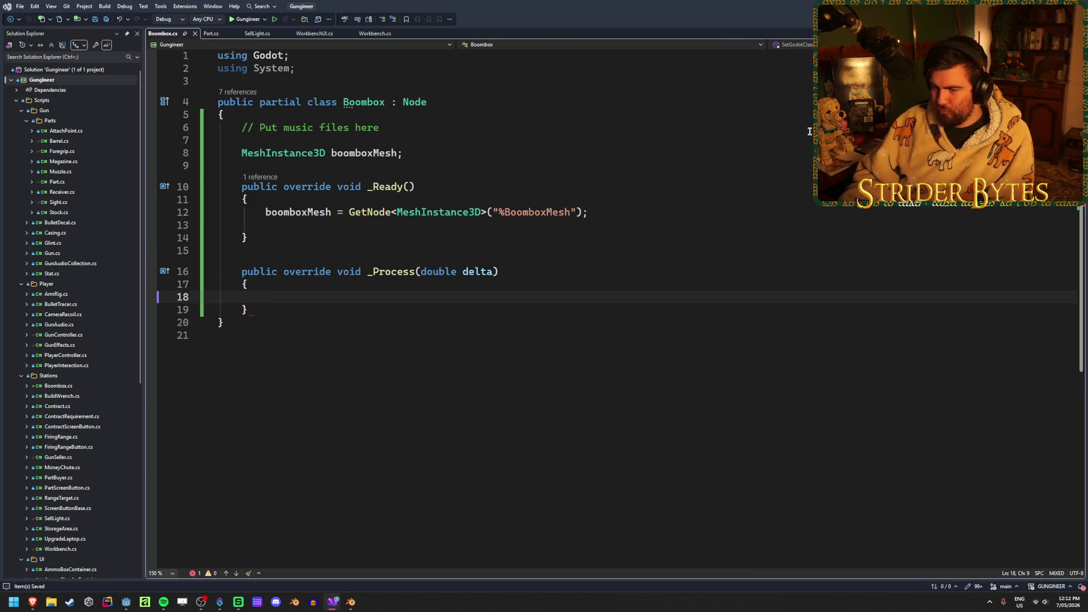
key(space)
key(BackSpace)
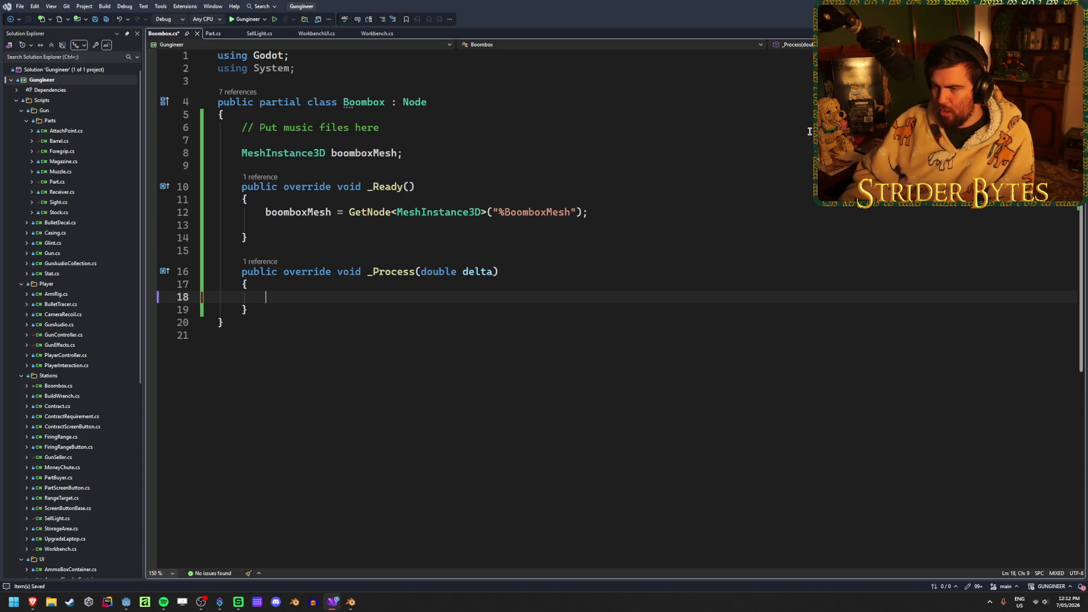
Write boomboxMesh.SetBlendShapeValue(0, inside _Process
text(boom)
key(Tab)
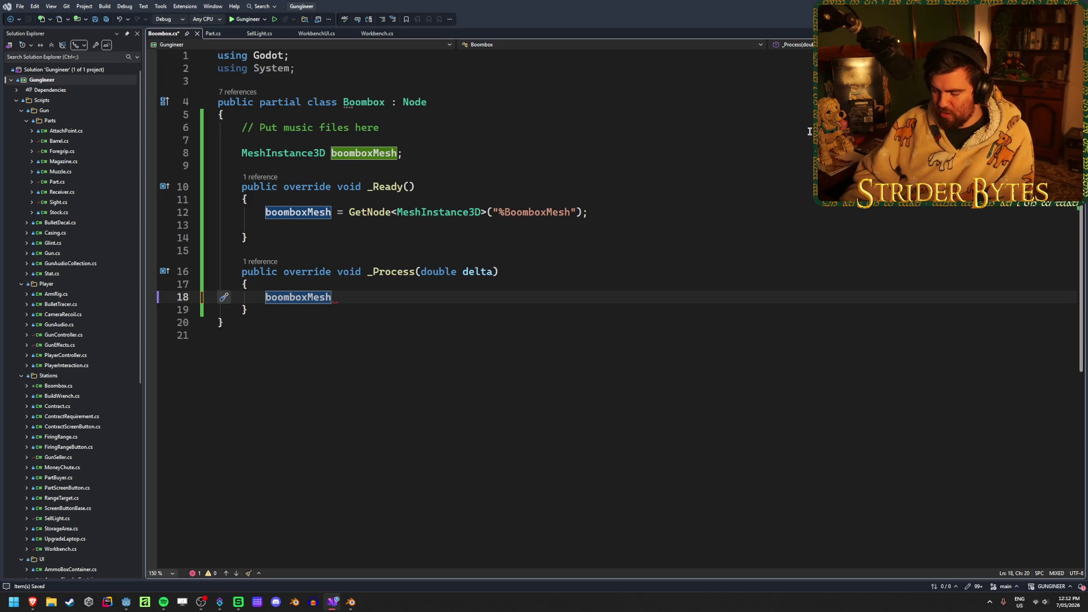
text(.)
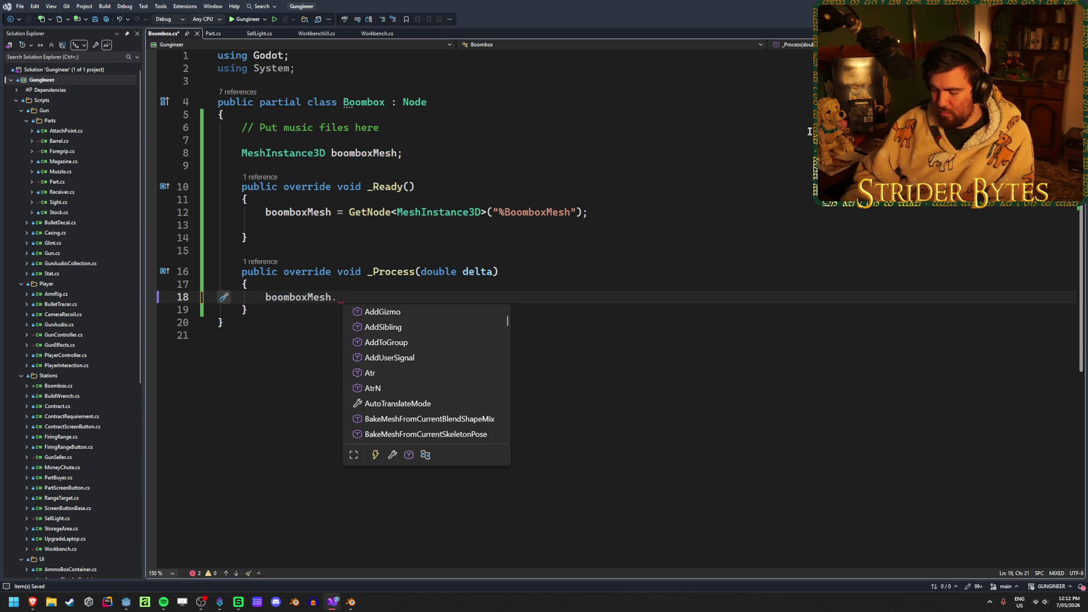
text(blend)
key(Down)
key(Down)
key(Down)
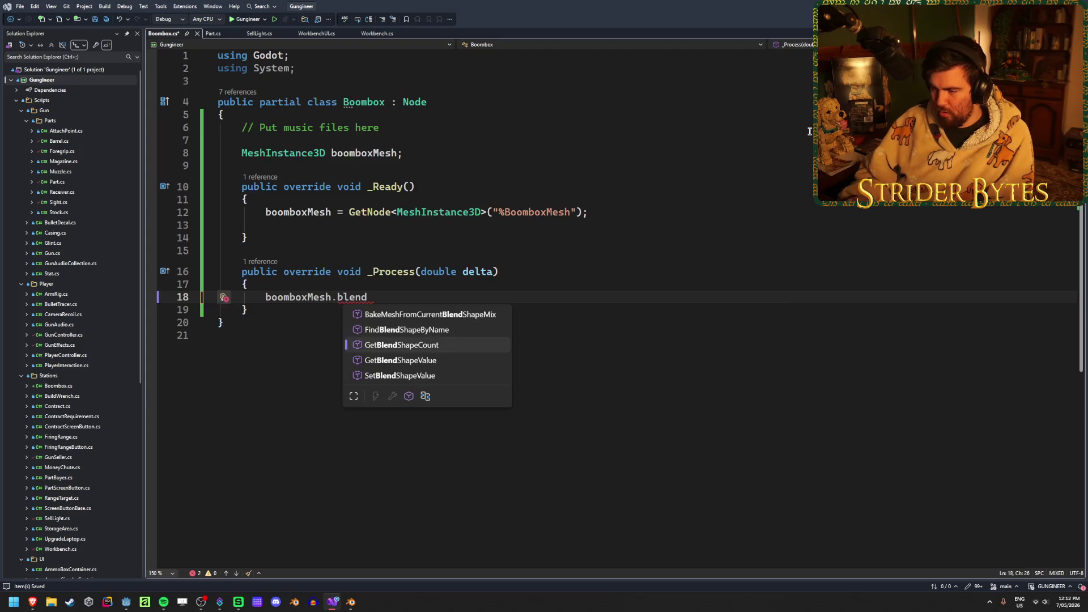
key(Tab)
text(()
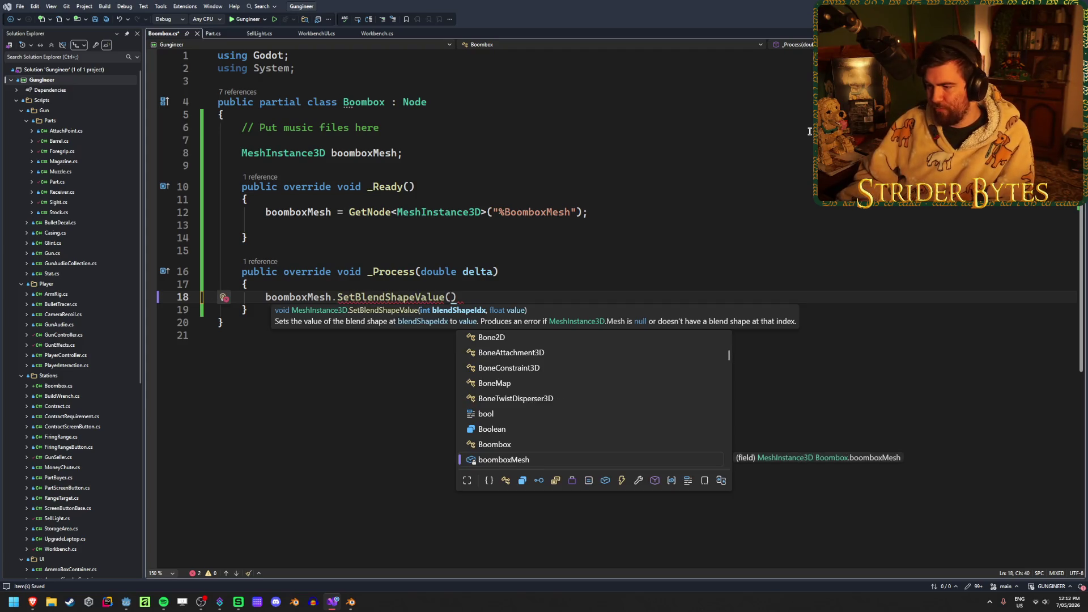
text(0,)
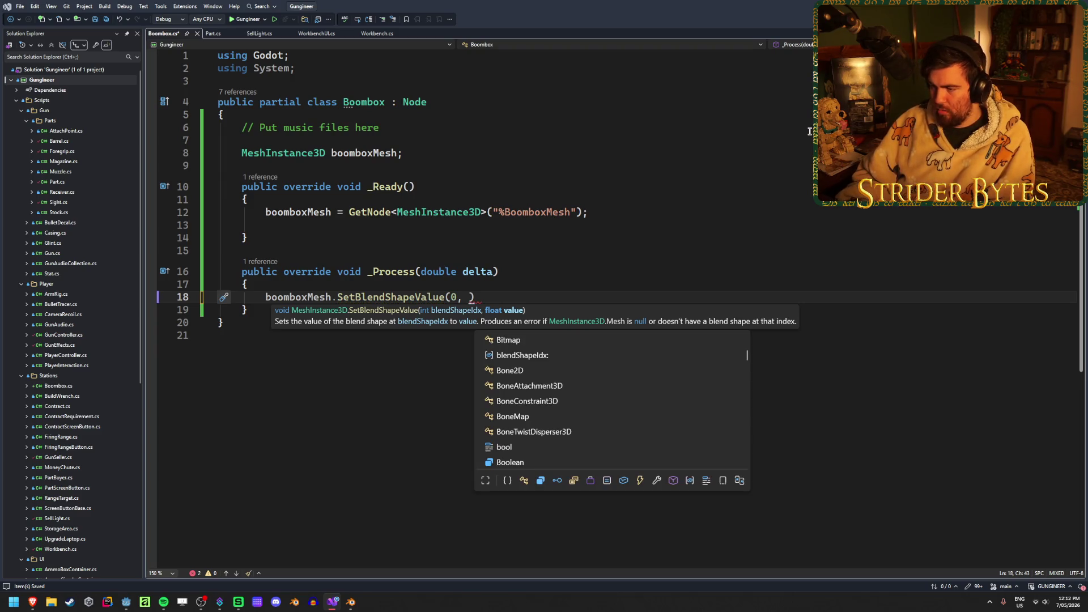
key(Escape)
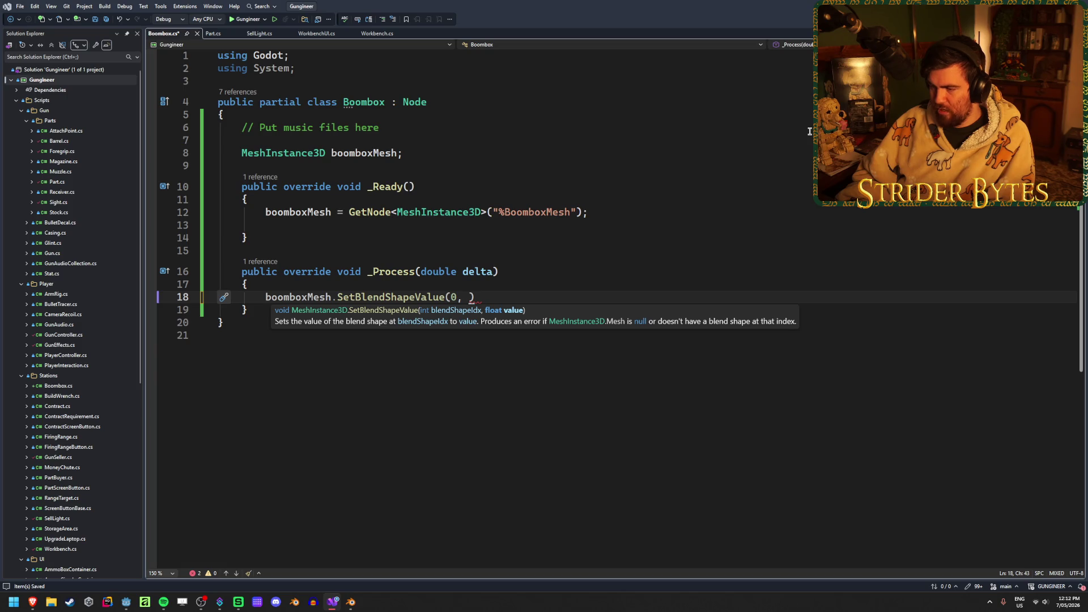
key(Escape)
Declare float musicVolume; above the blend shape call and save
key(Up)
key(Return)
text(fl)
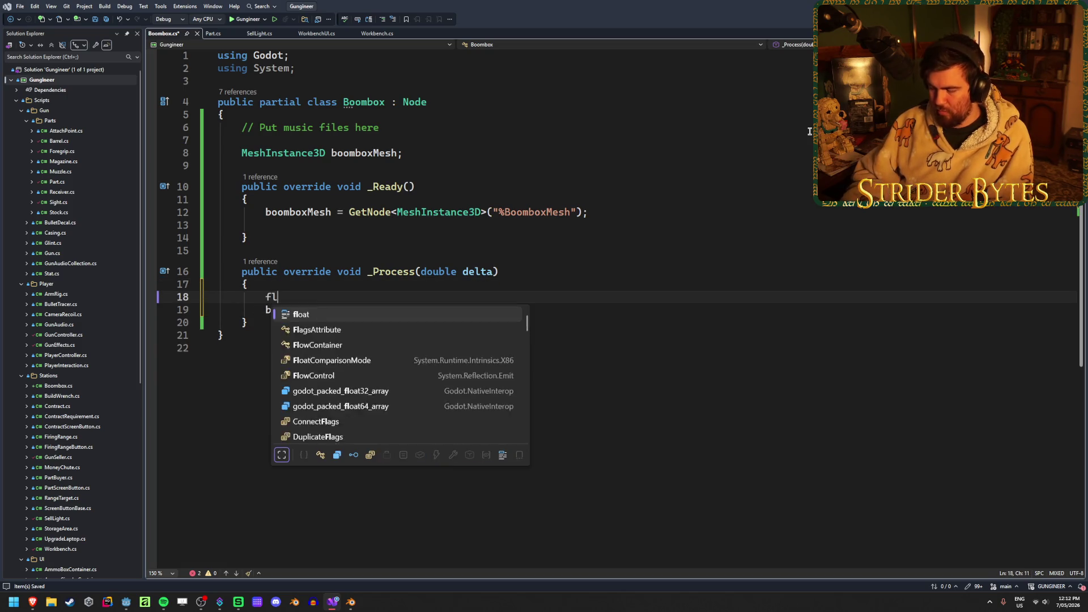
text(oat music)
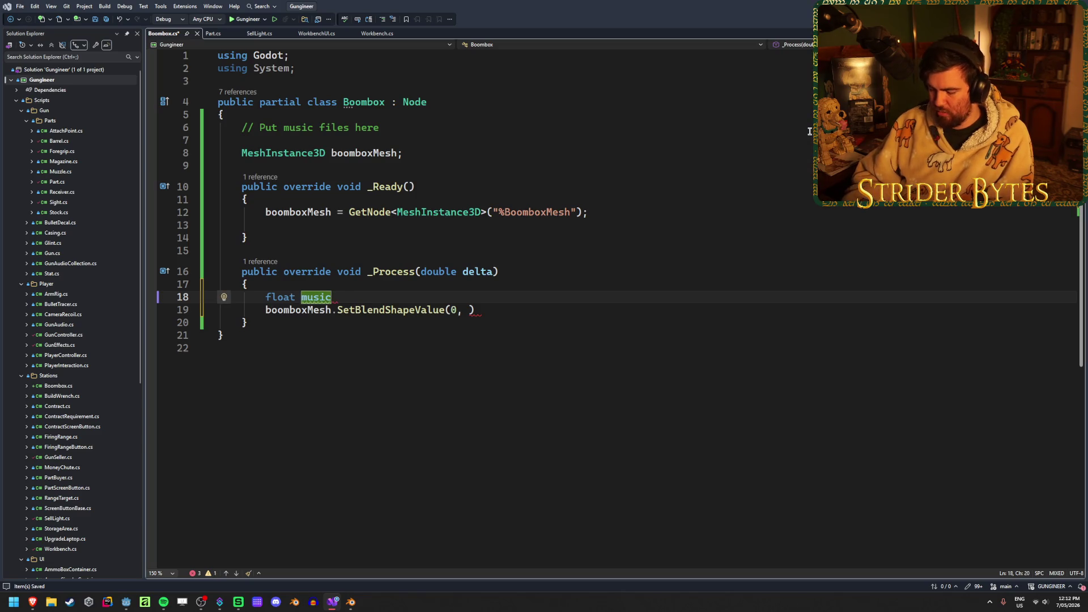
text(Volume;)
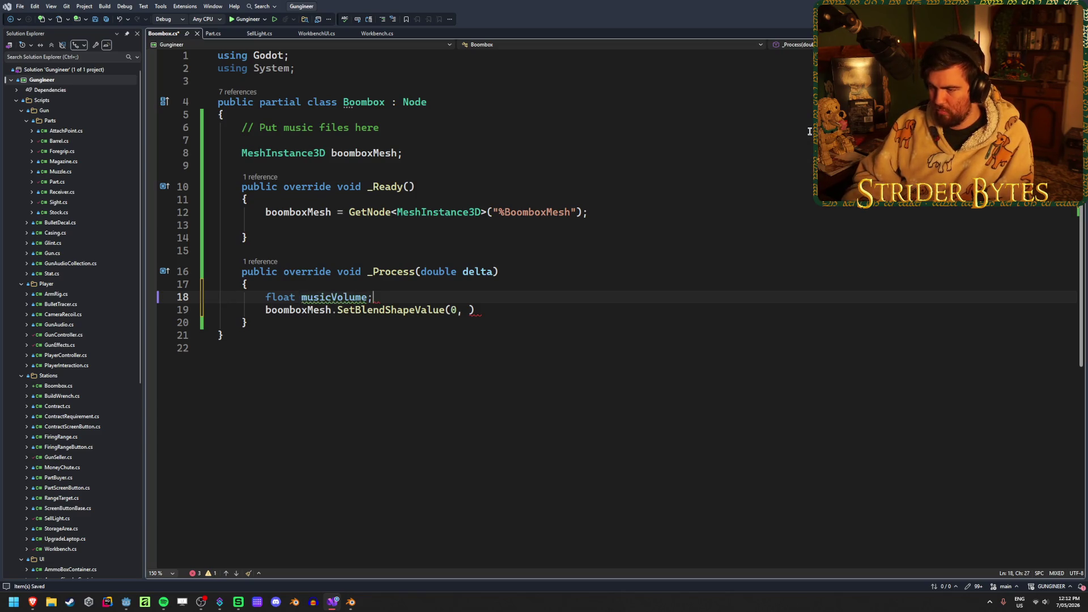
key(ctrl+s)
Pass musicVolume as the blend shape value, save, and begin assigning musicVolume
double_click(333, 297)
key(ctrl+c)
click(470, 310)
key(ctrl+v)
text(;)
key(ctrl+s)
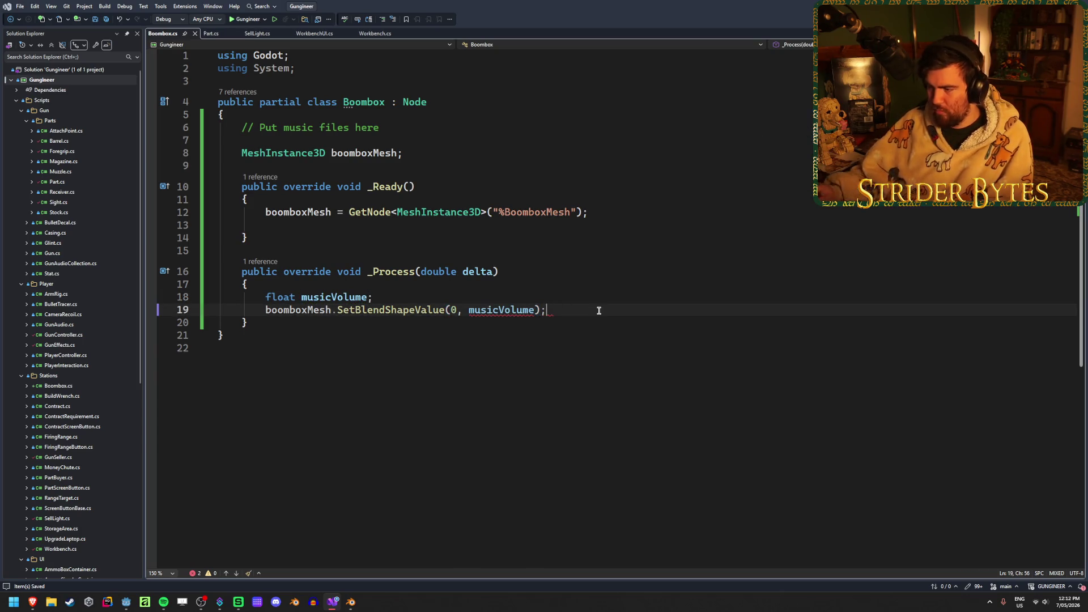
click(464, 297)
click(368, 297)
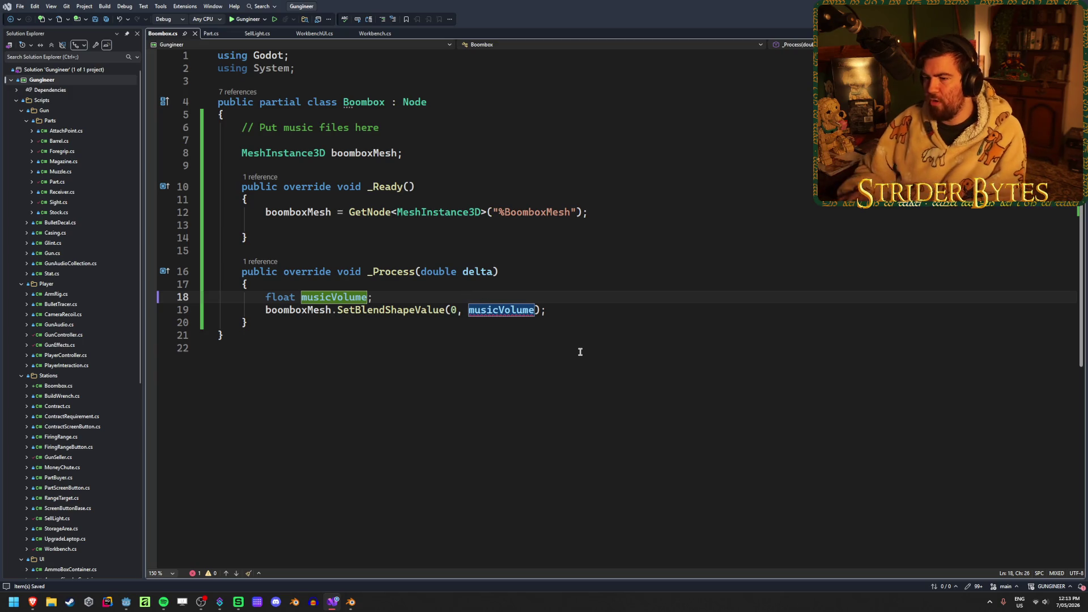
text(=)
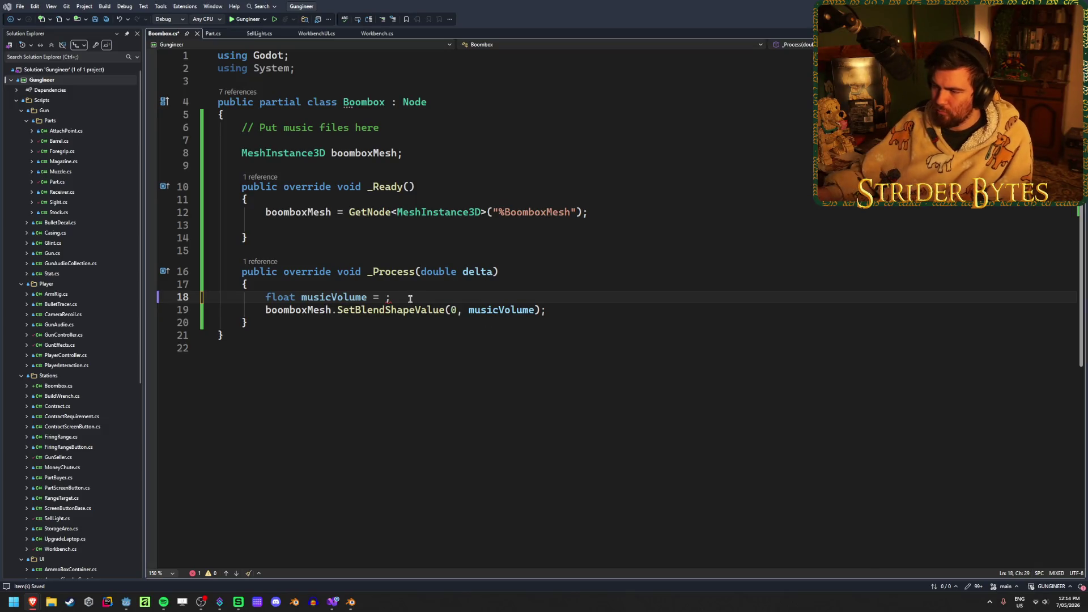
text(Noise)
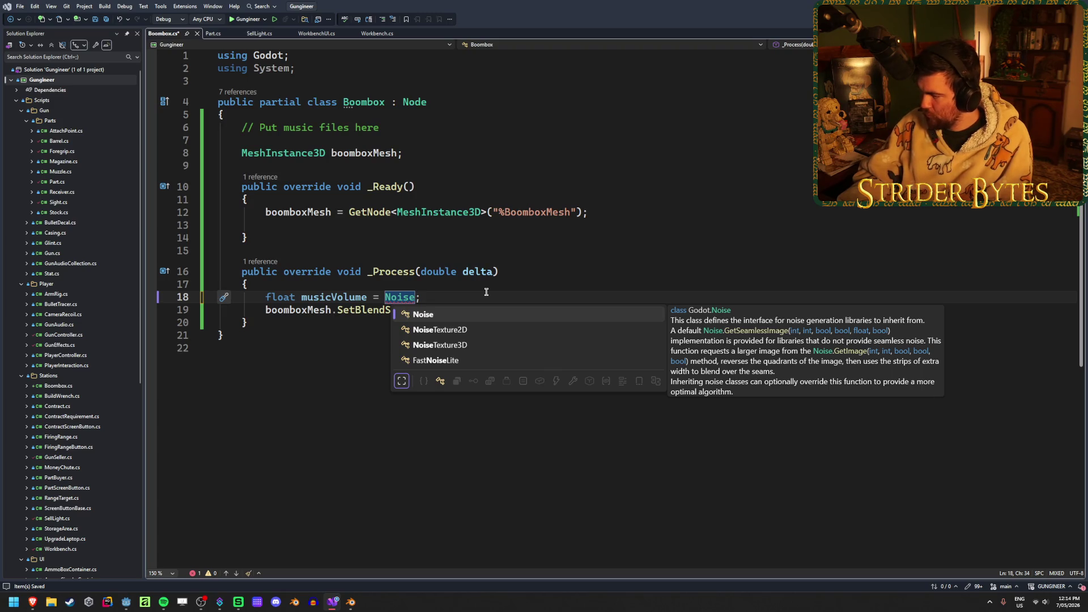
key(Down)
key(Down)
key(Down)
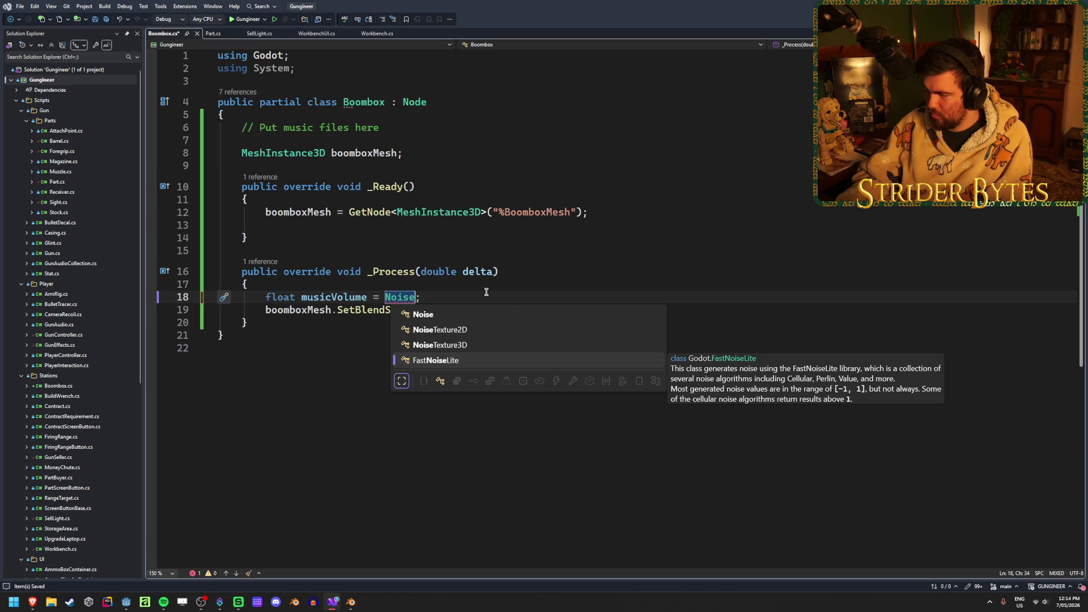
key(Tab)
text(.)
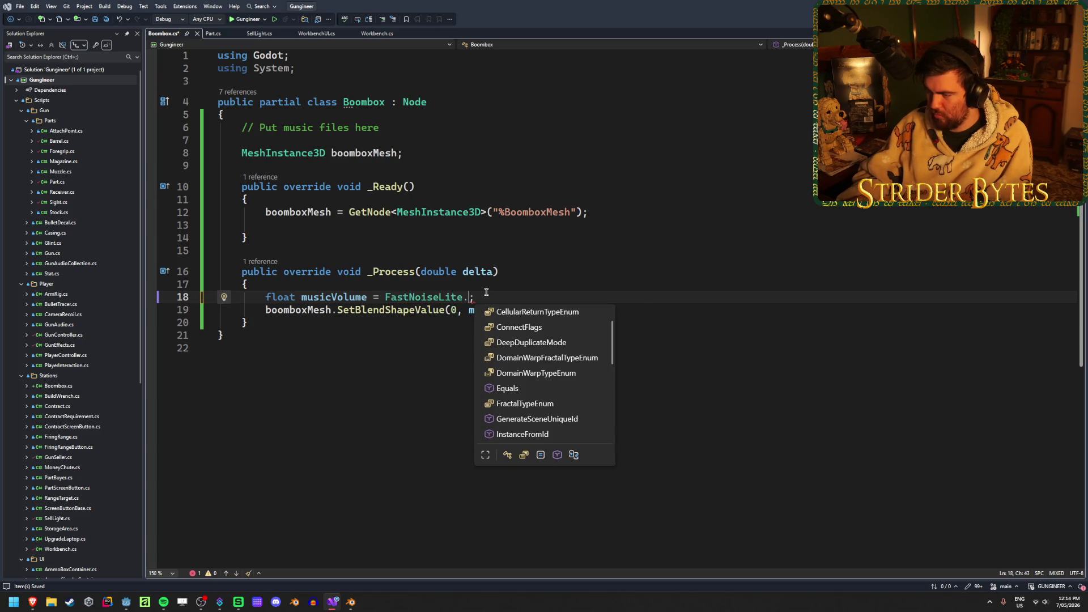
key(Down)
key(Down)
key(Down)
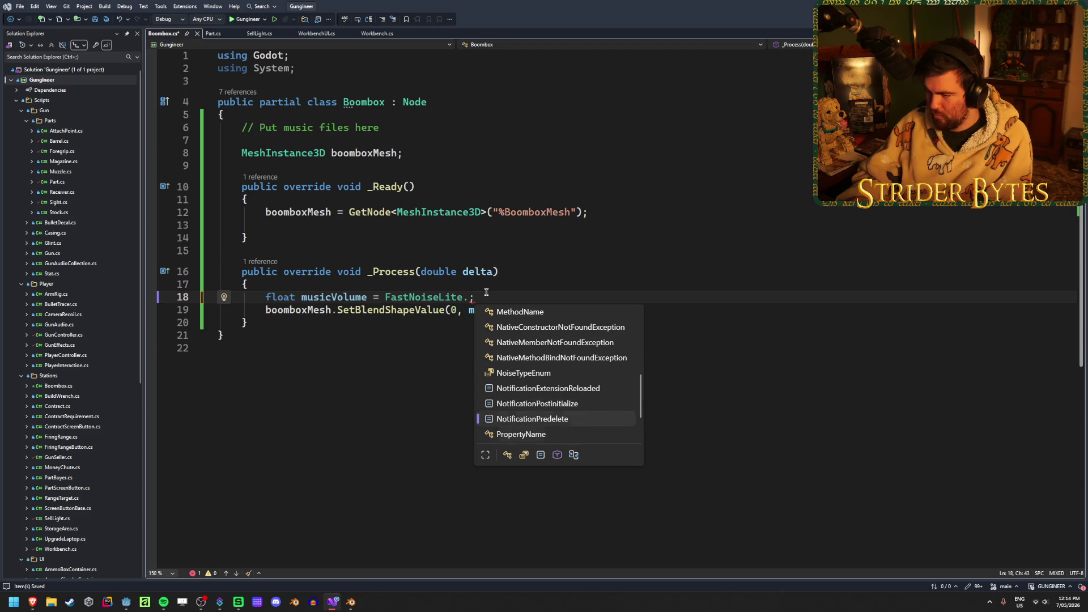
key(Down)
key(Down)
key(Down)
key(Up)
key(Up)
key(Up)
key(Up)
key(Up)
key(Up)
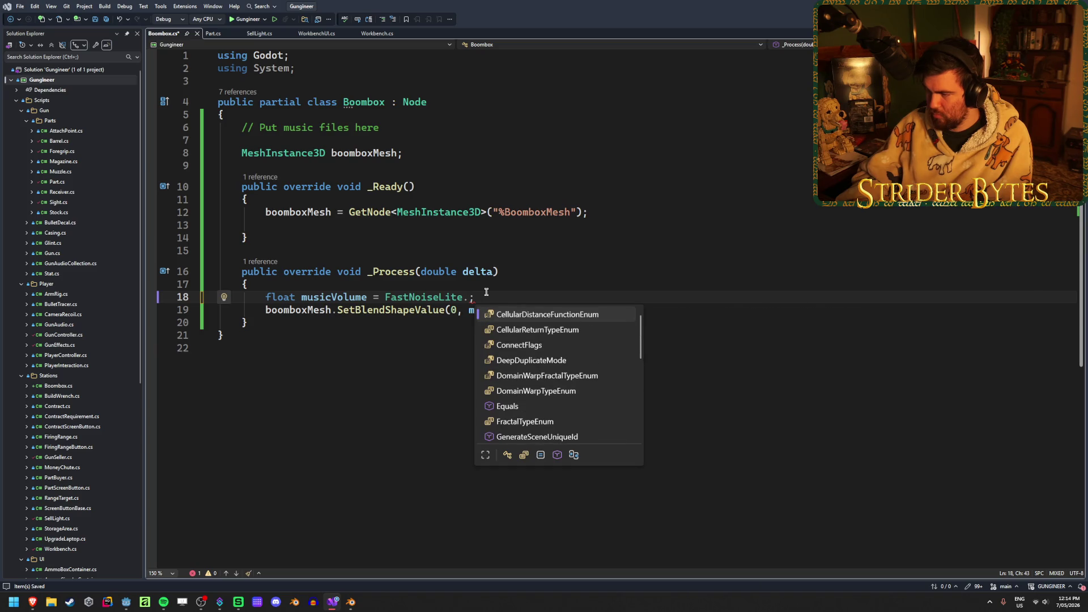
key(BackSpace)
key(BackSpace)
key(BackSpace)
text(Noise./)
key(ctrl+z)
key(BackSpace)
key(ctrl+space)
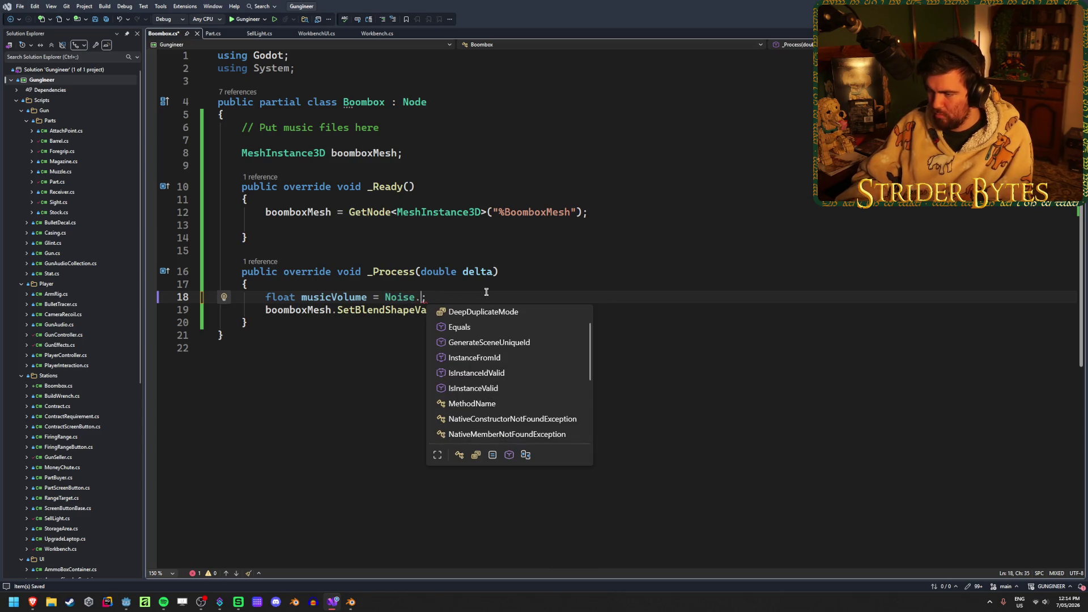
key(Down)
key(Down)
key(Down)
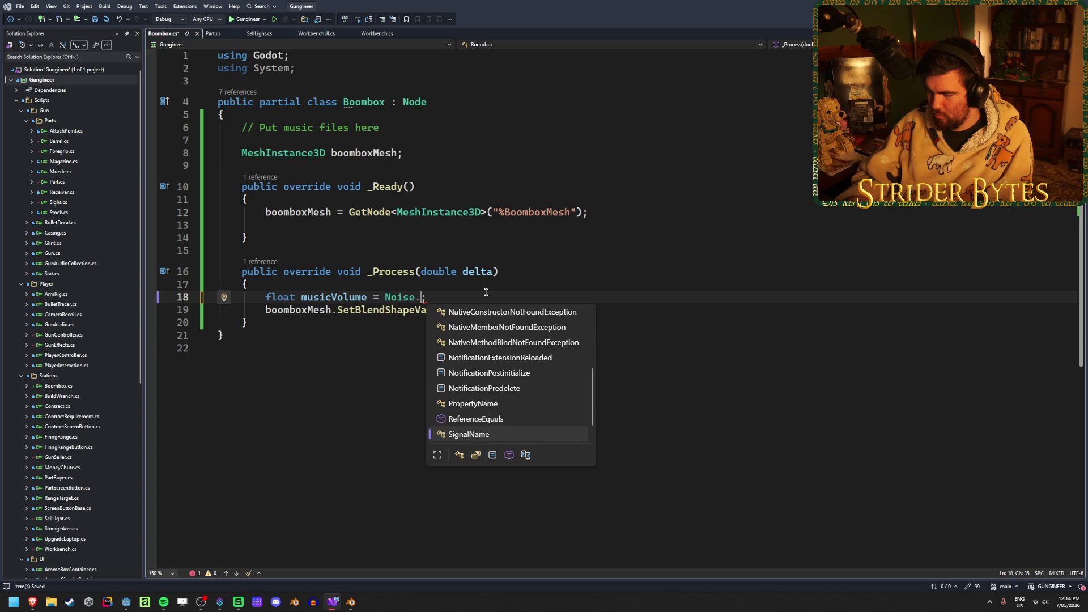
key(Up)
key(Up)
key(Up)
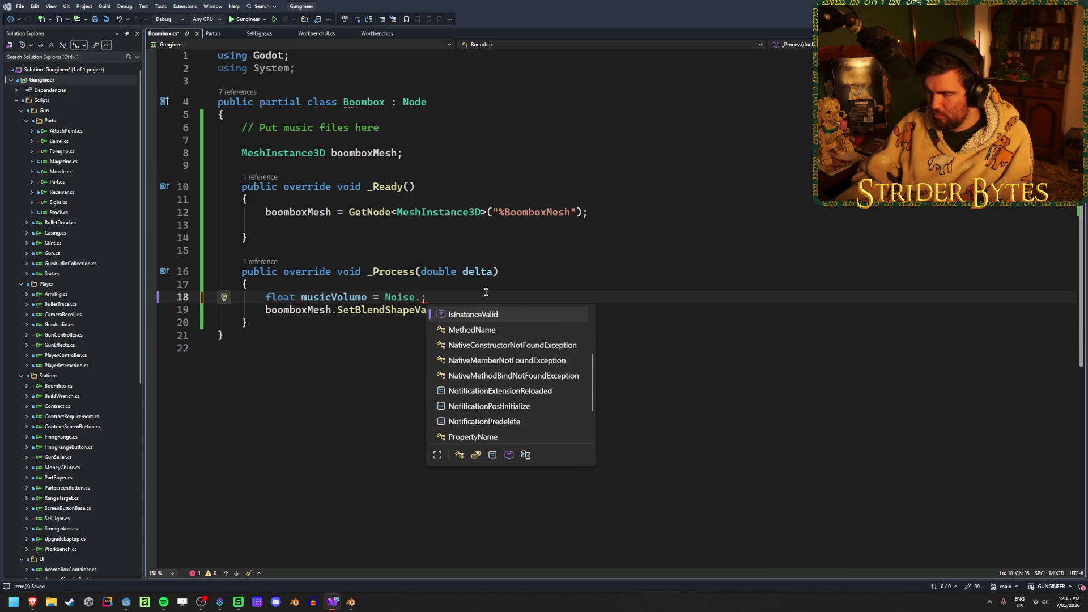
key(BackSpace)
key(BackSpace)
key(BackSpace)
key(BackSpace)
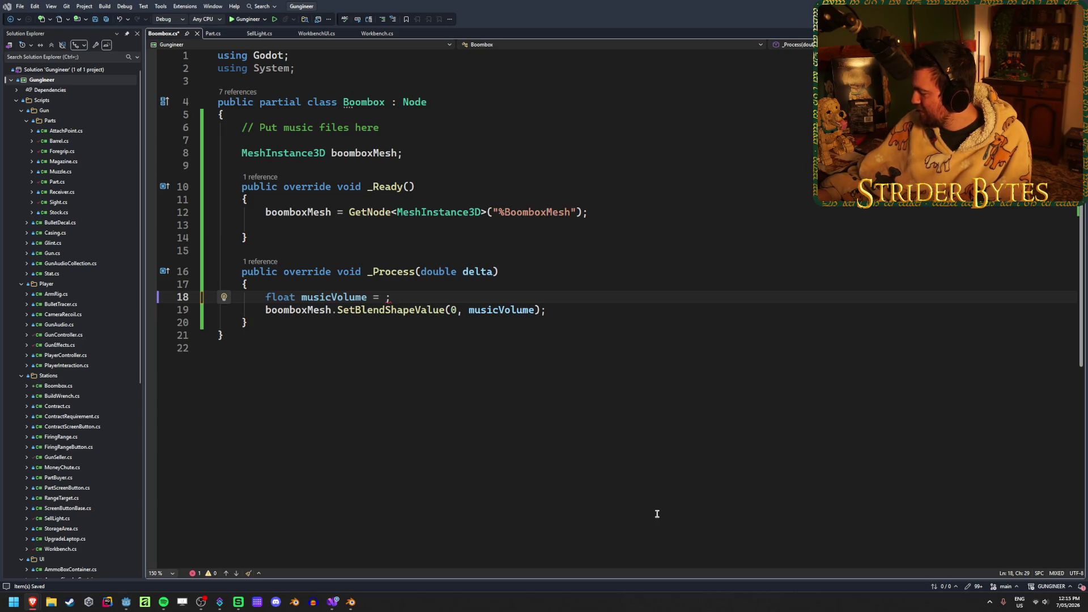
click(351, 602)
Test BoomboxMesh's Speaker shape key from 0 to 1, leave it at 0, and save Boombox.blend
click(506, 403)
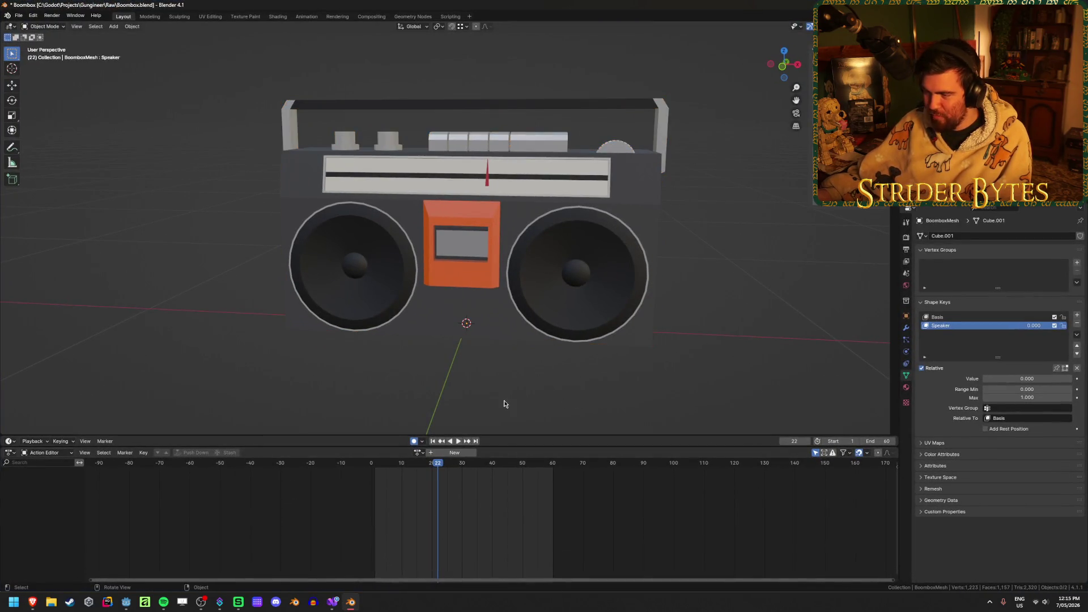
middle_drag(506, 404, 465, 397)
drag(438, 463, 371, 463)
scroll(679, 344, up, 2)
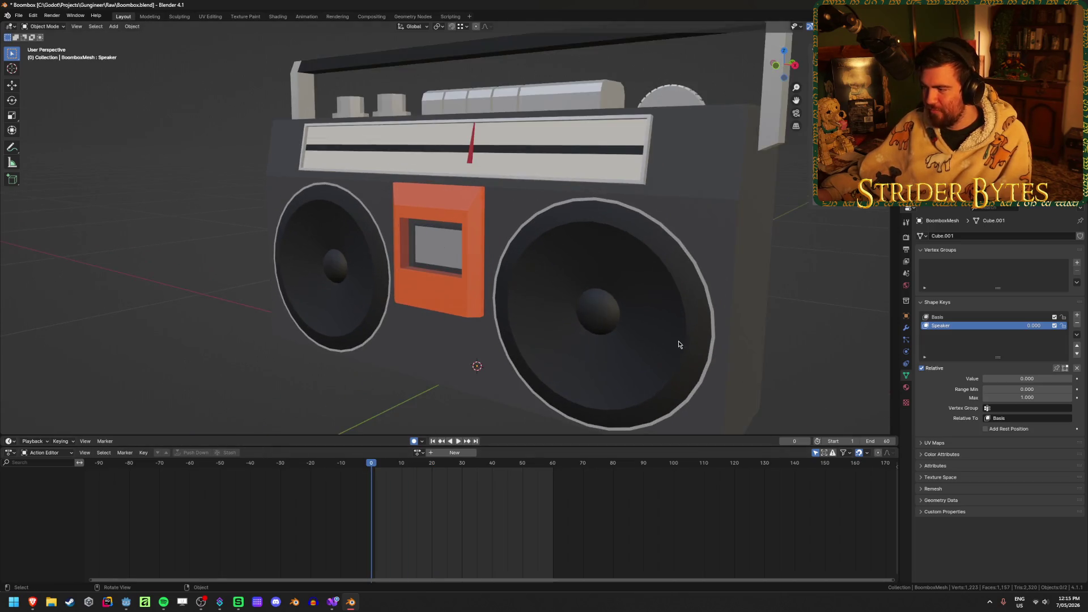
middle_drag(729, 326, 731, 317)
mouse_move(1001, 381)
mouse_down()
mouse_move(1071, 378)
mouse_move(984, 379)
mouse_up()
key(ctrl+s)
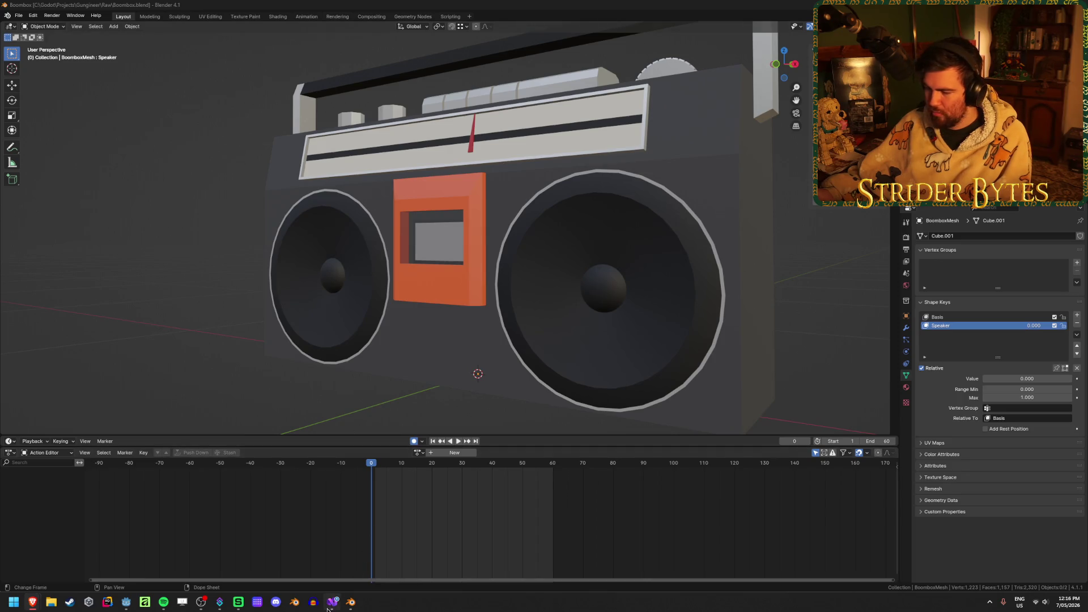
key(alt+Tab)
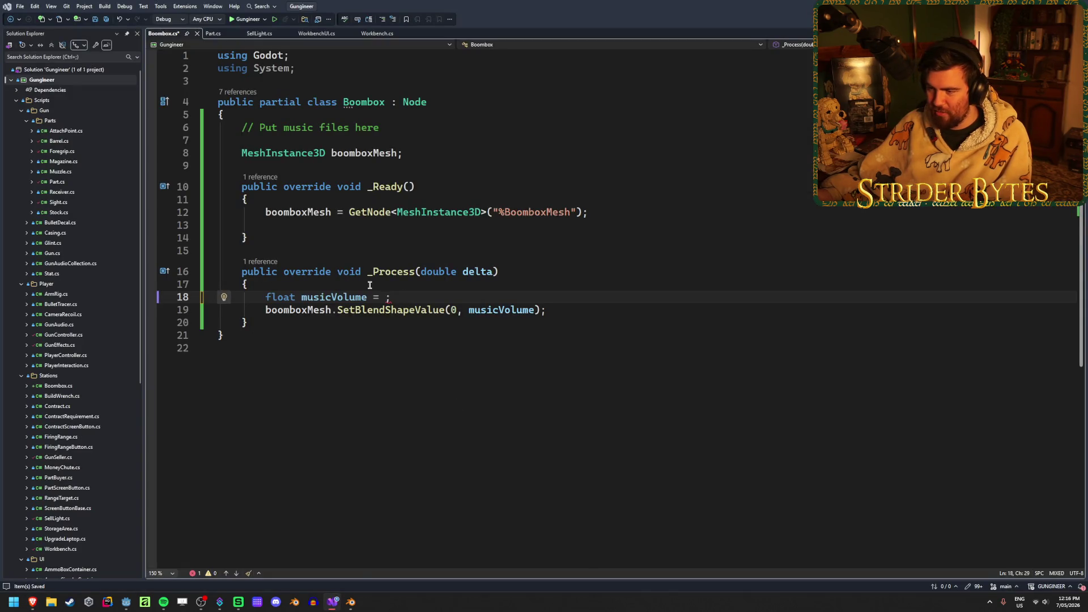
Add 'FastNoiseLite noise = new FastNoiseLite();' above the musicVolume line in _Process
key(ctrl+Return)
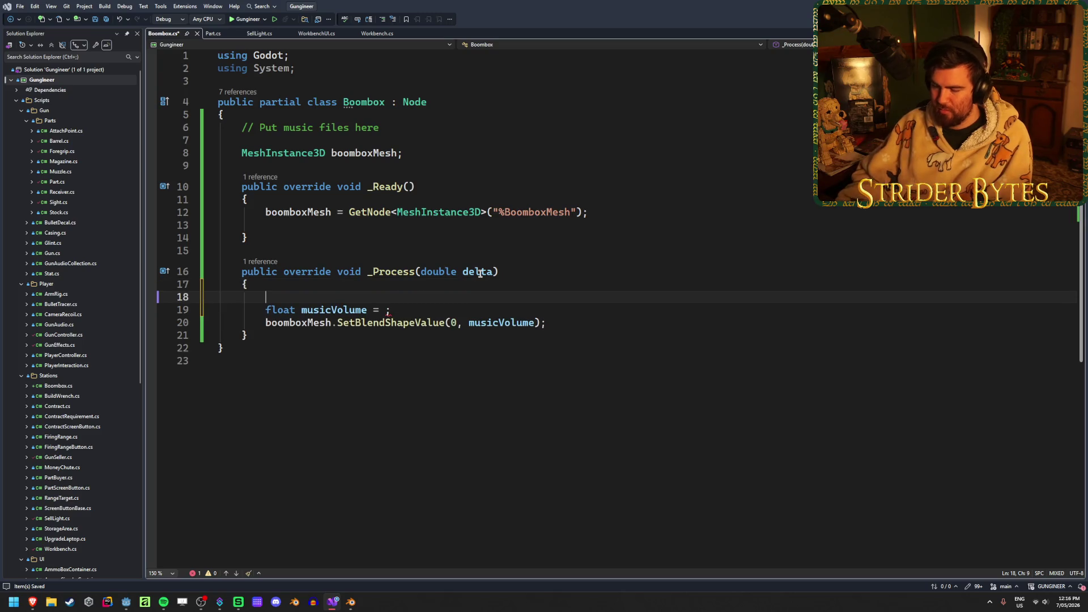
text(N)
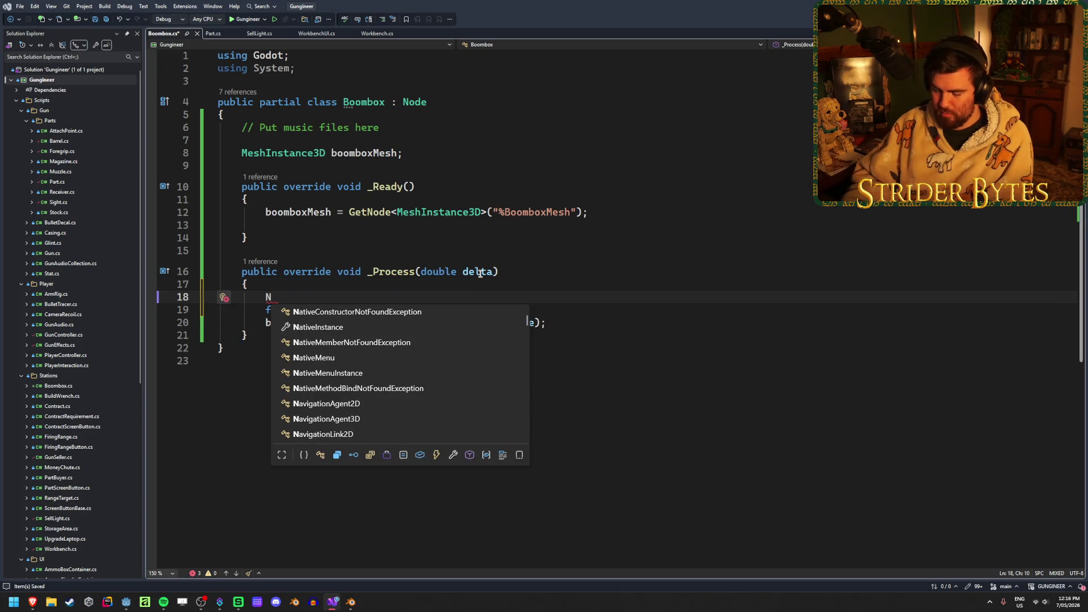
key(BackSpace)
text(F)
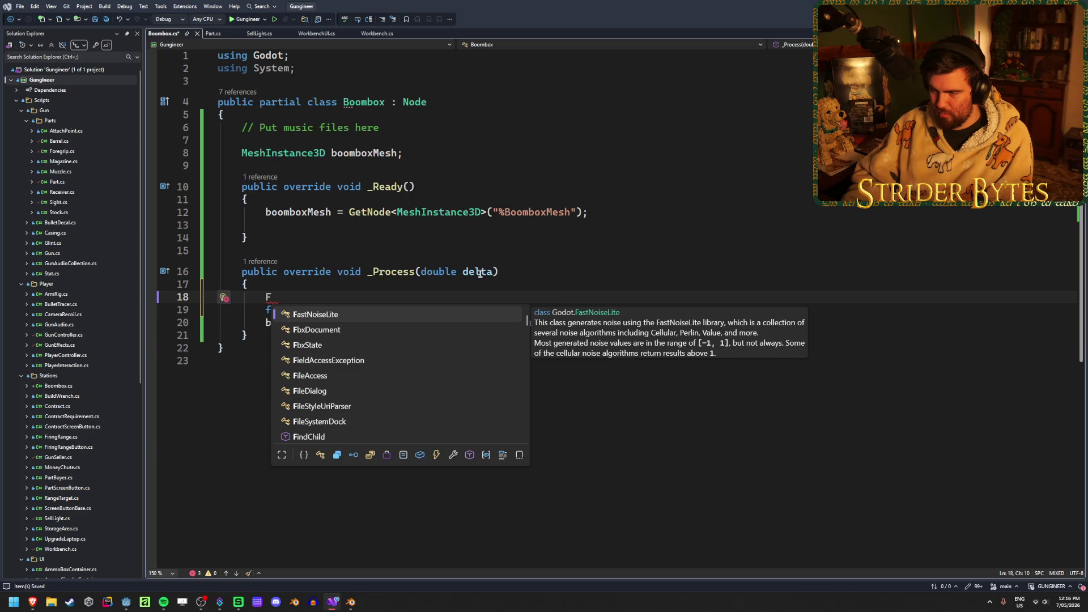
key(Tab)
text(noise = )
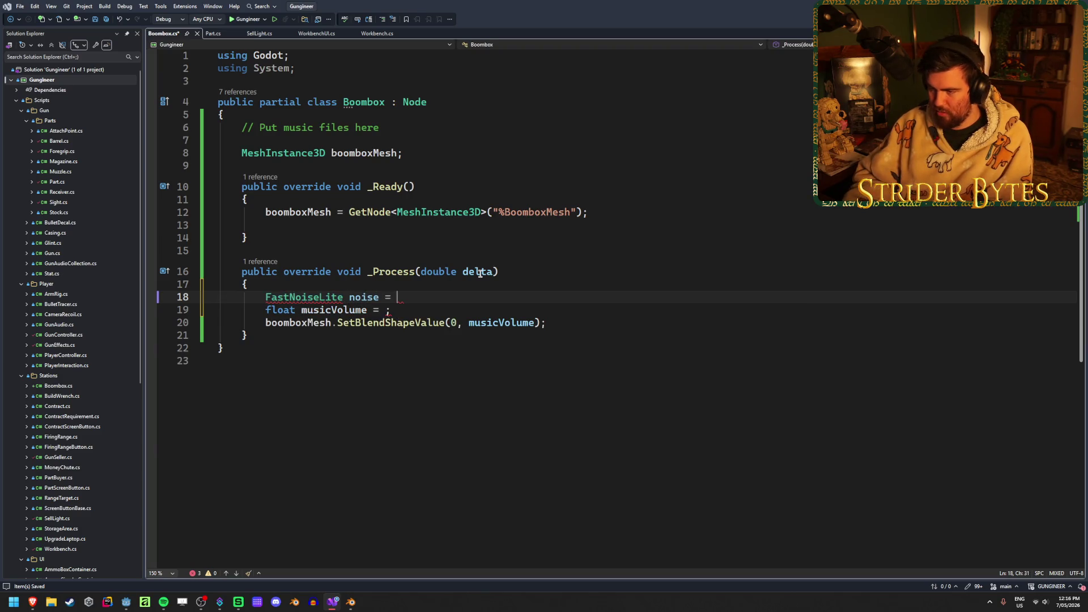
text(new)
key(Tab)
text(;)
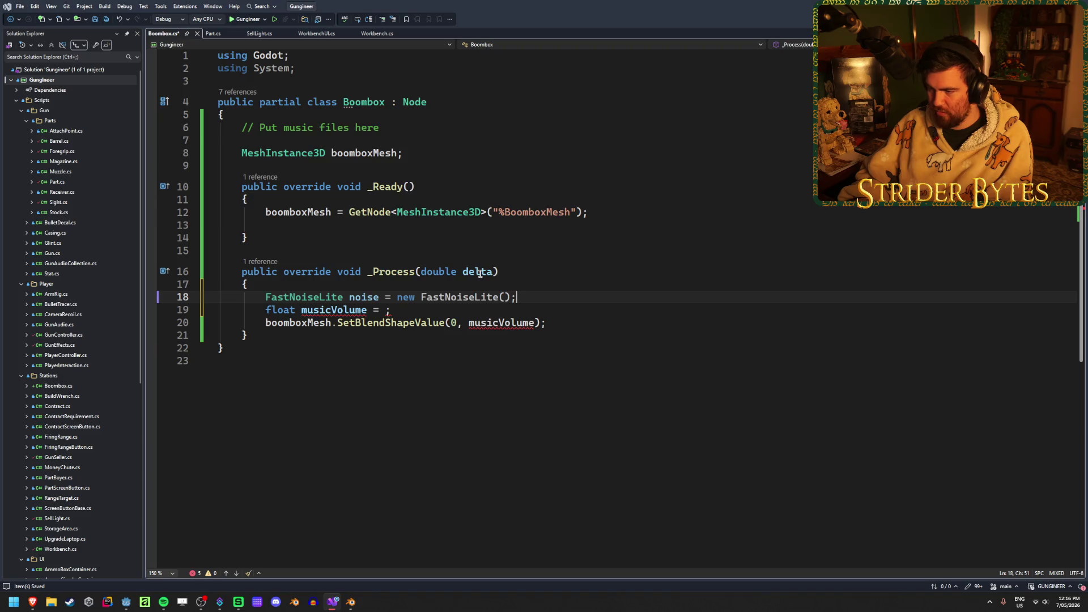
Set musicVolume to noise.GetNoise1D(delta) and save the script
key(Down)
key(Left)
text(noise)
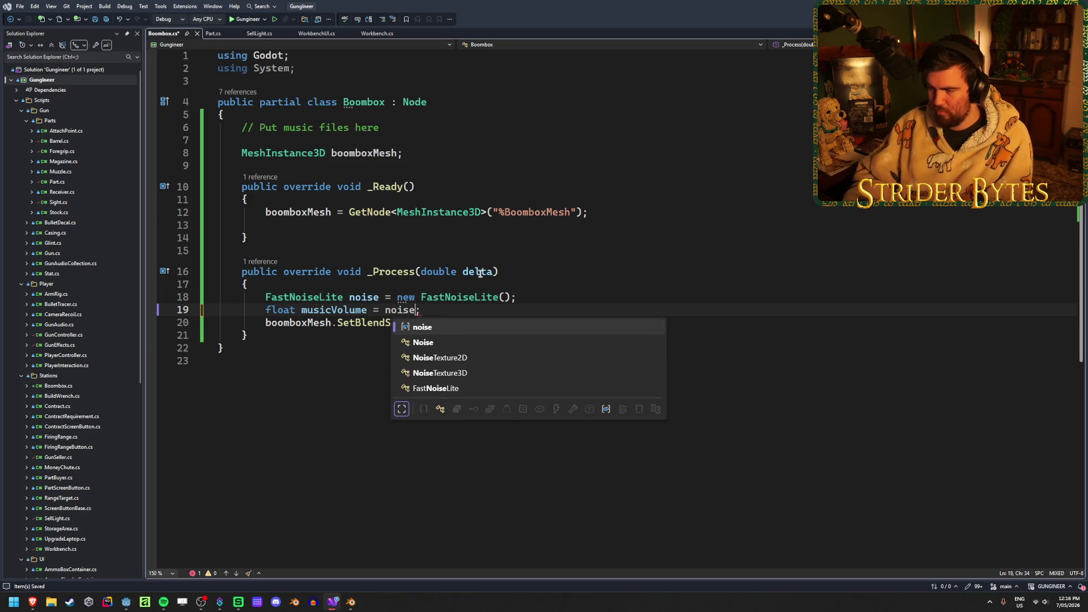
text(.GetNoi)
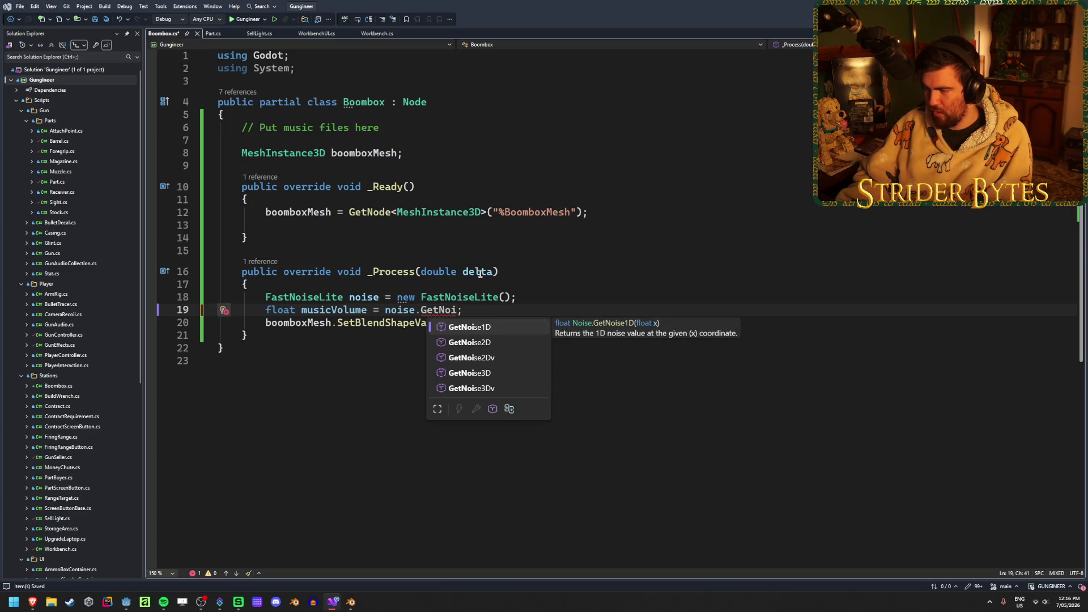
key(Tab)
text(()
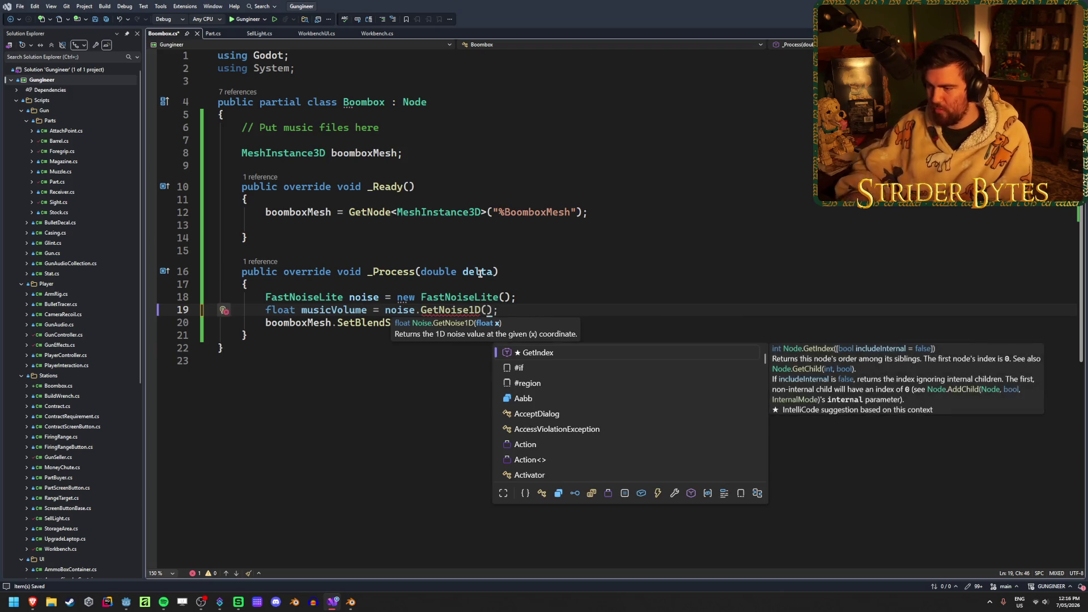
text(Time)
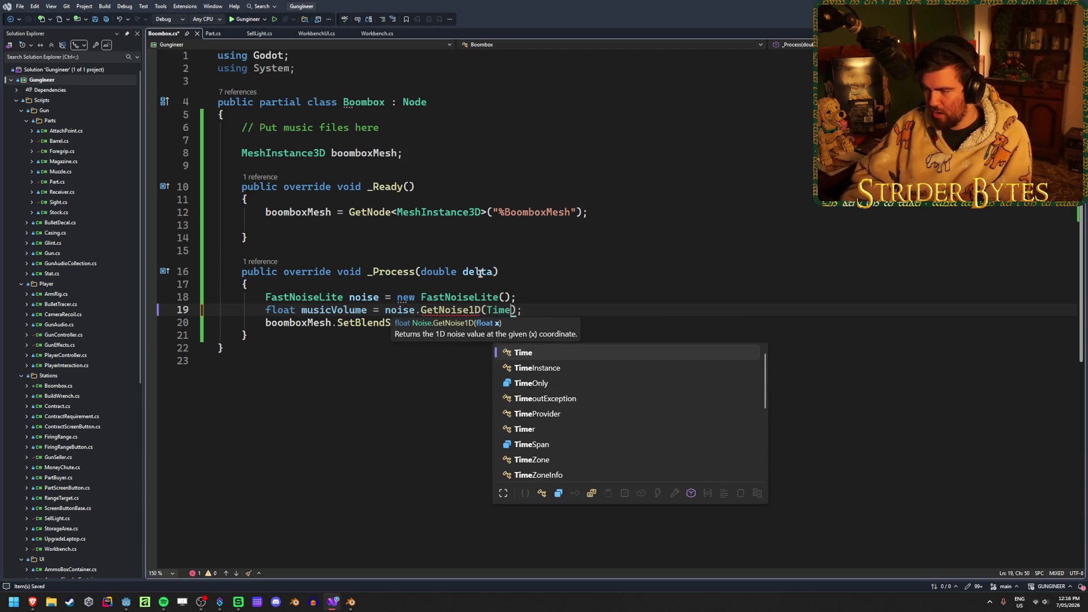
text(.time)
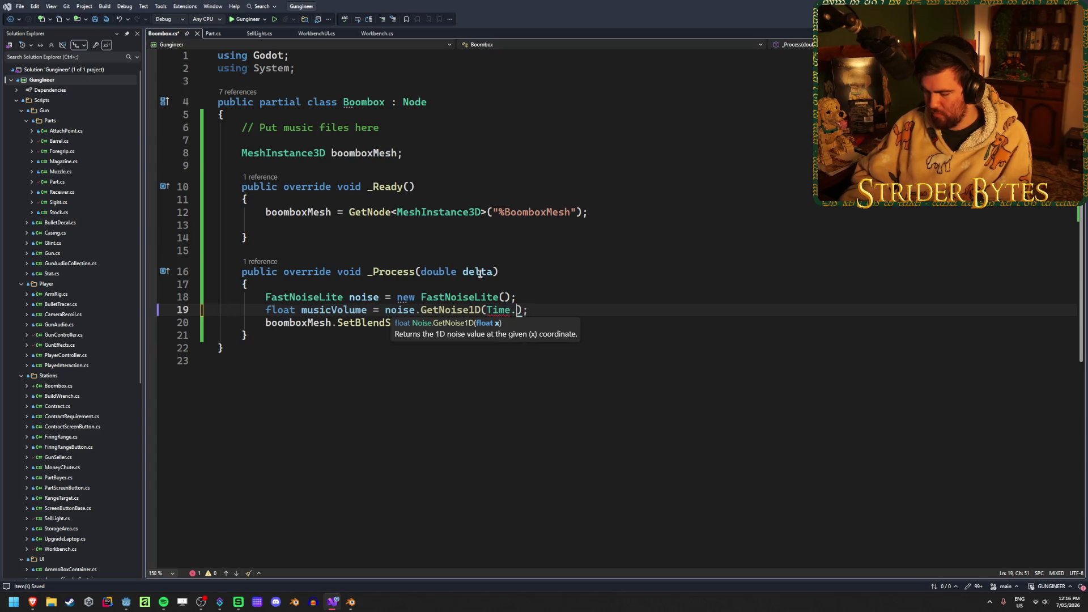
key(Down)
key(Down)
key(Down)
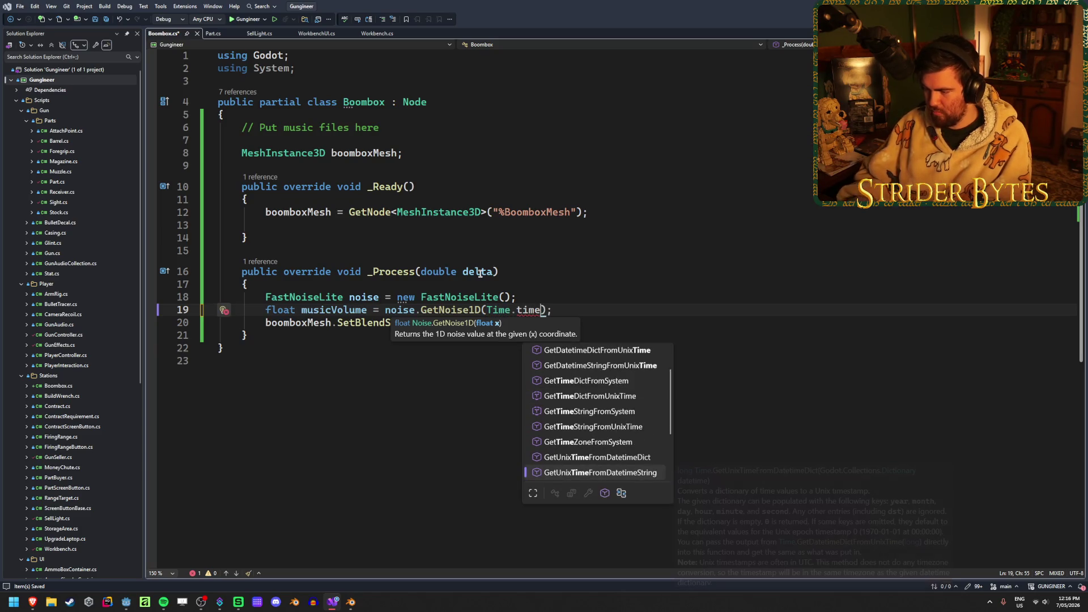
key(BackSpace)
key(BackSpace)
key(BackSpace)
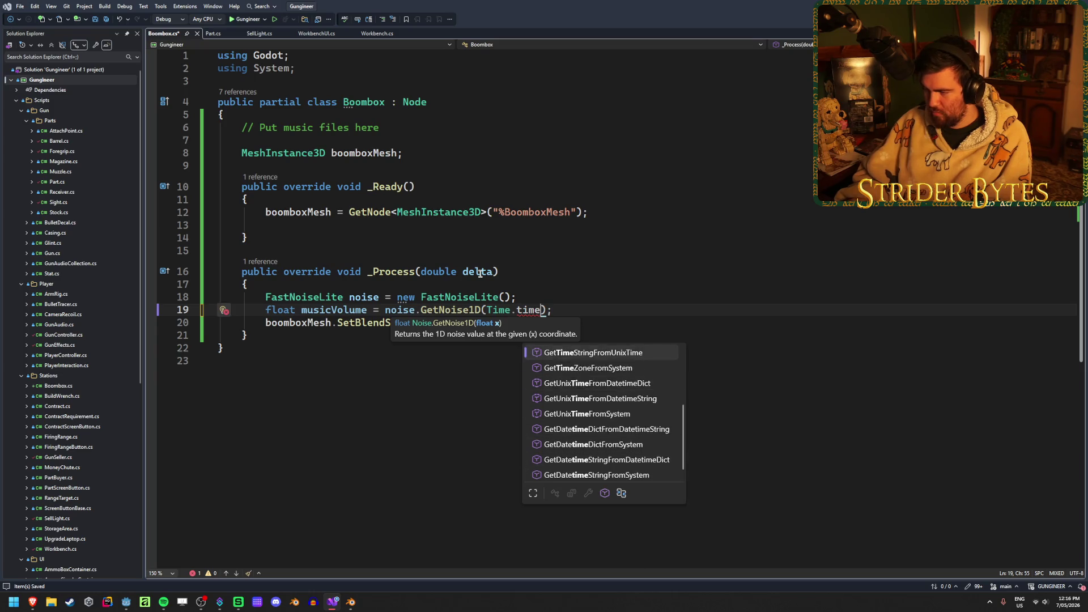
key(Escape)
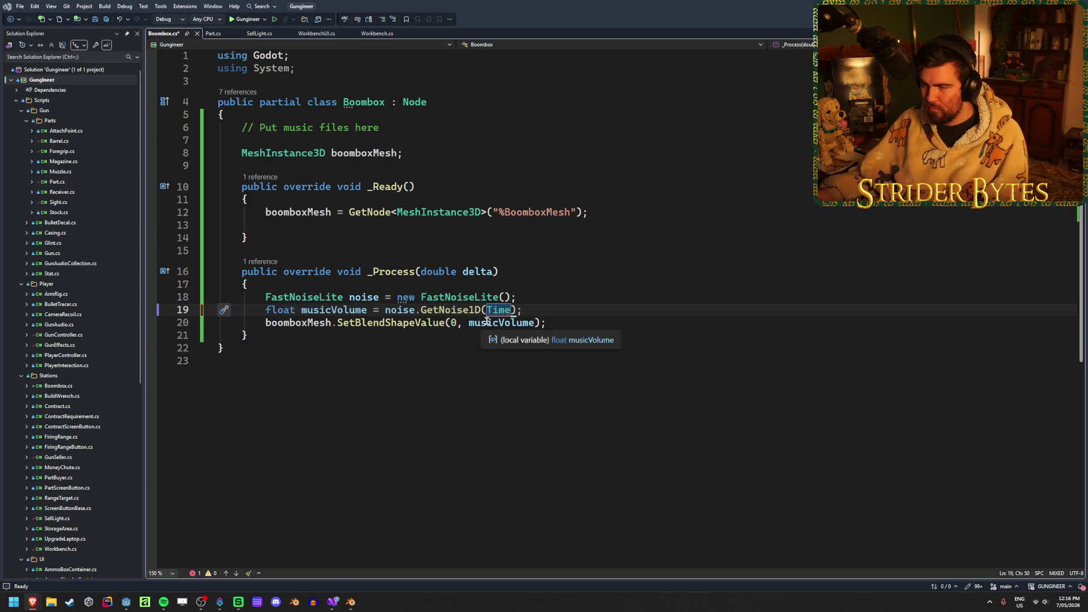
text(delta)
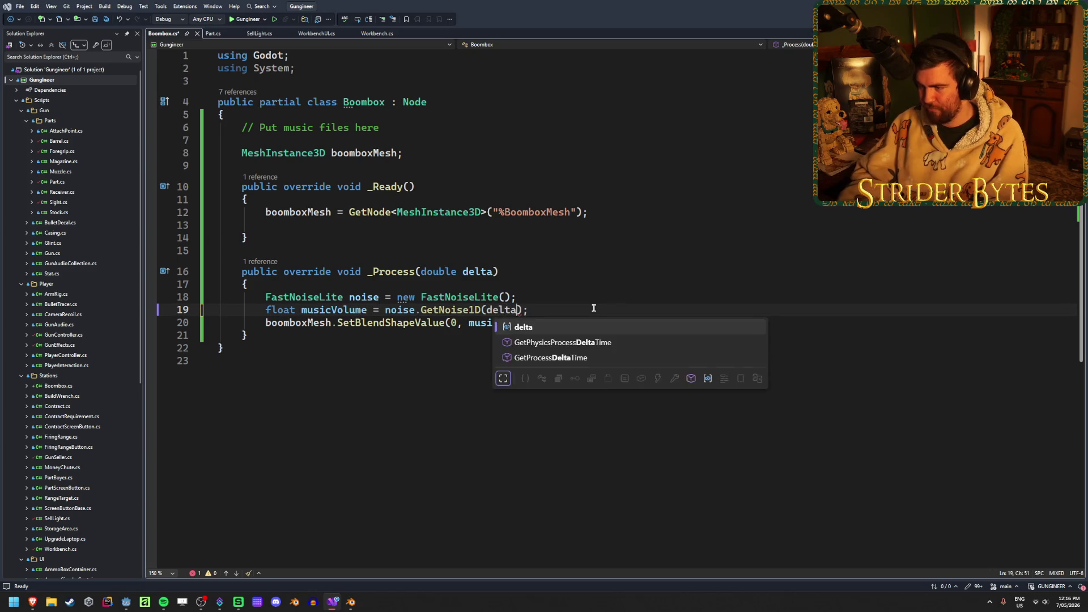
key(Tab)
key(End)
key(ctrl+s)
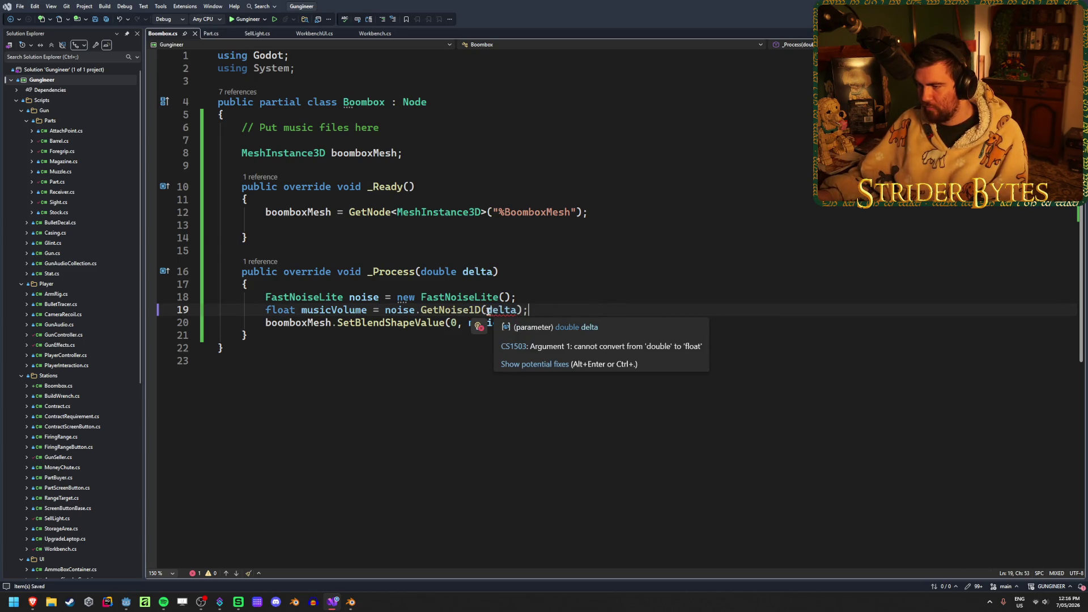
Cast the argument so the call reads noise.GetNoise1D((float)delta)
key(Left)
key(Left)
key(Left)
text(())
text(float)
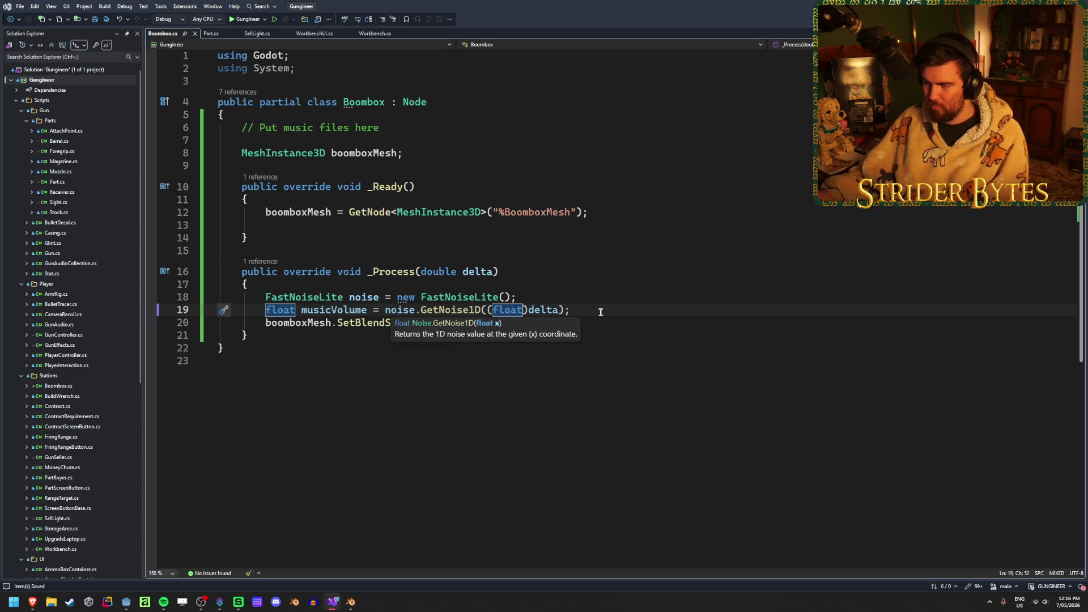
click(601, 312)
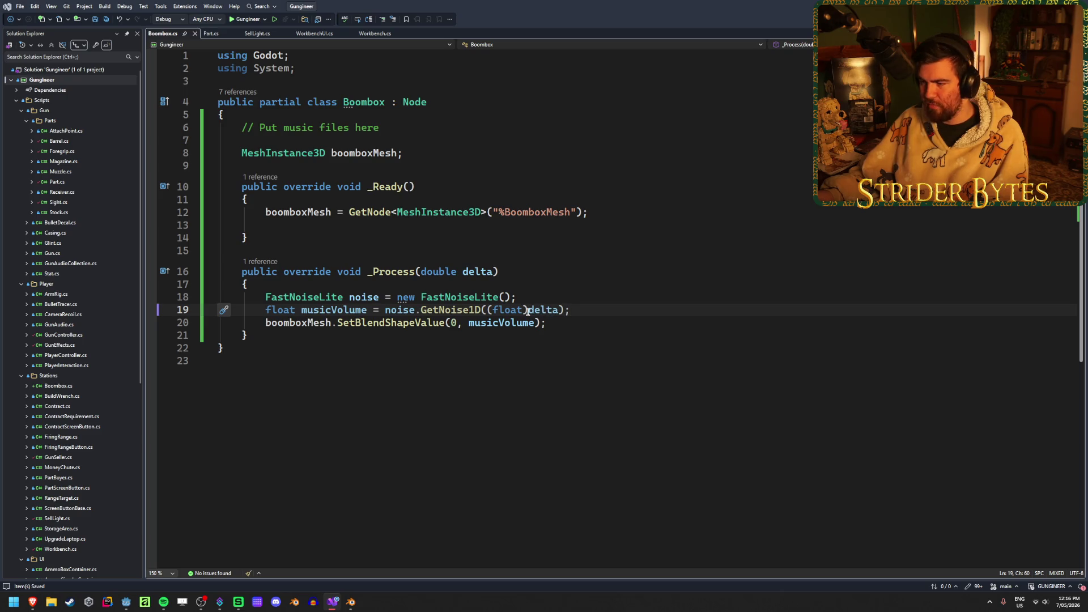
mouse_move(528, 310)
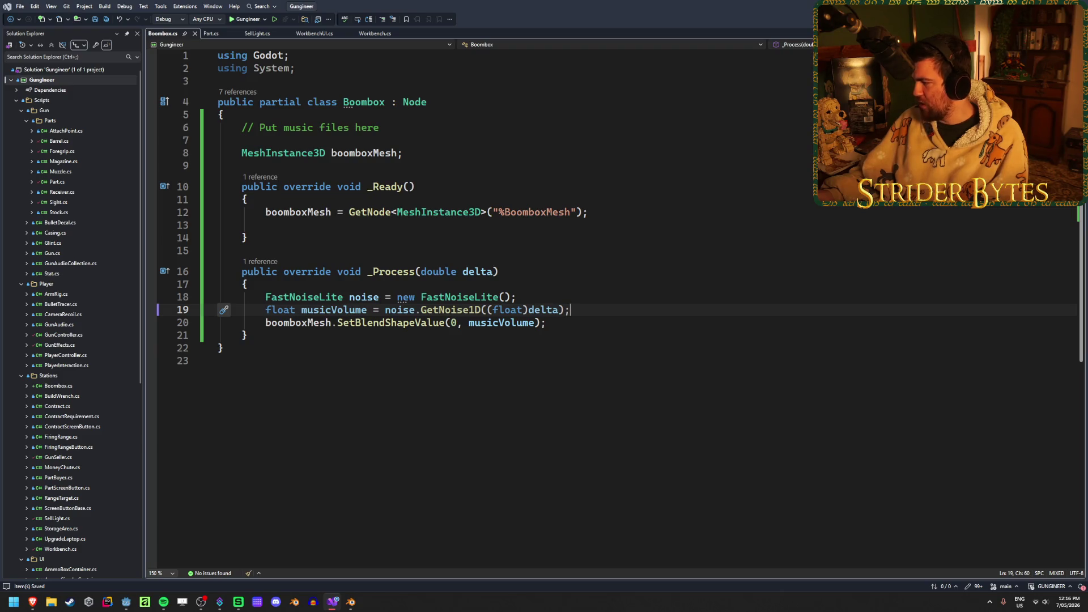
key(alt+Tab)
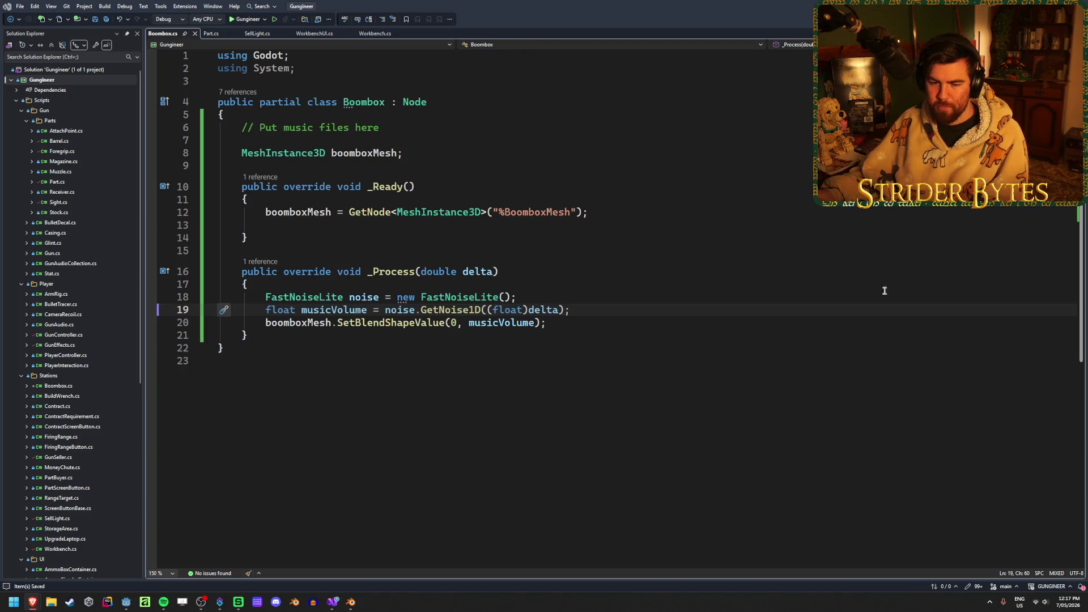
drag(559, 310, 487, 311)
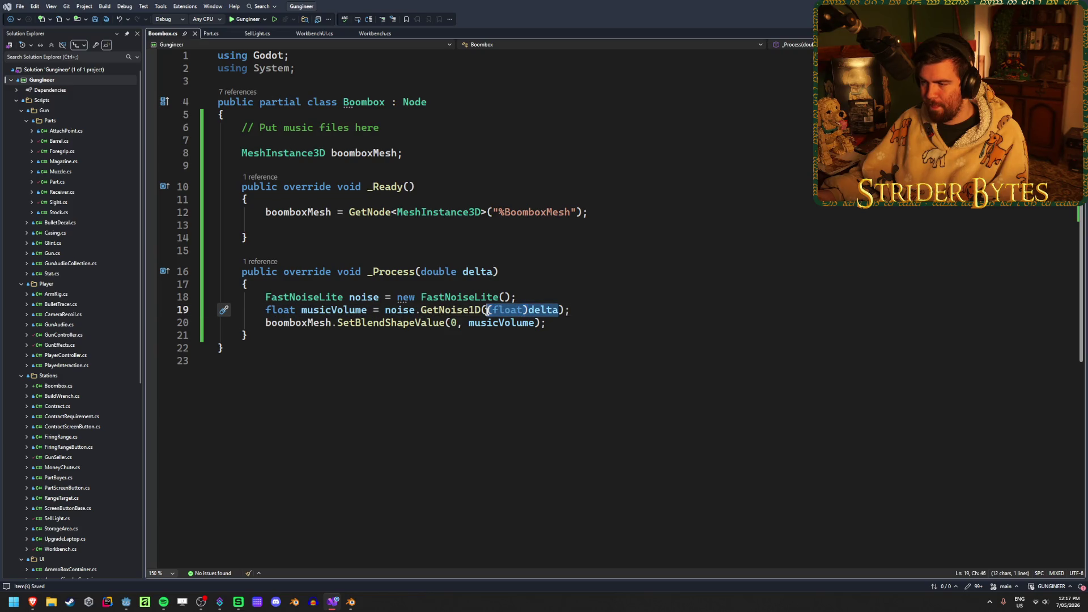
Declare a 'float time;' field below the boomboxMesh field
click(525, 311)
click(436, 150)
key(Return)
text(float time;)
Add 'time += delta;' after the noise creation and sample GetNoise1D(time) instead
click(537, 308)
key(Return)
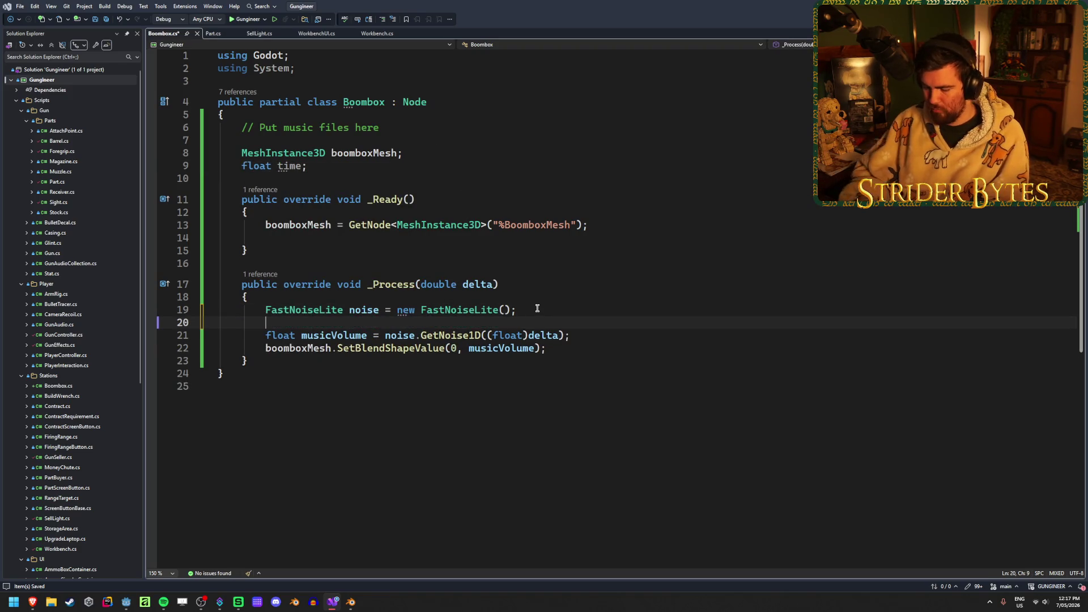
text(time)
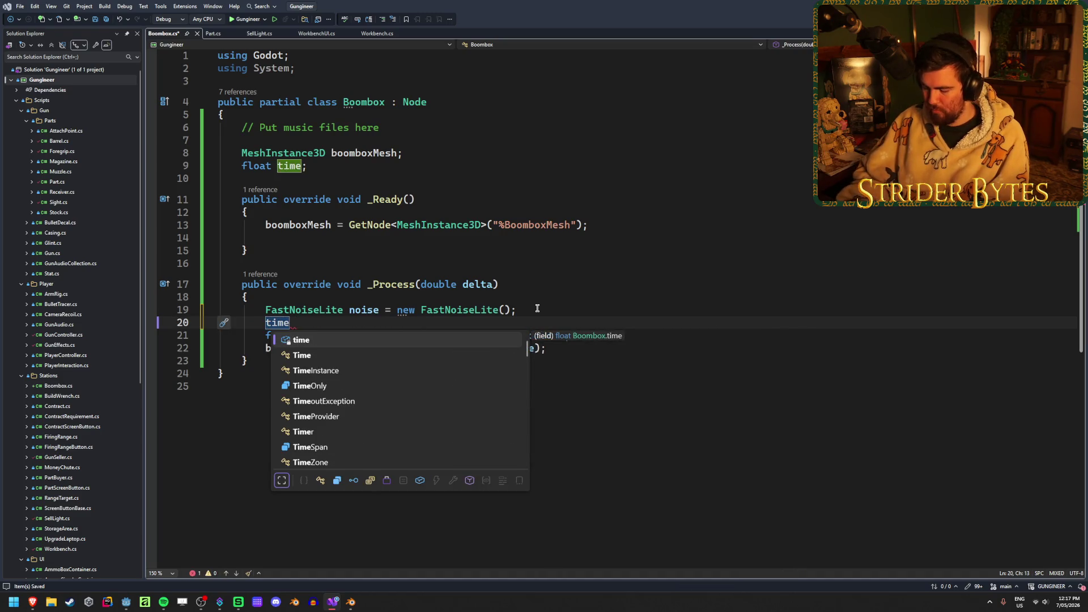
text( += delta;)
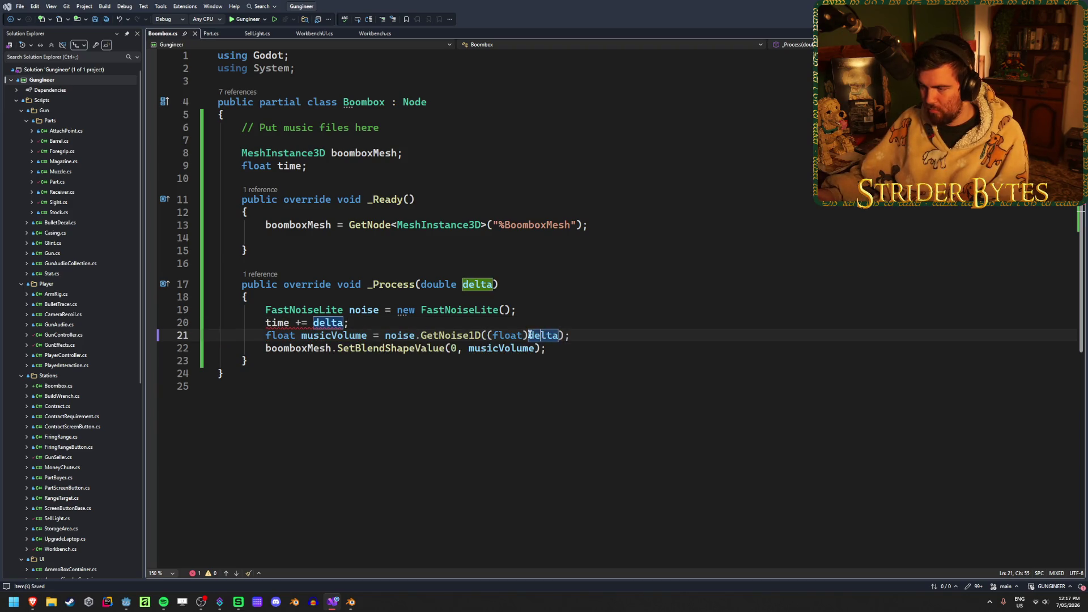
drag(559, 335, 491, 336)
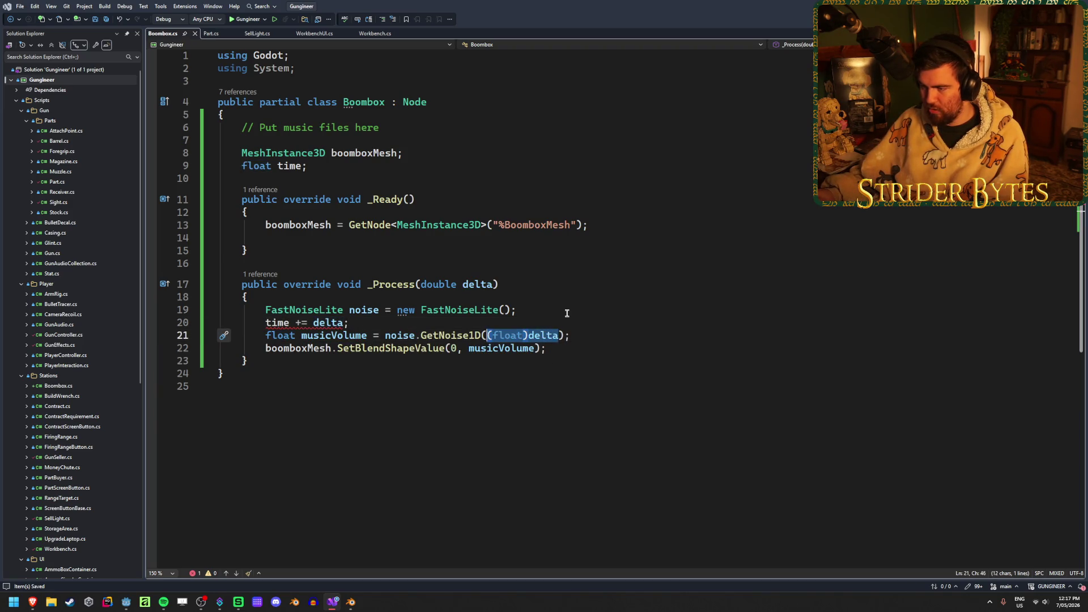
key(BackSpace)
key(BackSpace)
text(time)
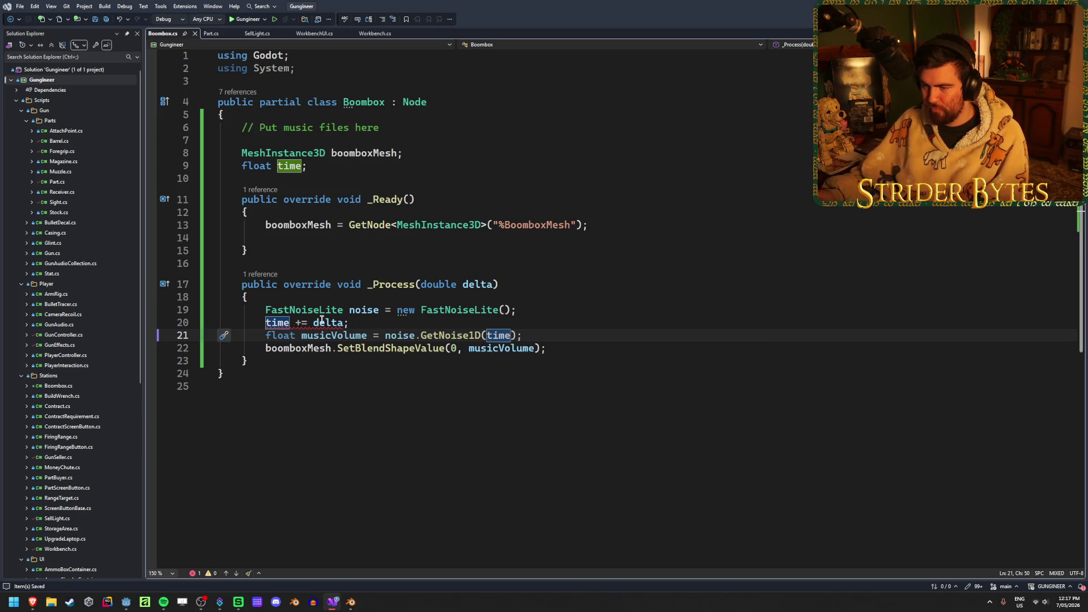
Cast delta to float on the accumulation line: 'time += (float)delta;'
click(314, 322)
text((flo)
key(Tab)
key(End)
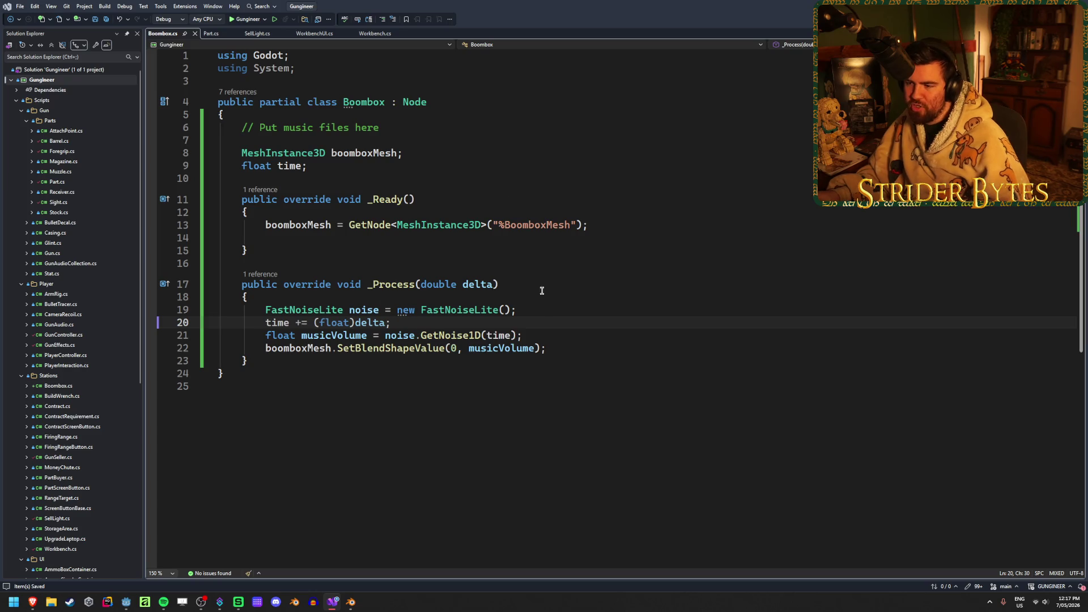
key(alt+Tab)
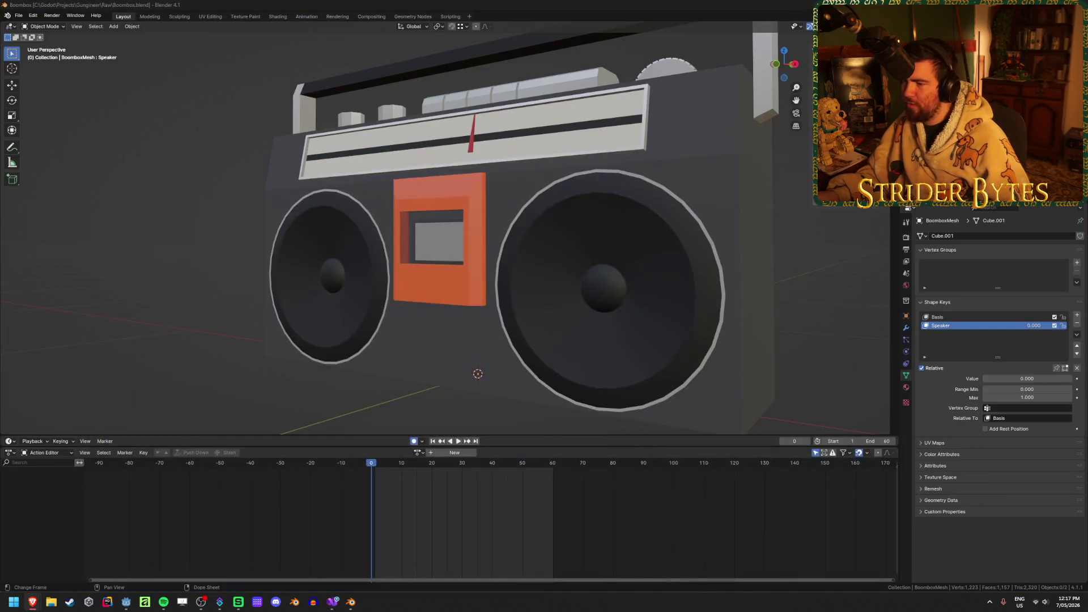
Assign Boombox.cs as the Boombox root node's script and save the Boombox scene
key(ctrl+q)
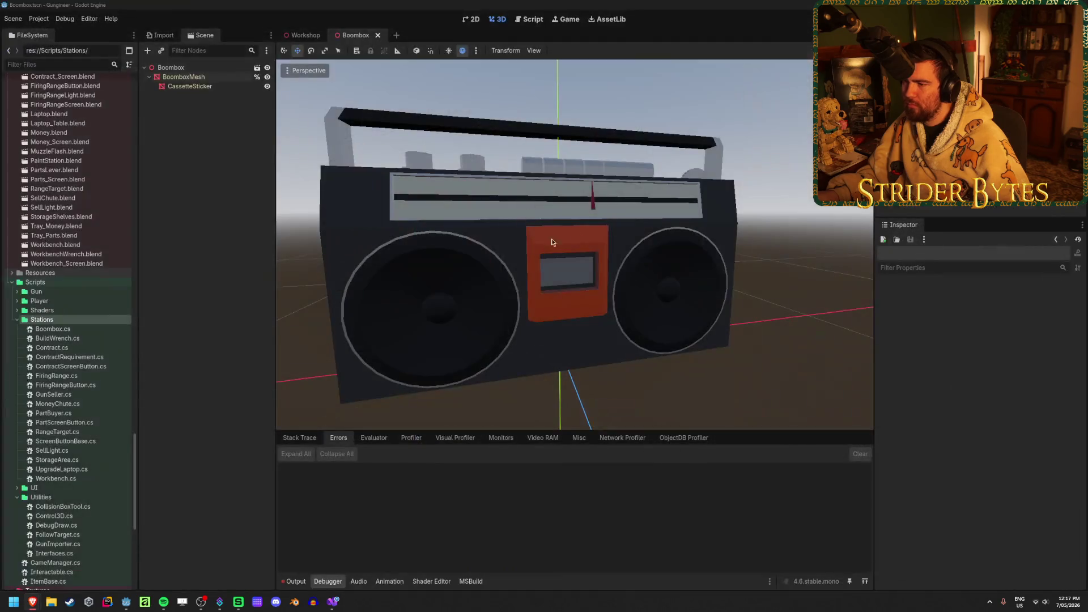
click(170, 67)
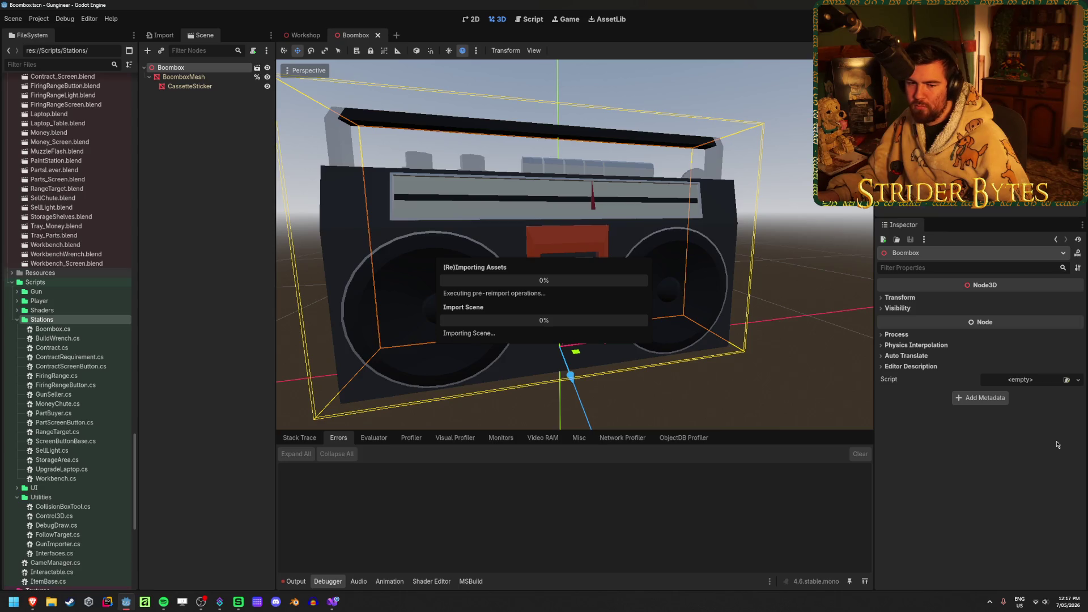
click(1066, 379)
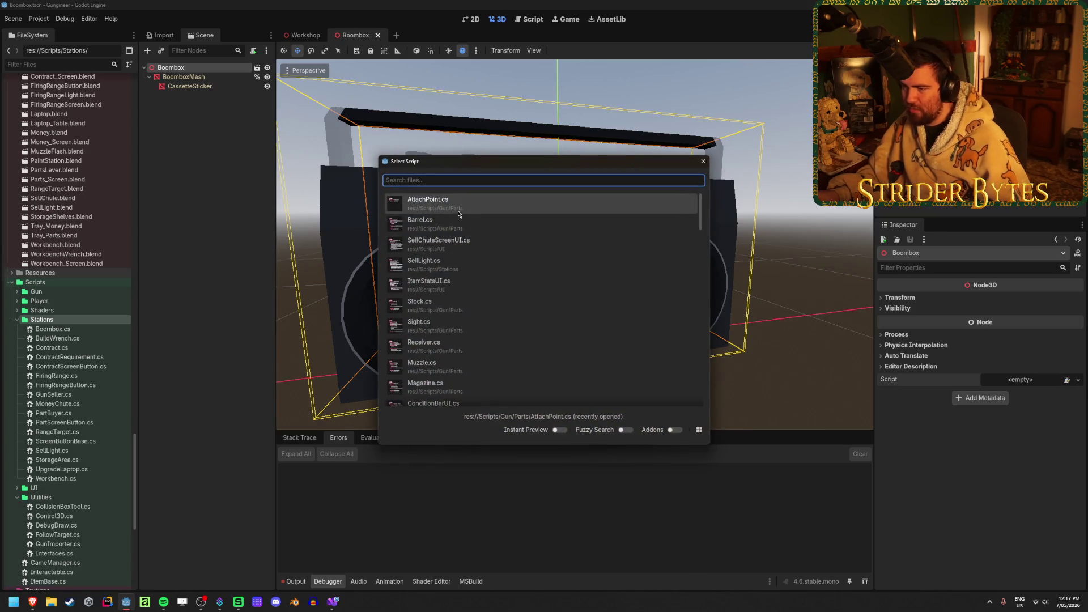
text(boombox)
key(Return)
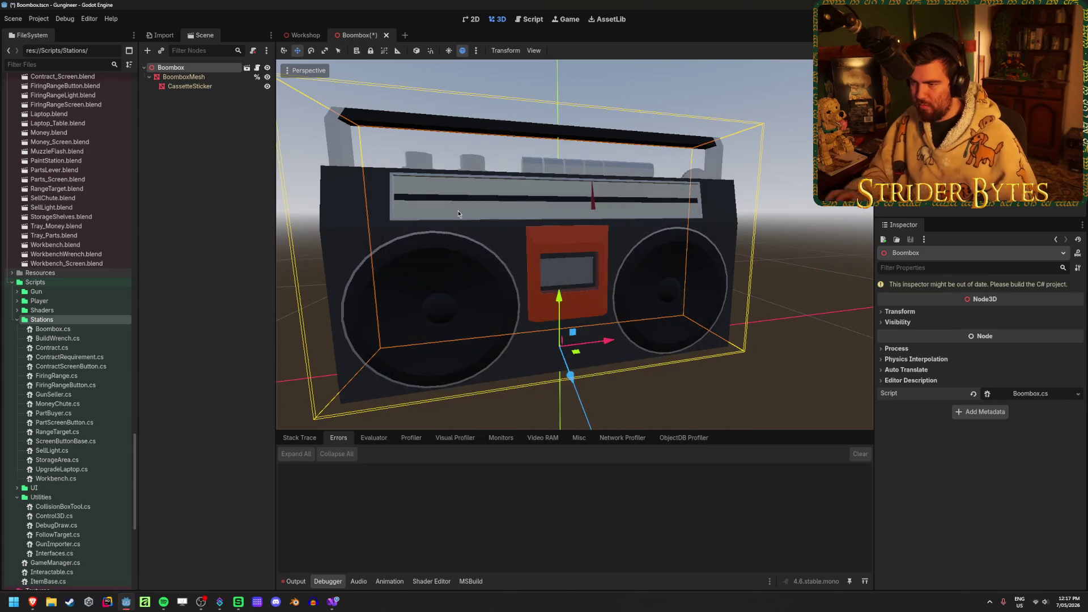
key(ctrl+s)
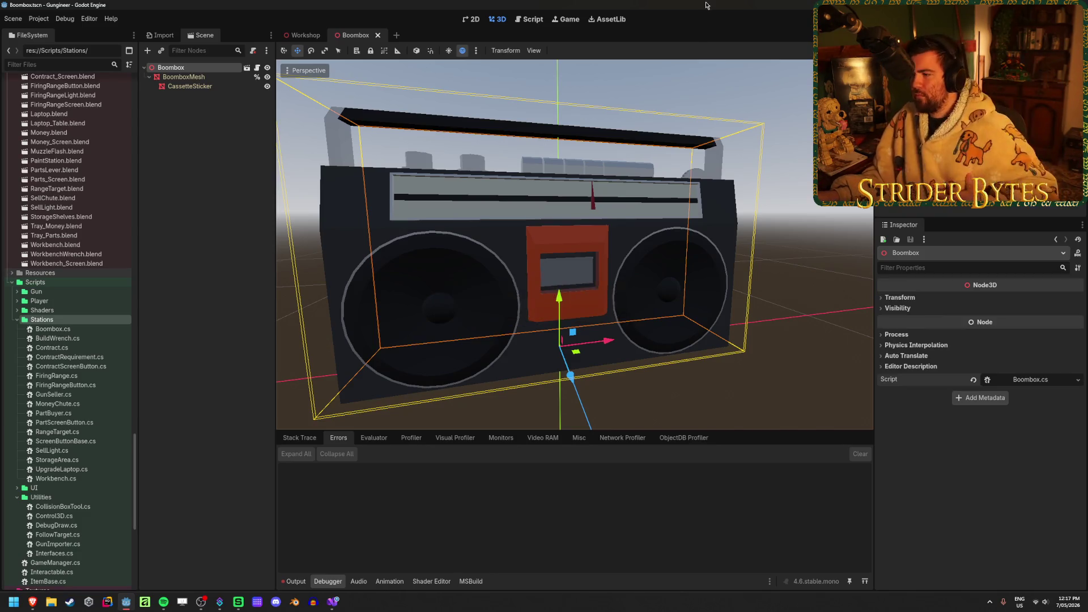
Check Boombox.cs line 22 in Visual Studio, then go to the Workshop scene
key(ctrl+s)
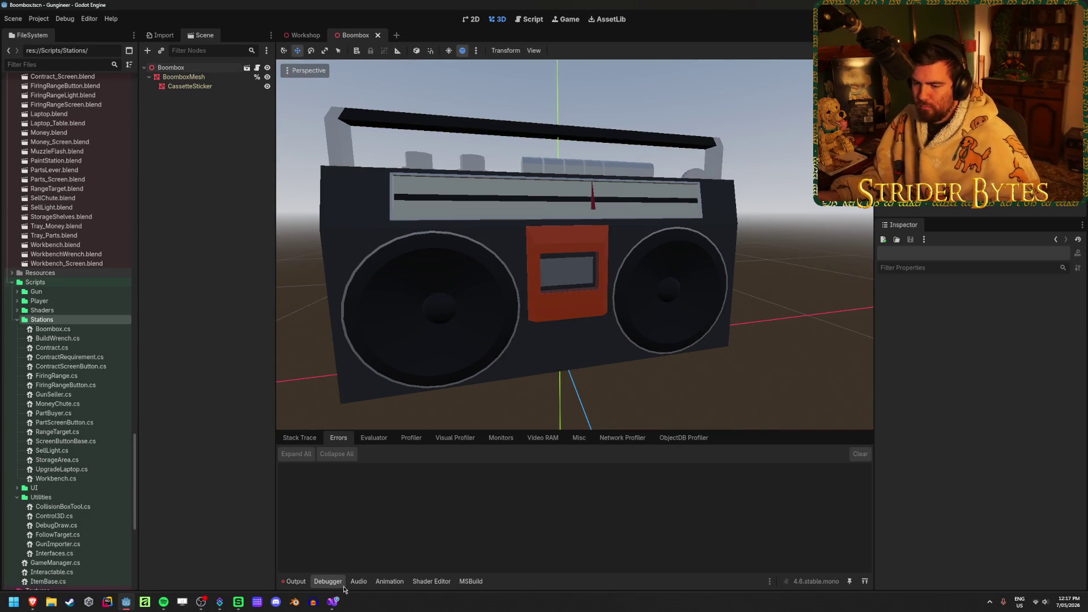
key(alt+Tab)
click(609, 354)
click(610, 346)
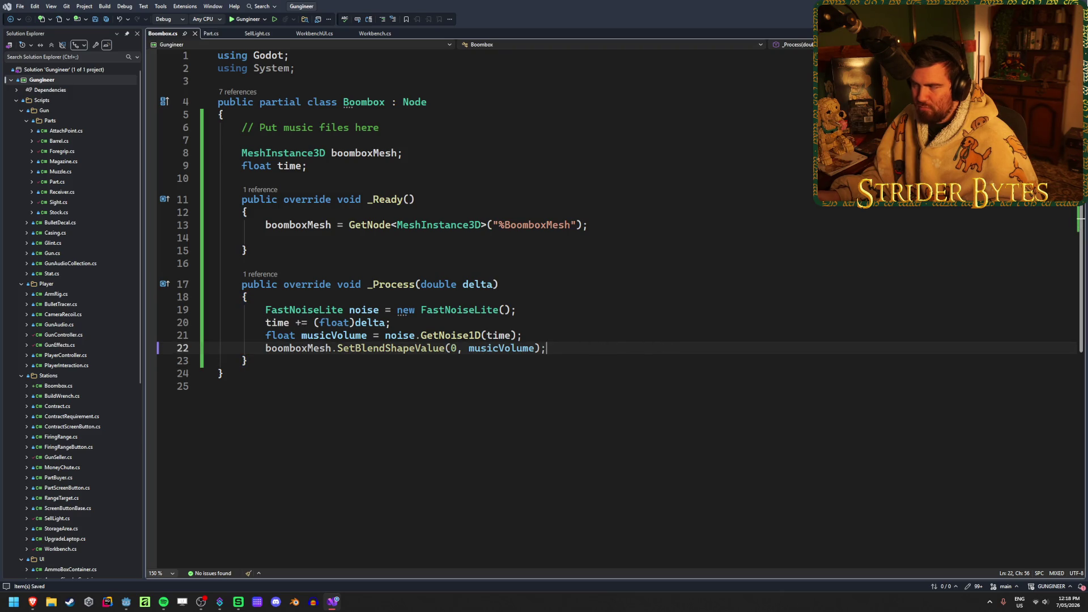
key(alt+Tab)
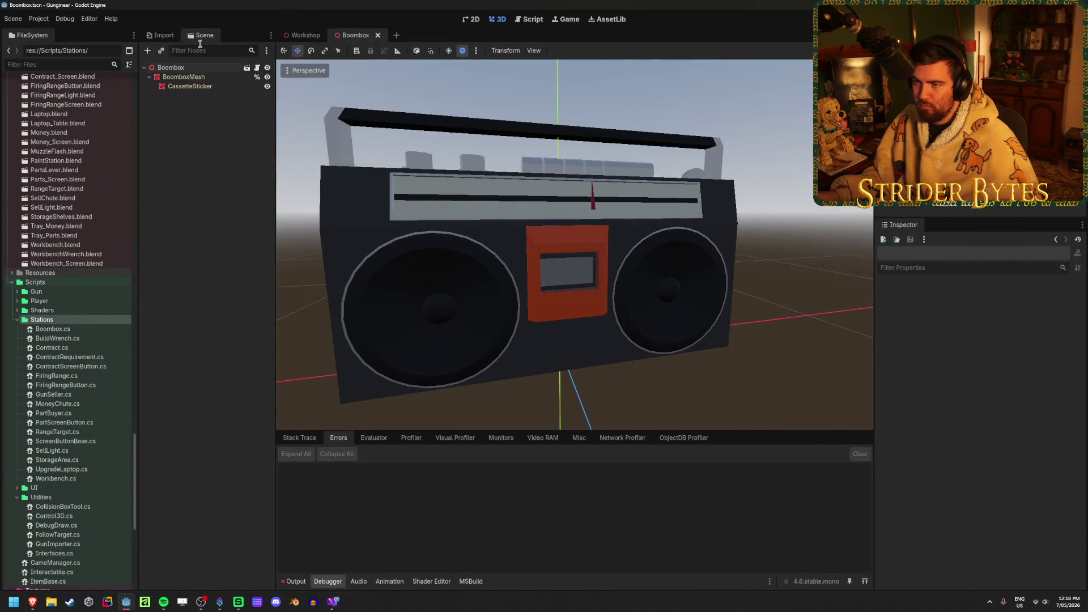
click(306, 35)
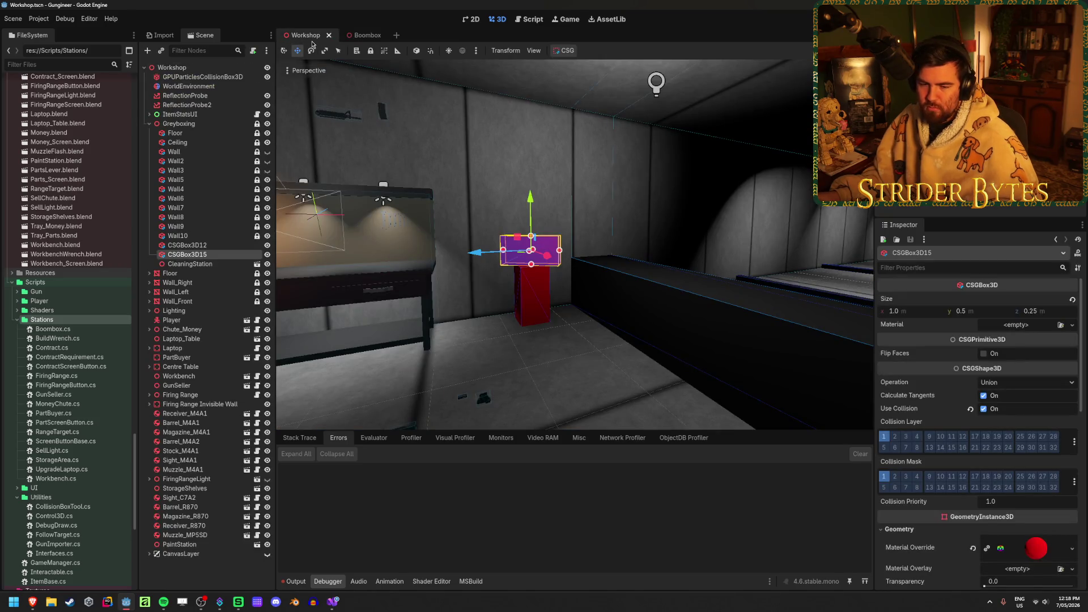
Drop Boombox.tscn onto the red pedestal, turn it around, and slide it along its local X axis
click(626, 350)
scroll(626, 350, up, 3)
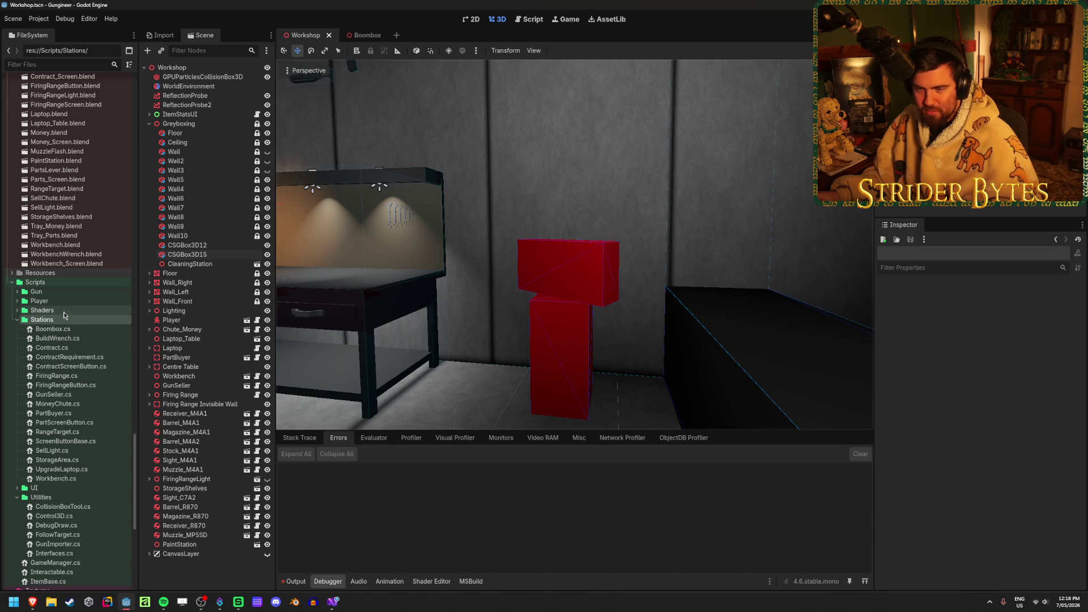
scroll(62, 312, down, 15)
scroll(79, 335, down, 5)
mouse_move(50, 322)
mouse_down()
mouse_move(300, 340)
mouse_move(551, 406)
mouse_move(498, 381)
mouse_move(491, 406)
mouse_move(556, 295)
mouse_move(564, 308)
mouse_move(555, 317)
mouse_up()
key(e)
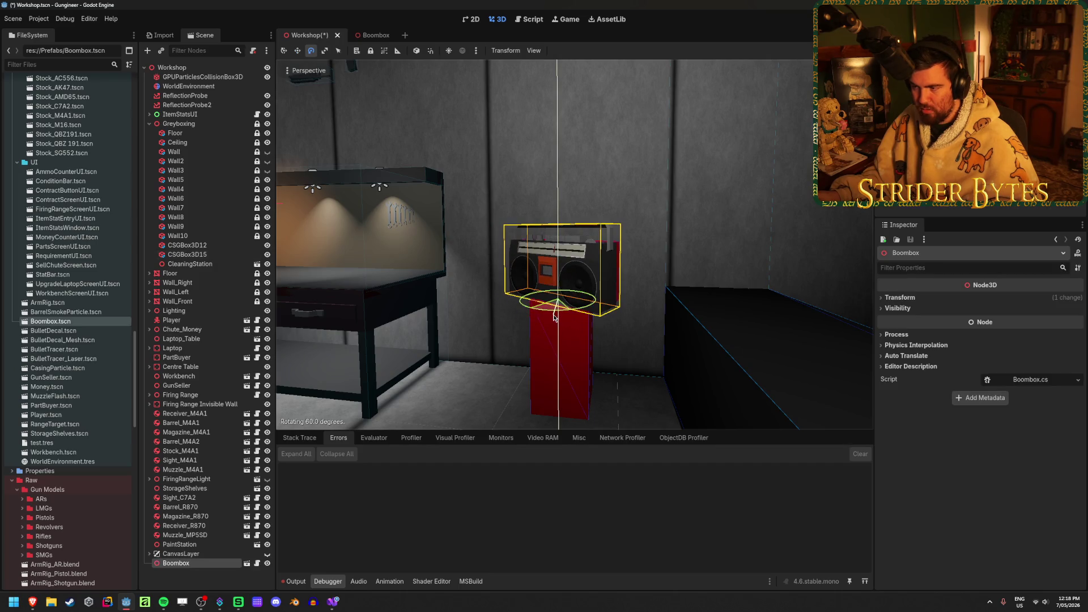
middle_drag(554, 317, 576, 293)
key(w)
key(t)
drag(520, 301, 544, 302)
mouse_move(544, 302)
middle_down()
mouse_move(522, 306)
mouse_move(542, 303)
mouse_move(546, 272)
middle_up()
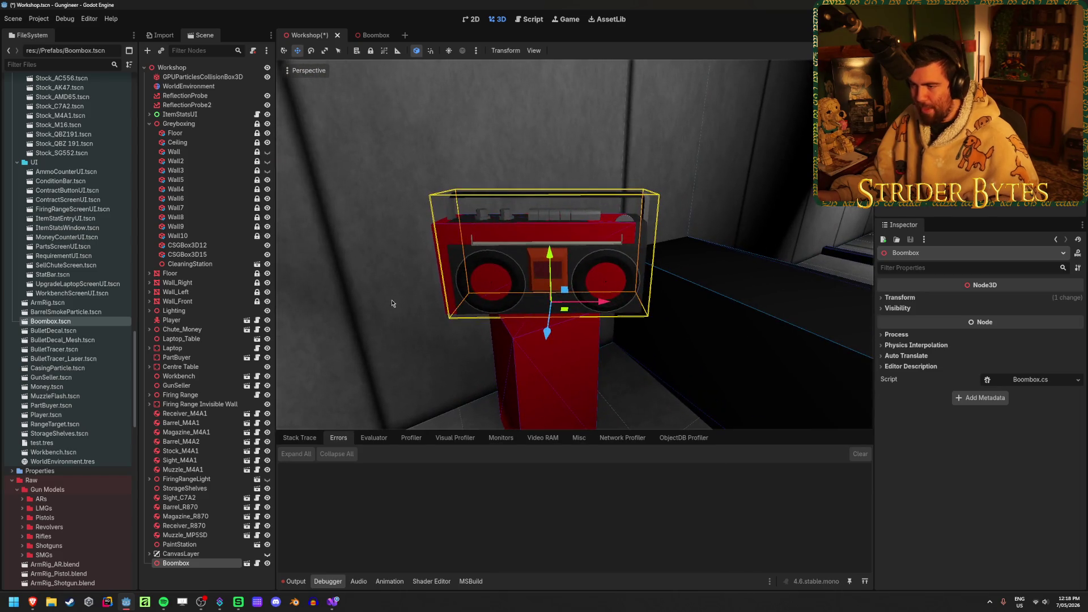
Delete the placeholder box CSGBox3D15 and save the Workshop scene
click(217, 254)
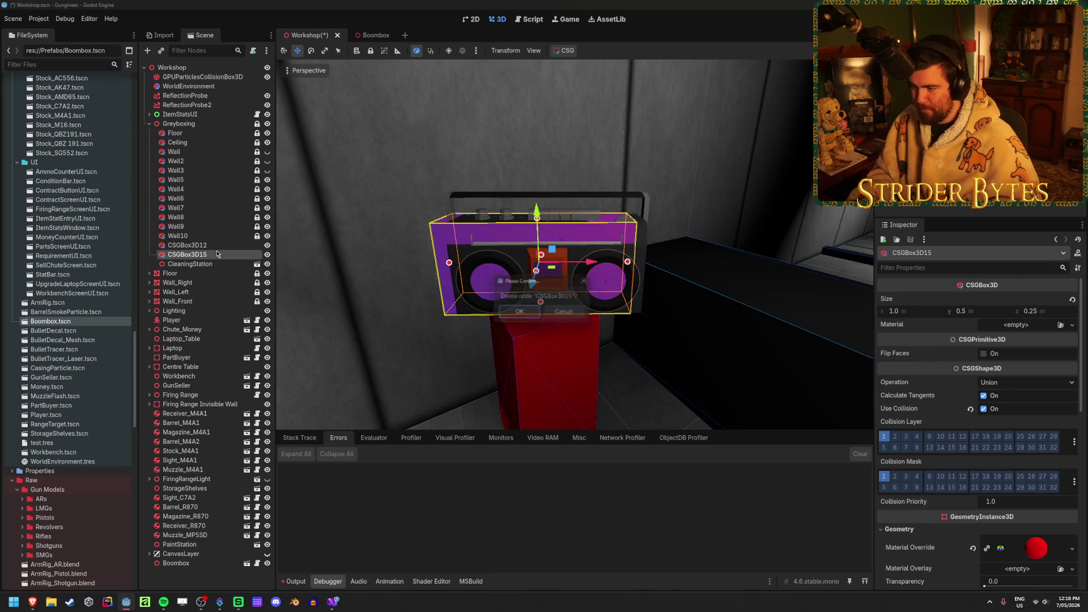
key(Delete)
click(607, 251)
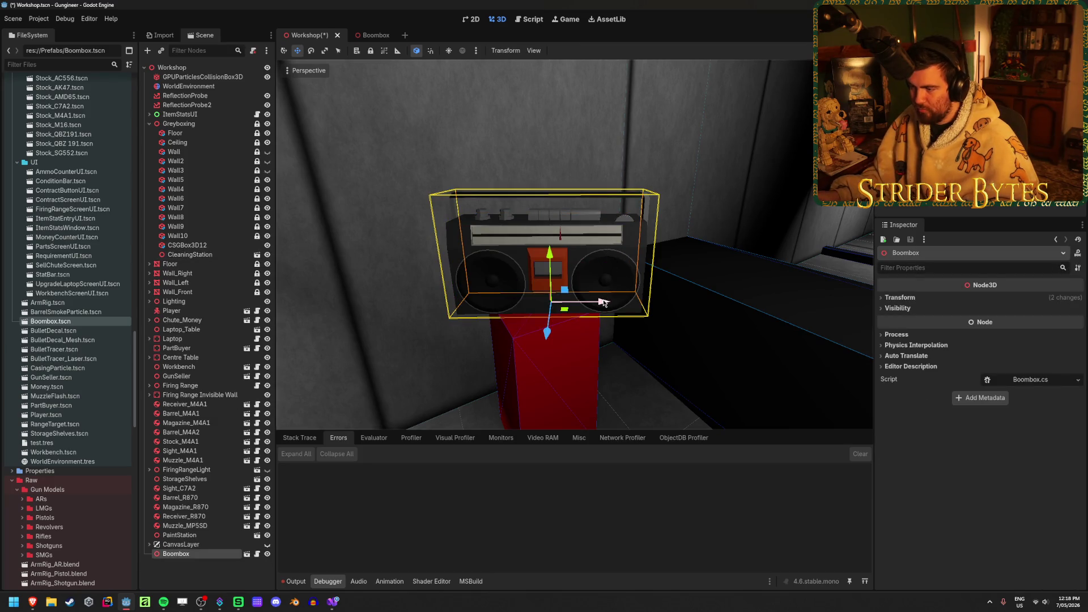
click(637, 369)
scroll(637, 369, up, 3)
right_drag(651, 369, 652, 369)
key(ctrl+s)
right_drag(719, 326, 719, 325)
key(ctrl+s)
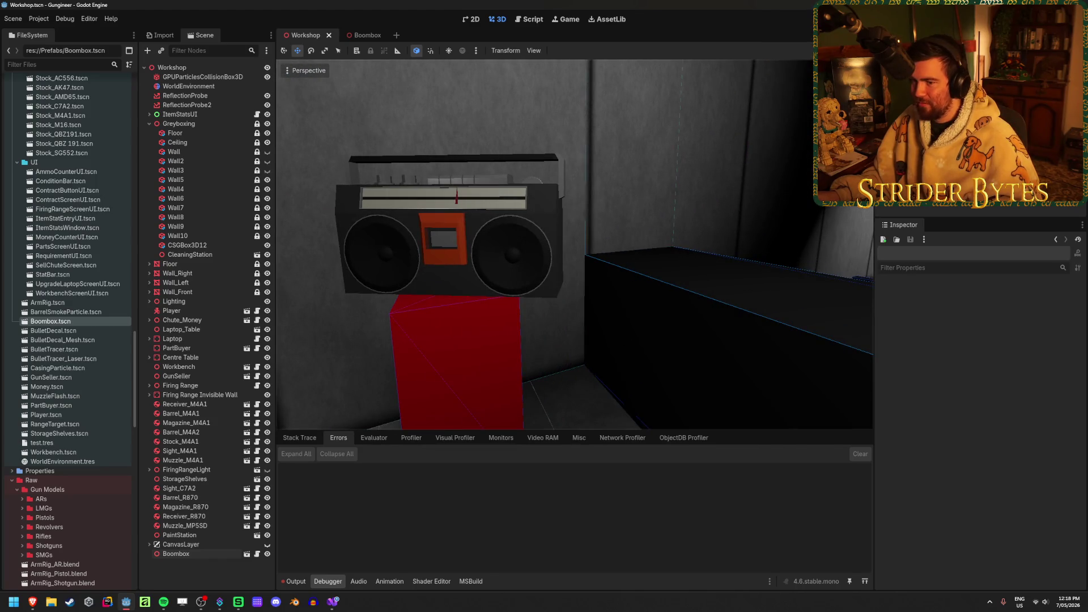
Run the game, walk around the boombox to inspect it, then stop
key(F5)
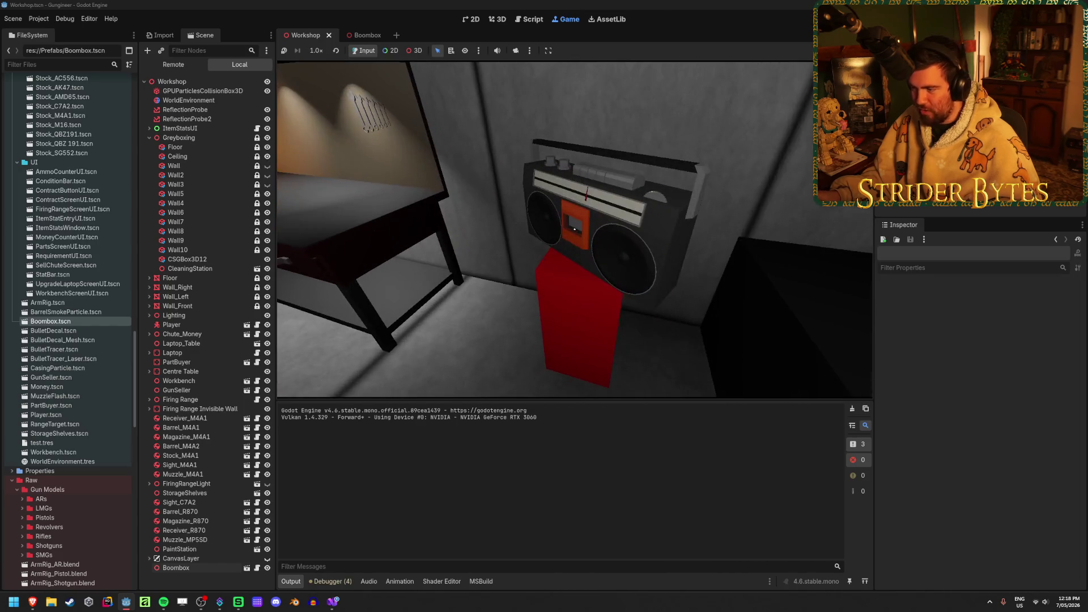
key(w)
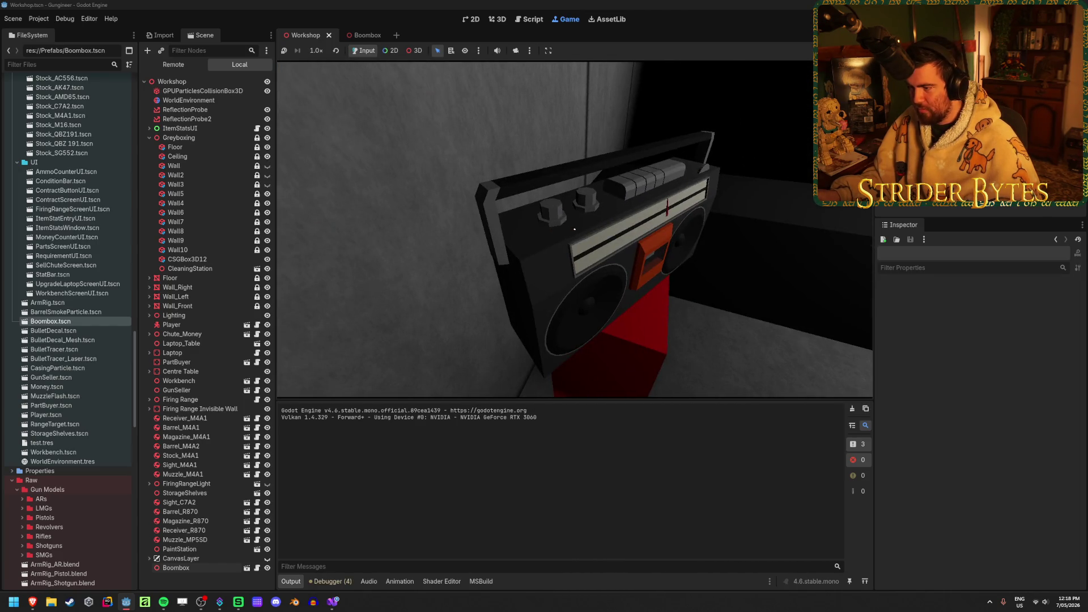
key(a)
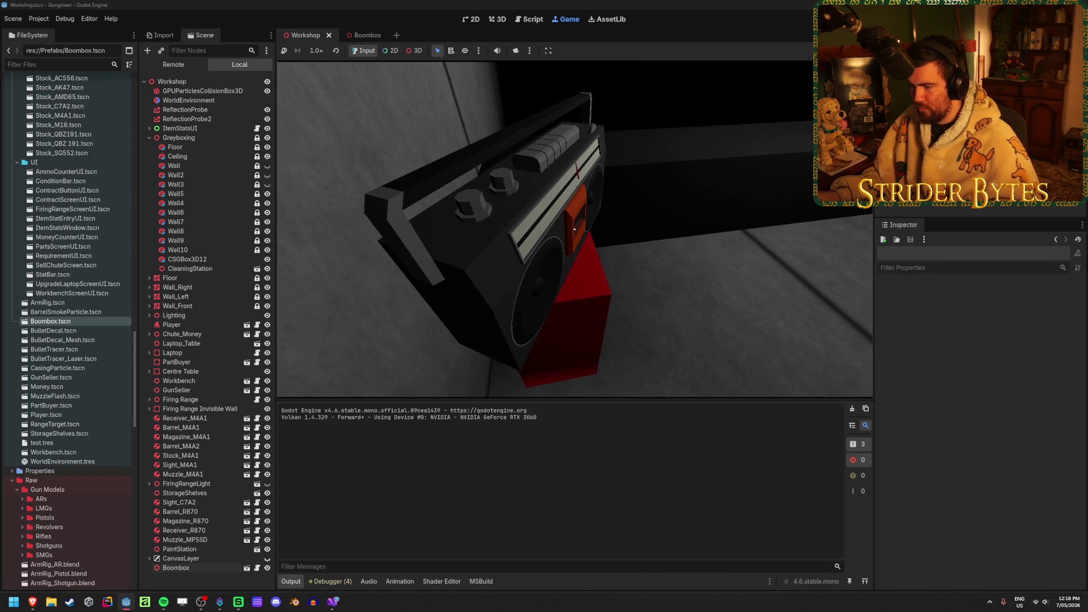
key(d)
key(F8)
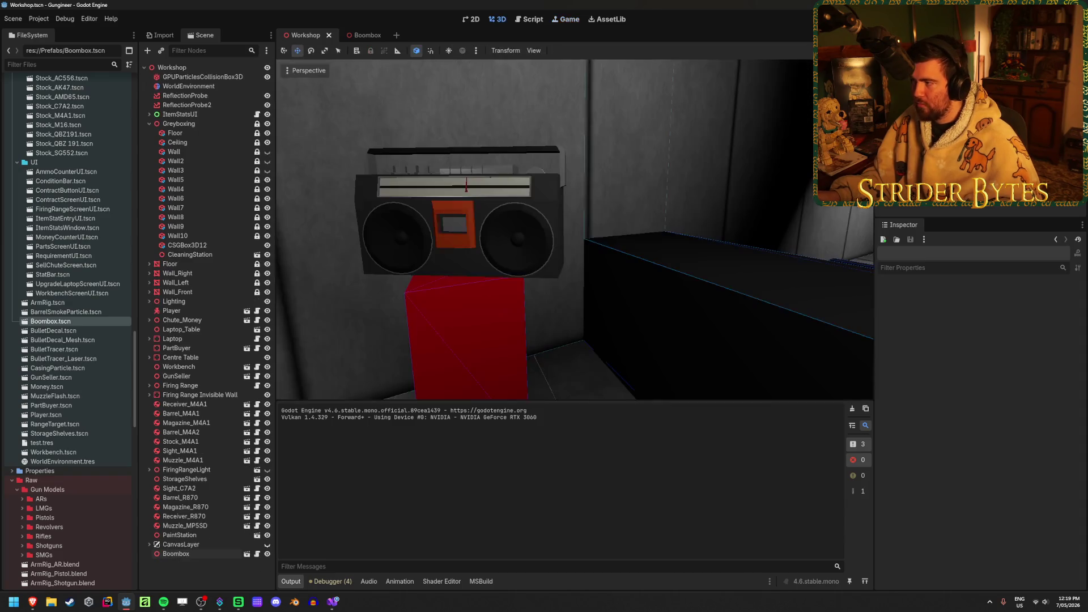
click(332, 602)
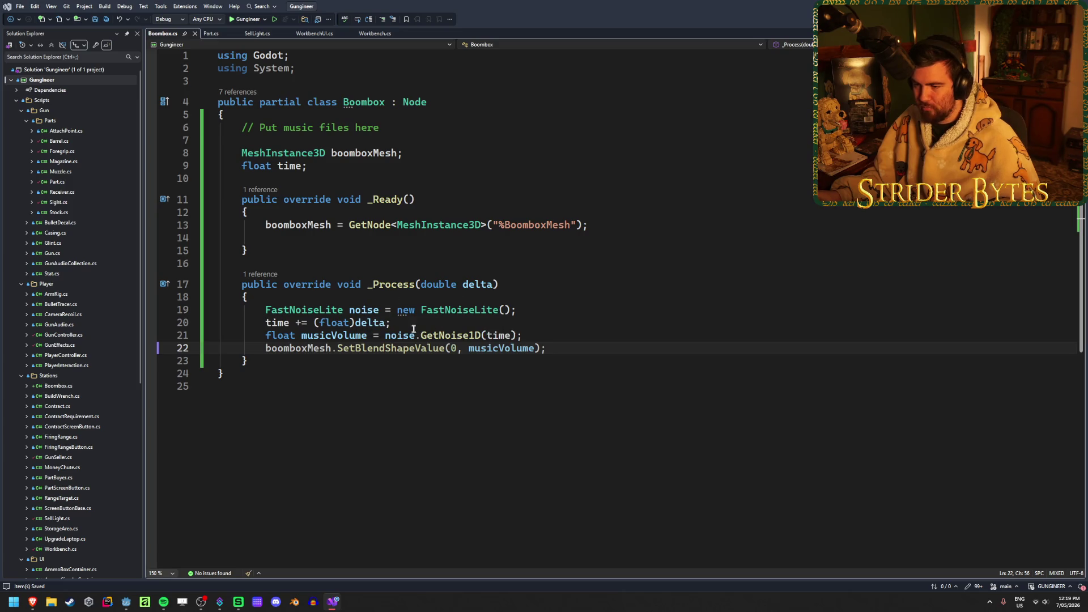
Add 'GD.Print(musicVolume);' after the noise line in _Process and save Boombox.cs
mouse_move(444, 337)
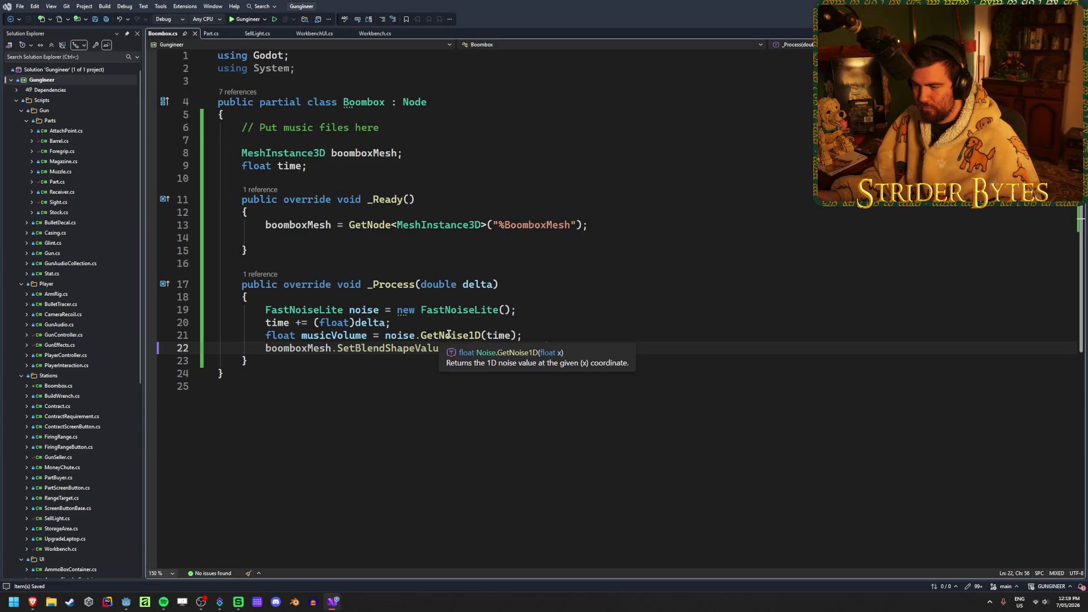
click(565, 336)
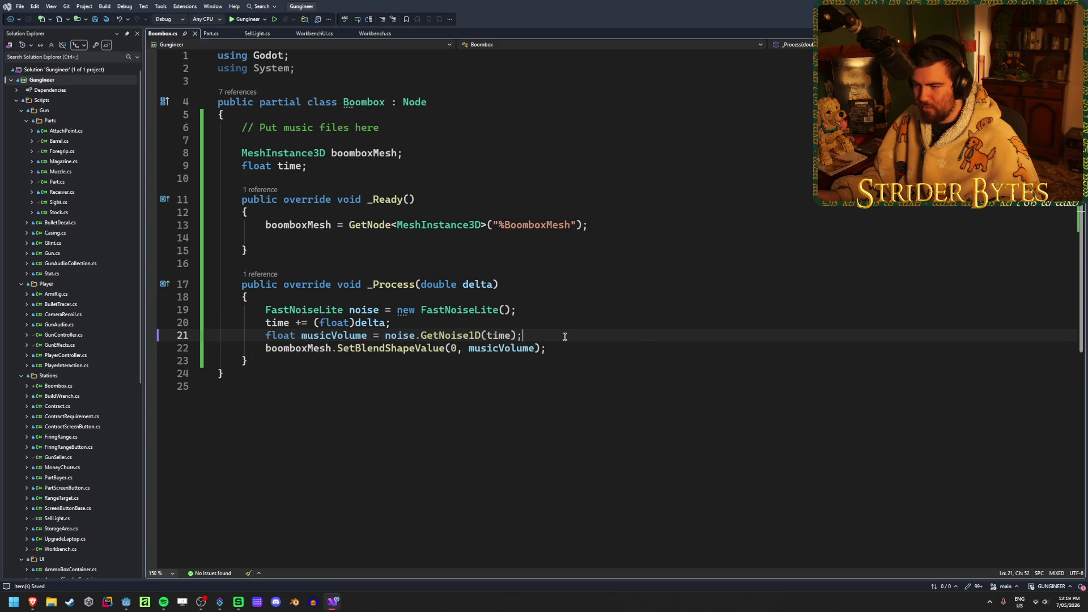
key(Return)
text(GD.Prin)
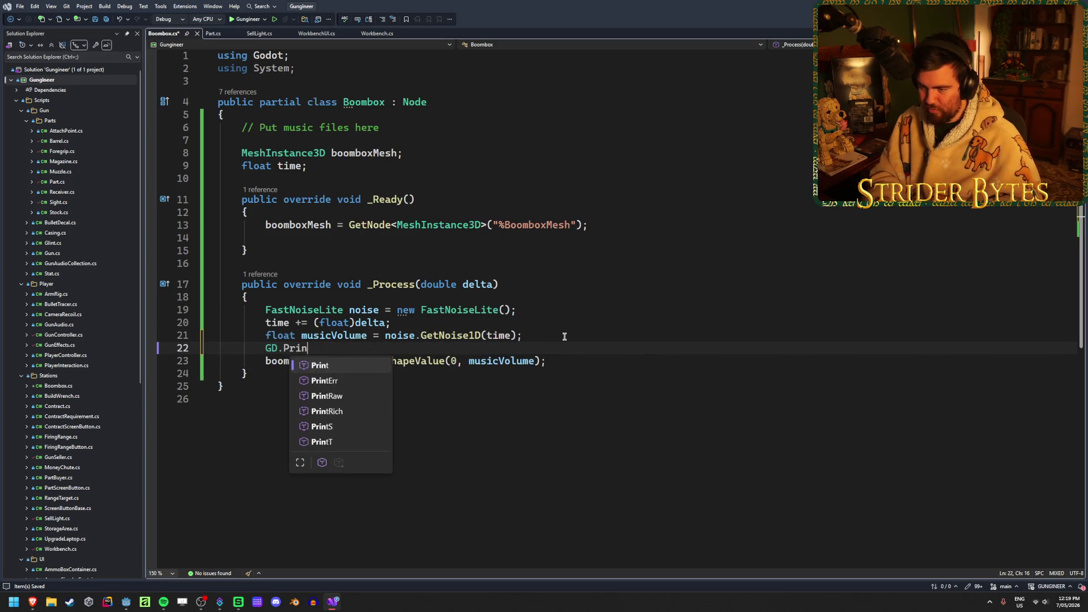
text(t()
key(Escape)
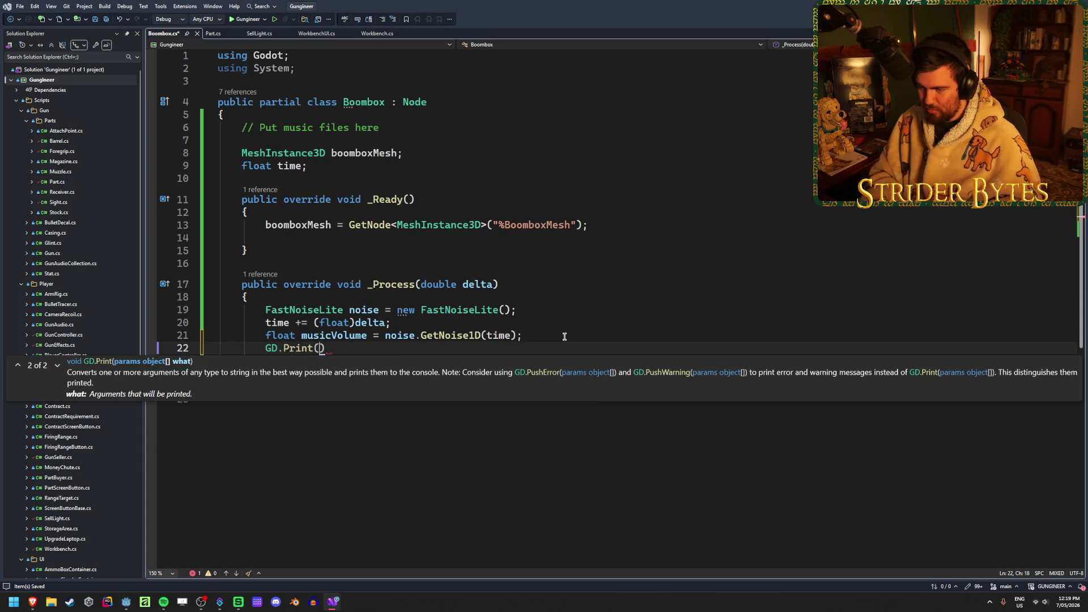
text(musicVolume);)
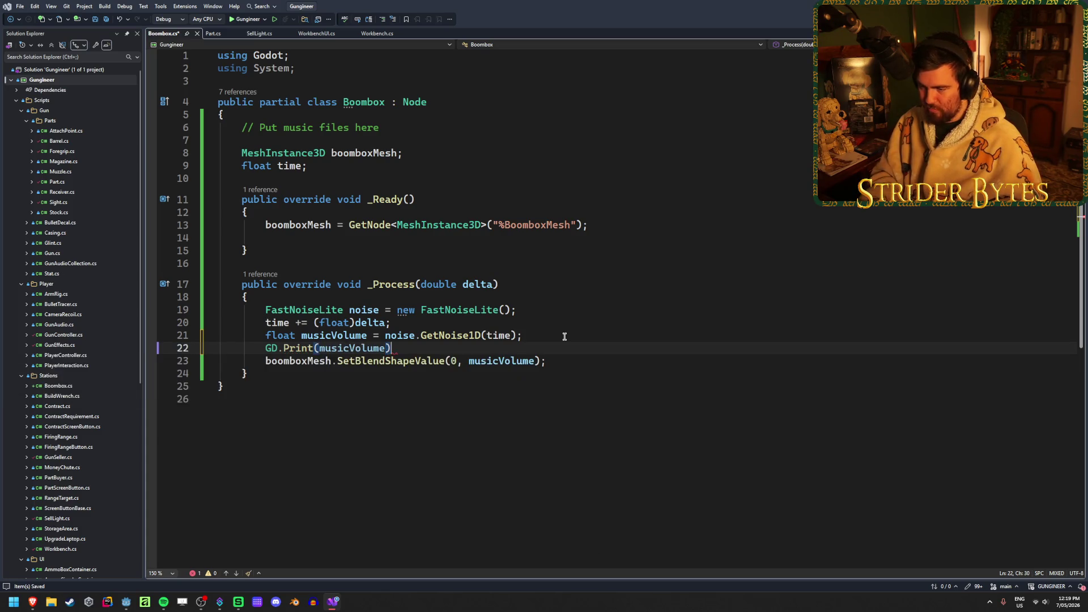
key(ctrl+s)
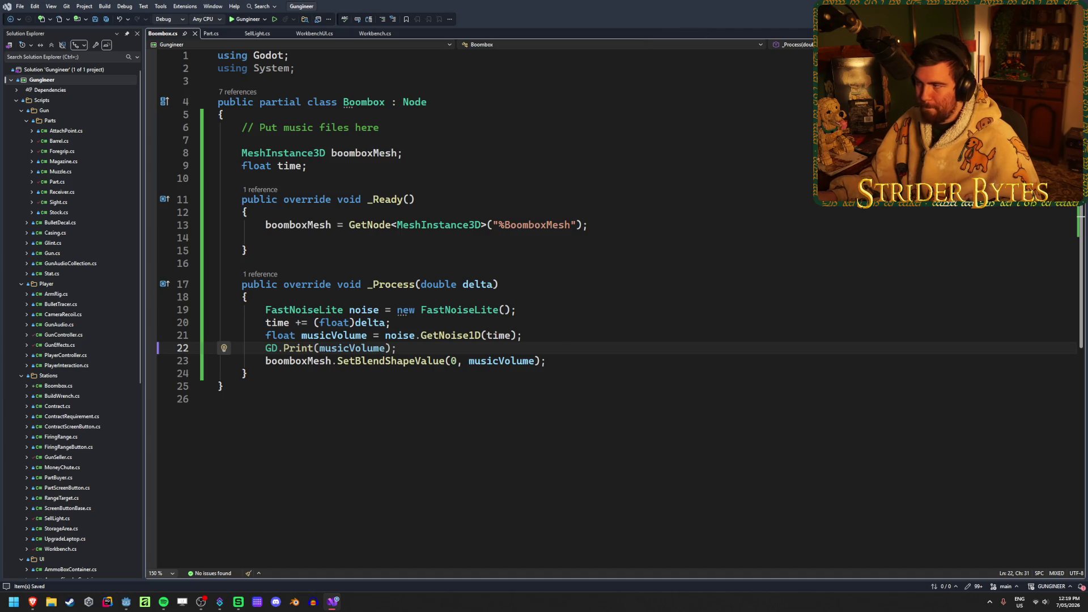
key(alt+Tab)
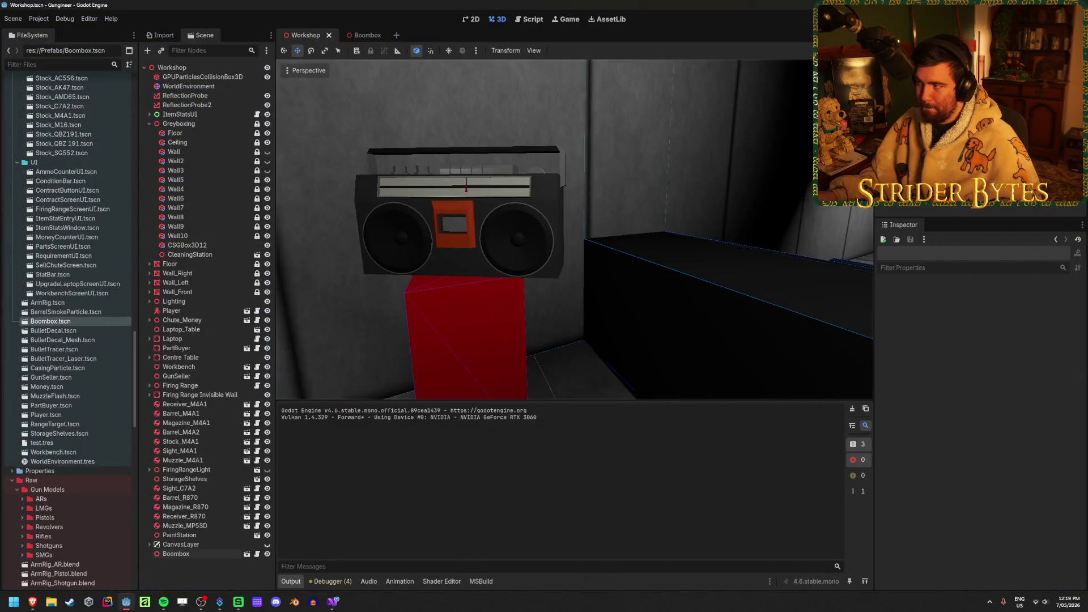
Run the game, walk up to the boombox and back while musicVolume prints, then stop
key(F5)
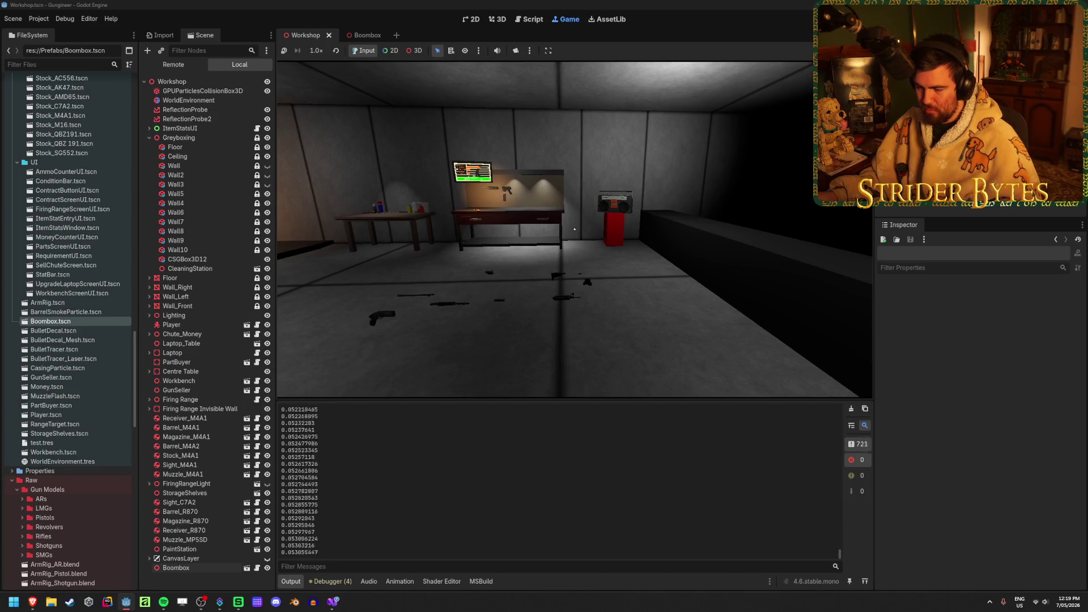
key(w)
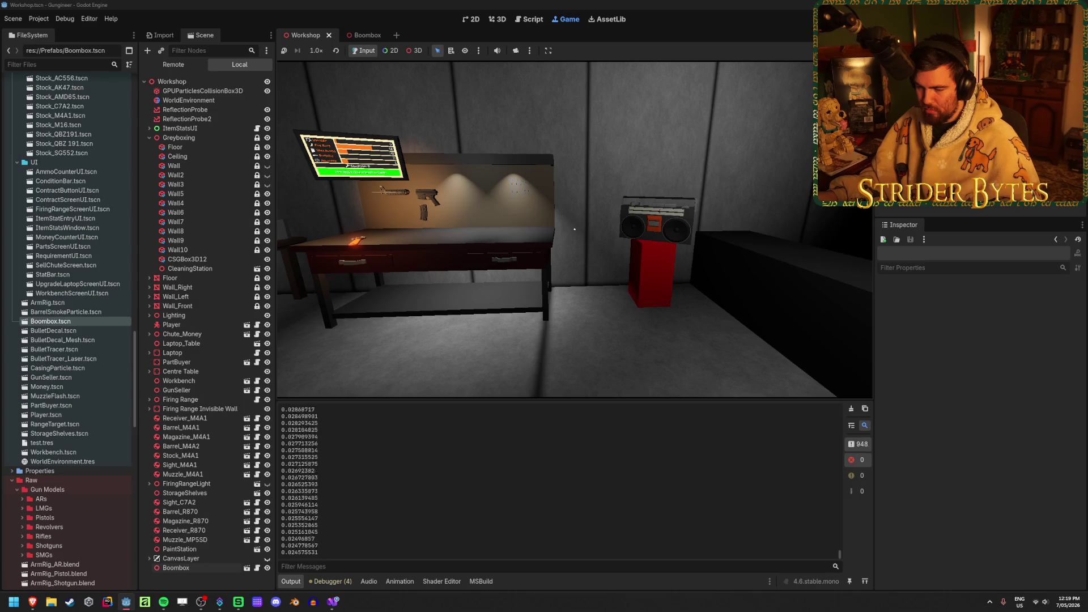
key(w)
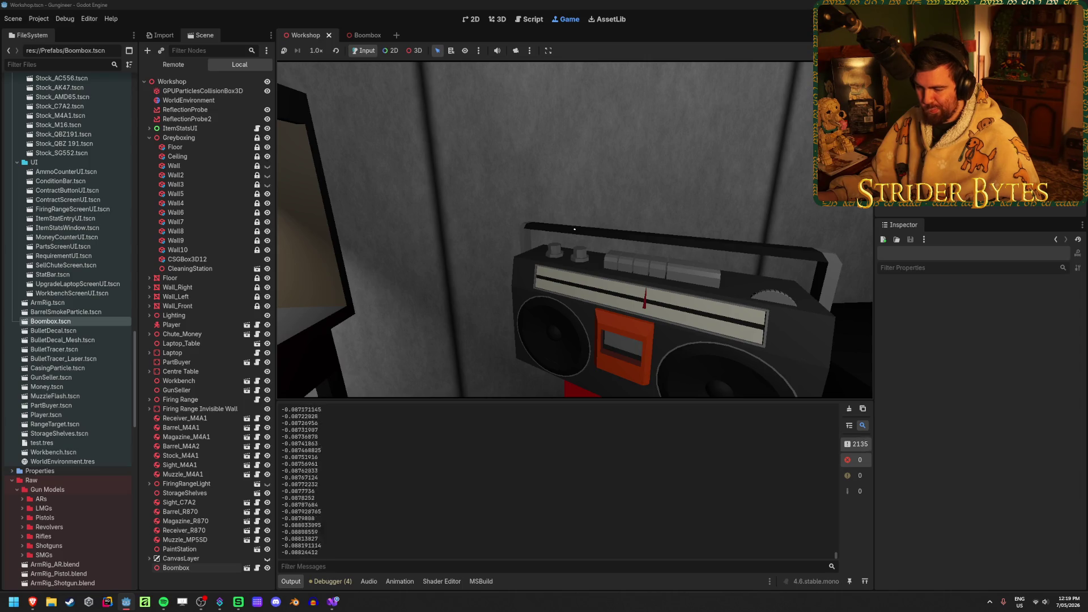
key(s)
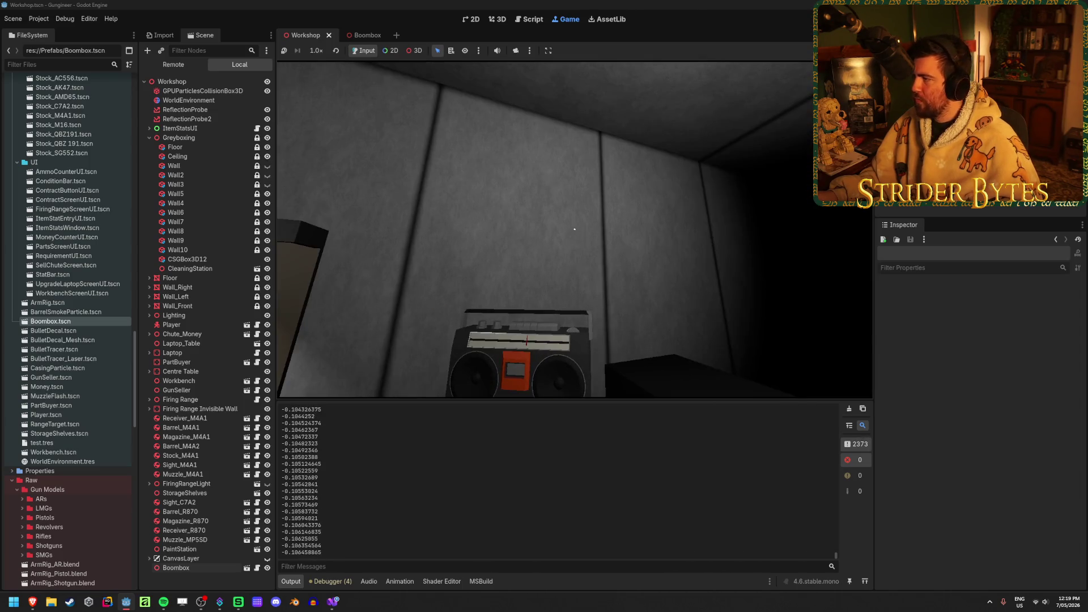
key(F8)
key(ctrl+s)
key(alt+Tab)
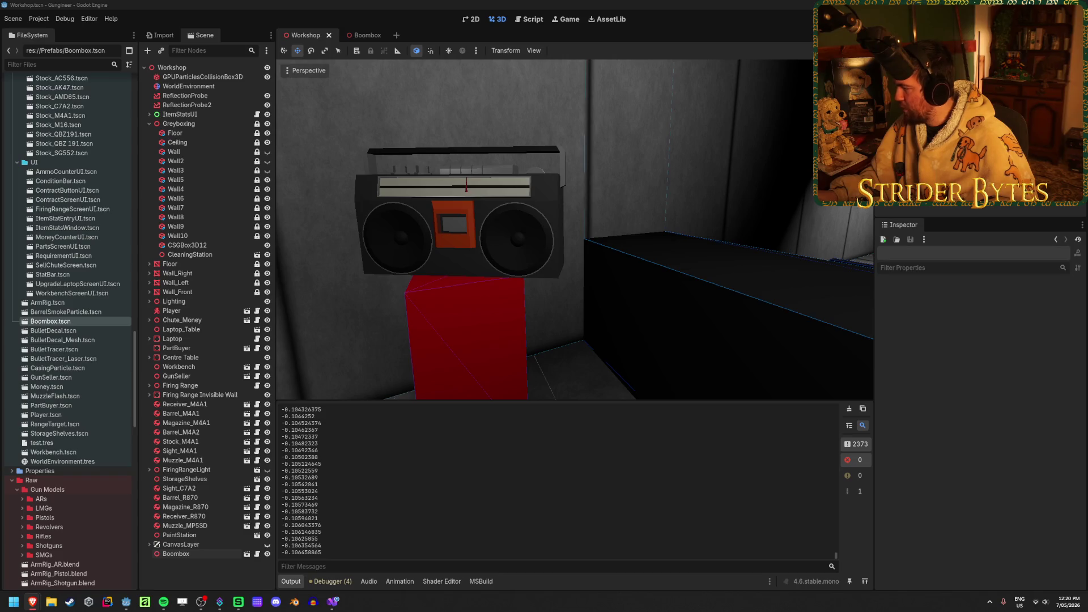
Add 'noise.NoiseType = FastNoiseLite.NoiseTypeEnum.Perlin;' below the noise creation line
click(333, 601)
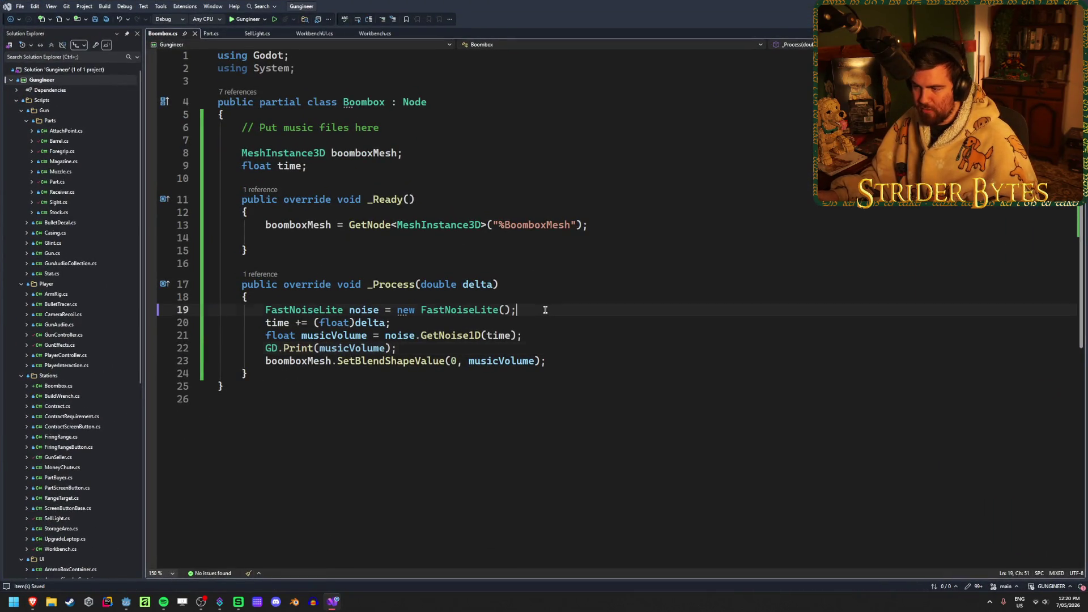
key(Return)
text(noise.)
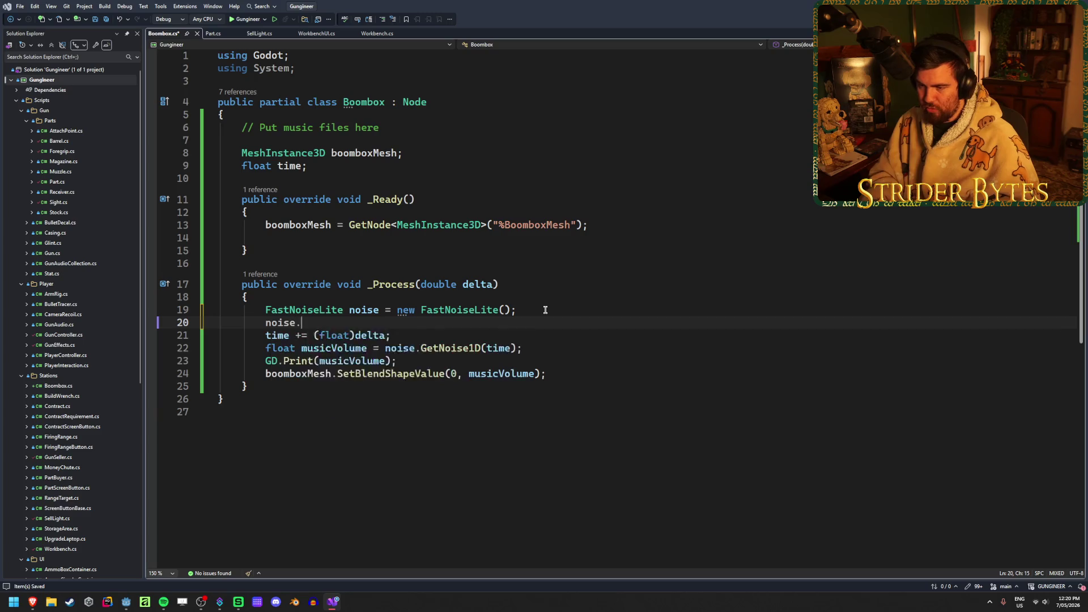
text(noi)
key(Tab)
text(= perl)
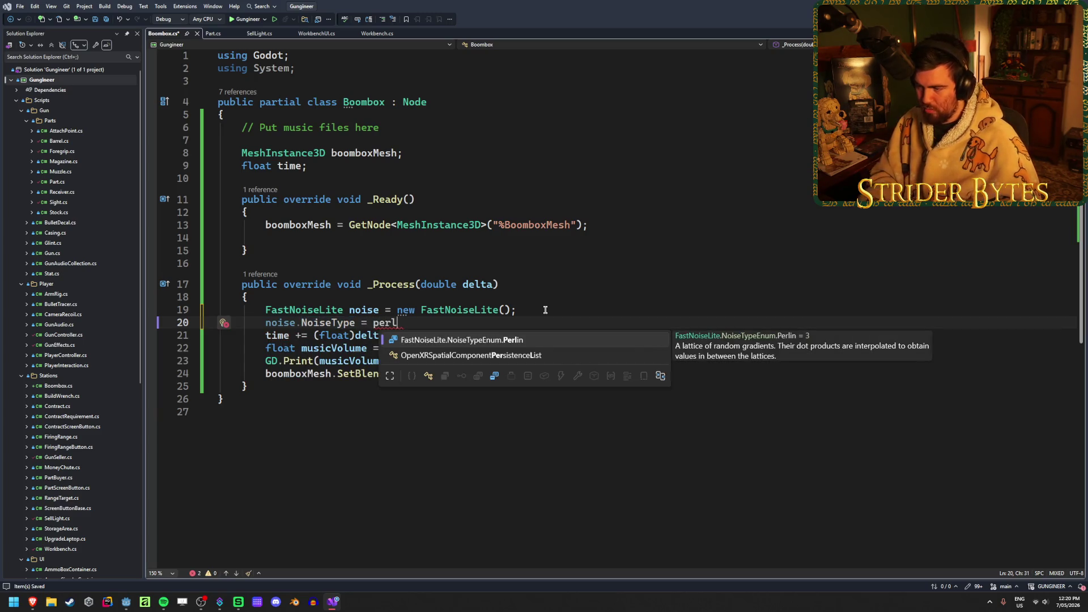
key(Tab)
text(;)
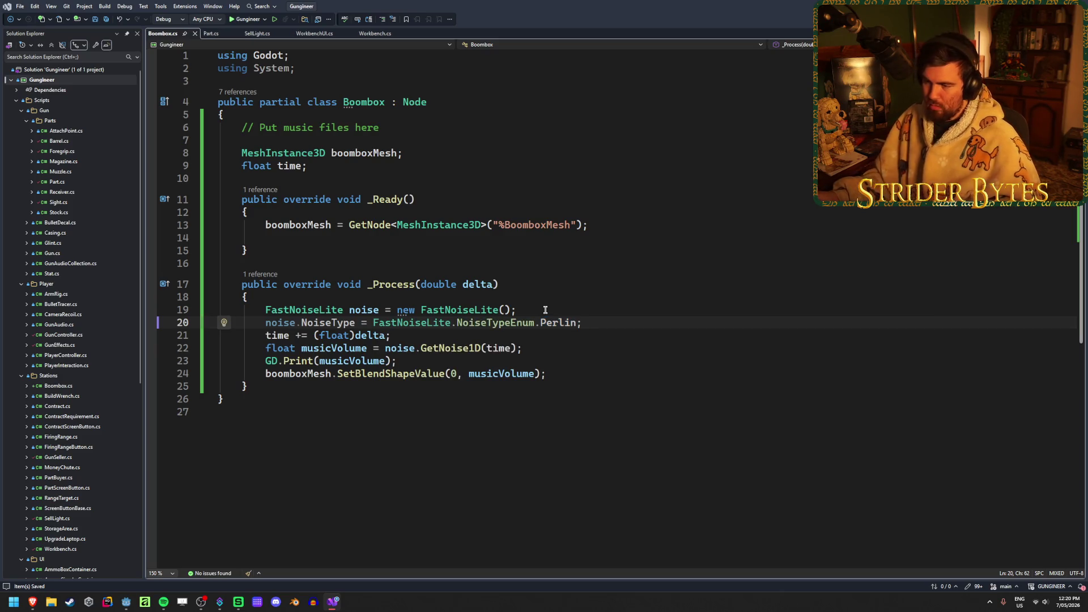
click(541, 348)
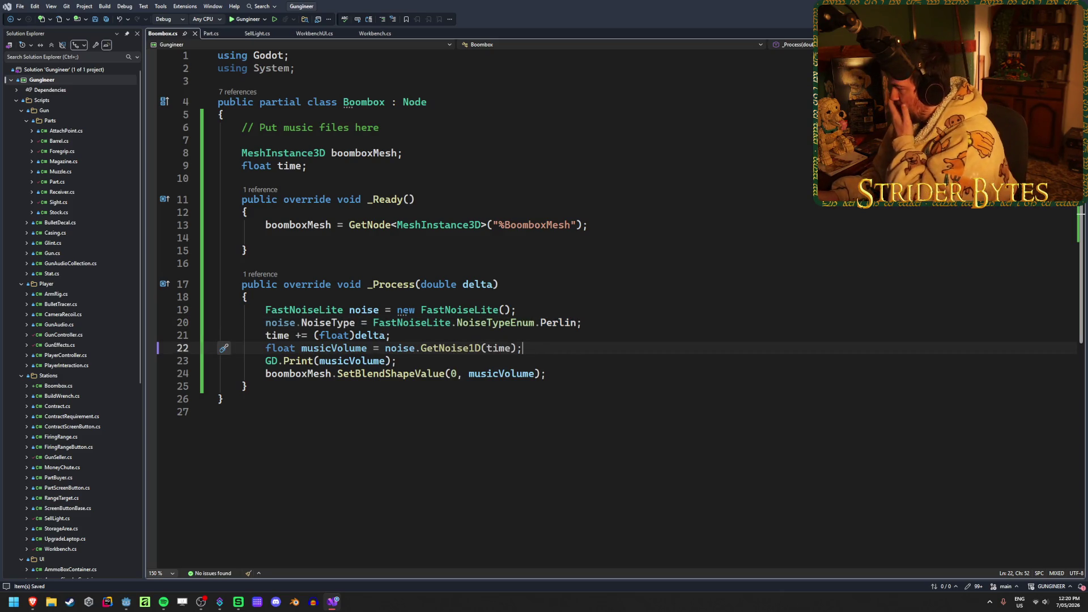
key(alt+Tab)
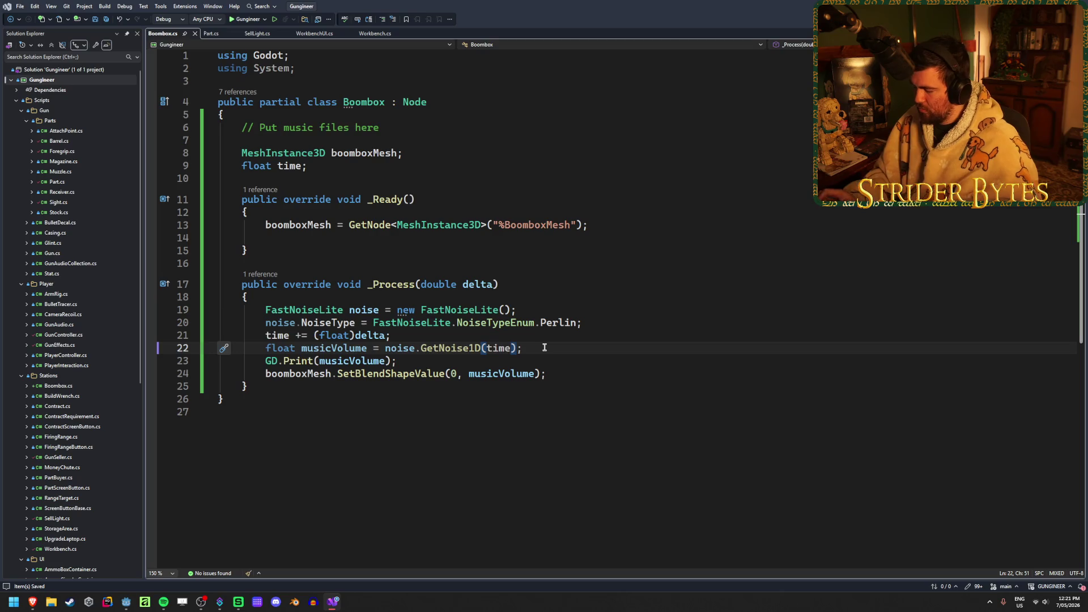
Change musicVolume to (noise.GetNoise1D(time) + 1) / 2f and save the script
text(+ 1)
text())
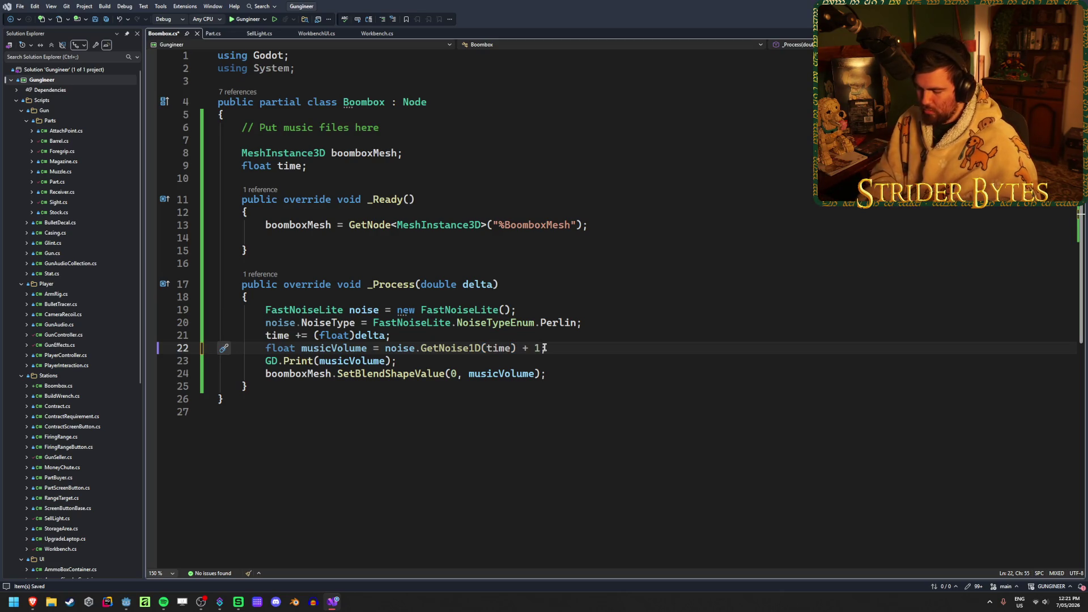
click(385, 348)
text(()
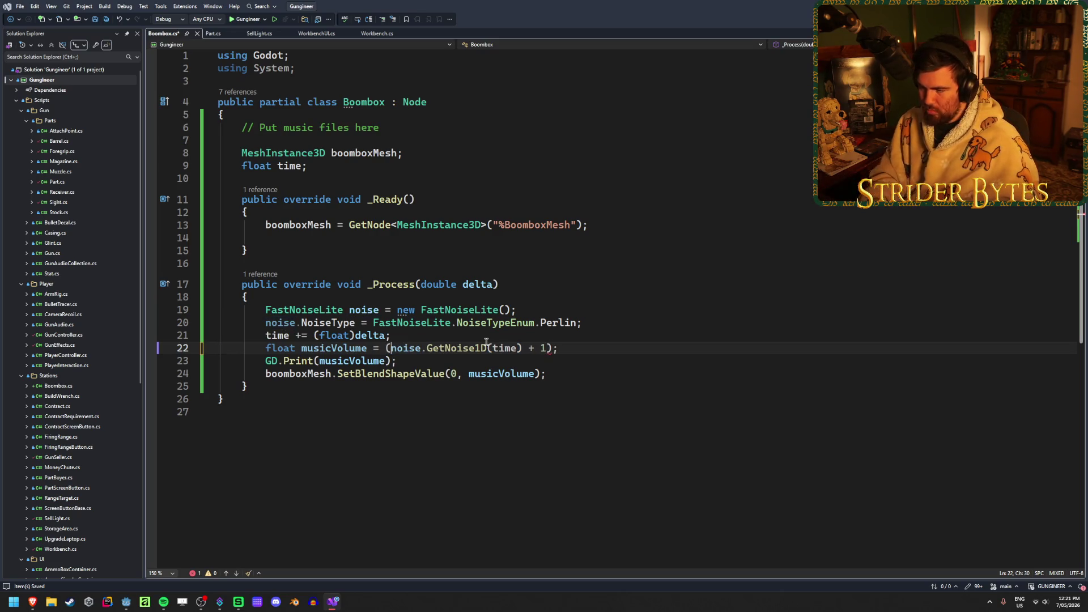
click(551, 348)
text(/ 2f)
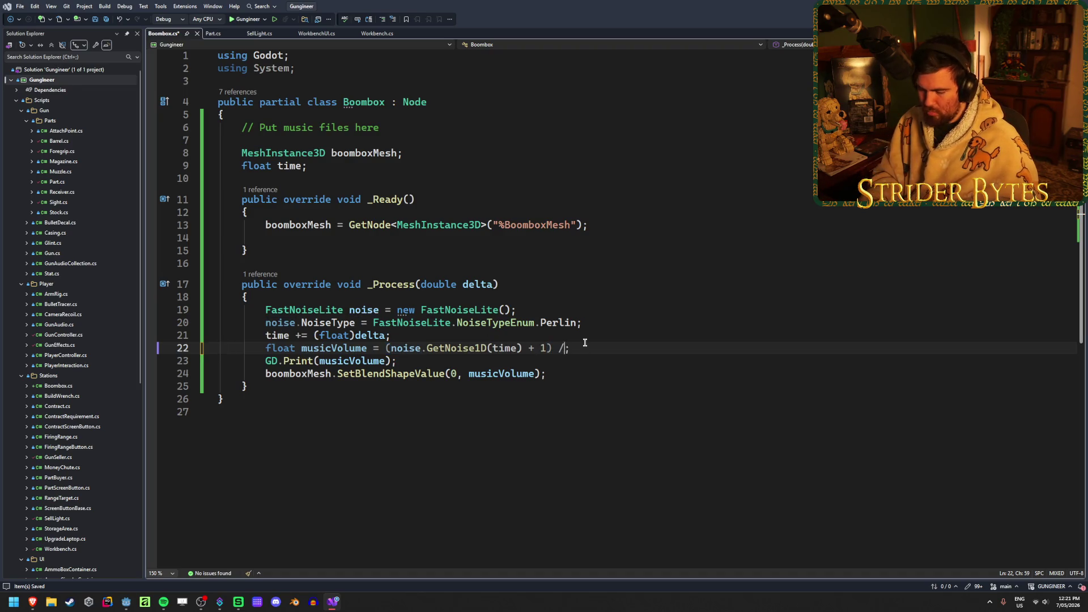
key(ctrl+s)
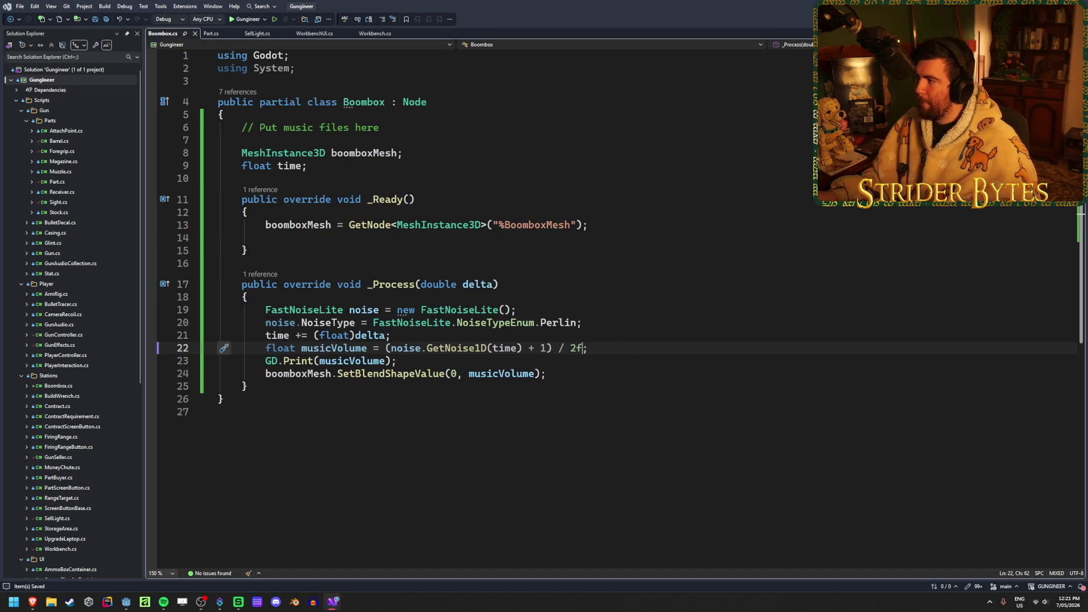
key(alt+Tab)
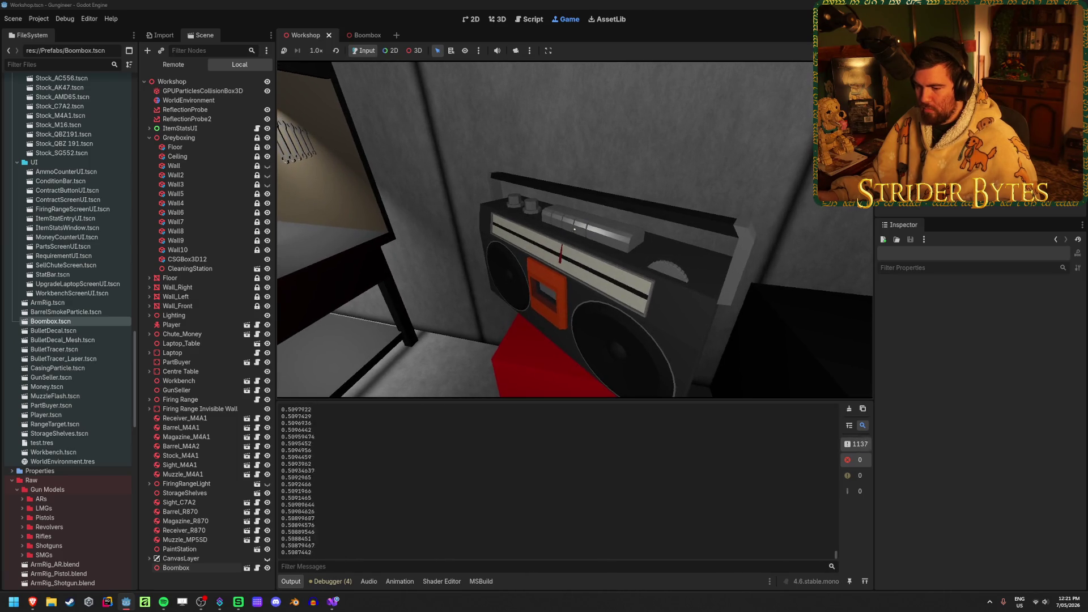
Stop the game and change the noise sample to GetNoise1D(time * 100f), then save
key(F8)
key(ctrl+s)
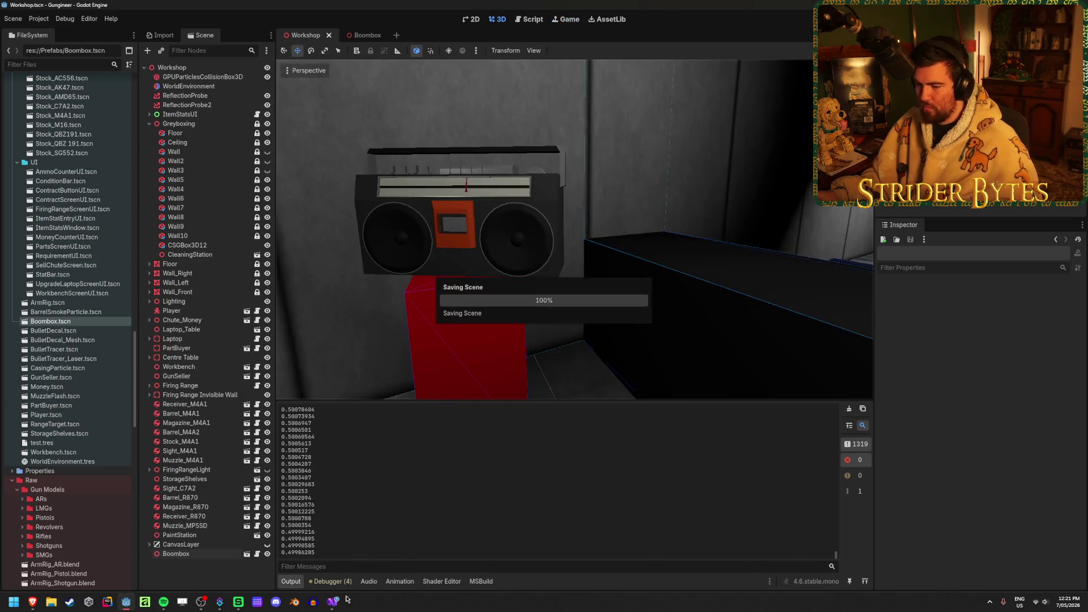
click(333, 602)
click(518, 348)
text(* 100f)
key(ctrl+s)
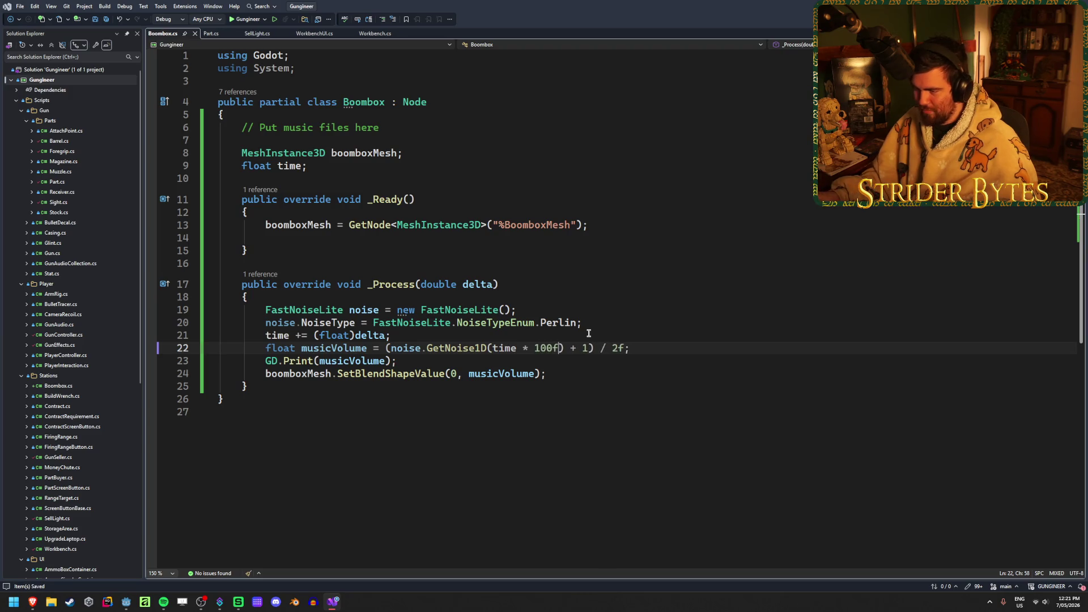
Run the game, circle the boombox to check the speakers, then return to the script
key(alt+Tab)
key(F5)
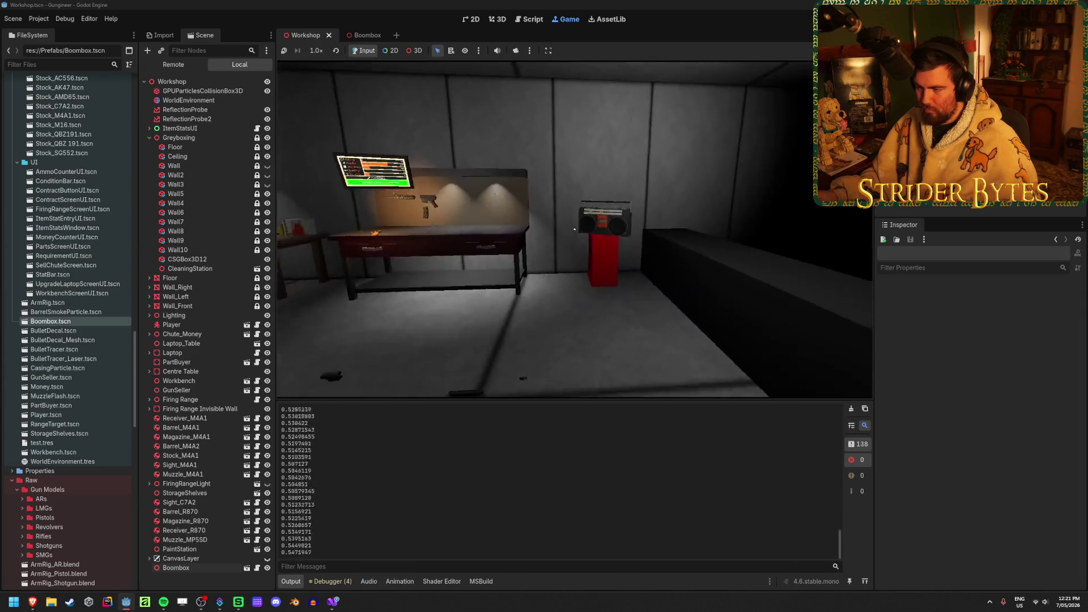
key(w)
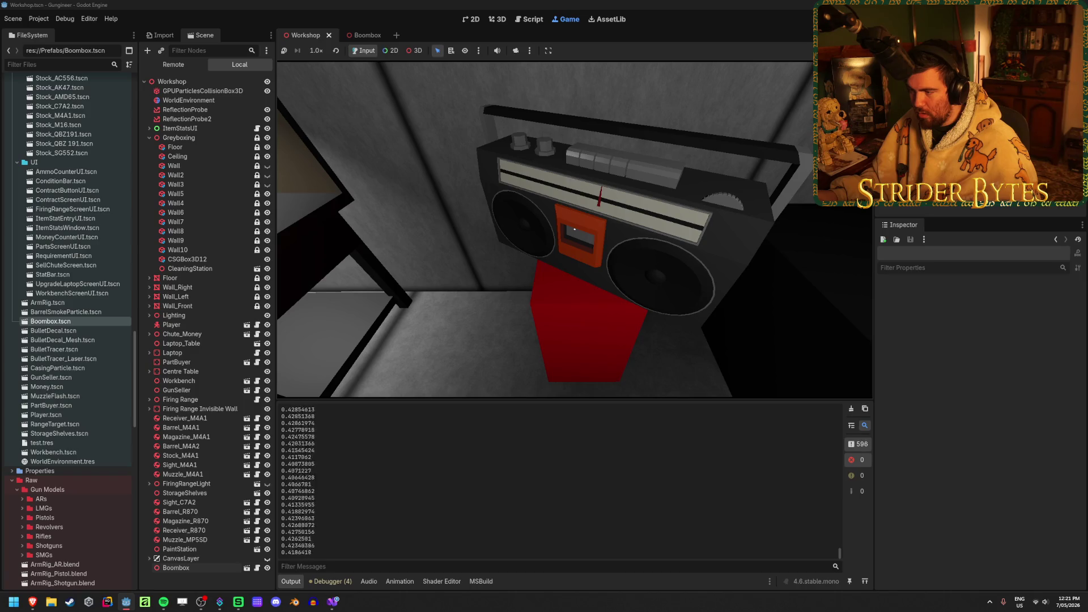
key(a)
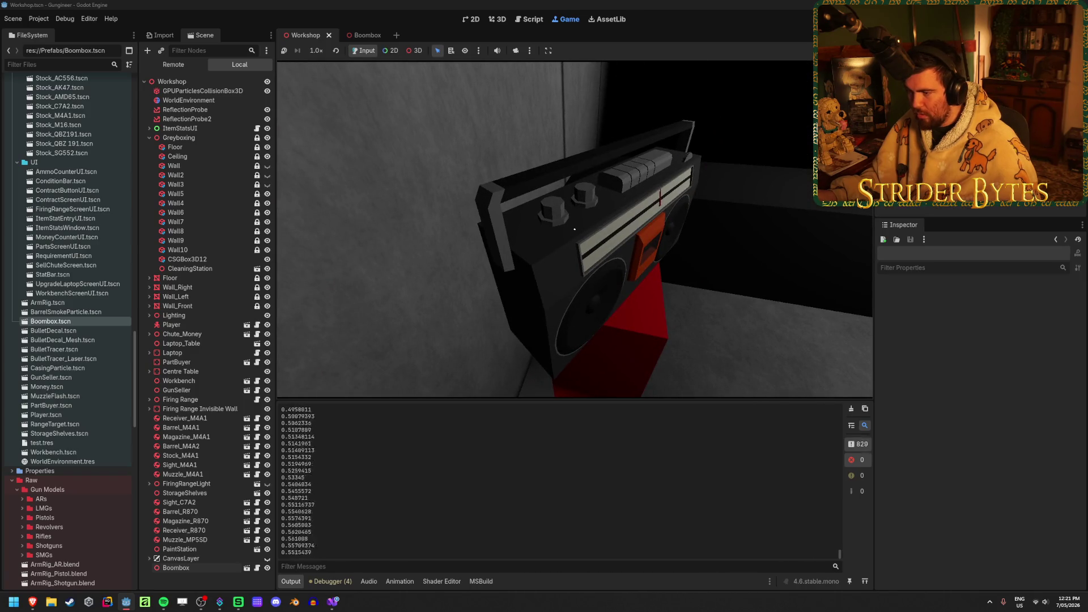
key(a)
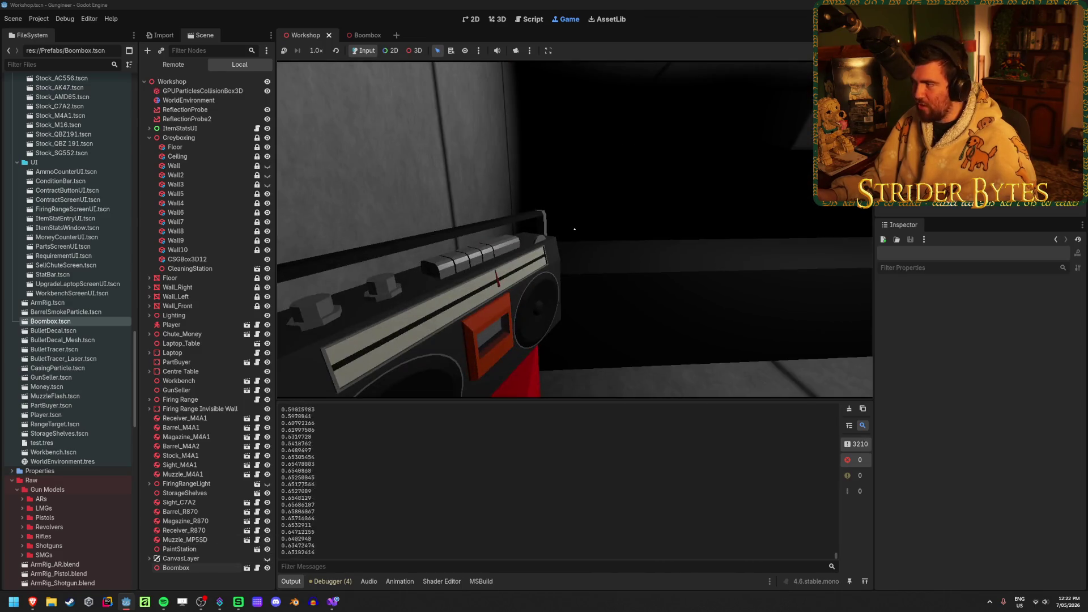
click(332, 602)
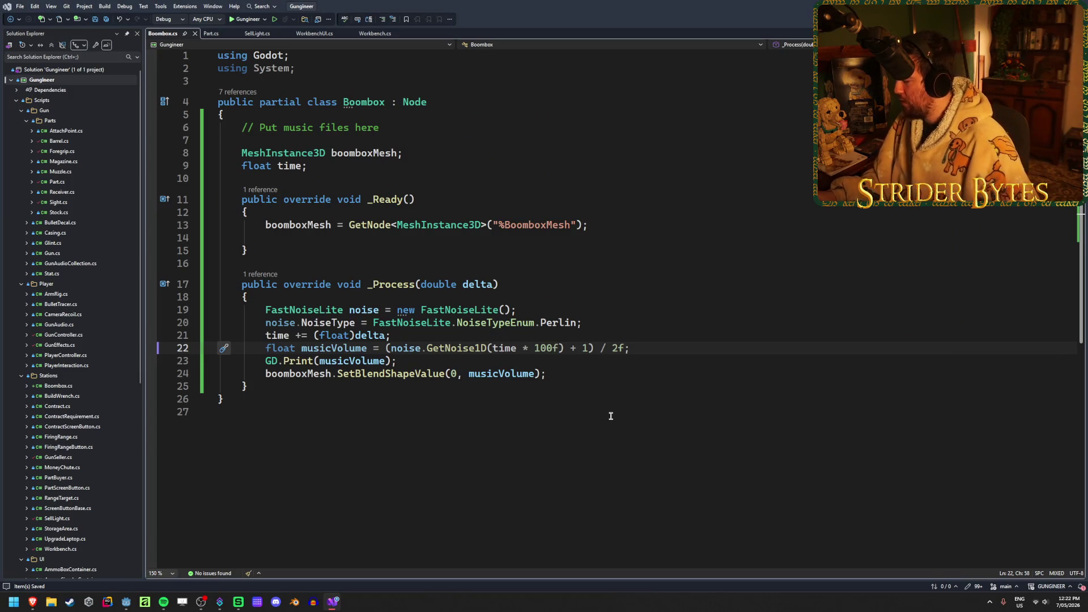
Add the line 'noise.Frequency = 10f;' after the noise type line in Boombox.cs
key(alt+Tab)
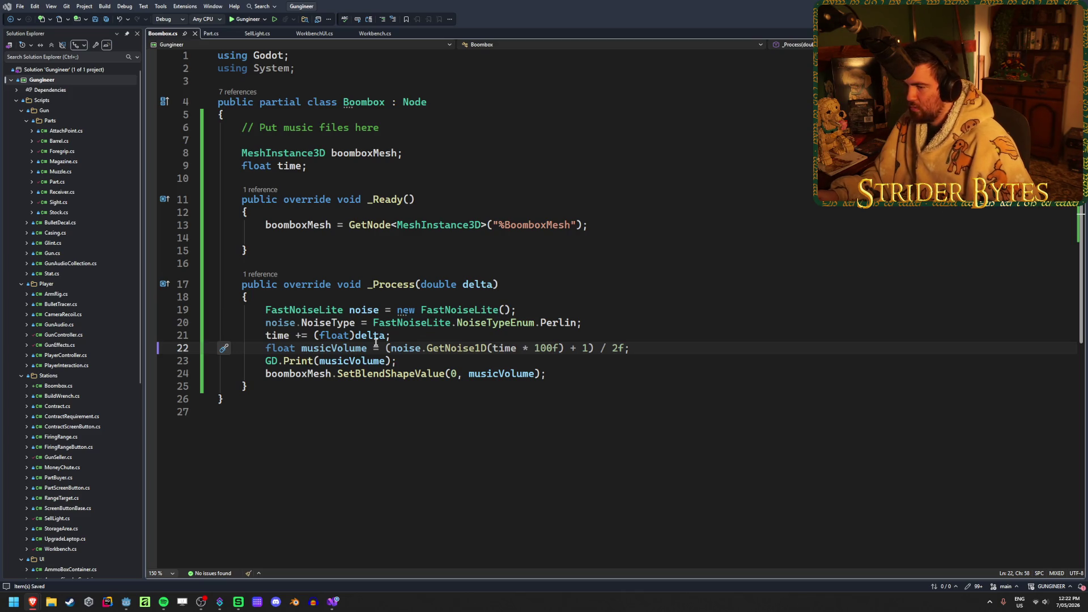
click(425, 335)
click(605, 316)
click(606, 322)
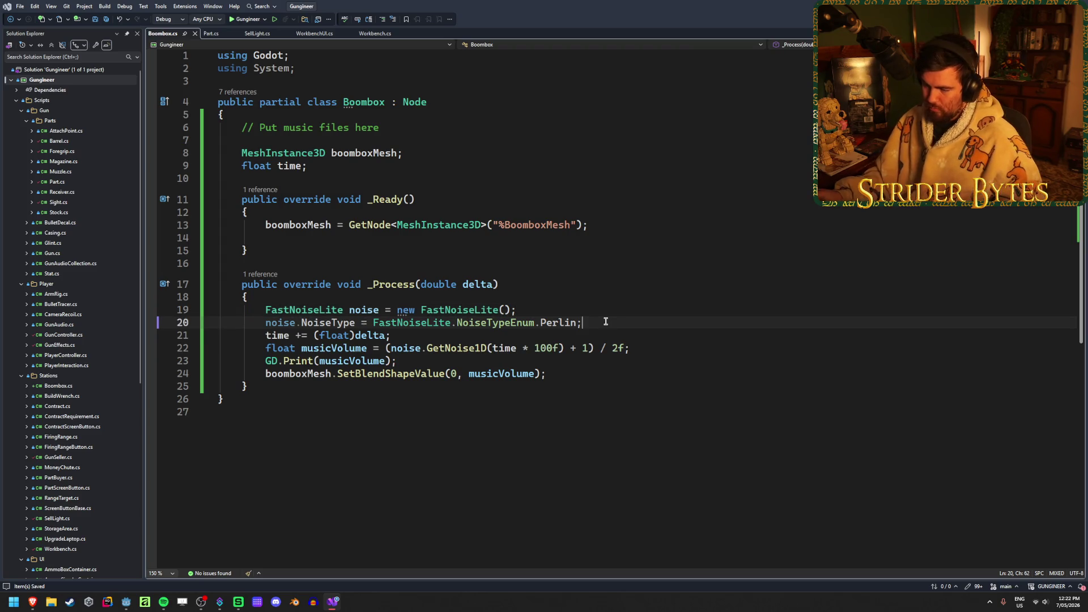
key(Return)
text(noise.fre)
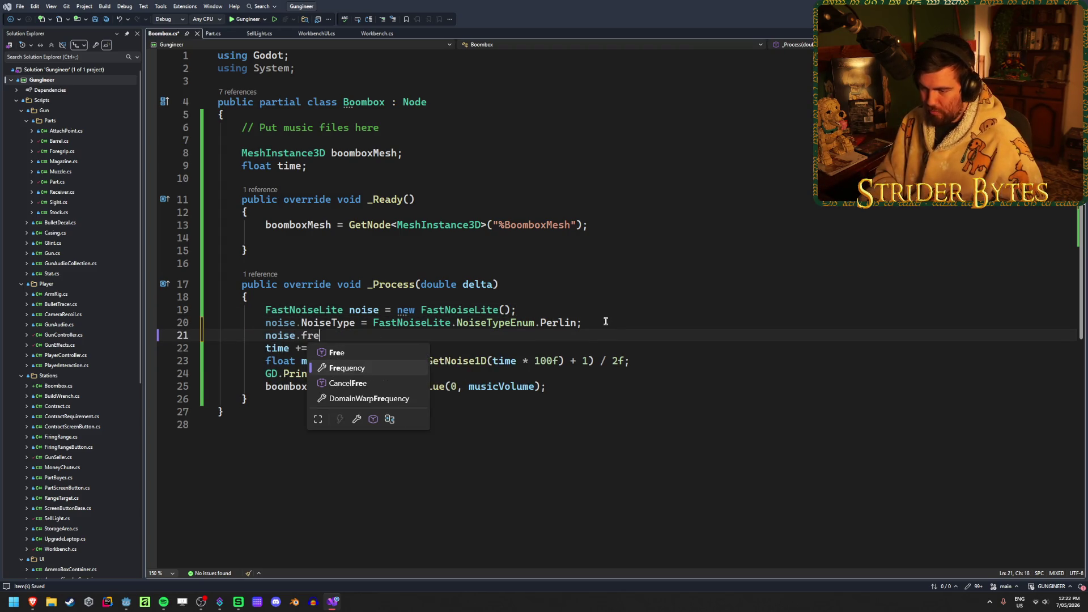
key(Tab)
text(= 10f;)
Save the script, then rebuild and run the game in Godot
key(ctrl+s)
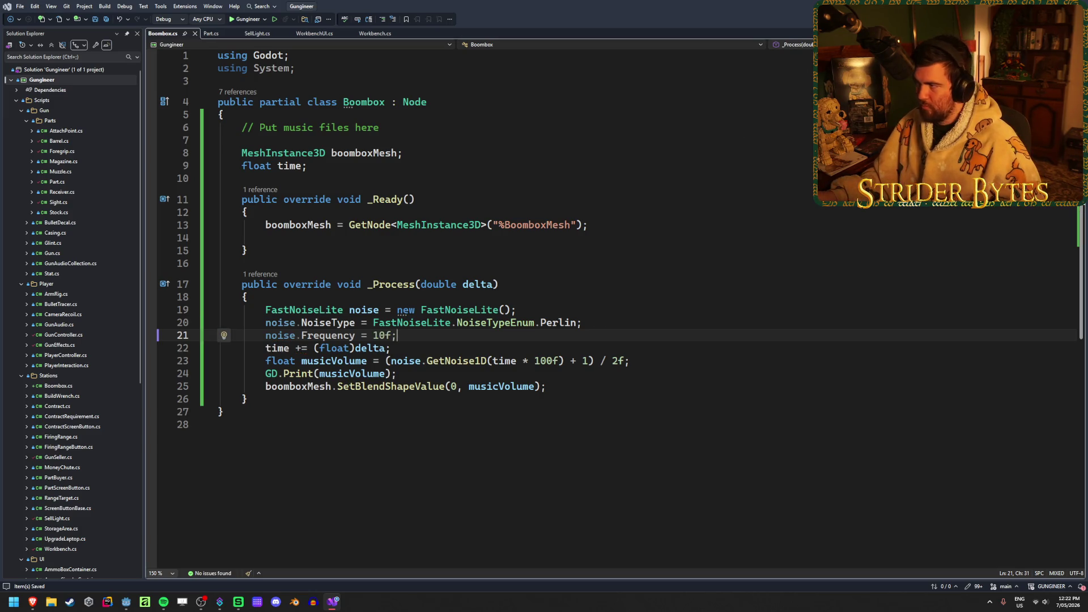
key(alt+Tab)
key(F5)
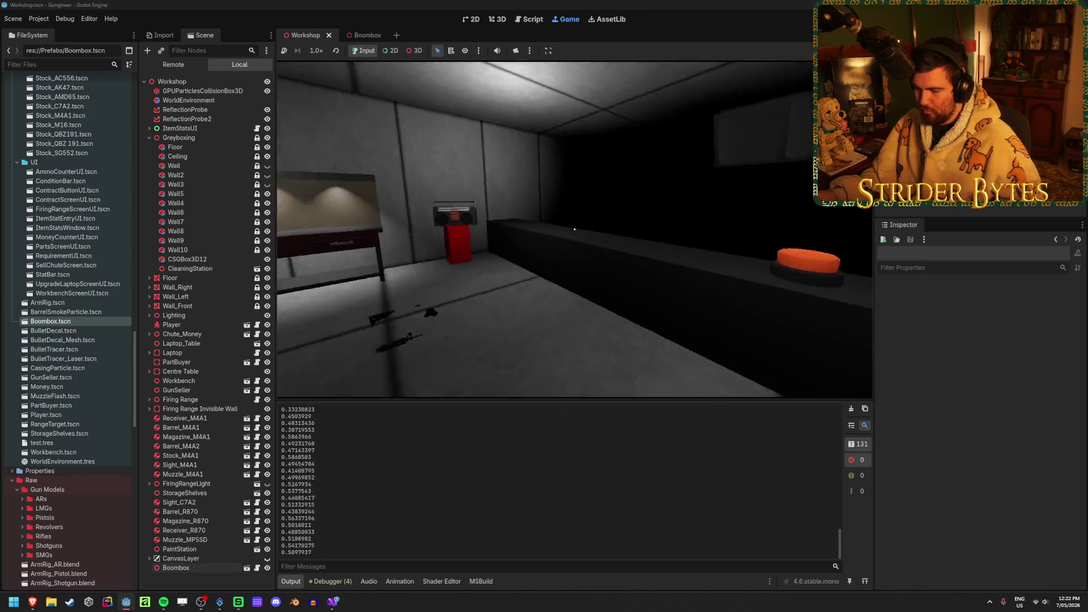
Walk around the boombox with WASD to watch the speakers react
key(w)
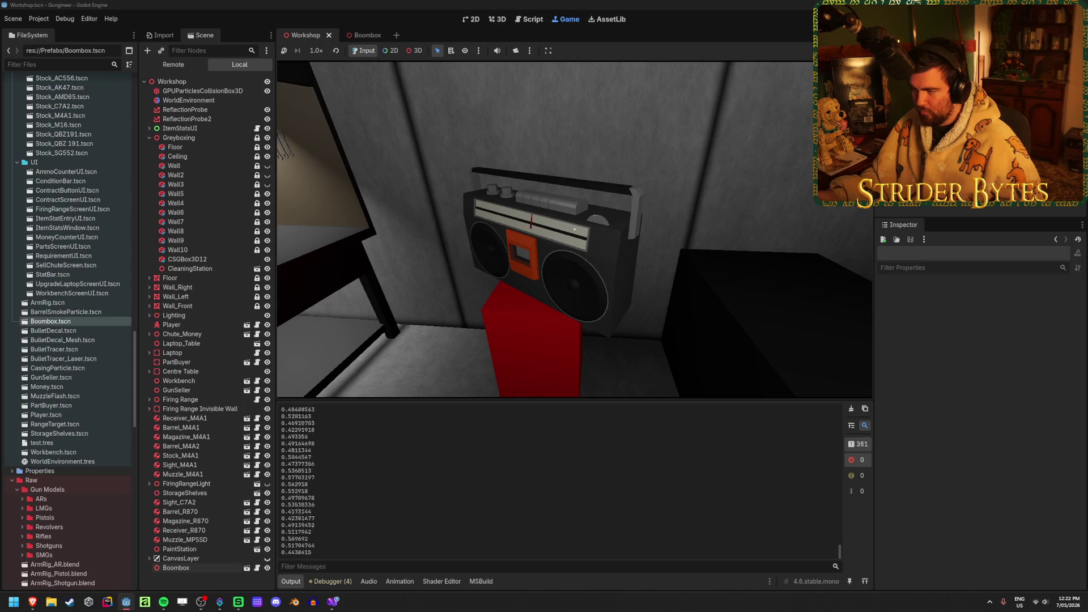
key(w)
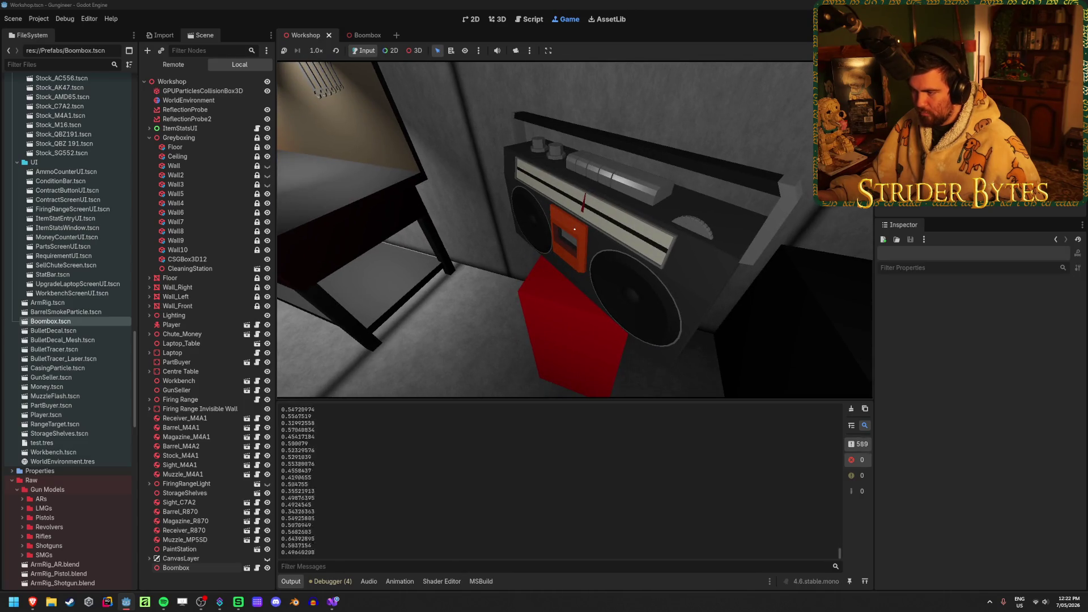
key(a)
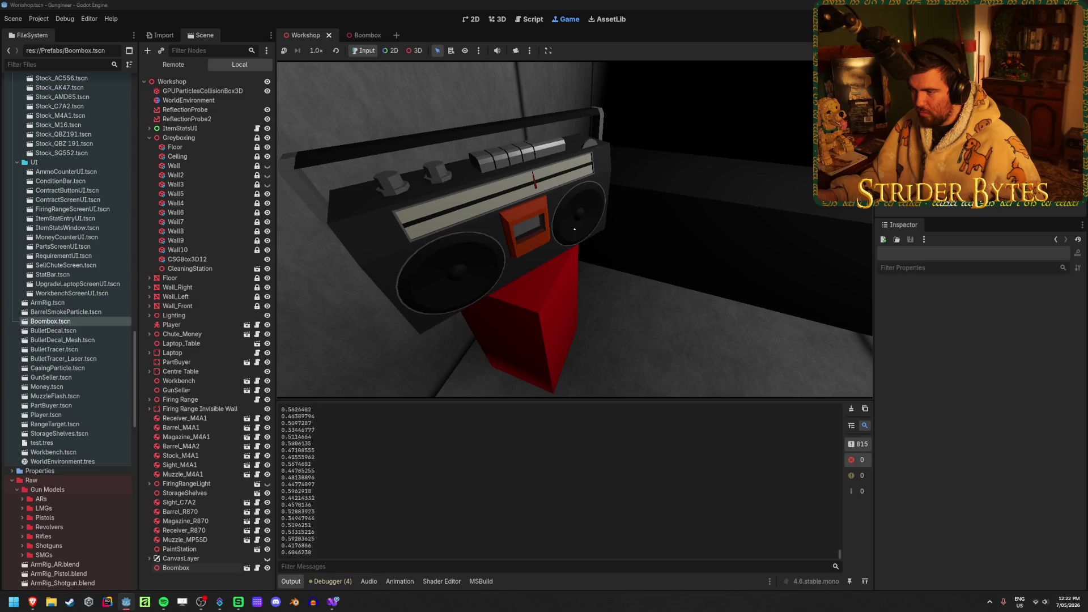
key(s)
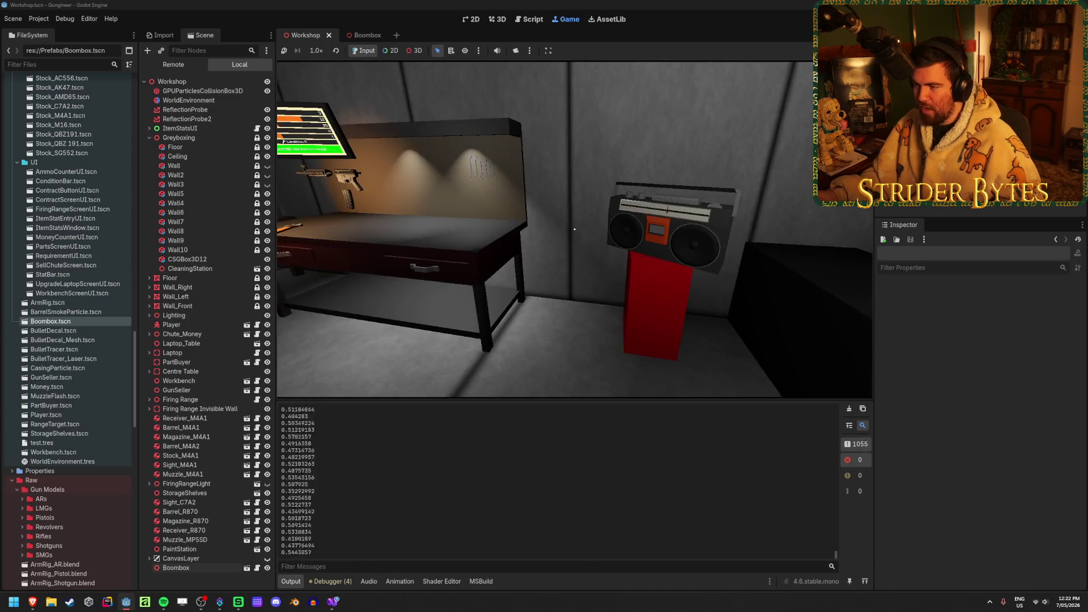
key(w)
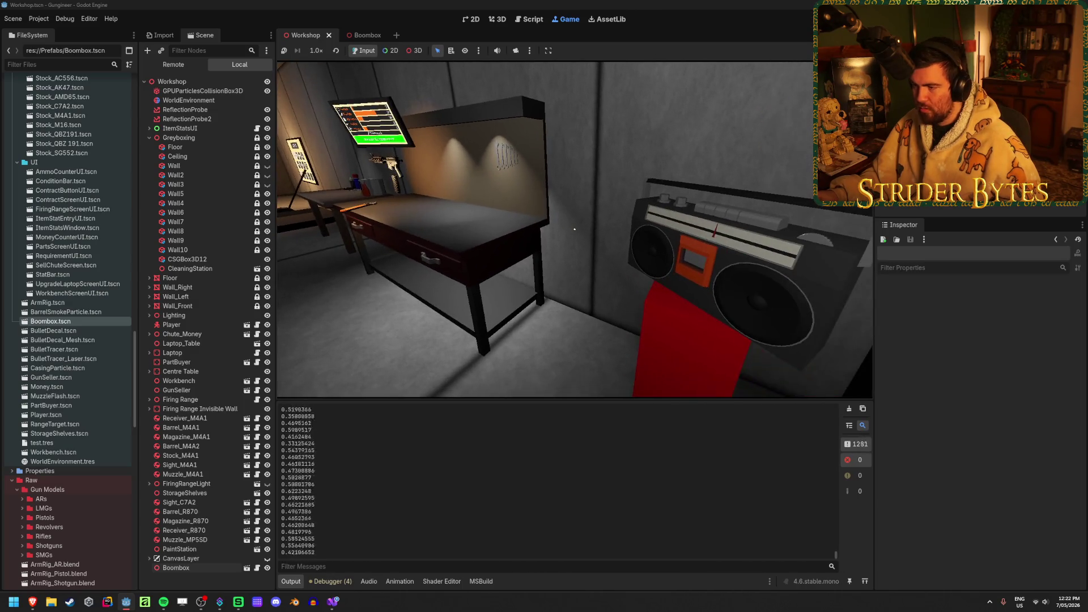
key(w)
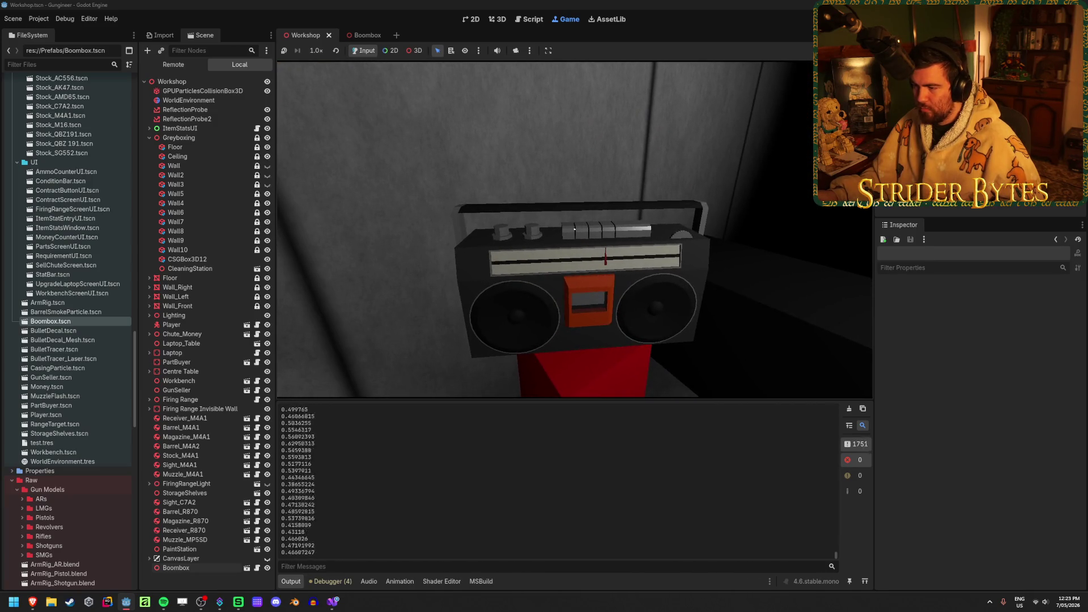
key(s)
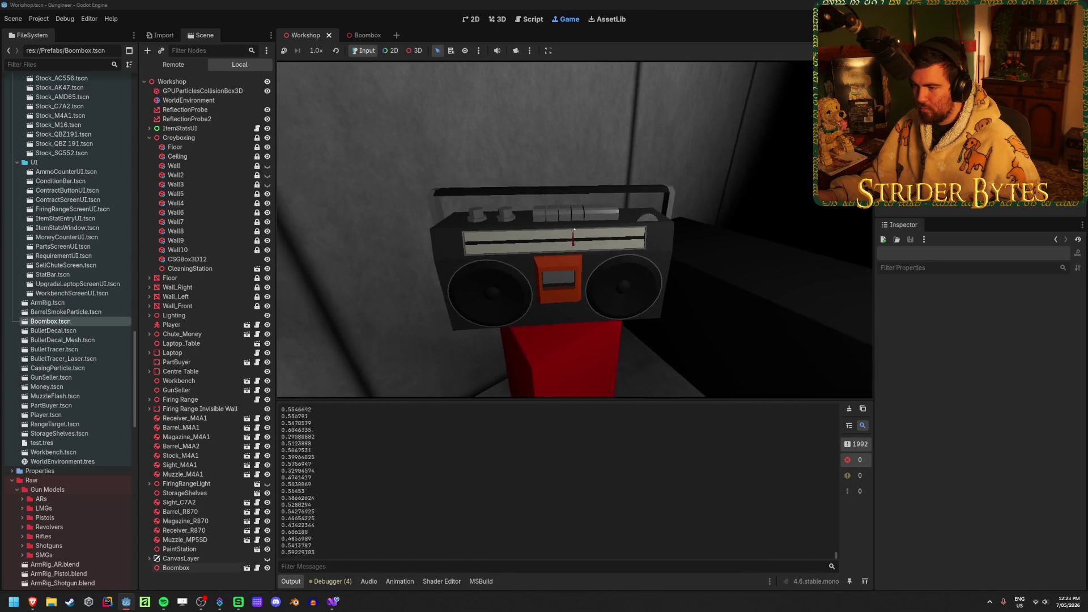
key(w)
key(s)
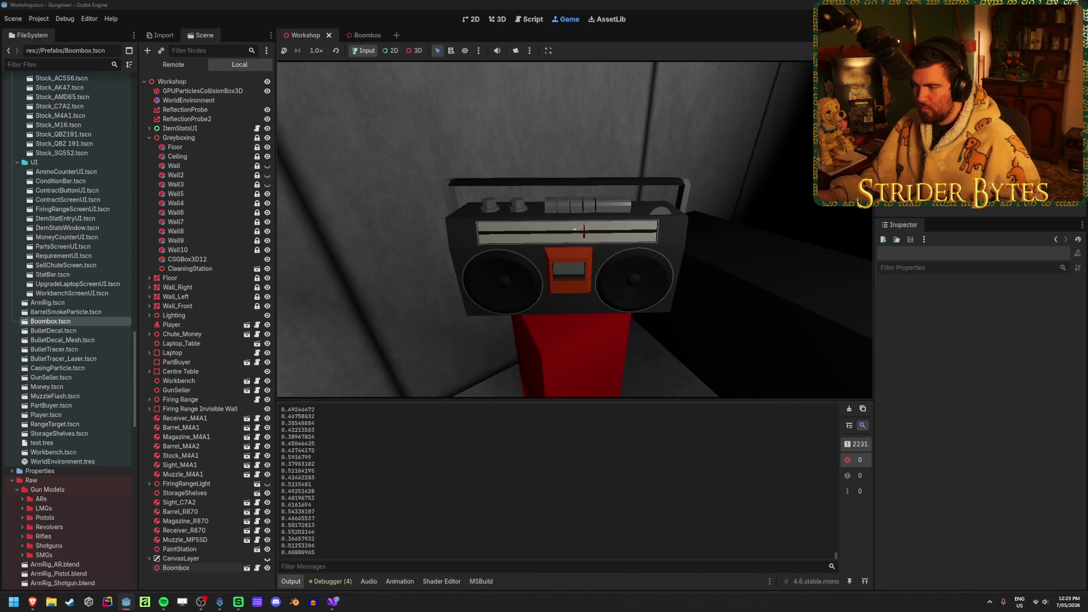
Stop the game, save the scene, and return to Boombox.cs
key(F8)
key(ctrl+s)
key(alt+Tab)
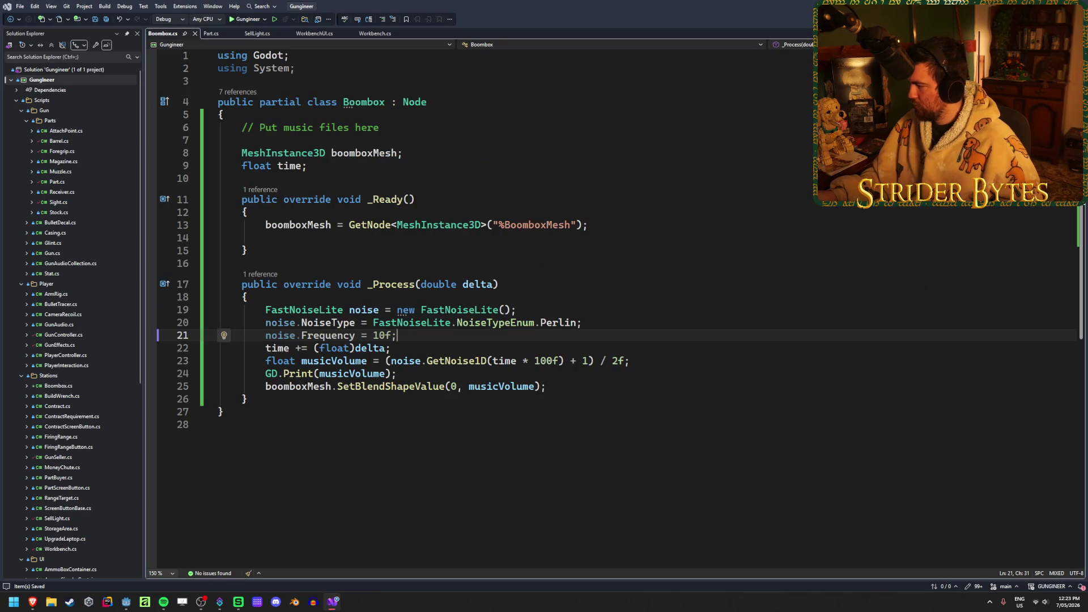
Replace '/ 2f' with a '* 5f' multiplier on the musicVolume line and save Boombox.cs
click(680, 360)
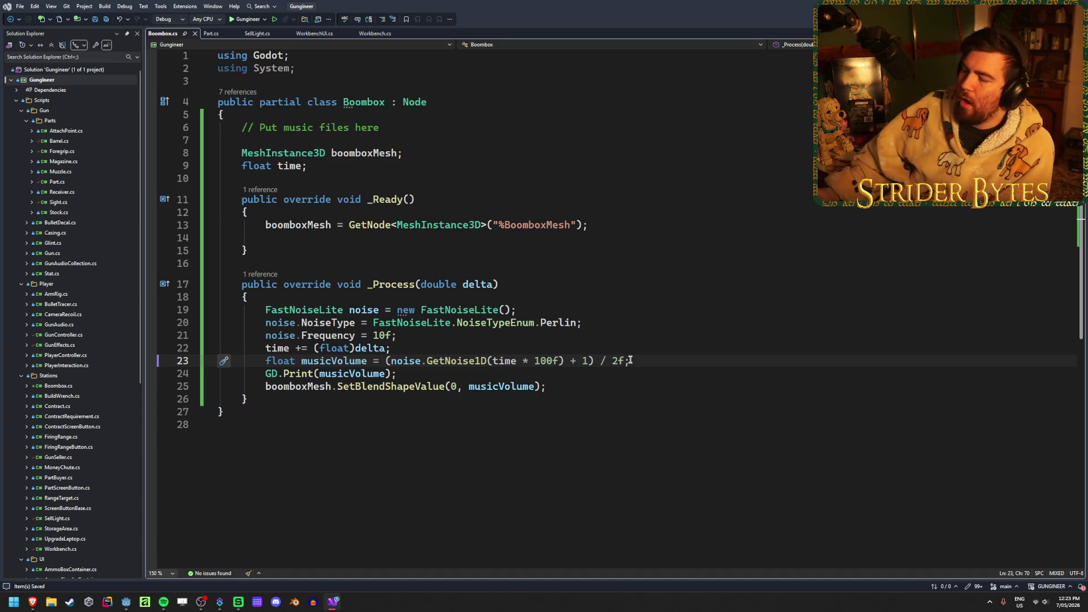
drag(624, 360, 613, 361)
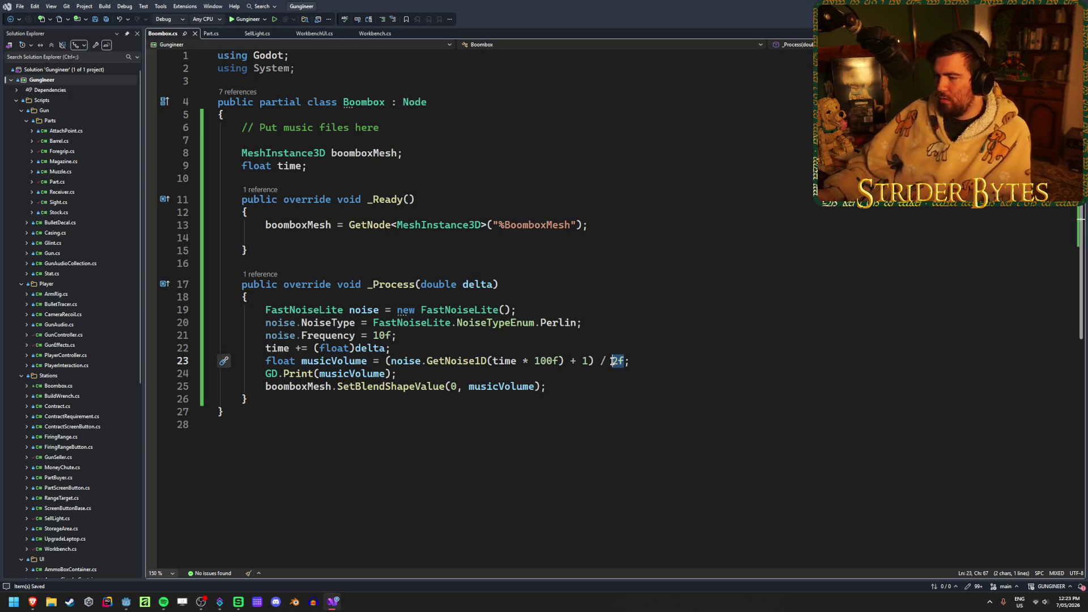
key(BackSpace)
key(BackSpace)
key(BackSpace)
text(* 0.5)
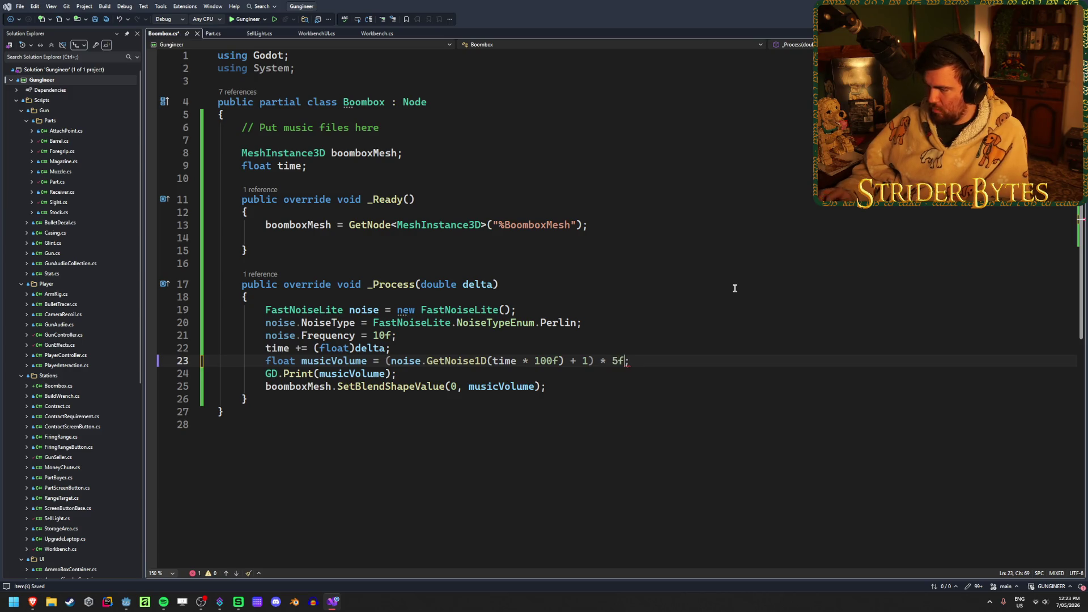
key(ctrl+s)
key(alt+Tab)
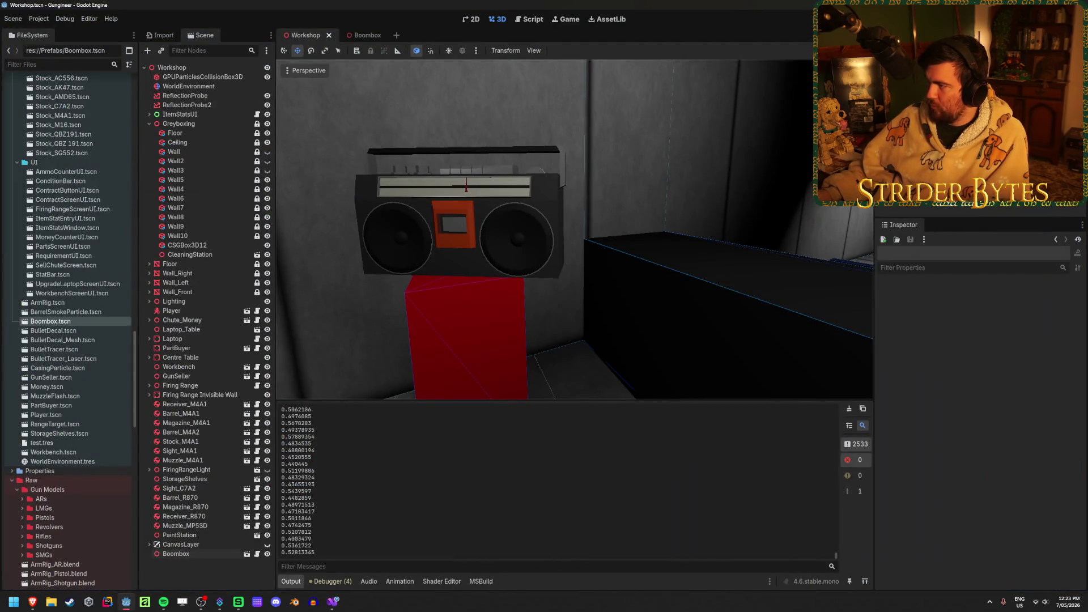
Run the game and walk around the boombox to see the 5f-scaled speakers, then stop
key(F5)
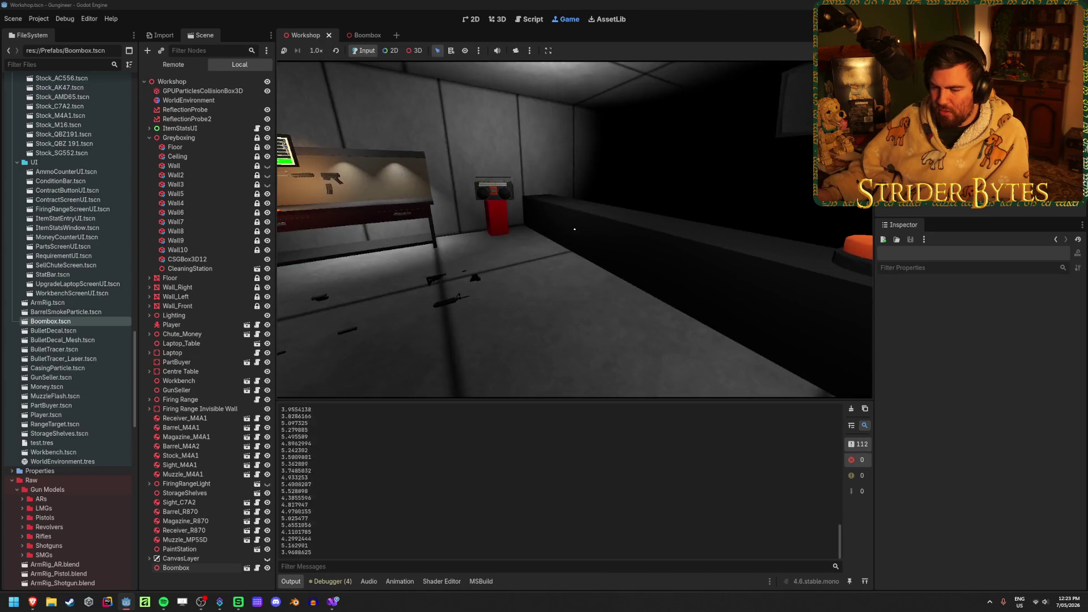
key(w)
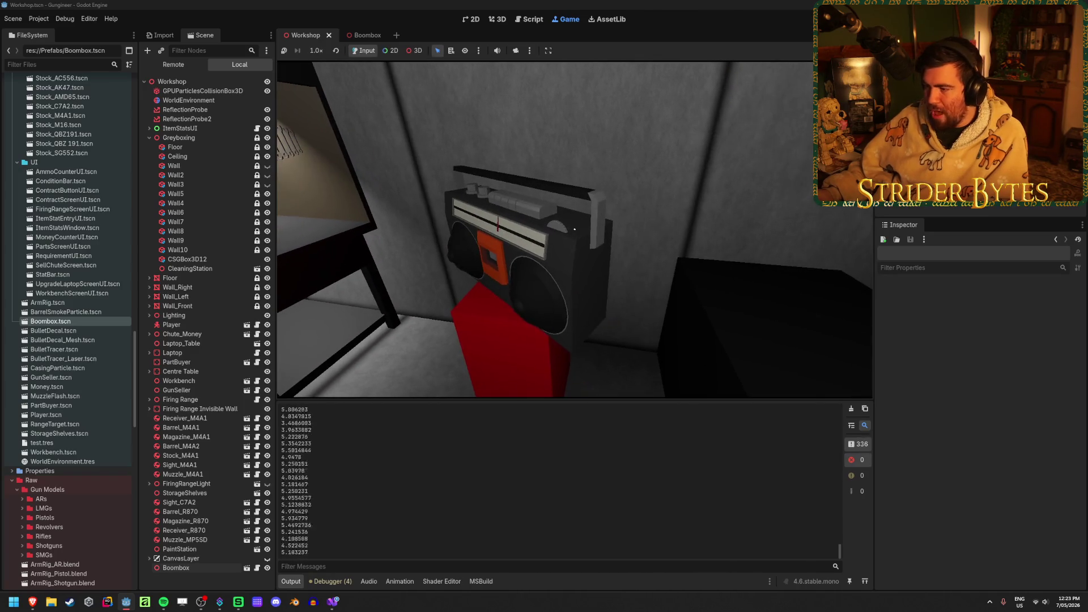
key(a)
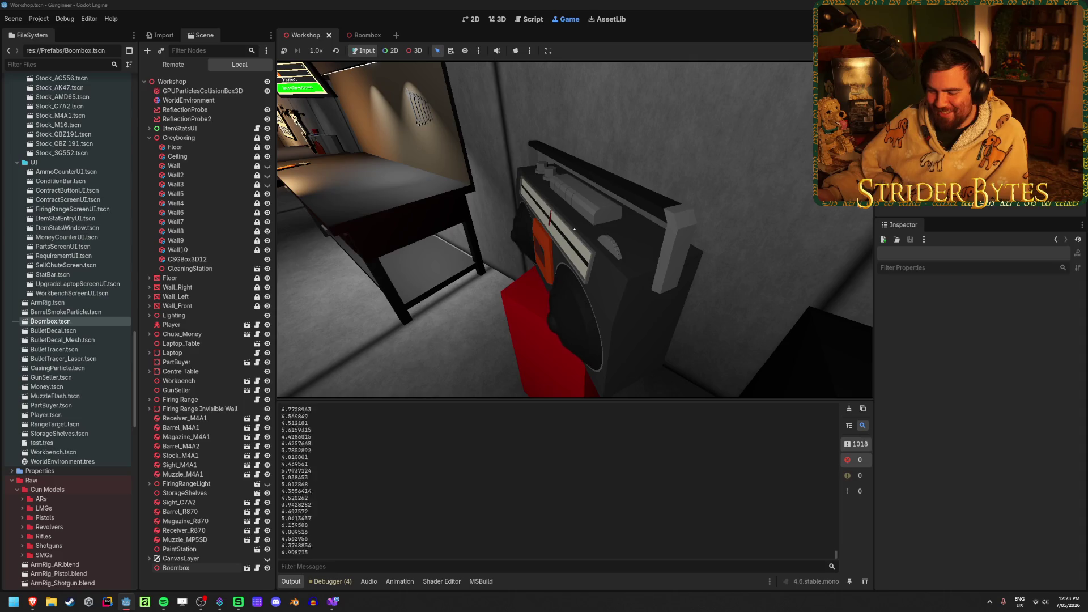
key(d)
key(s)
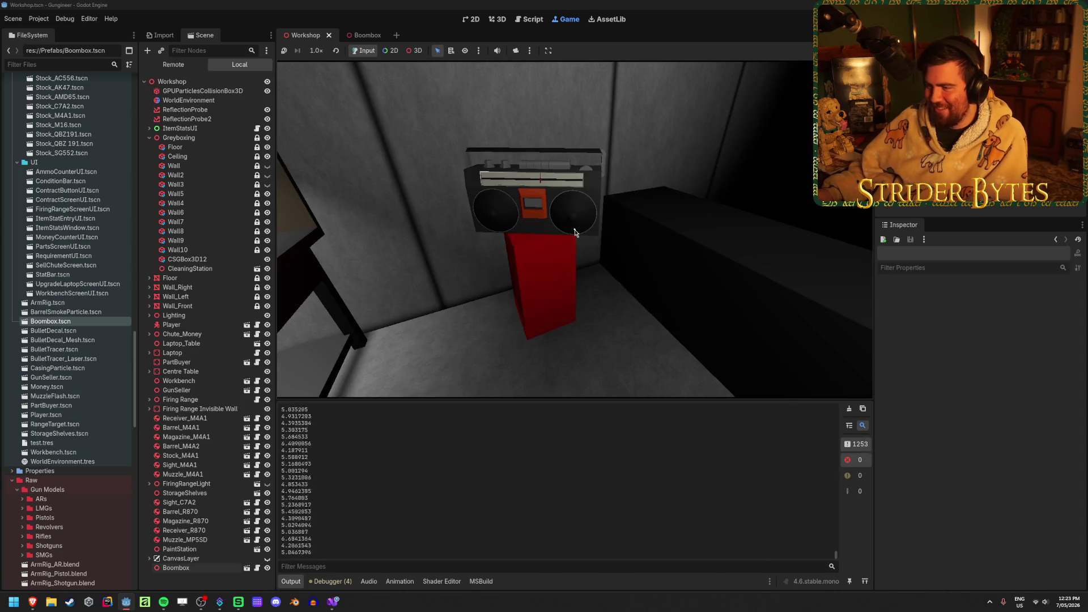
key(ctrl+F2)
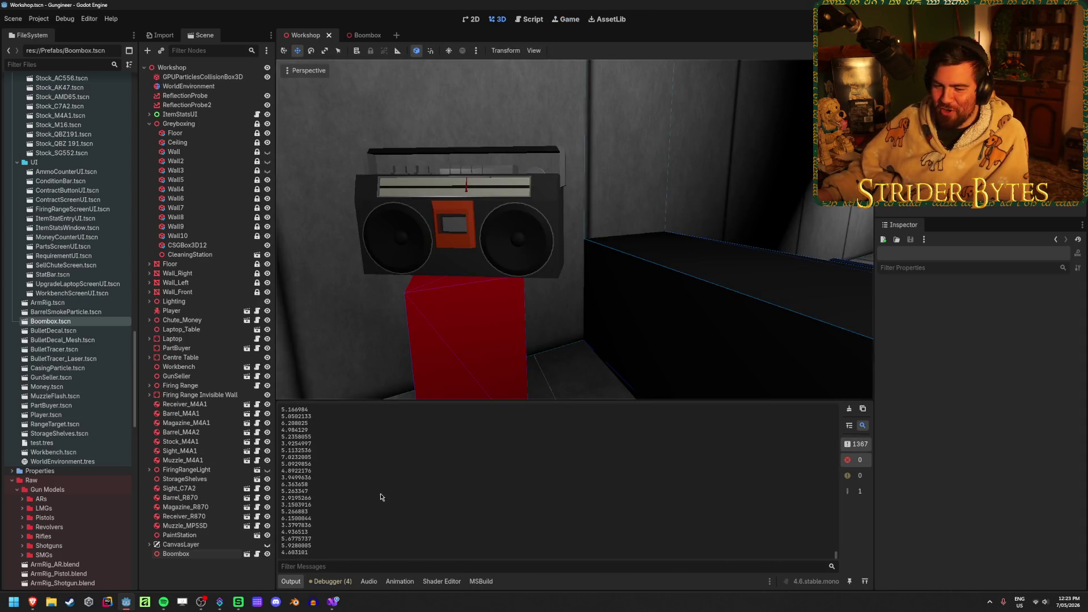
click(333, 602)
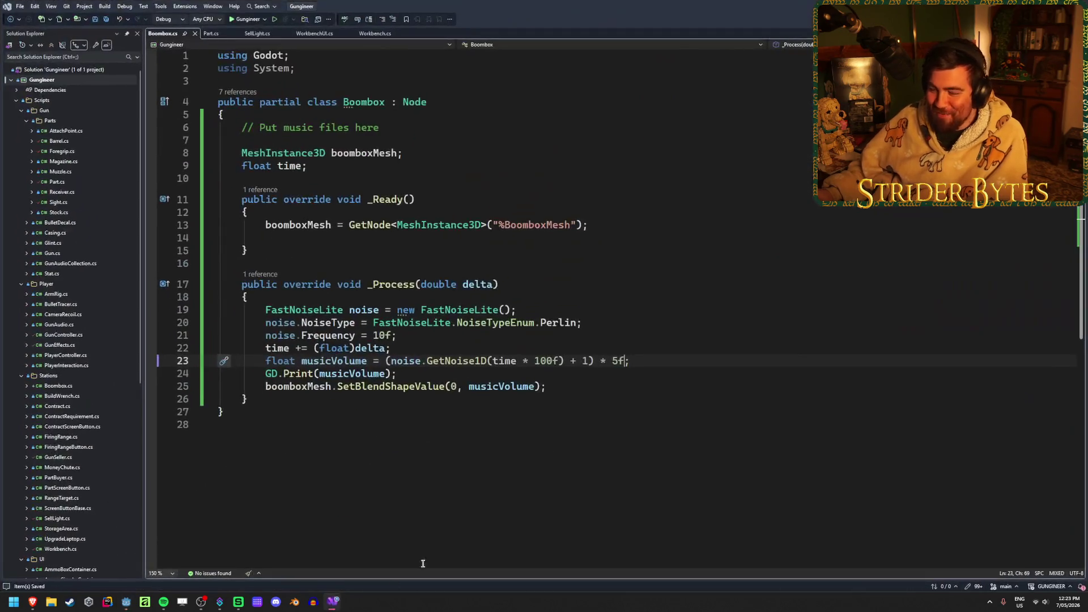
Change the musicVolume multiplier from 5f to 2f
click(617, 362)
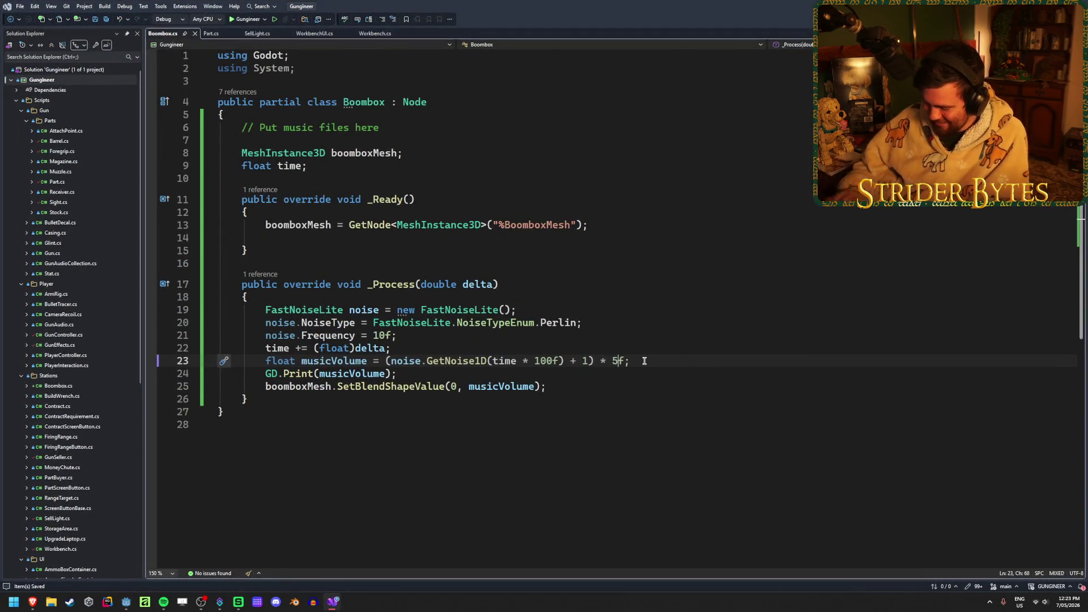
key(BackSpace)
text(2)
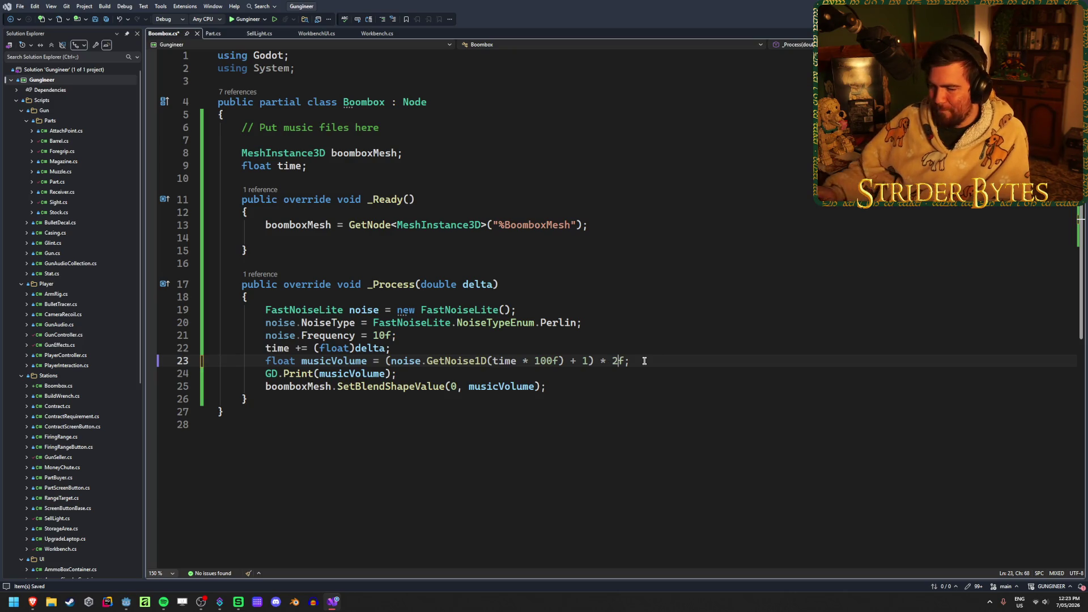
Run the game, view the boombox speakers up close, then stop and return to the script
key(alt+Tab)
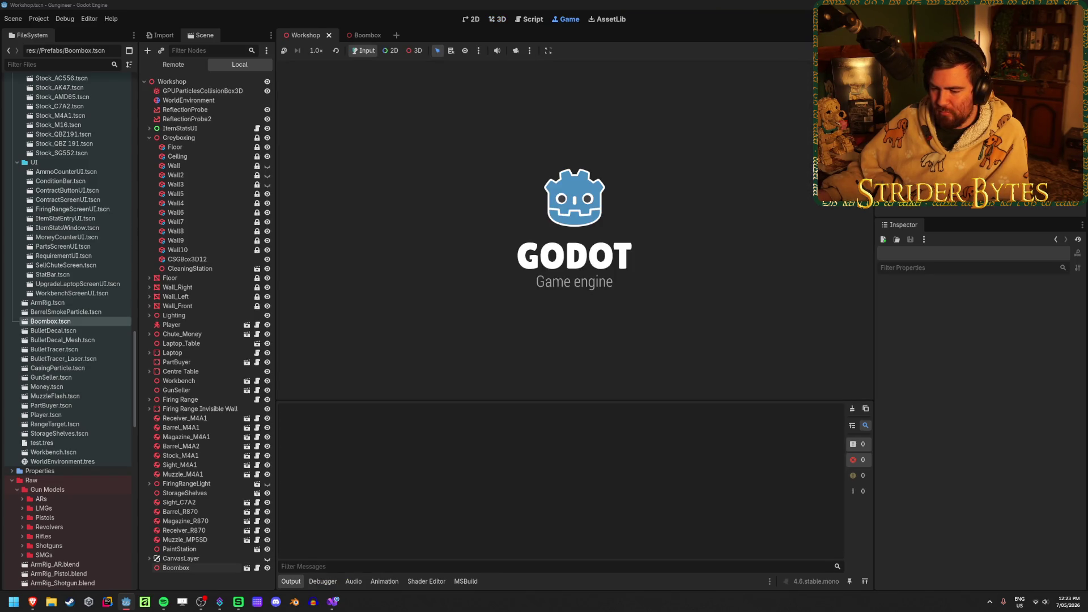
key(w)
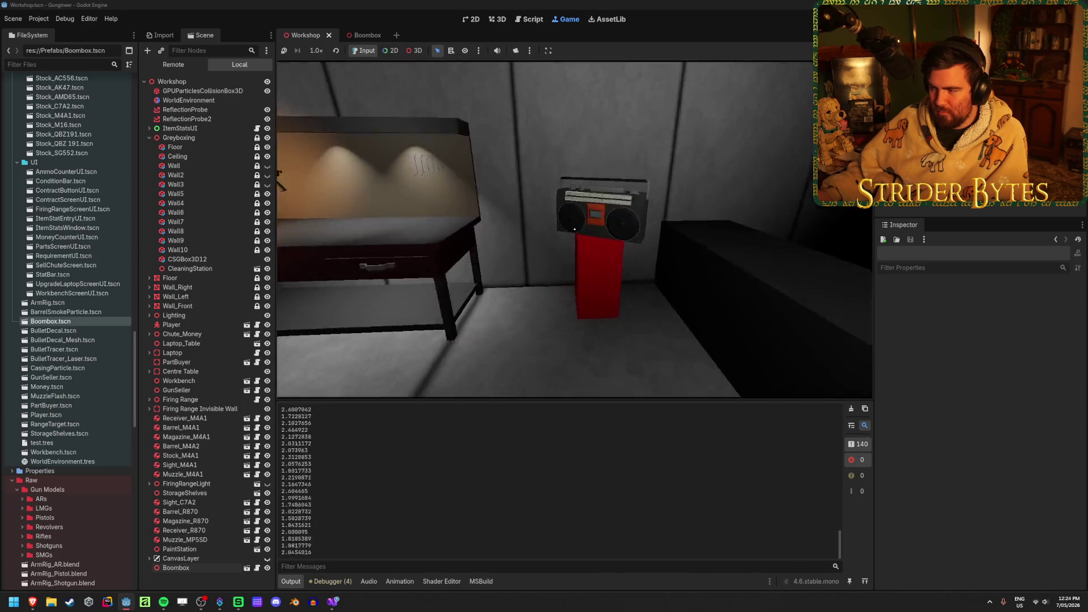
key(d)
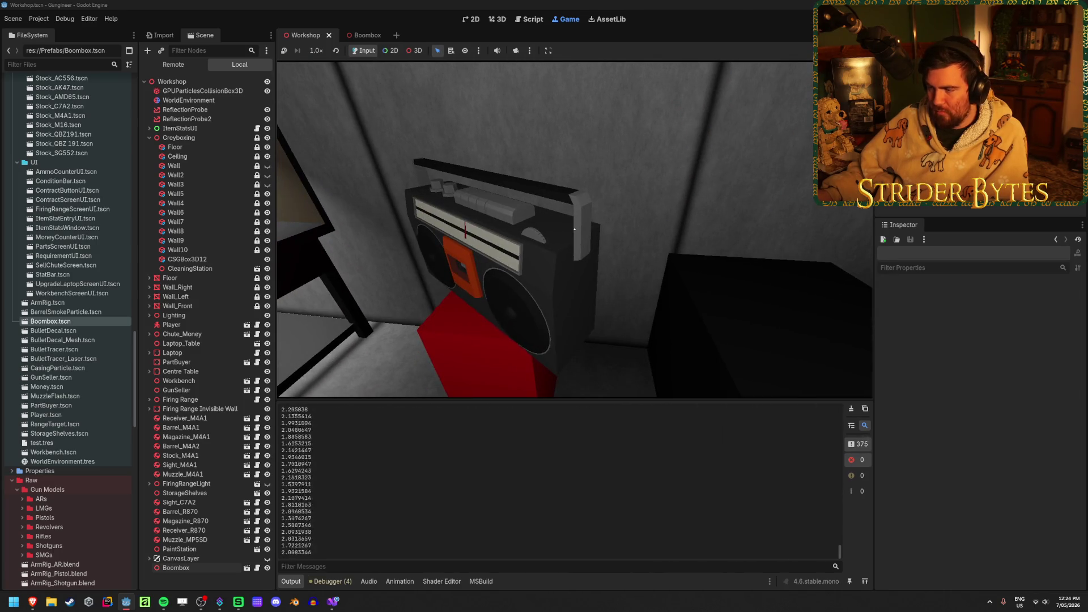
key(F8)
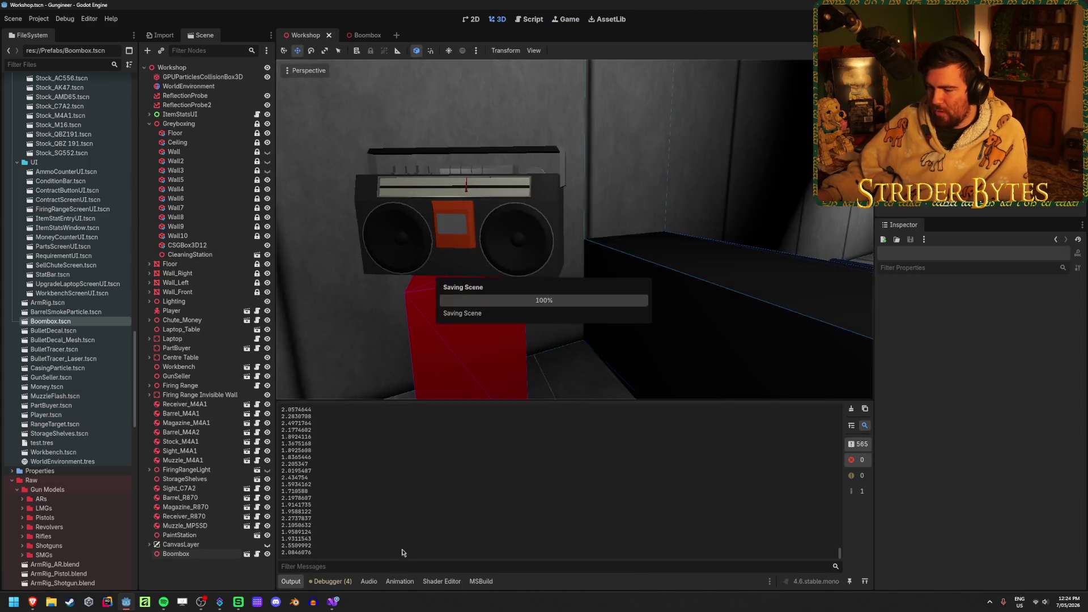
click(333, 604)
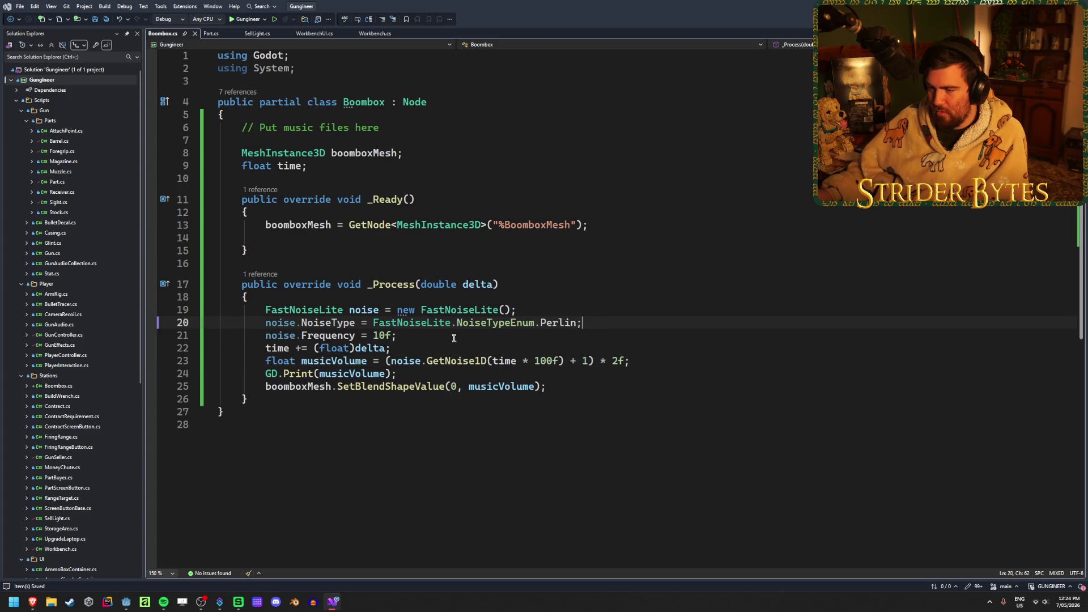
Delete the four noise setup lines and replace 'float time;' with a RandomNumberGenerator rng field
drag(397, 348, 106, 308)
key(Delete)
drag(308, 165, 243, 168)
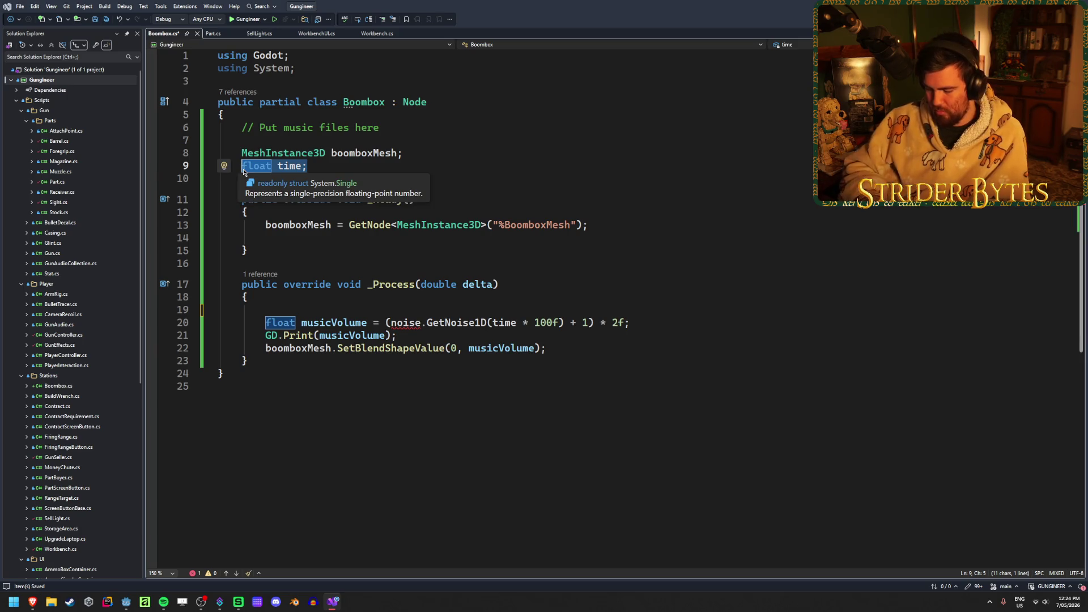
text(Randomnu)
key(Tab)
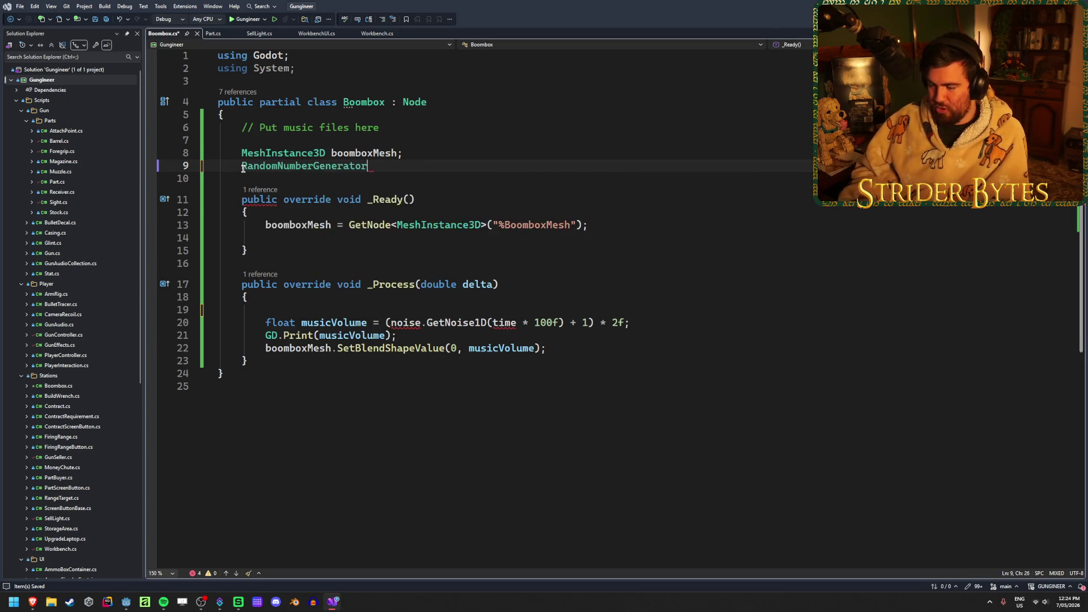
text(rng.)
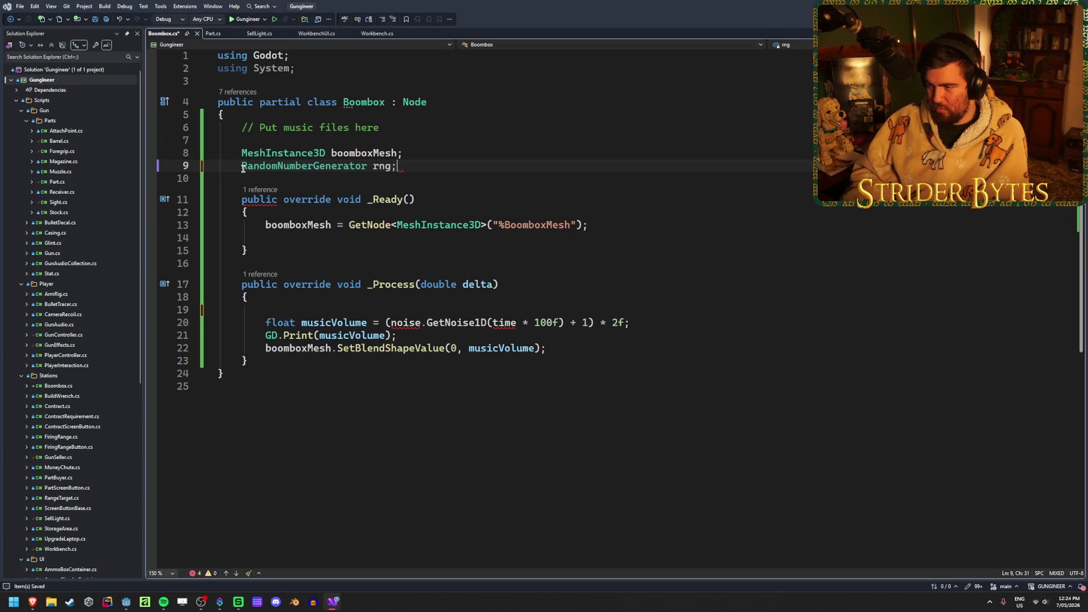
key(ctrl+s)
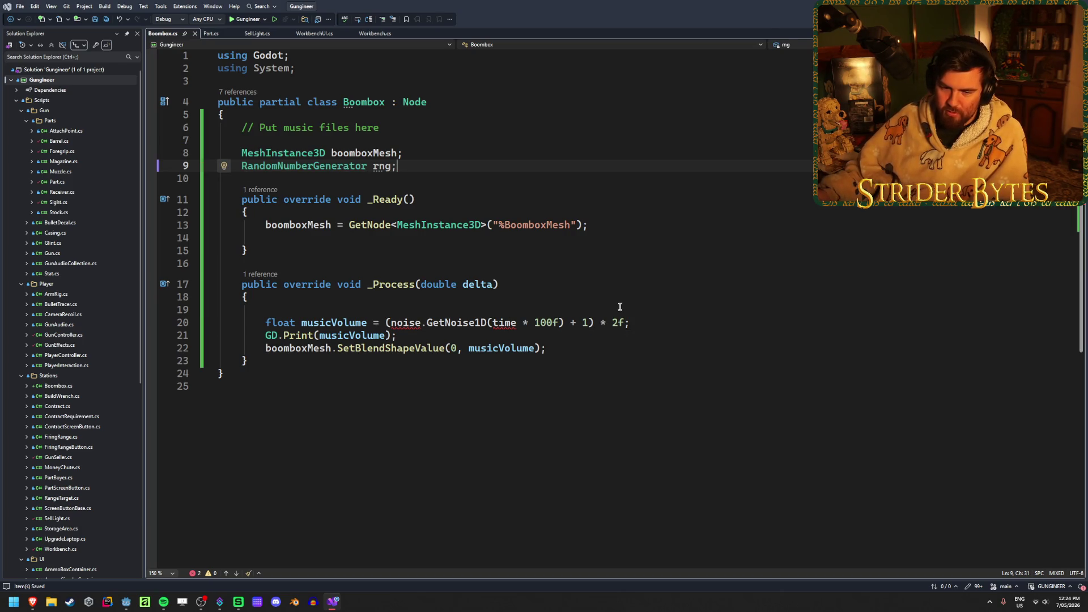
Set musicVolume to rng.RandfRange(0f, 1f) and save the script
drag(657, 321, 385, 323)
text(rng.ran)
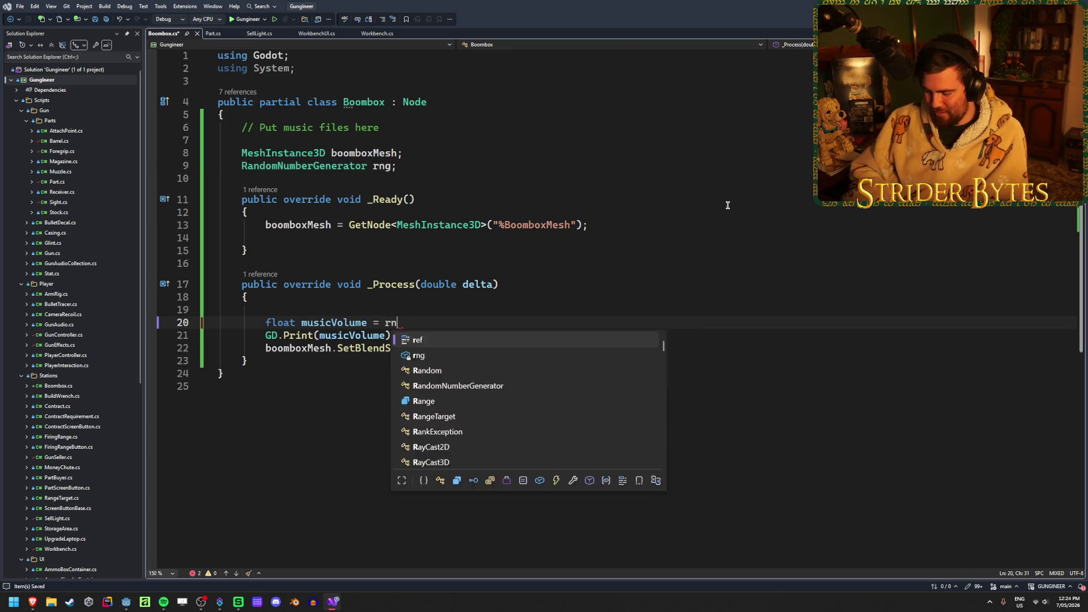
key(Down)
key(Down)
key(Tab)
key(Tab)
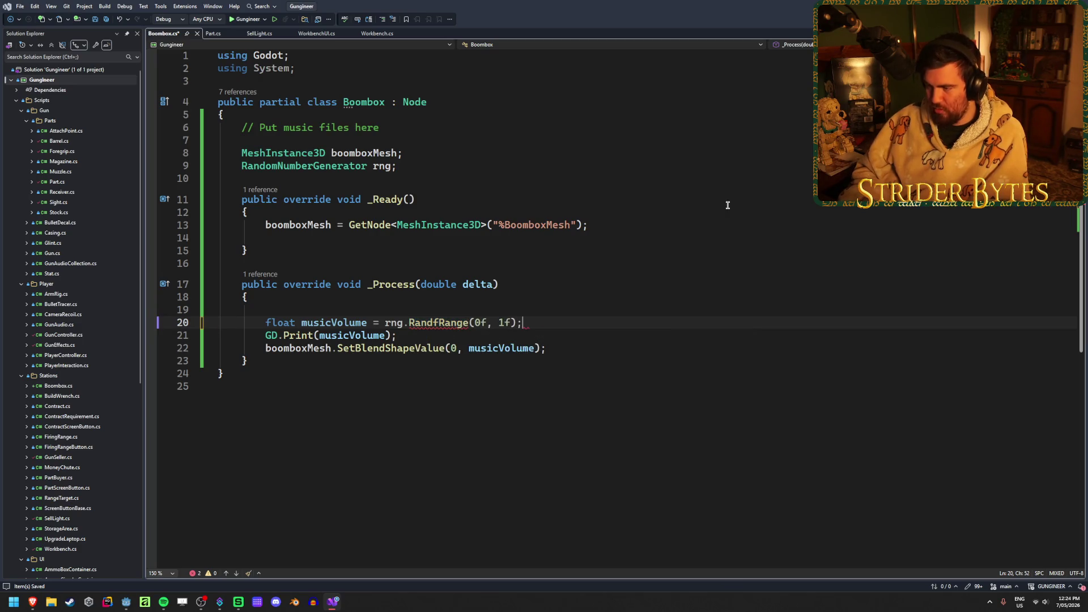
key(ctrl+s)
key(alt+Tab)
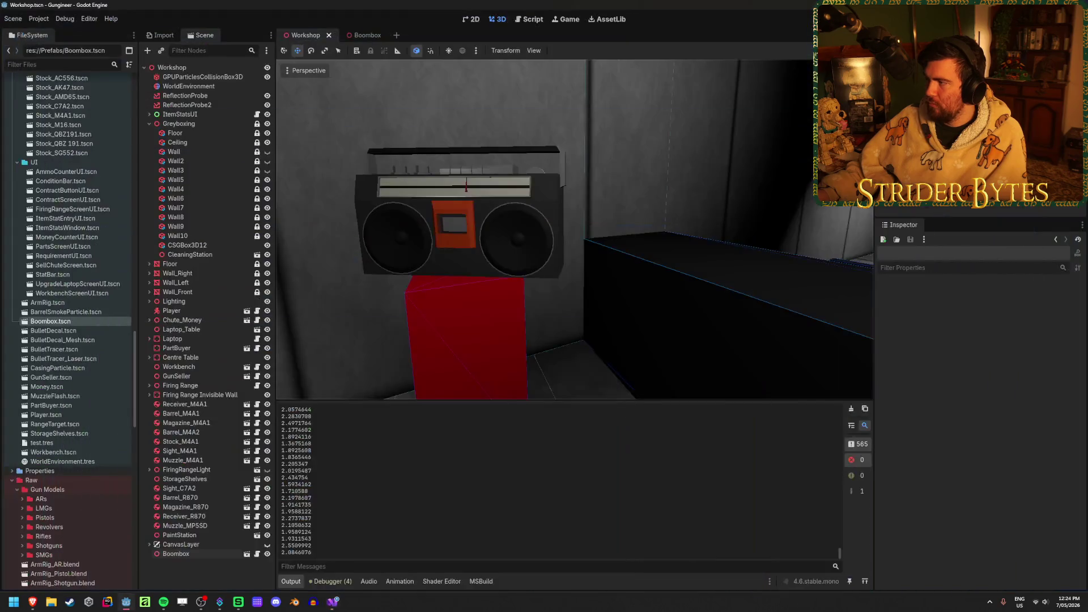
After a brief test run, add 'rng = new RandomNumberGenerator();' in _Ready
key(F5)
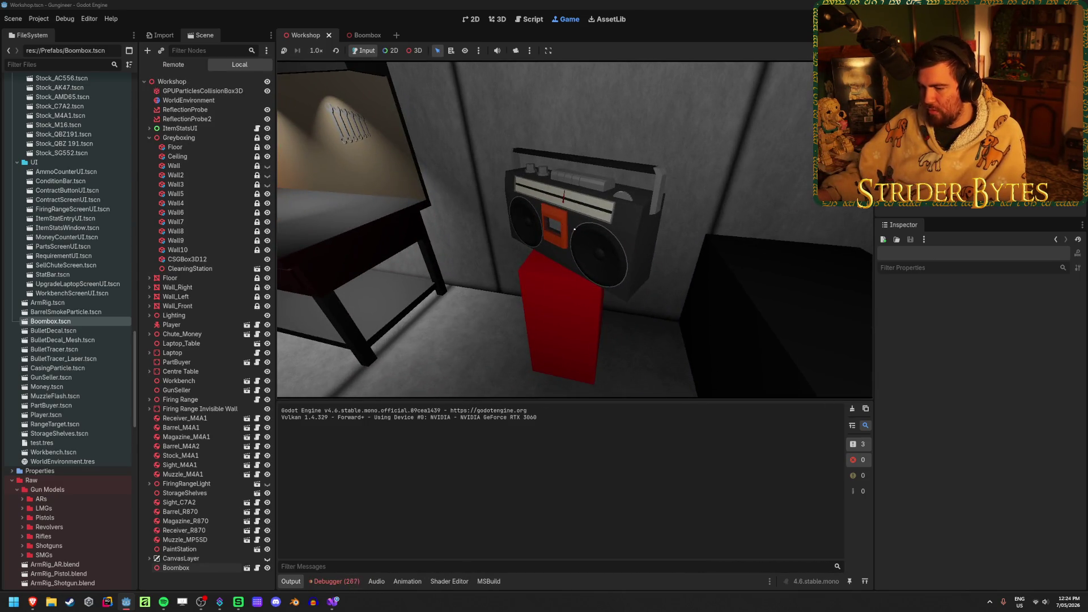
key(alt+Tab)
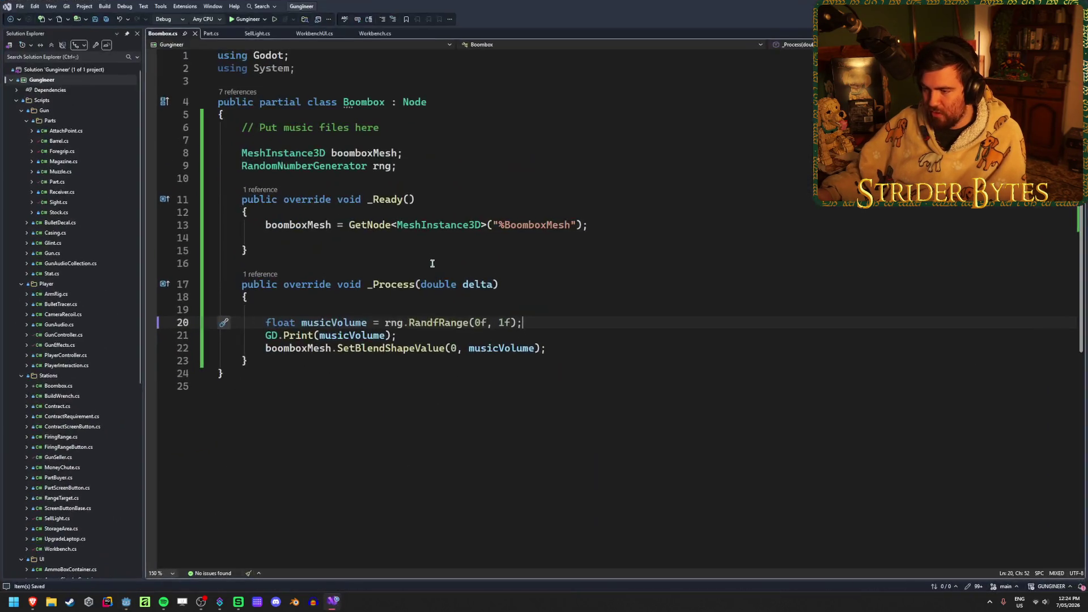
click(530, 239)
text(rng = ne)
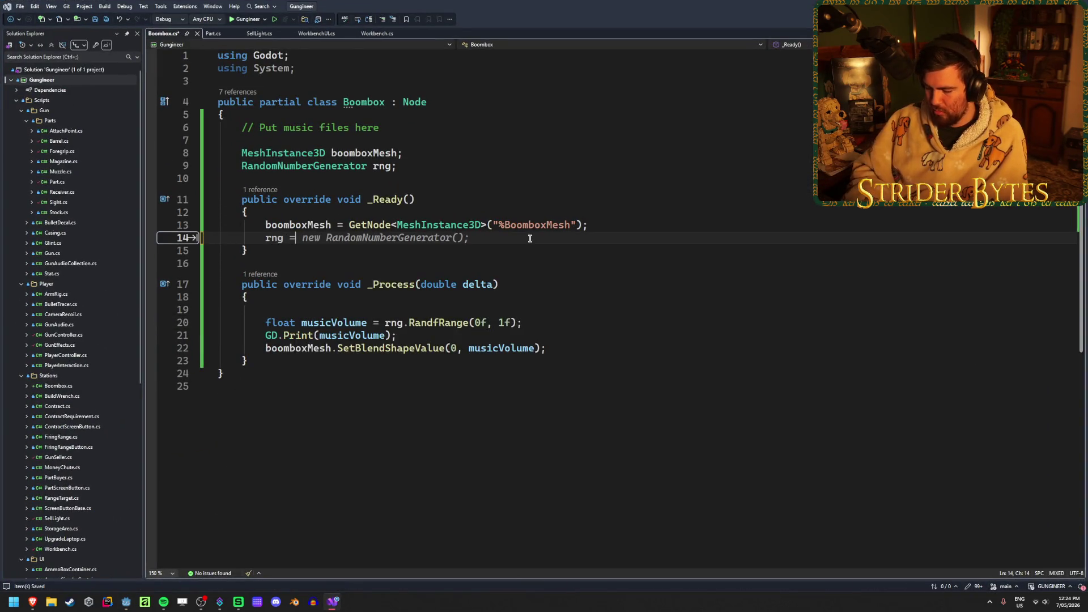
key(Tab)
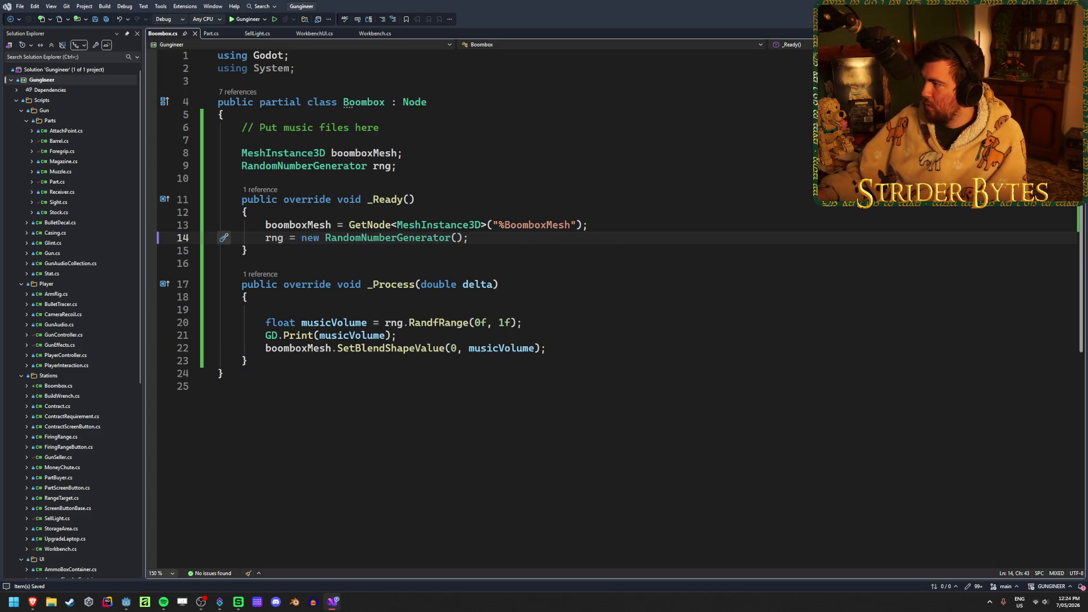
key(alt+Tab)
Run the game and circle the boombox to watch the randomly pulsing speakers, then stop
key(F5)
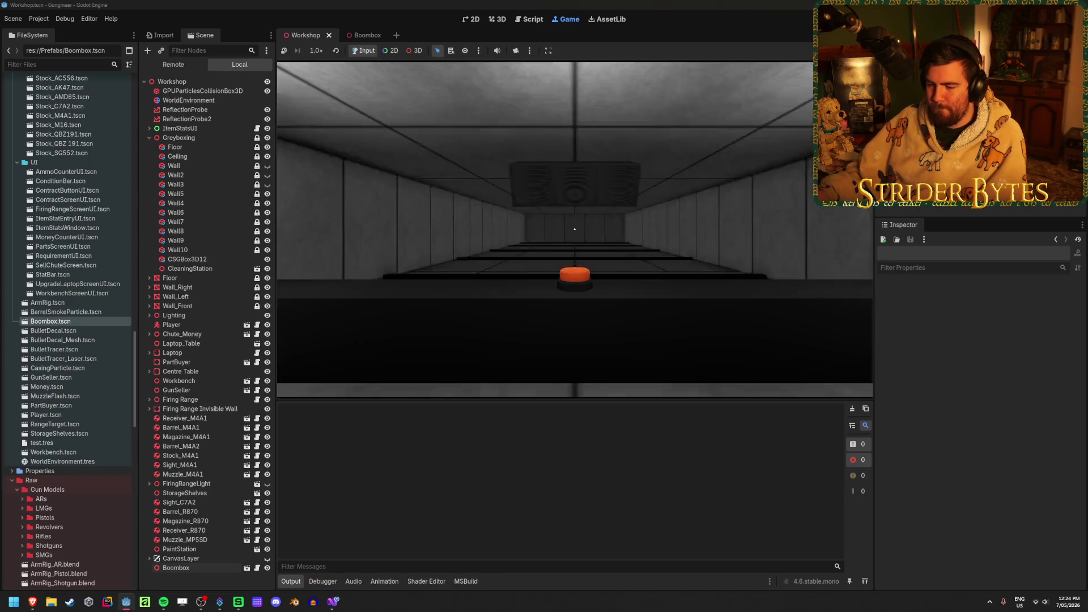
key(w)
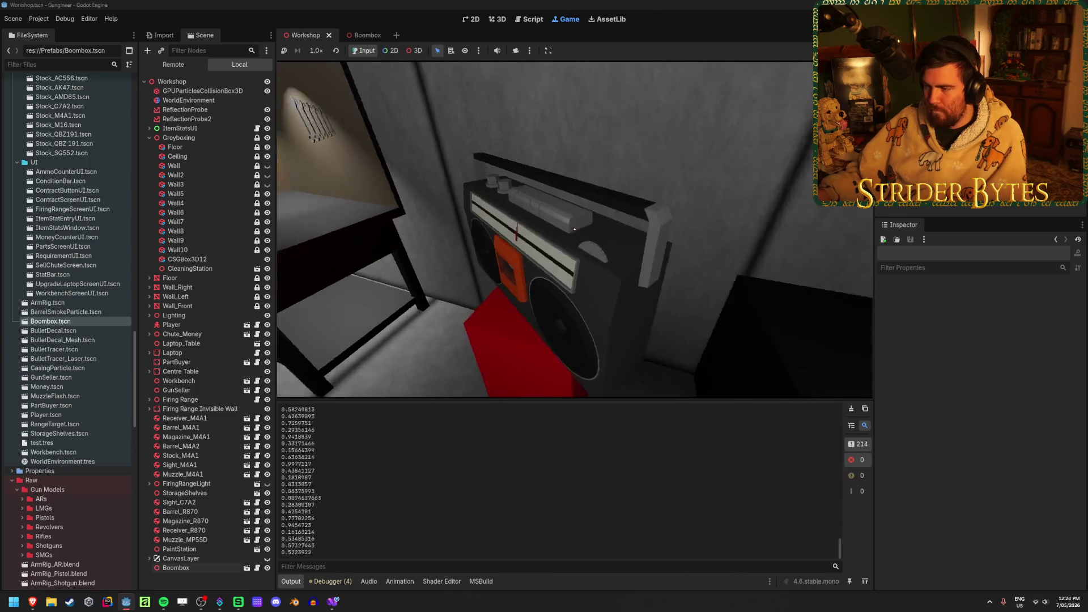
key(a)
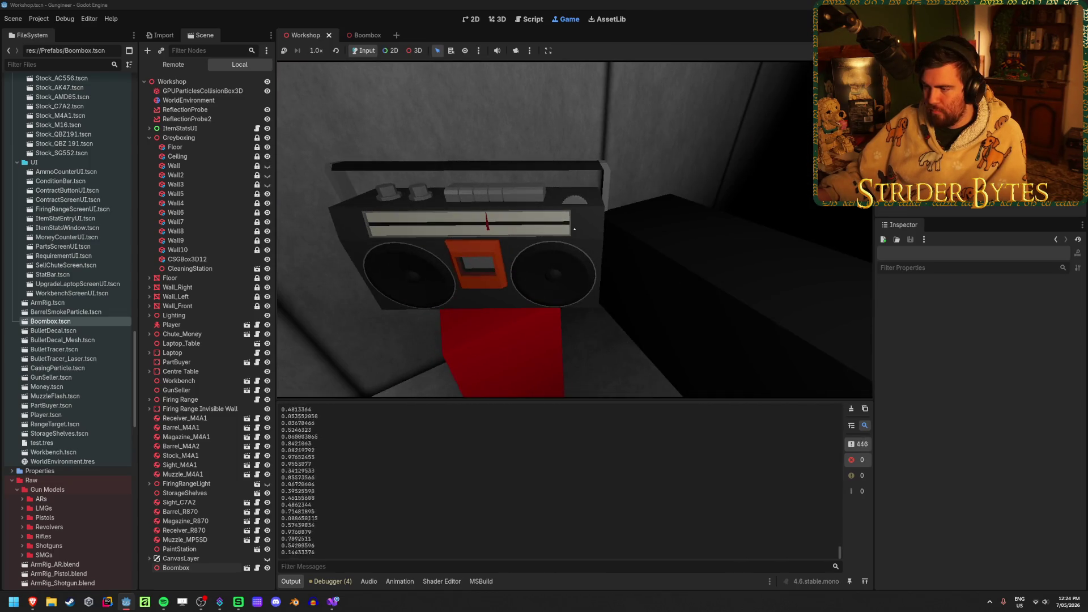
key(a)
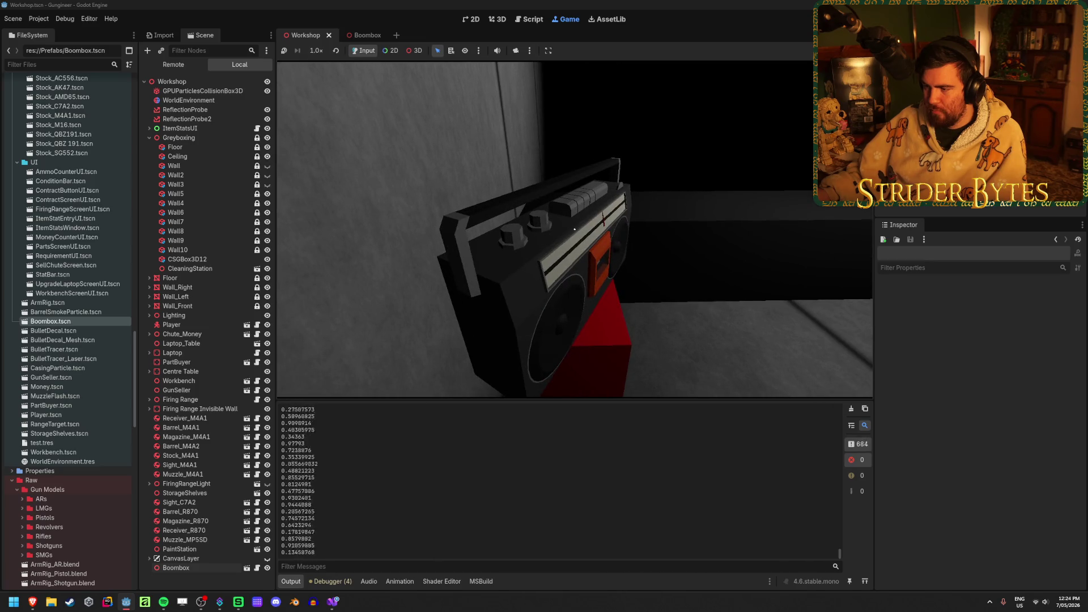
key(w)
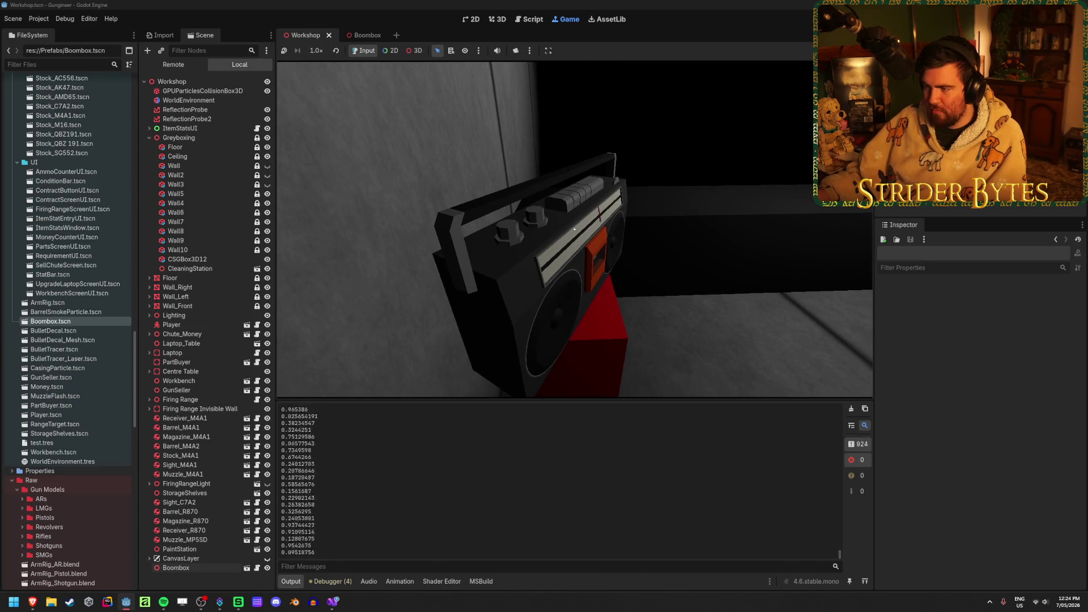
key(d)
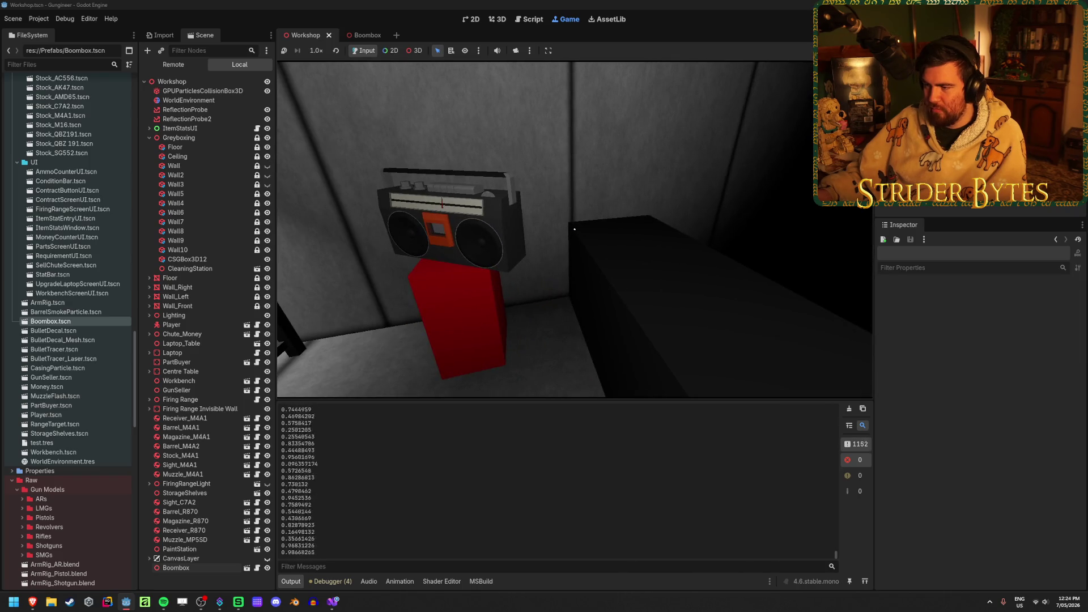
key(w)
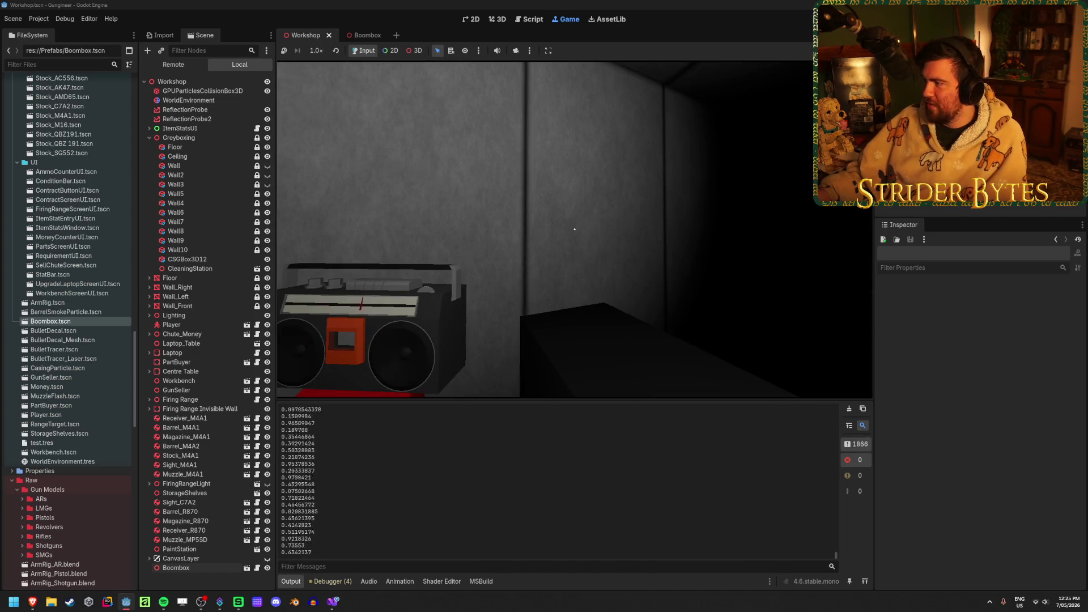
key(F8)
click(332, 602)
click(397, 335)
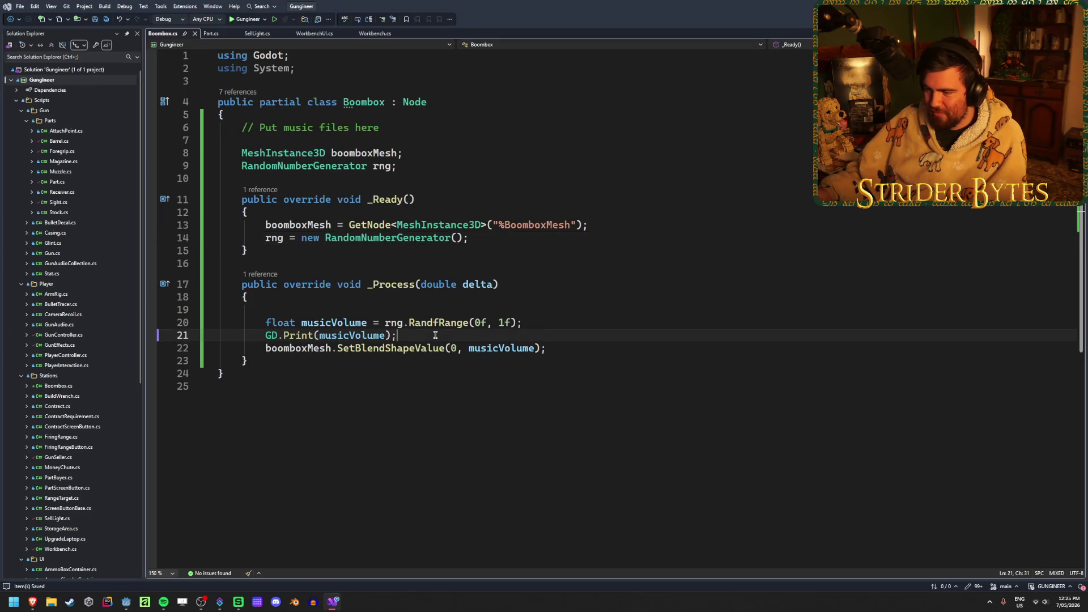
Remove the GD.Print volume line from _Process and save Boombox.cs
key(ctrl+x)
click(289, 309)
key(BackSpace)
key(ctrl+s)
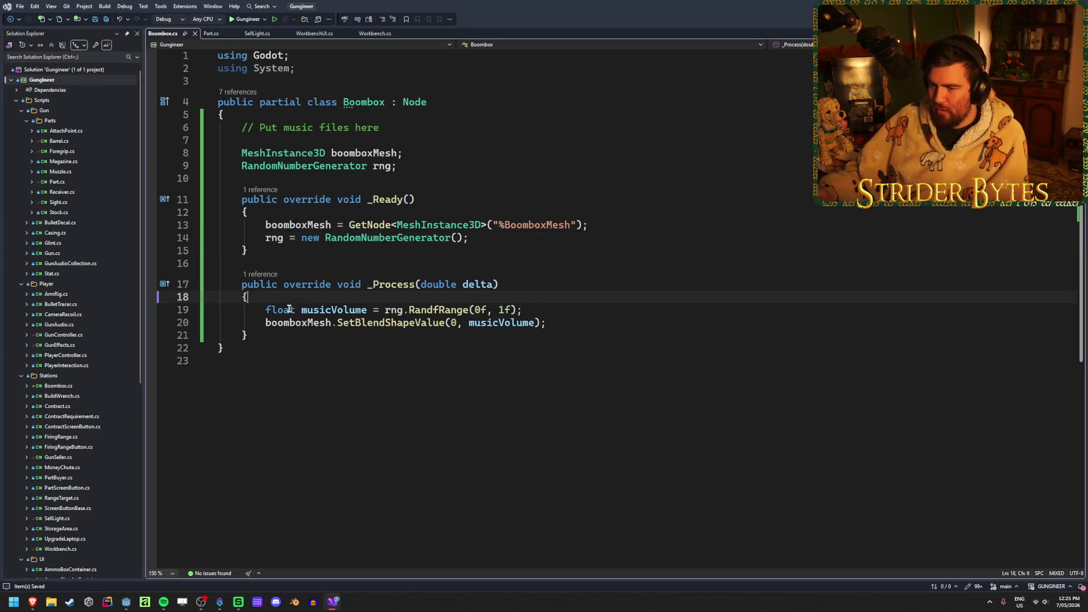
key(alt+Tab)
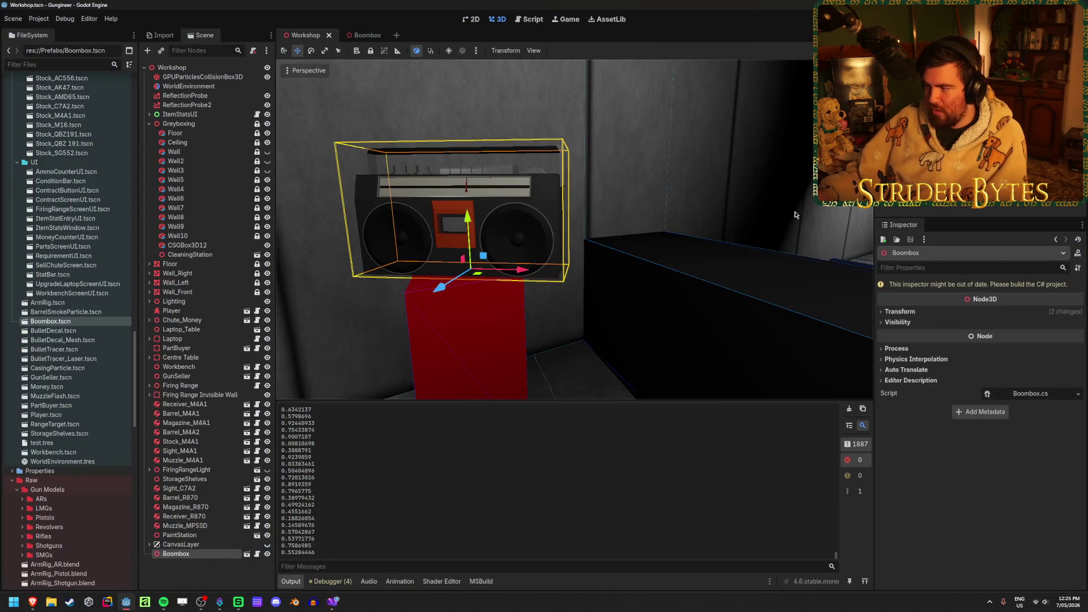
Set the boombox's Transform Position Y to 1.25 and save the scene
click(906, 314)
drag(966, 335, 992, 335)
right_drag(567, 227, 544, 238)
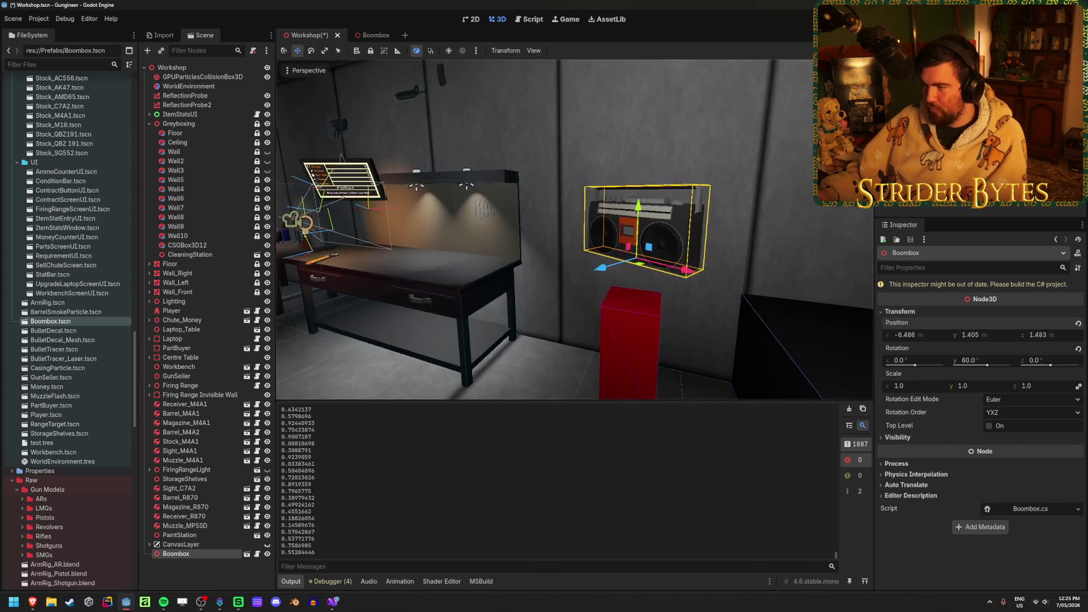
click(995, 334)
text(1)
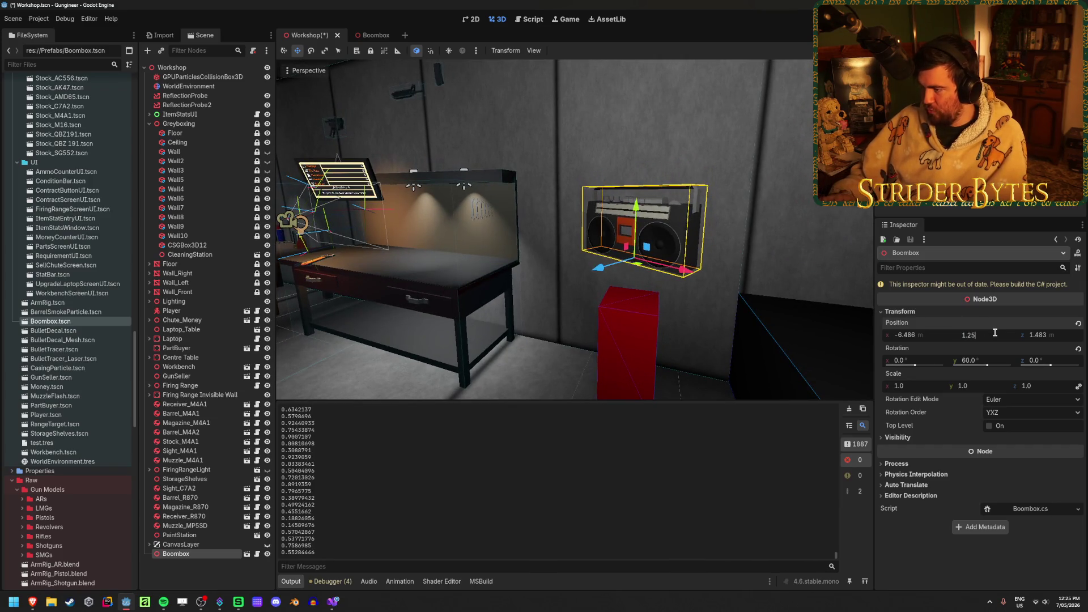
key(Return)
key(ctrl+s)
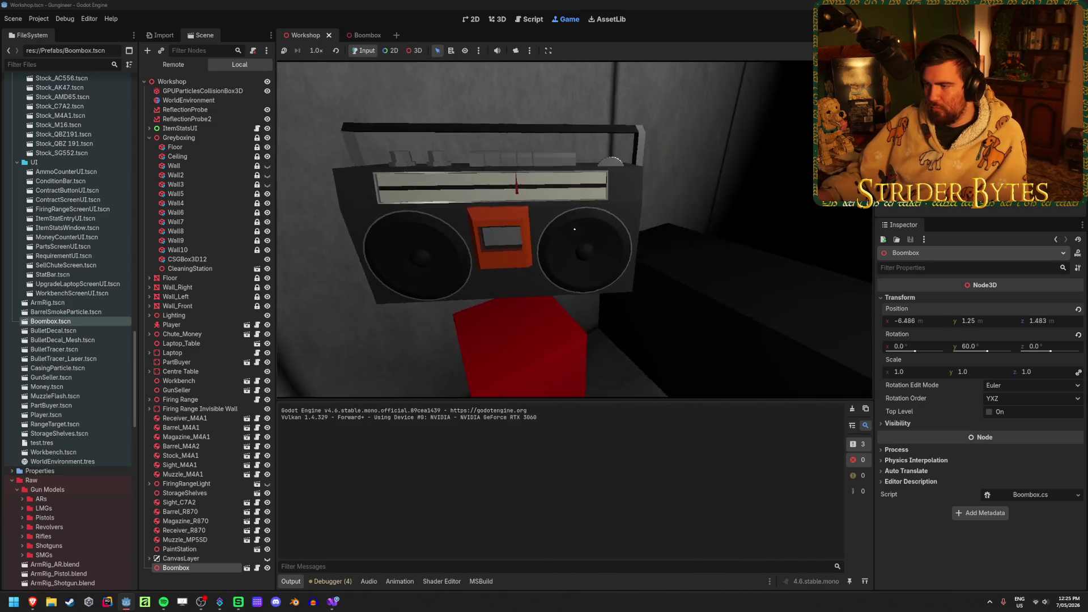
Walk around the lowered boombox on its pedestal, then stop the game and return to Boombox.cs
key(s)
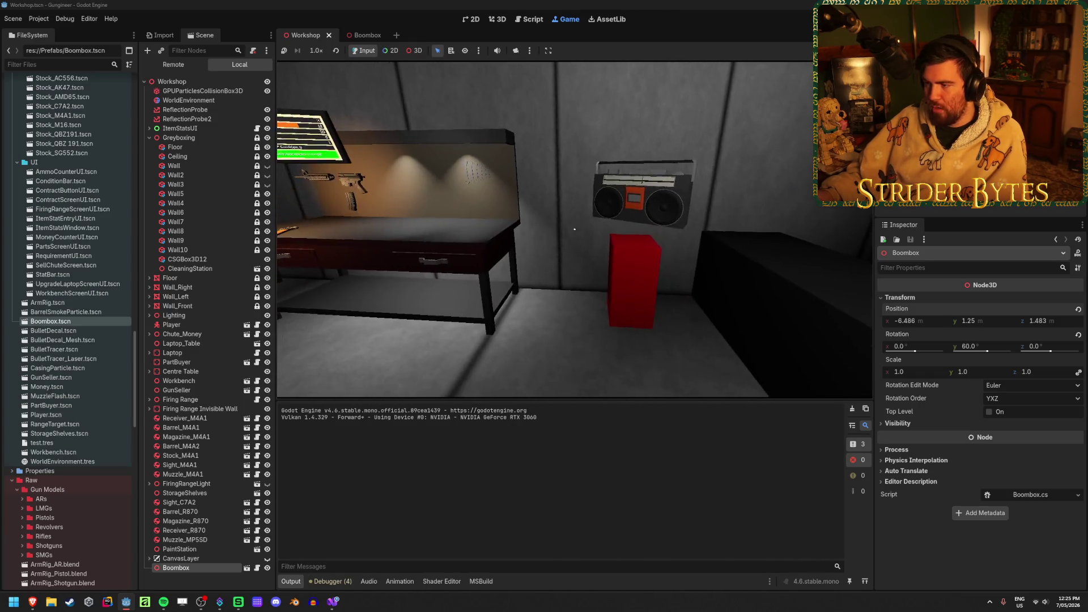
key(w)
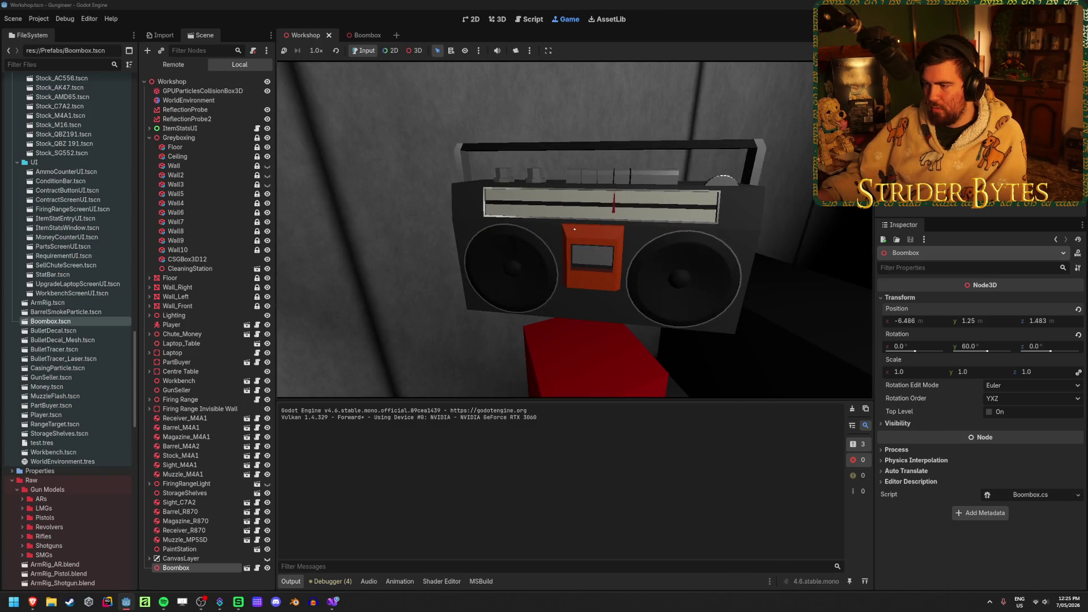
key(w)
key(s)
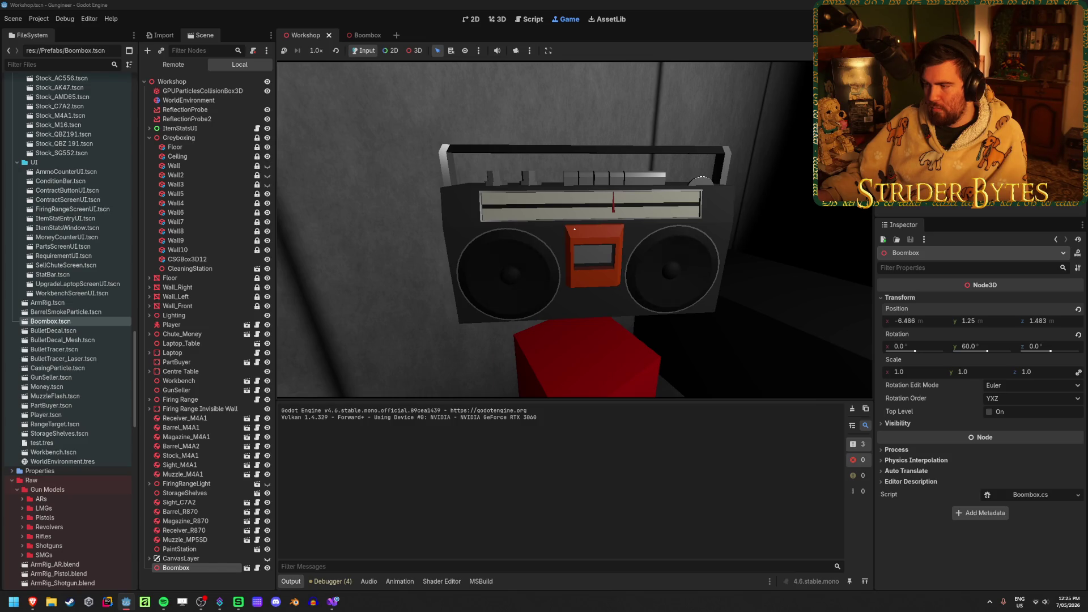
key(w)
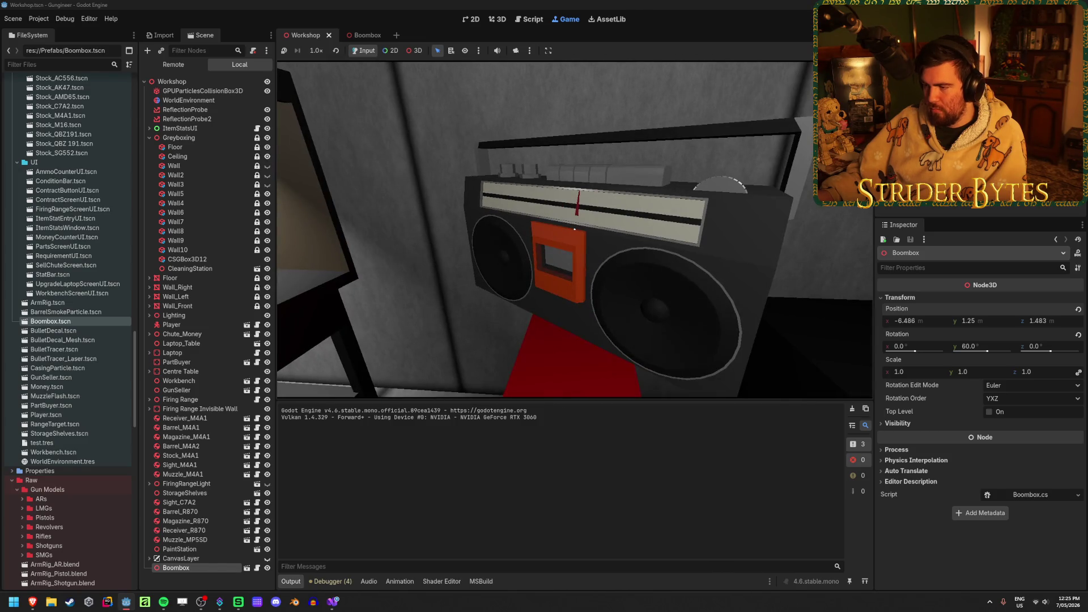
key(a)
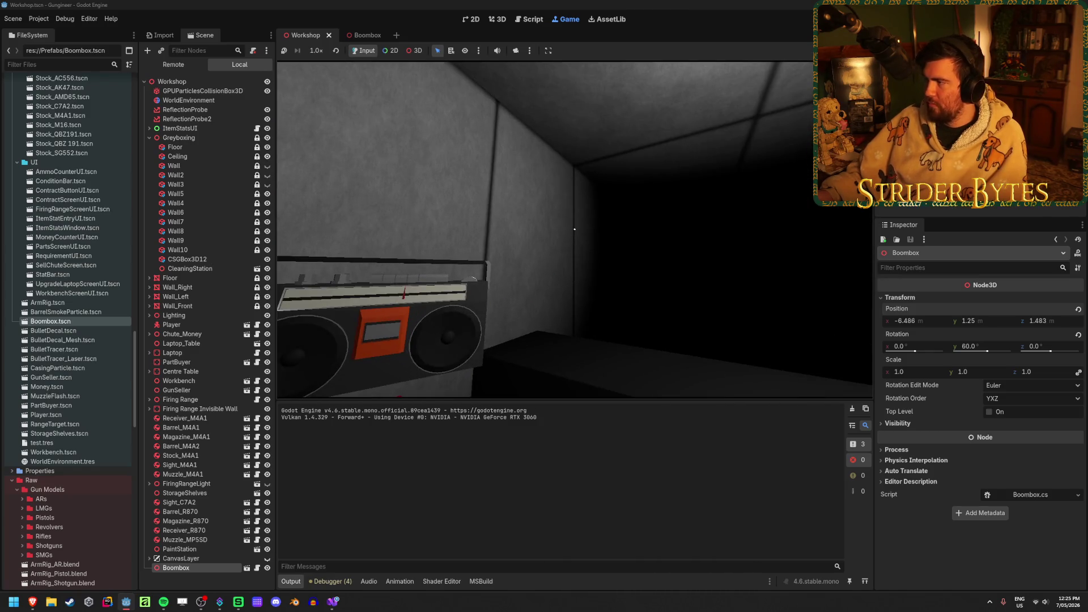
key(F8)
click(333, 602)
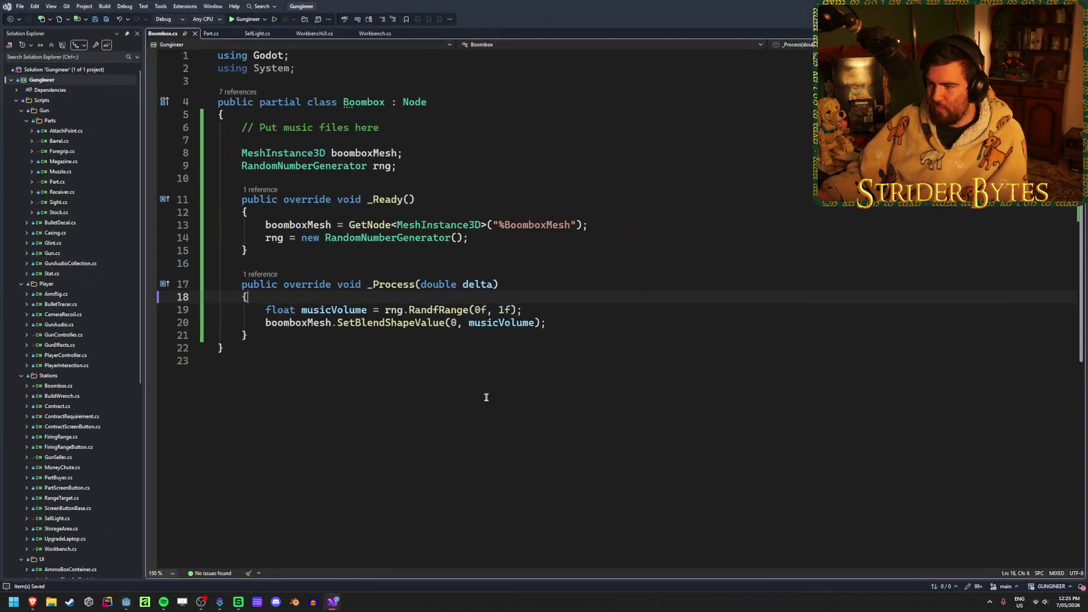
Select the red pedestal CSGBox3D12 and set its Size Y to 1.25
key(alt+Tab)
click(634, 311)
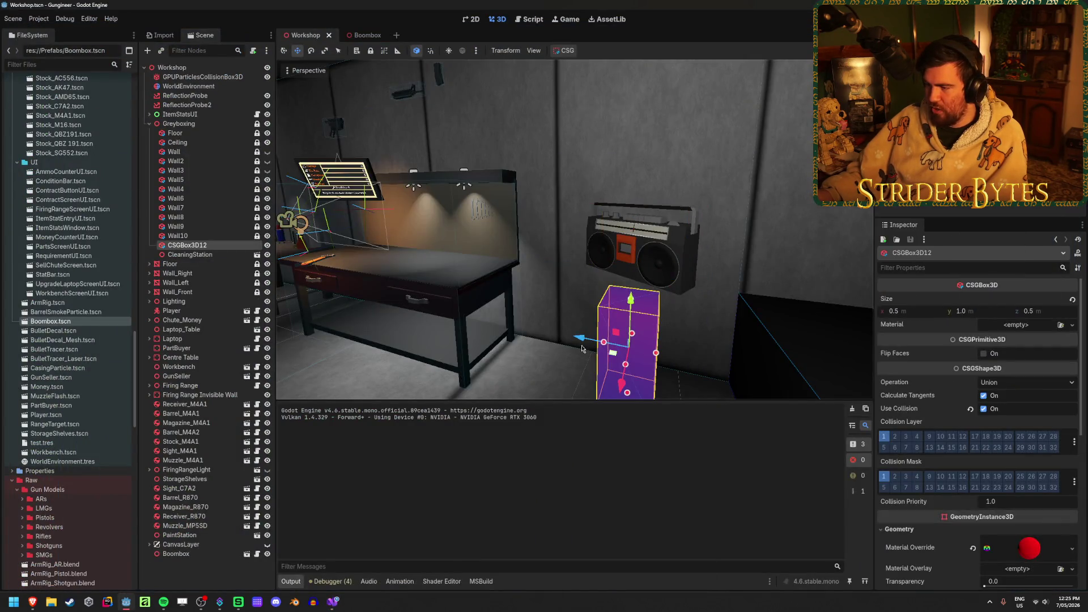
key(f)
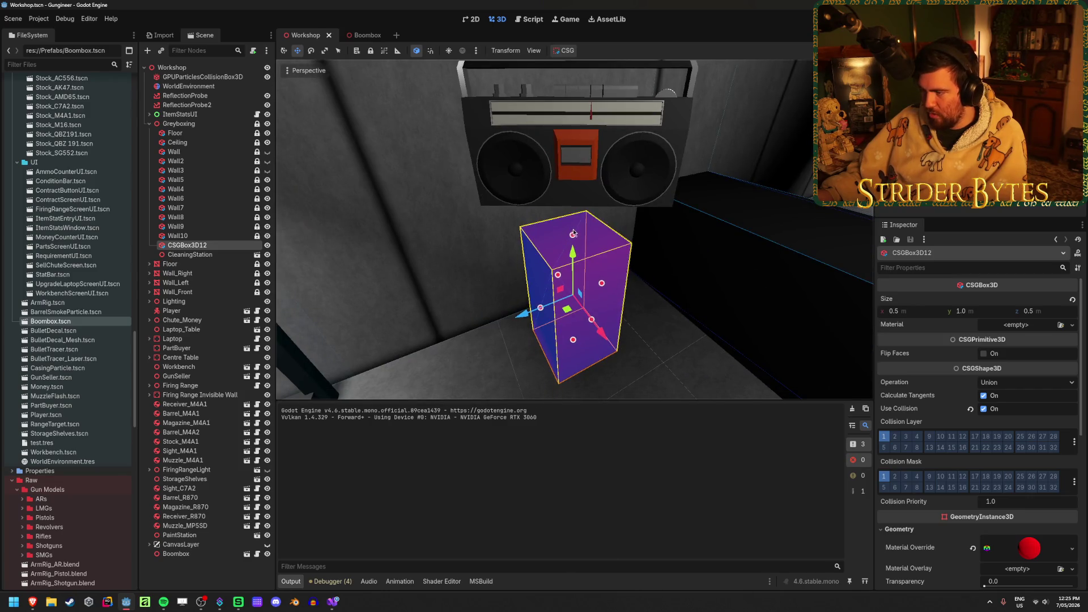
drag(573, 236, 573, 211)
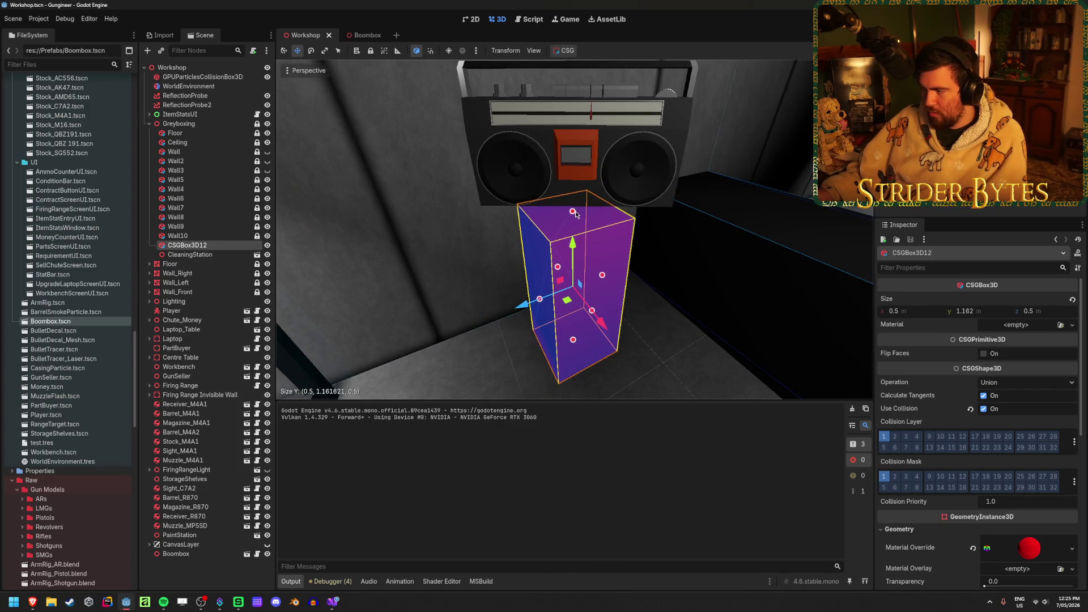
click(979, 312)
text(1.25)
key(Return)
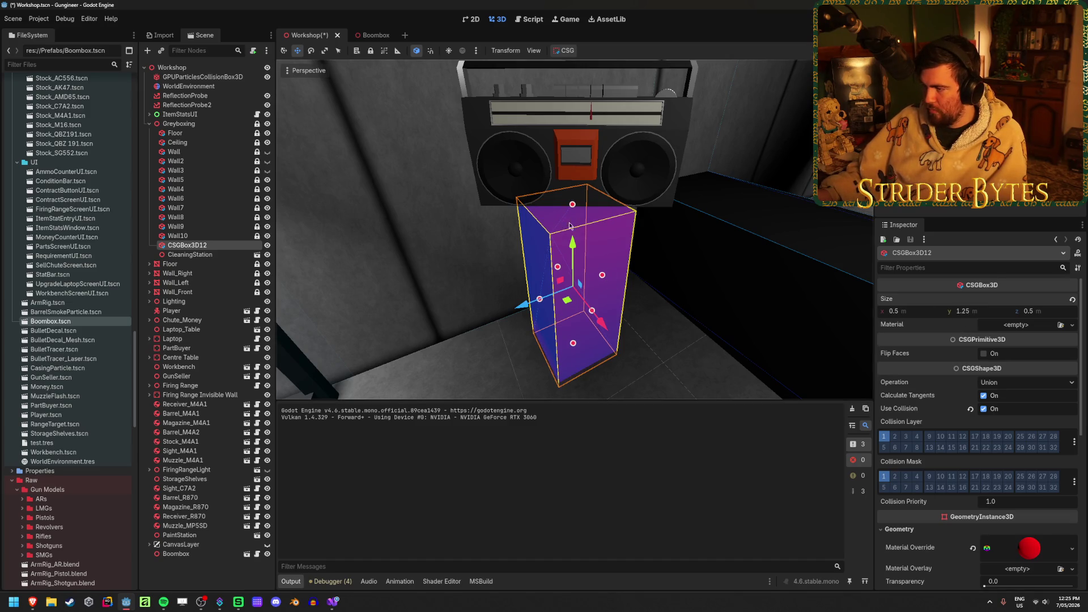
right_drag(572, 244, 311, 177)
click(600, 307)
click(661, 326)
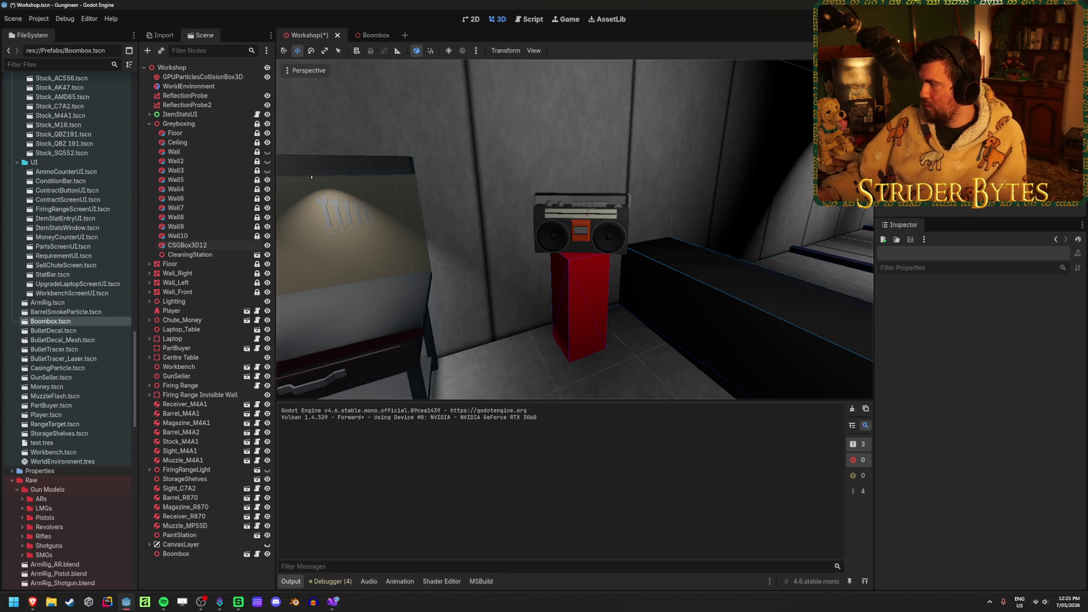
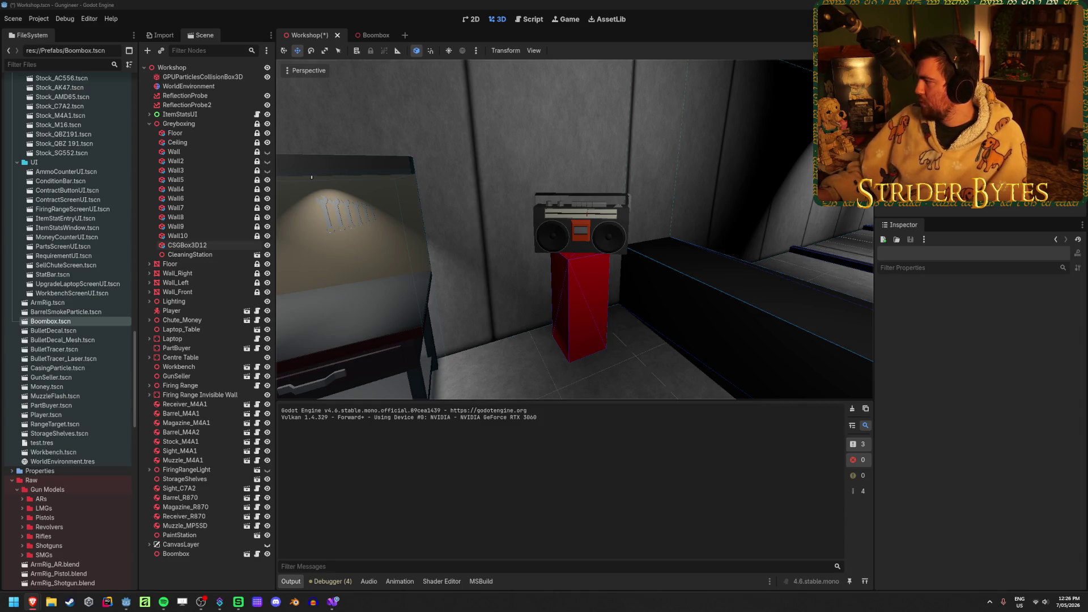
Close the leftover reference image tabs in Brave, leaving the metal stool results
mouse_move(33, 601)
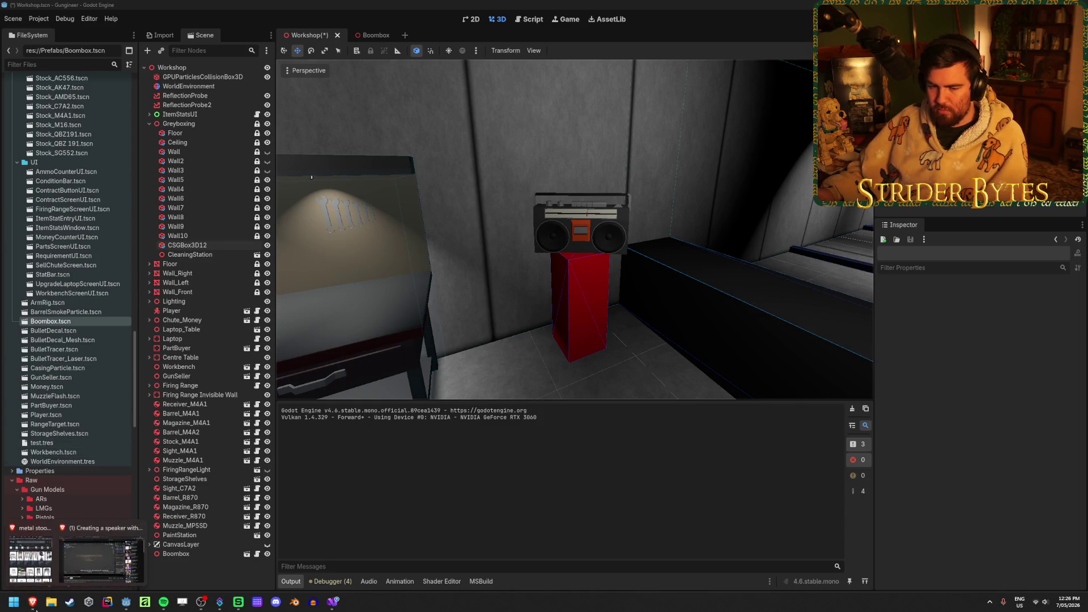
click(86, 563)
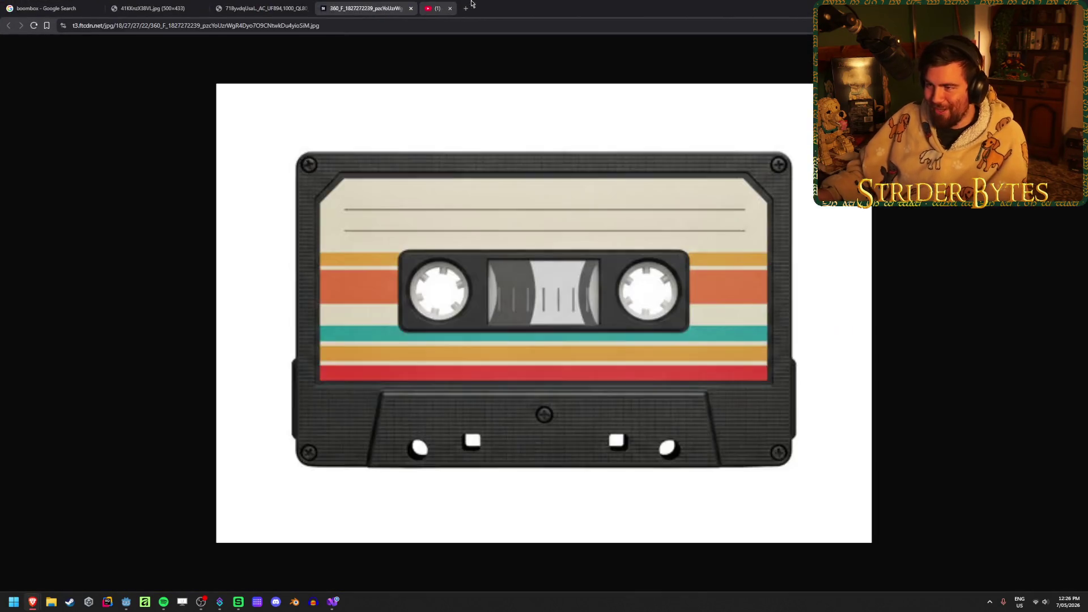
click(298, 5)
key(ctrl+w)
key(ctrl+w)
key(ctrl+w)
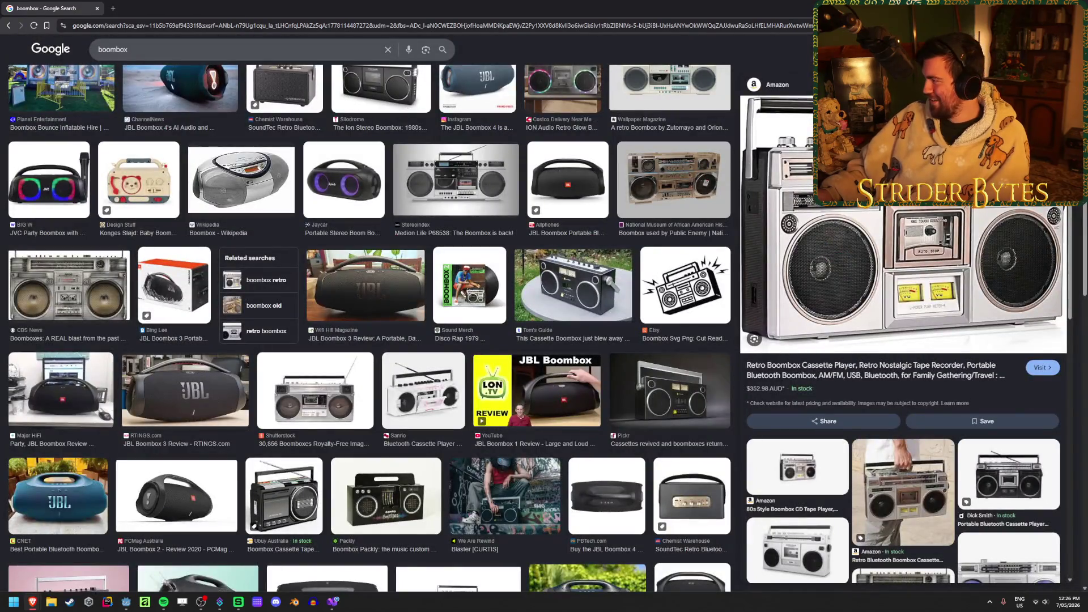
key(alt+Left)
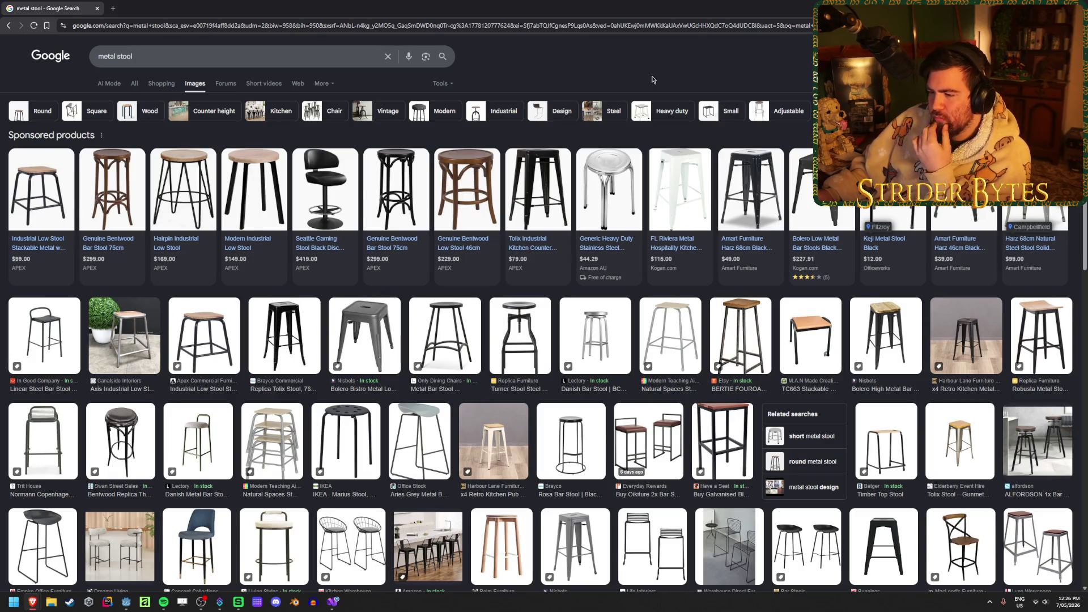
Search Google Images for 'ammo box' and 'pelican case' in two new tabs
click(113, 8)
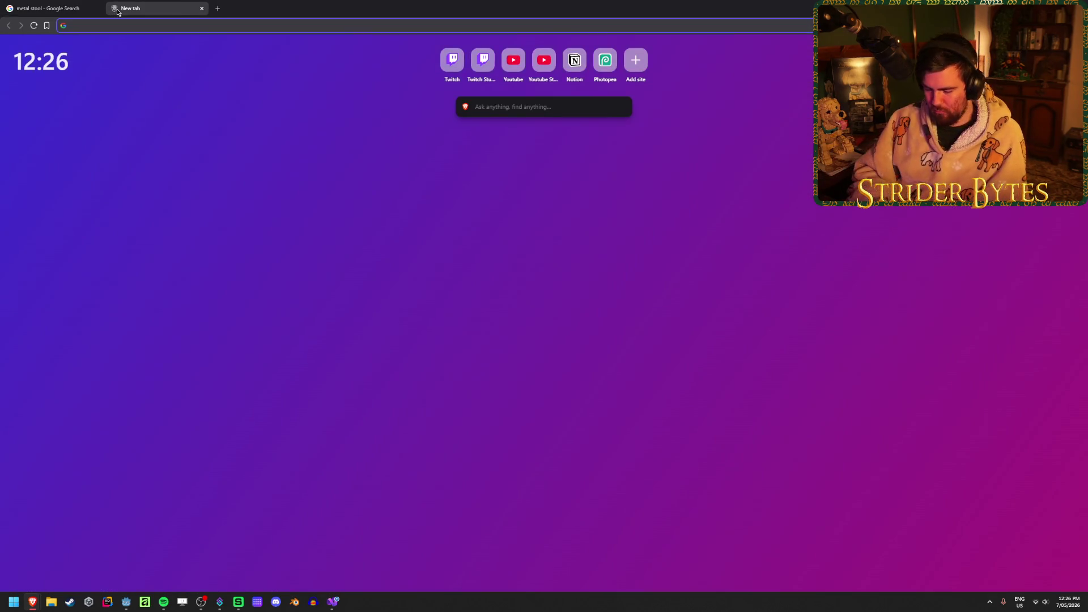
text(ammo box)
key(Return)
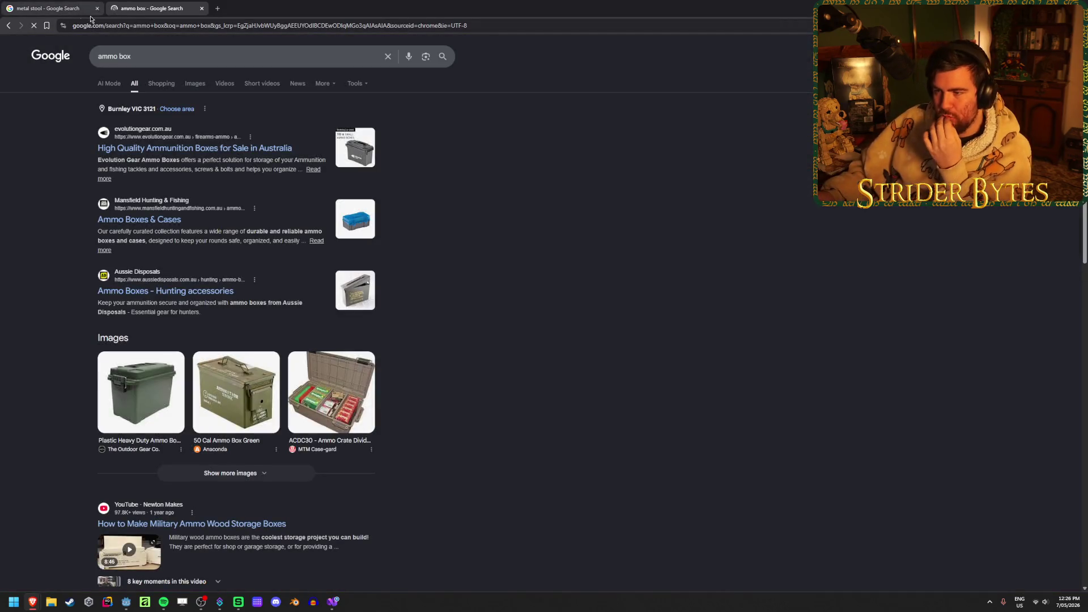
click(186, 86)
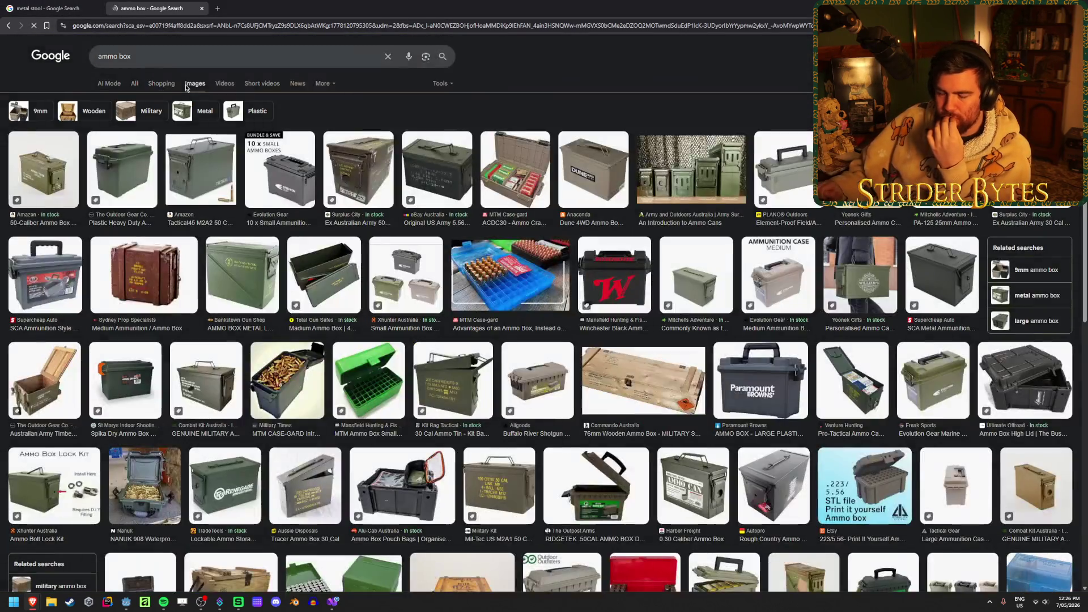
click(215, 7)
text(pel)
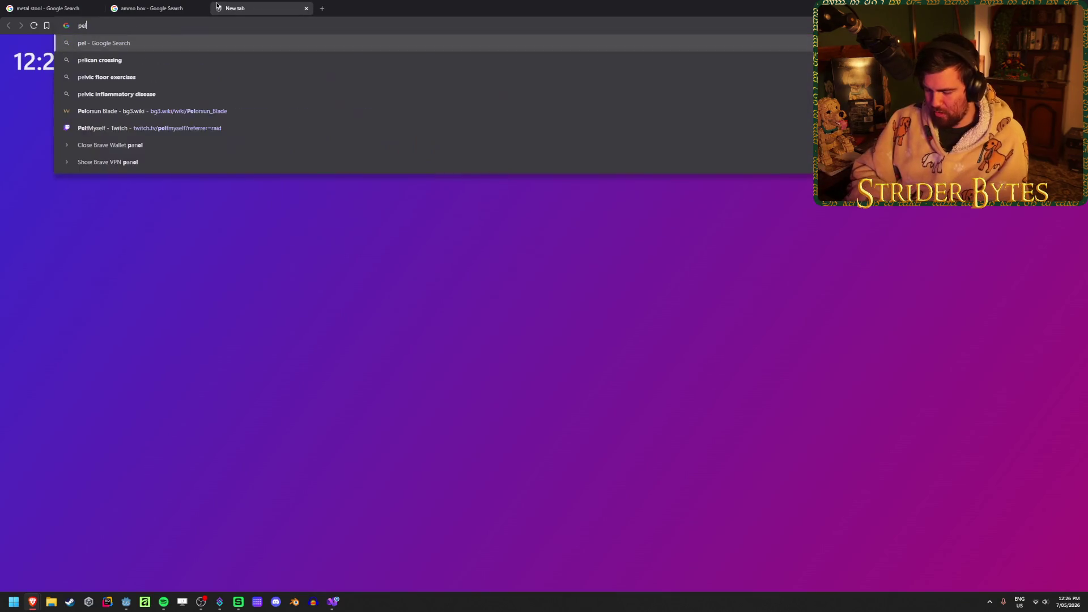
text(ican case)
key(Return)
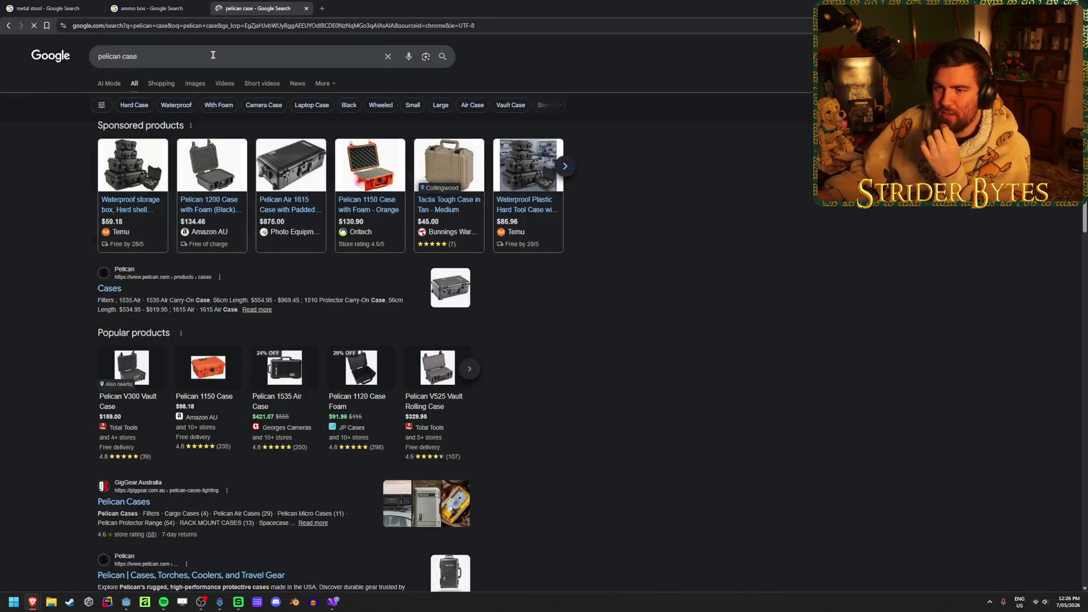
click(192, 83)
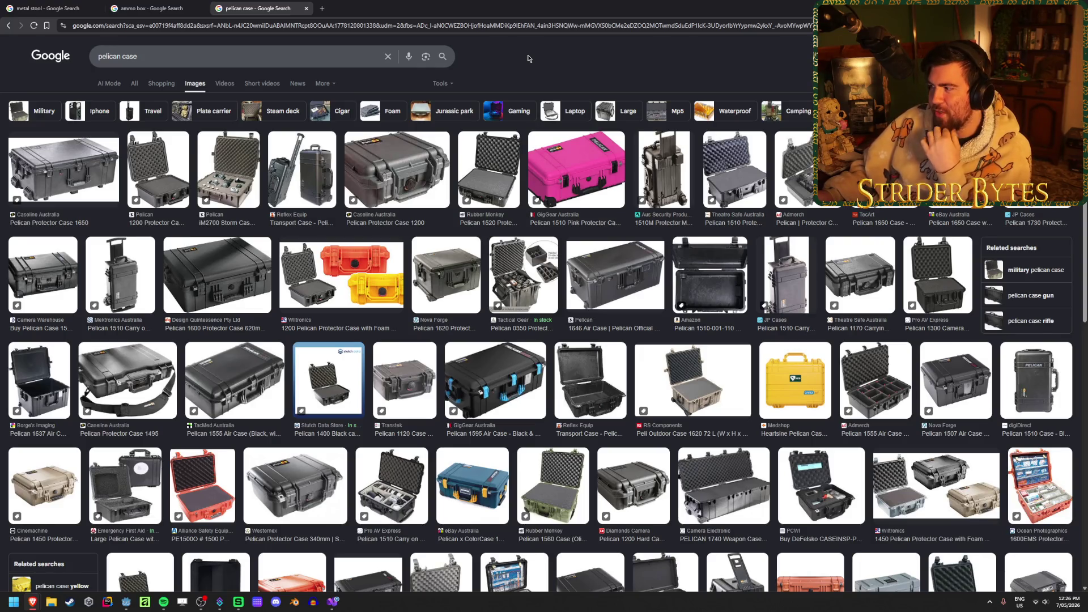
Return to the ammo box results, then place the cursor in Boombox.cs's volume range line
click(155, 3)
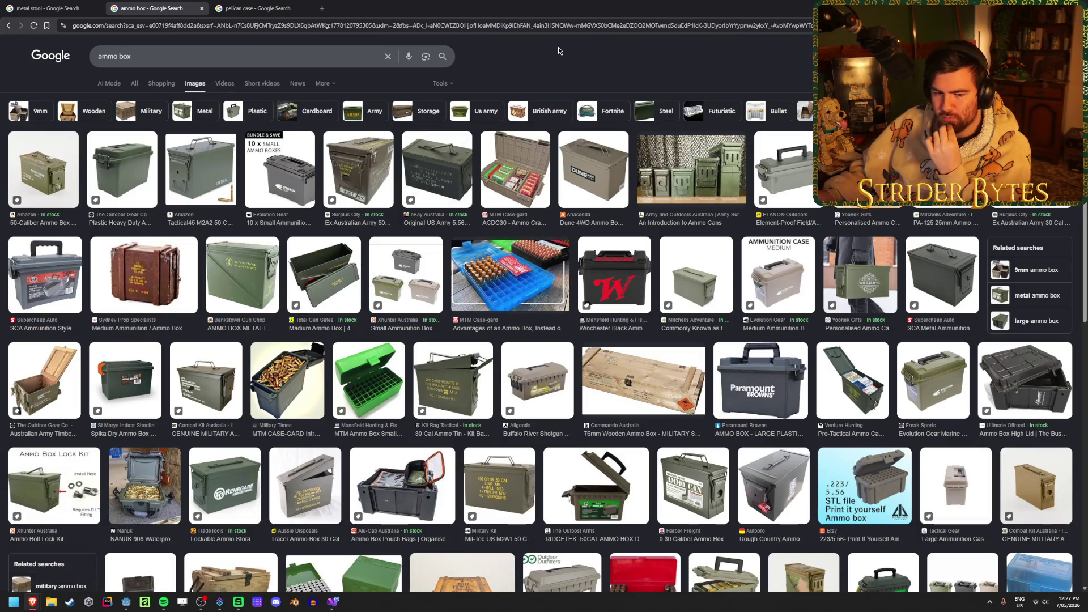
click(338, 601)
click(515, 309)
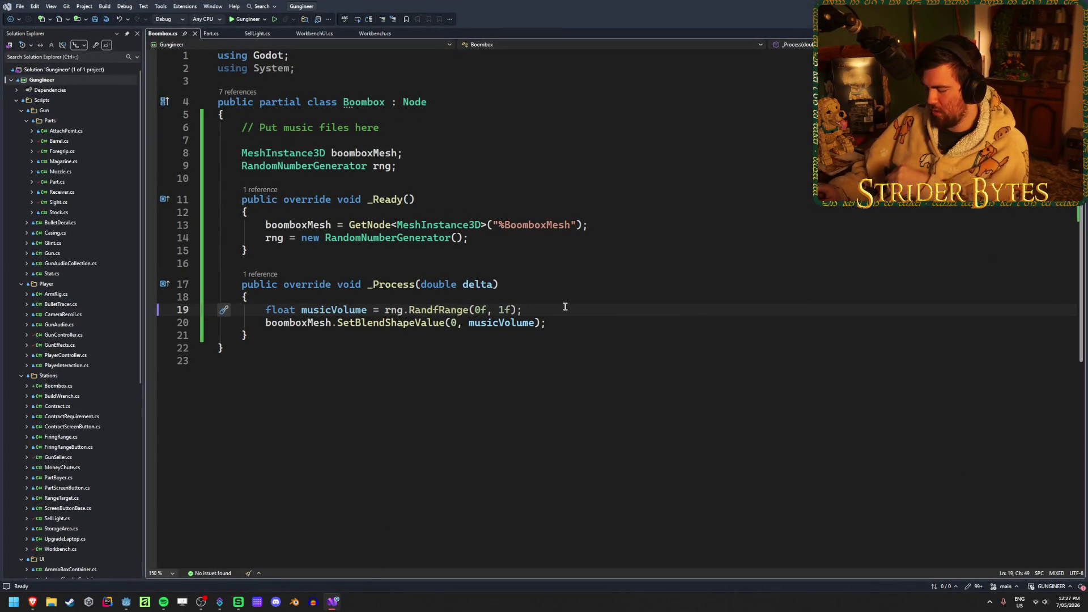
Change the upper volume limit to 5, save, and test the game in Godot
key(Left)
key(Left)
key(BackSpace)
text(5)
key(ctrl+s)
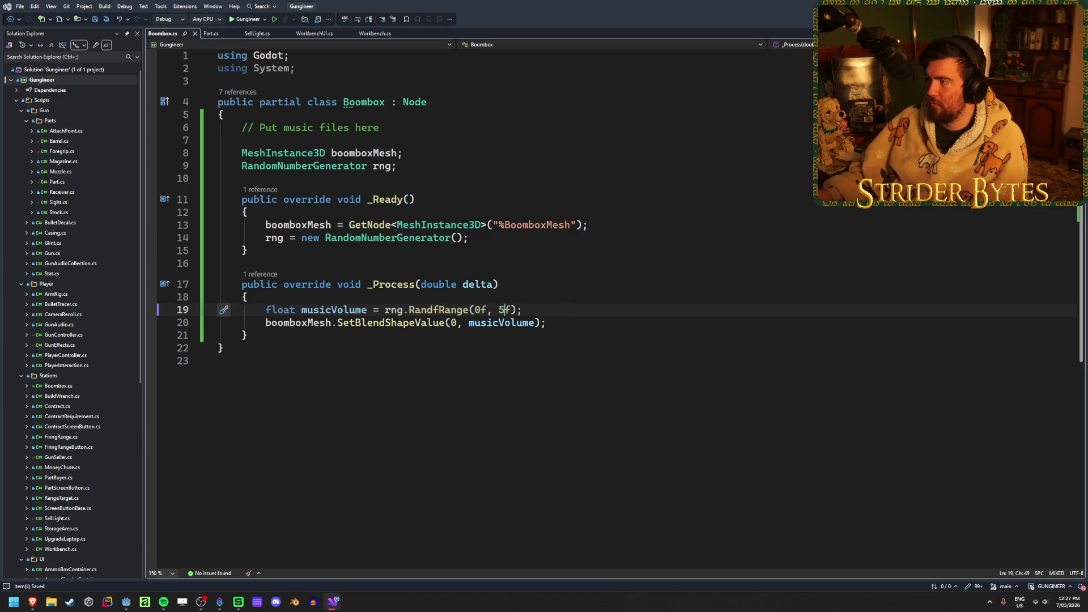
key(alt+Tab)
key(alt+Tab)
key(F5)
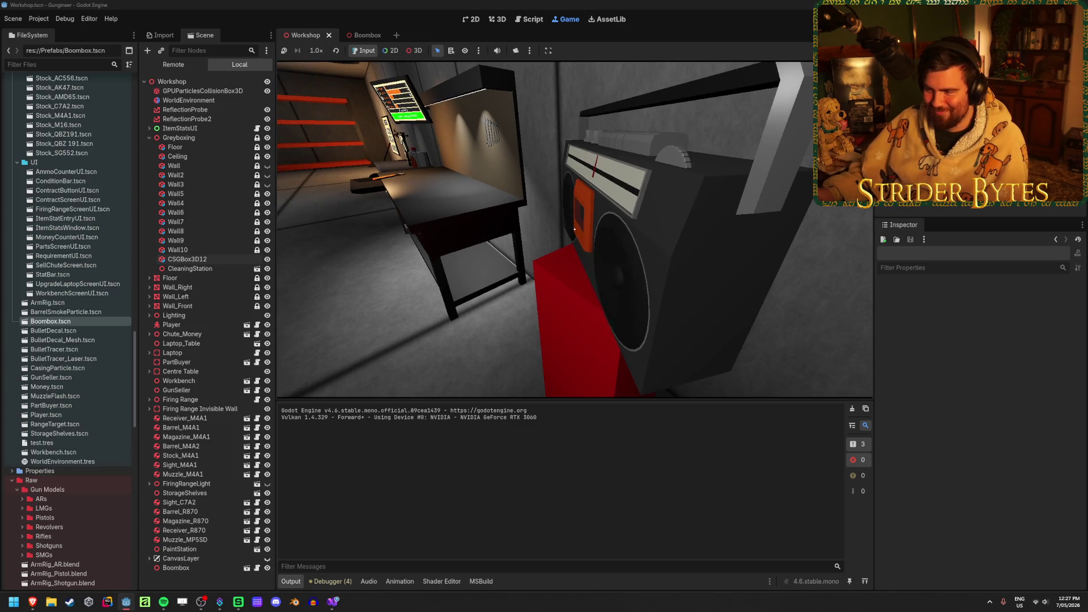
key(Escape)
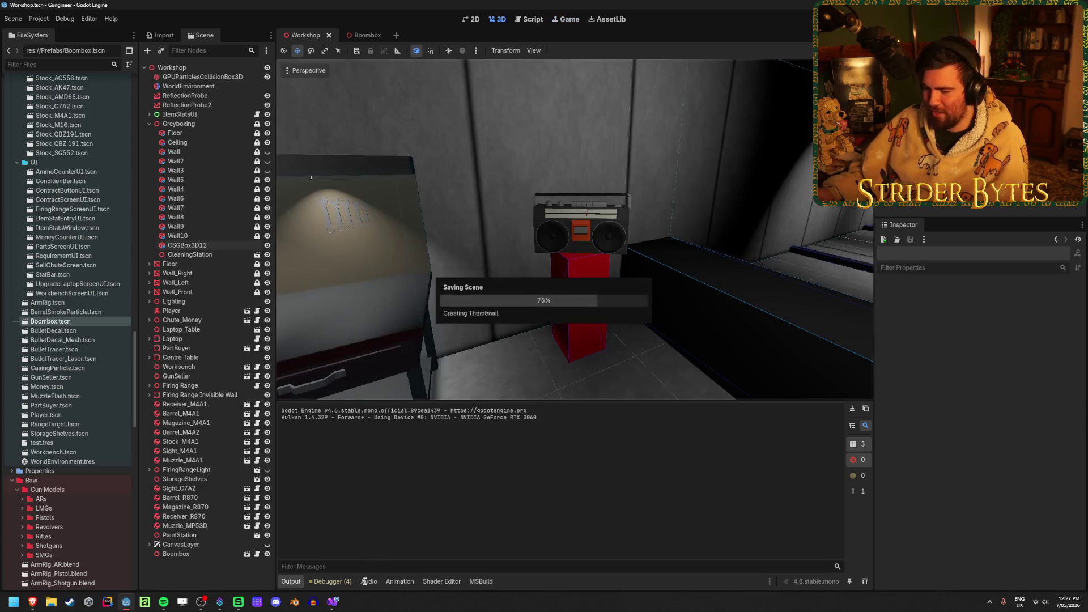
key(alt+Tab)
Raise the lower volume limit to 3, save, and relaunch the game
key(BackSpace)
text(2f, 5f);)
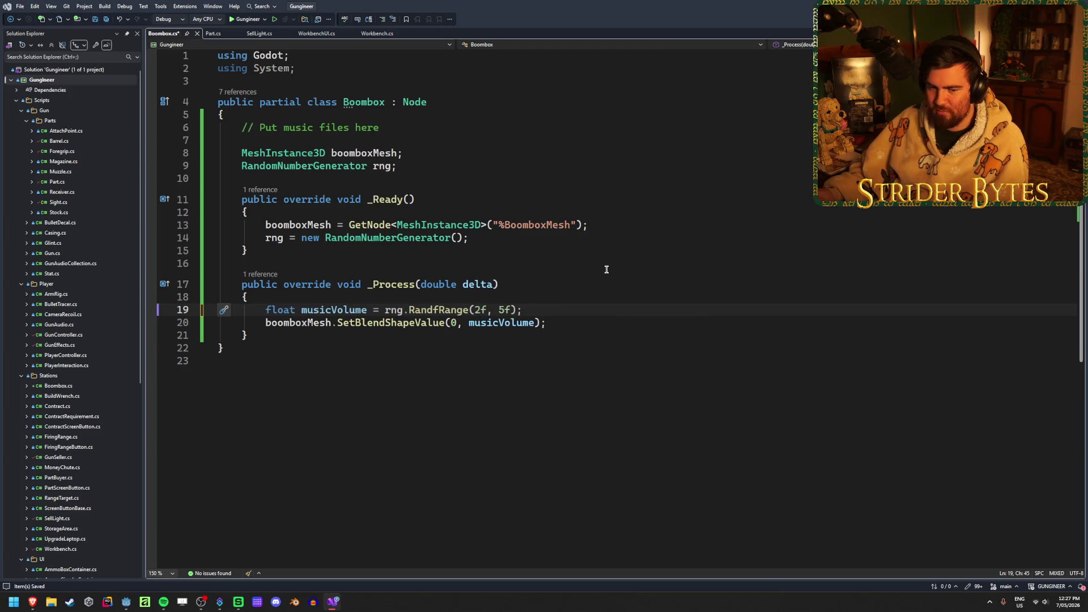
key(BackSpace)
text(3)
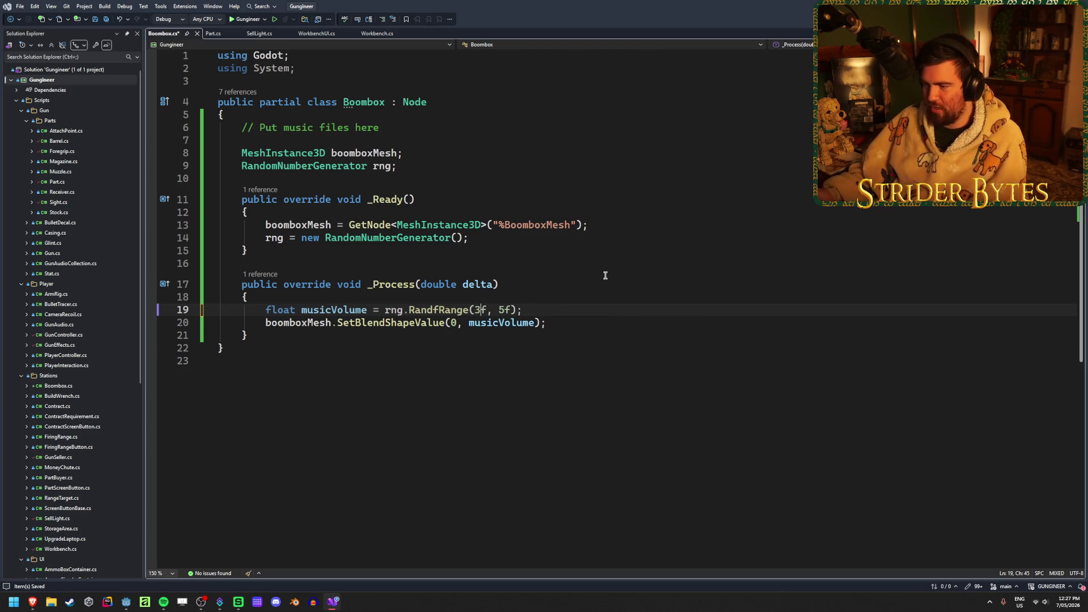
key(ctrl+s)
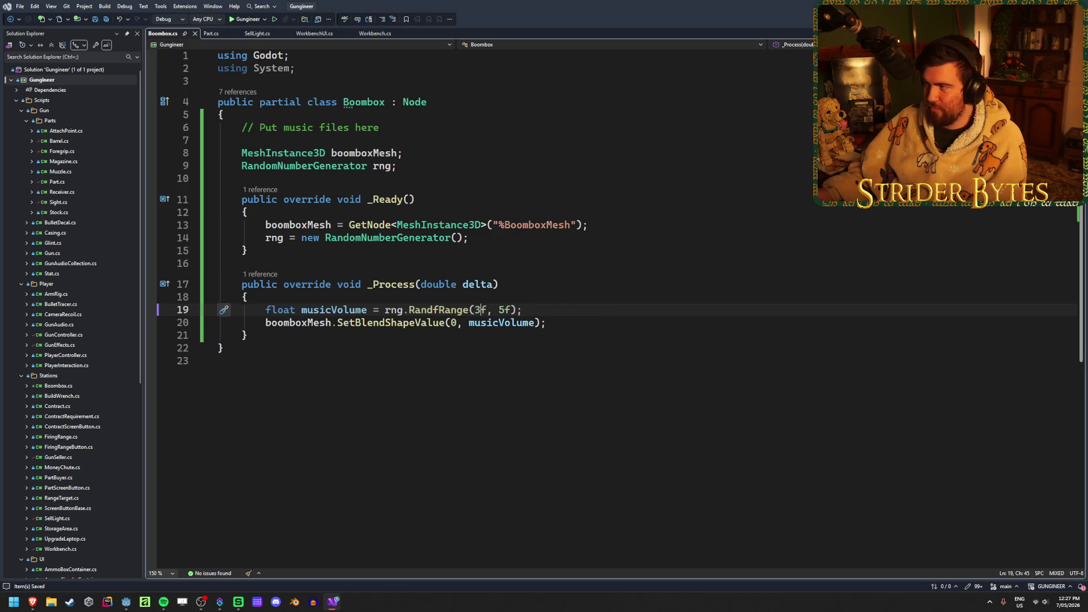
key(alt+Tab)
key(F5)
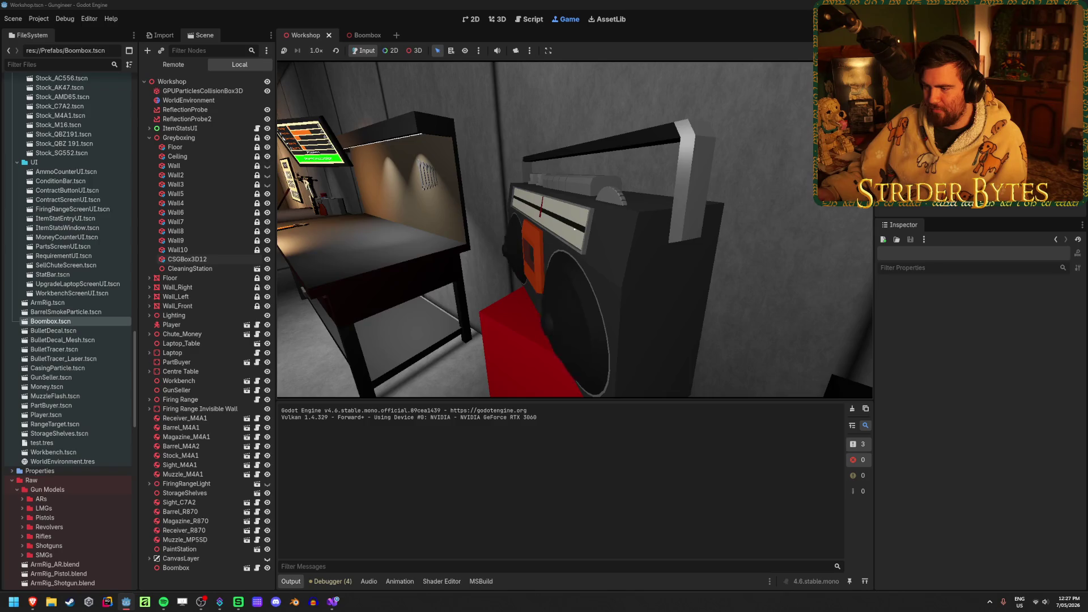
Walk up to and circle the boombox in-game to check the new volume
key(w)
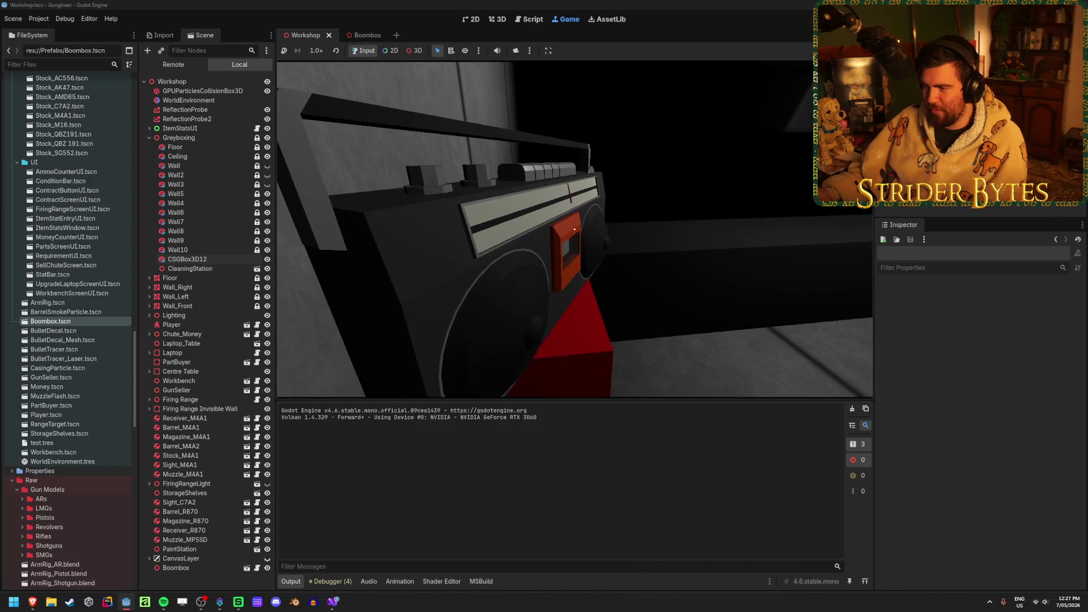
key(s)
key(w)
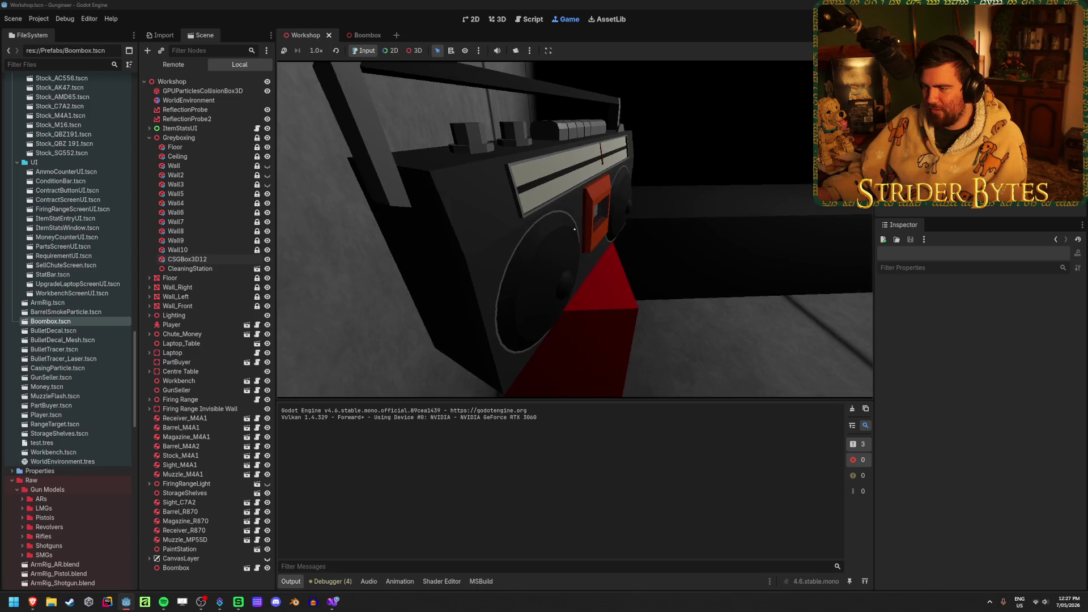
key(d)
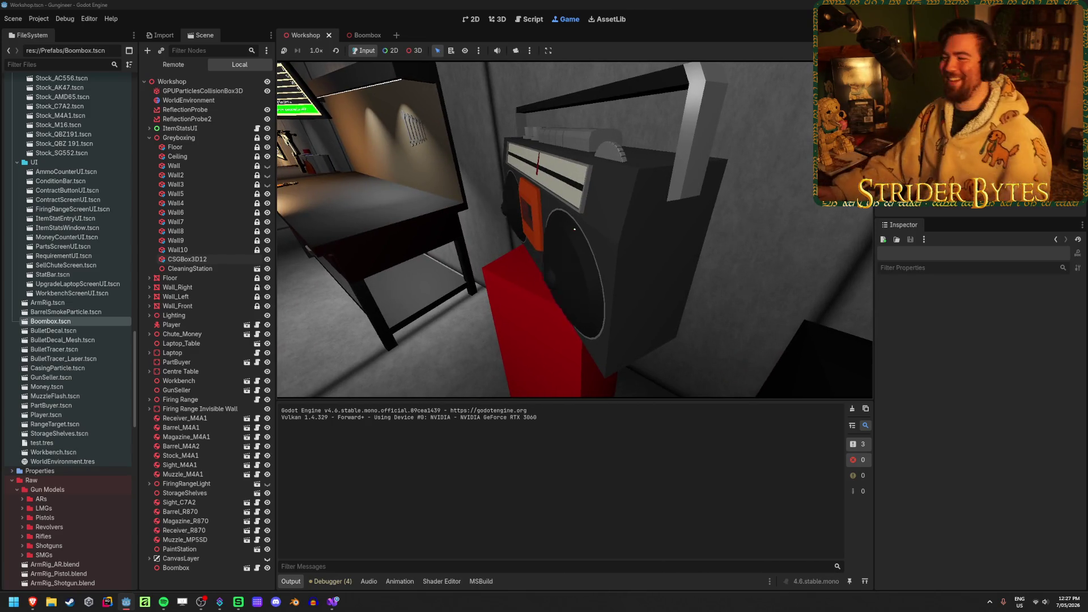
key(d)
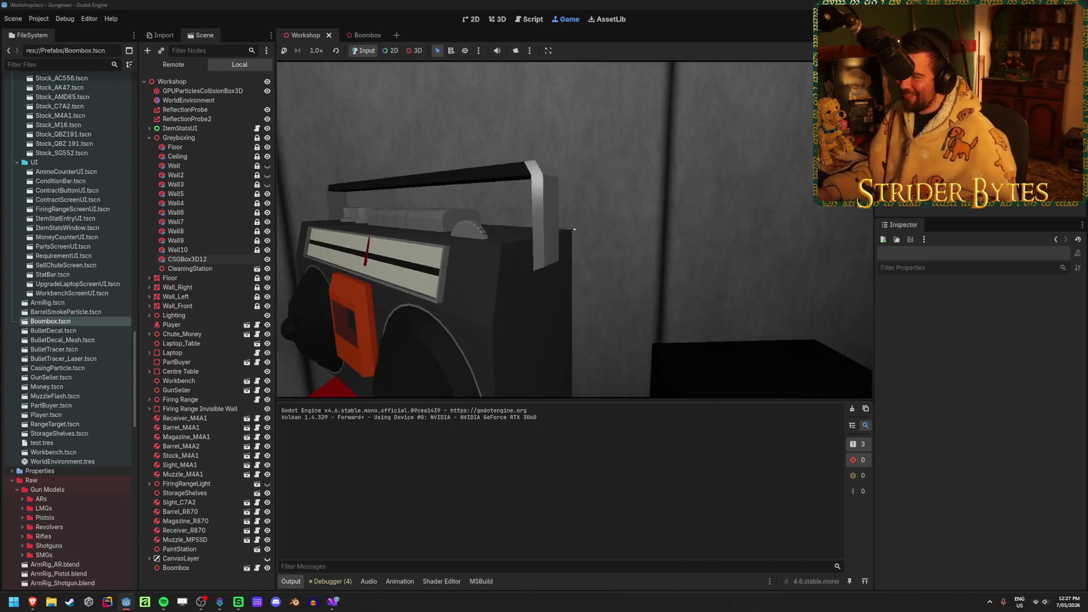
key(alt+Tab)
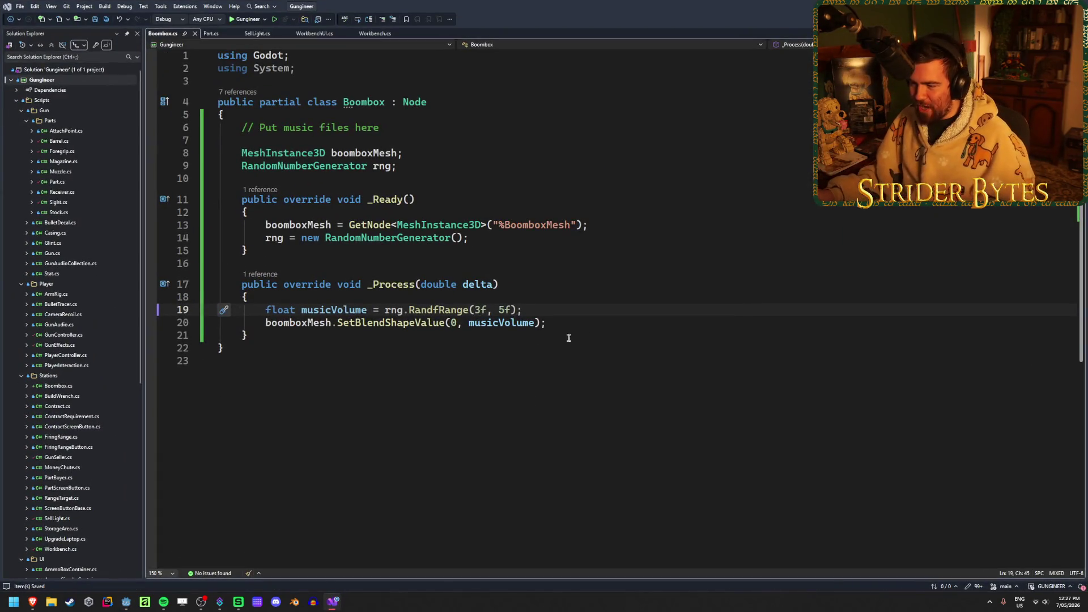
Try a lower volume limit of 4.5 and run the game again
key(BackSpace)
text(4.5)
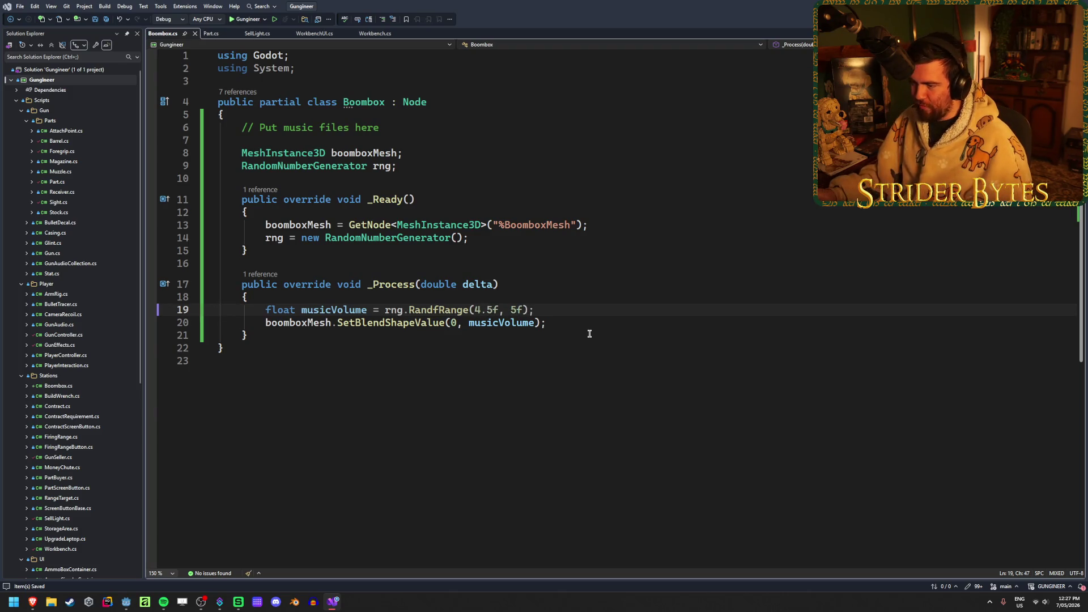
key(alt+Tab)
key(F5)
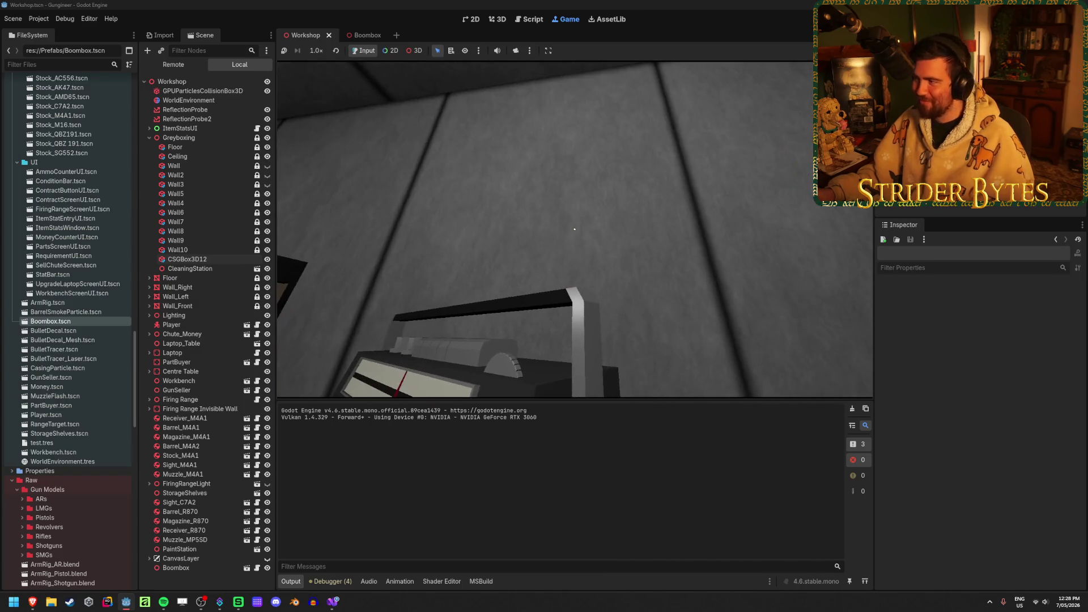
Set the lower volume limit to 0 and save Boombox.cs
key(alt+Tab)
key(BackSpace)
key(BackSpace)
key(BackSpace)
text(0)
key(Right)
key(Right)
key(Right)
key(Delete)
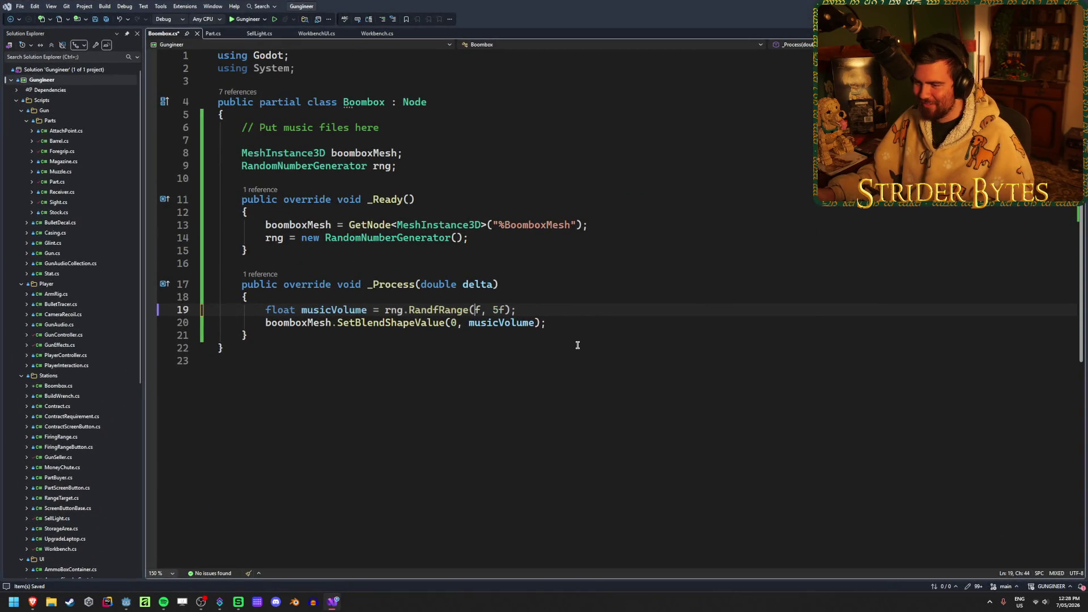
key(ctrl+s)
key(Down)
key(End)
key(alt+Tab)
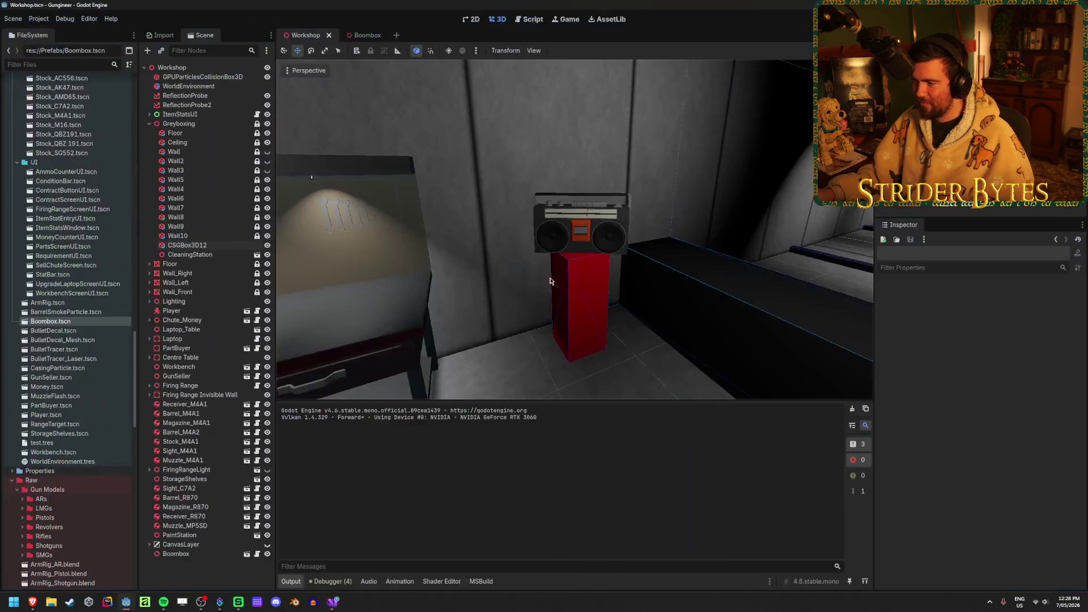
Launch the game, then compare the ammo box and pelican case reference images
key(F5)
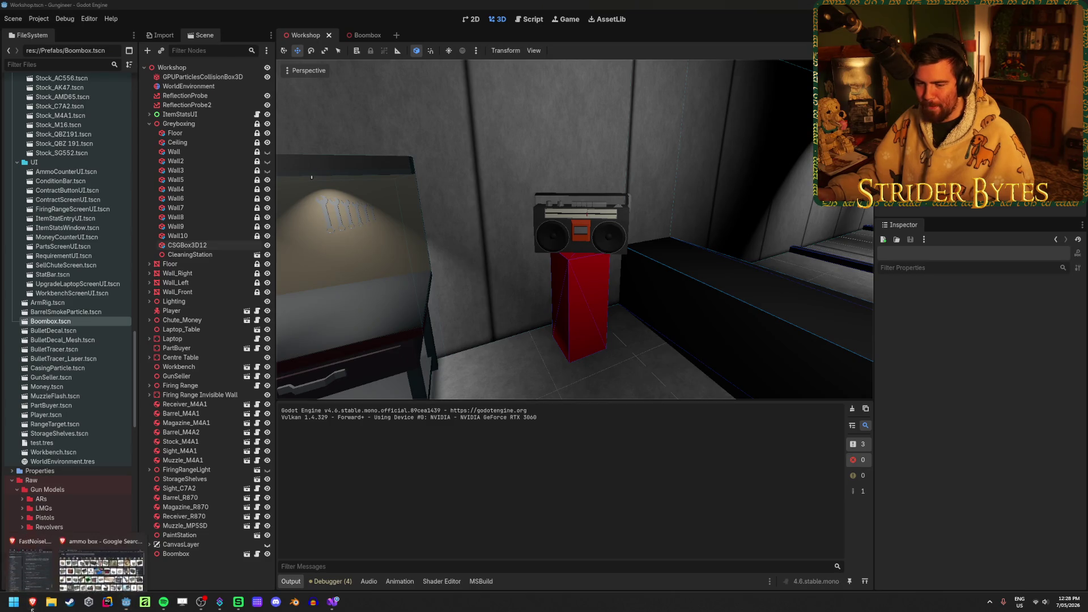
key(alt+Tab)
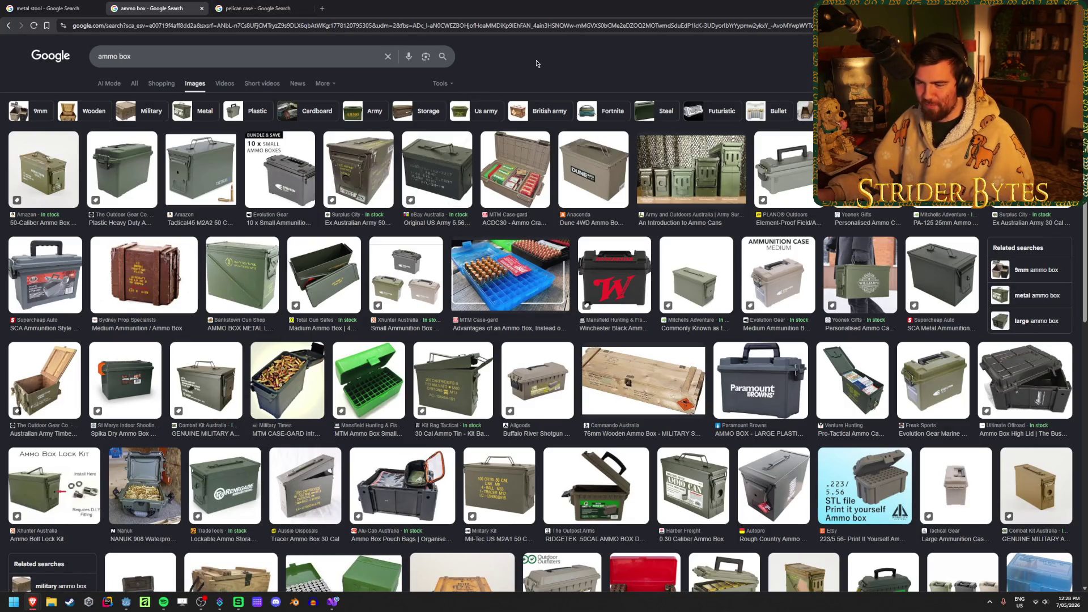
scroll(465, 231, down, 3)
scroll(465, 231, up, 3)
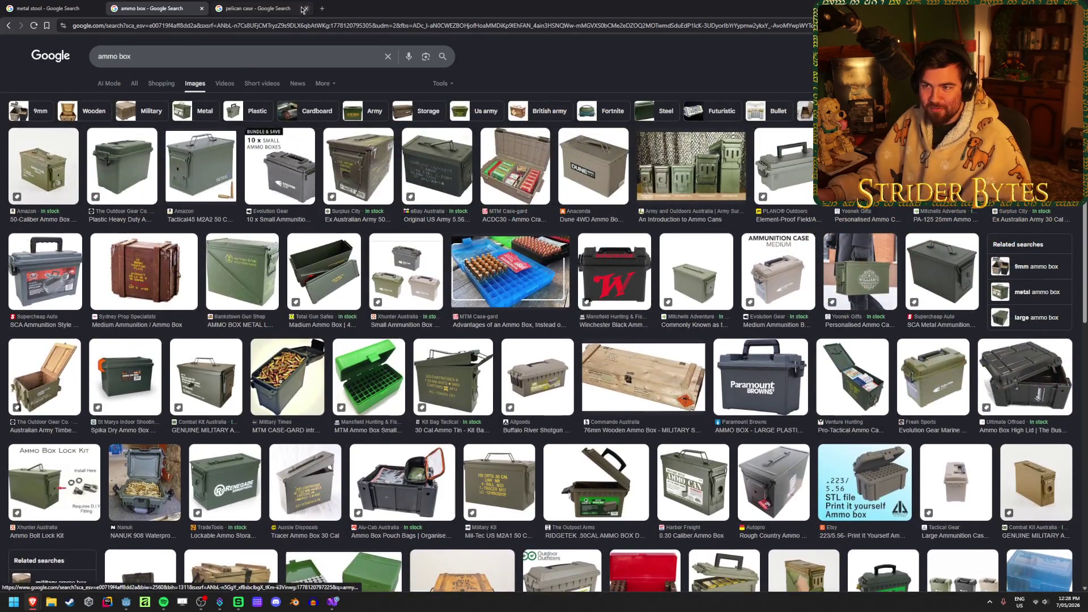
click(304, 9)
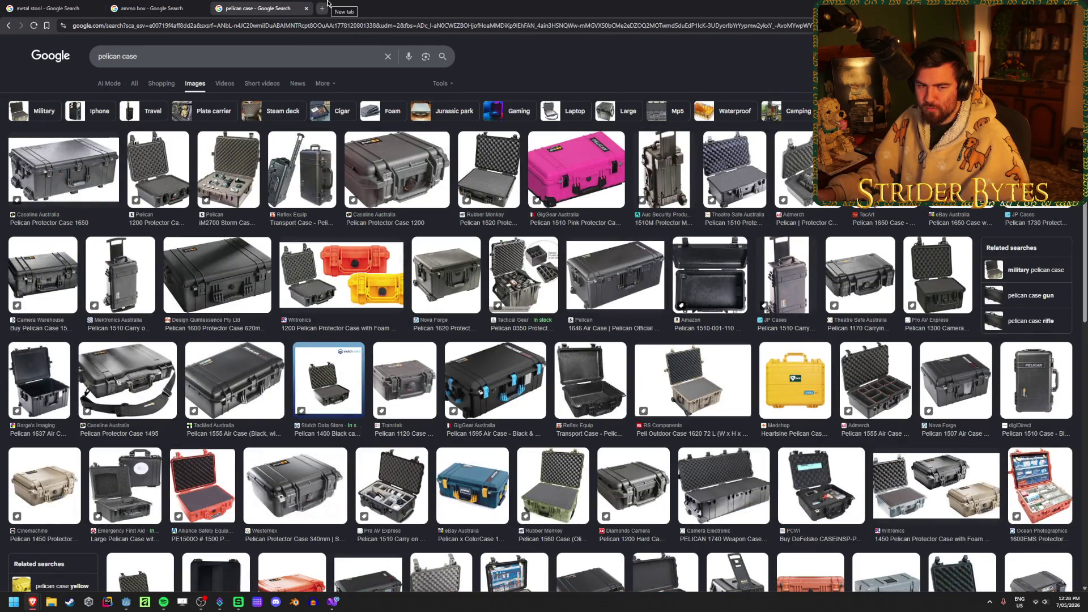
click(148, 7)
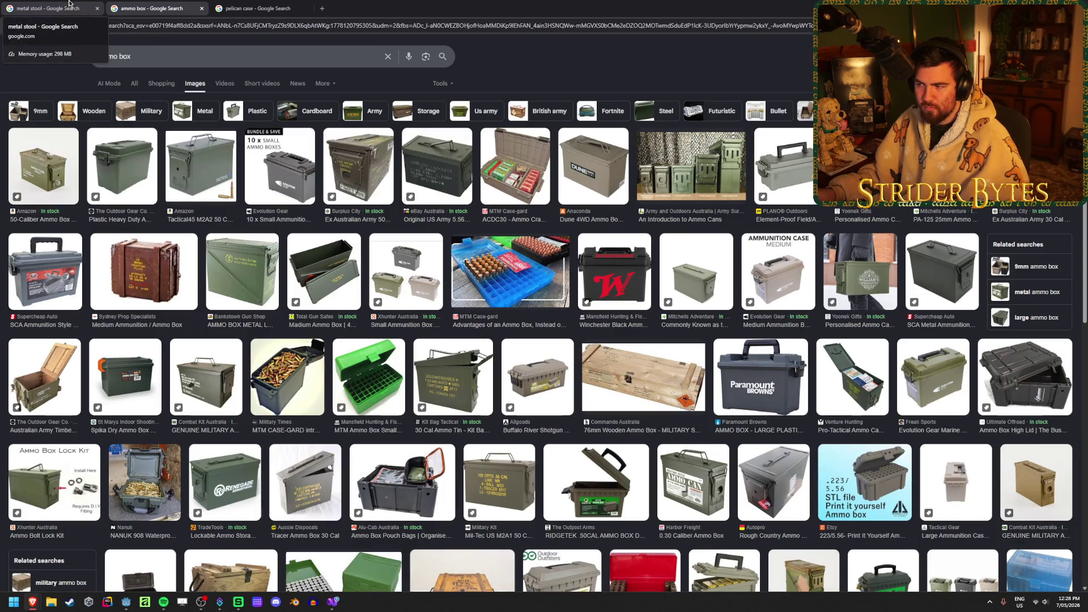
click(264, 4)
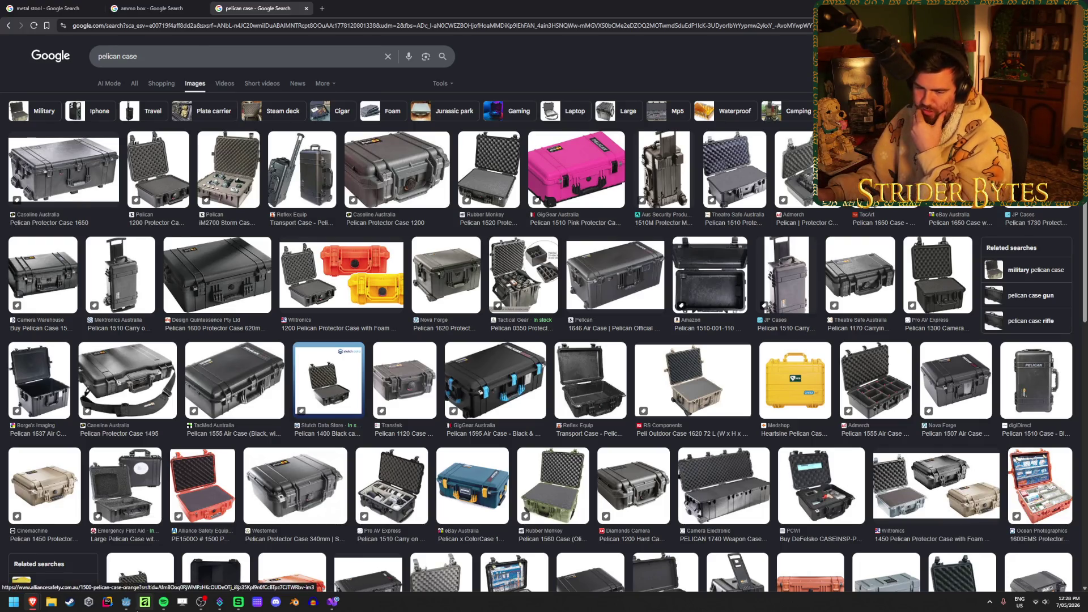
In Godot, deselect CSGBox3D12 and frame the boombox with its pedestal and table
key(alt+Tab)
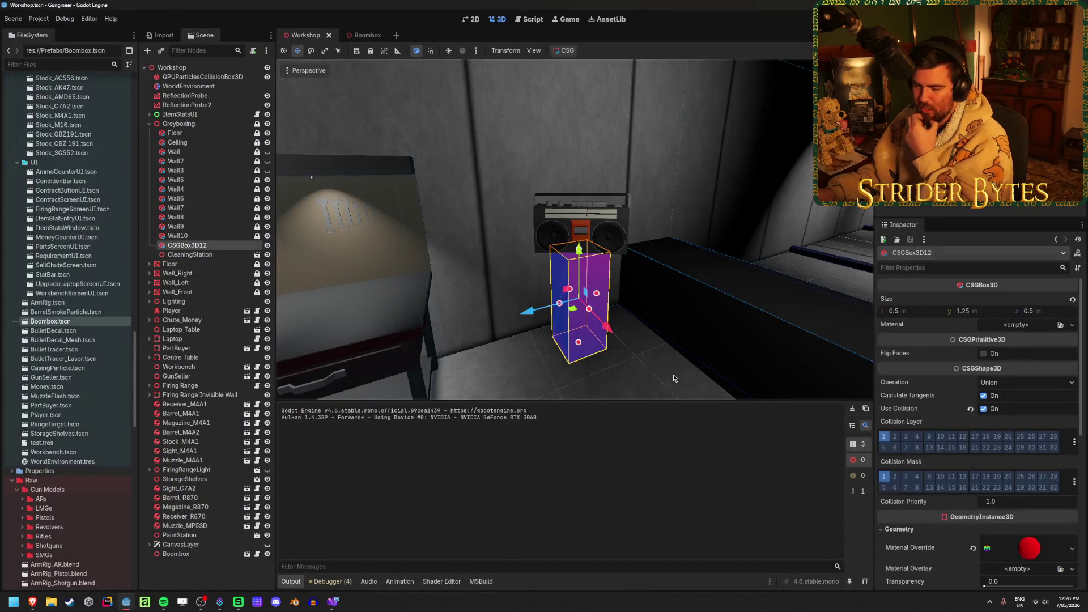
click(674, 378)
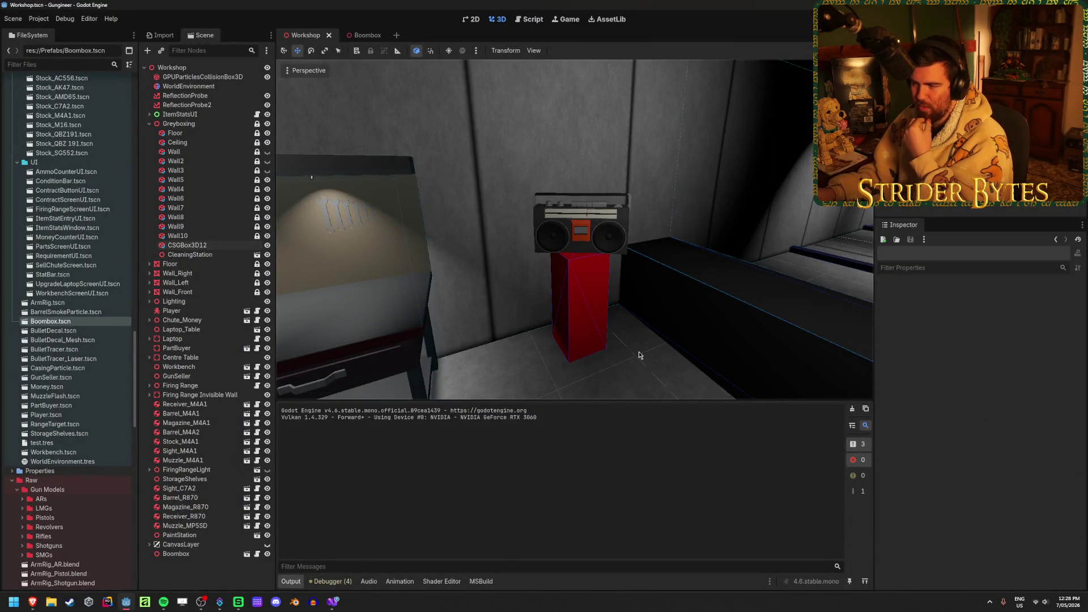
key(w)
right_drag(573, 286, 437, 279)
key(s)
key(Escape)
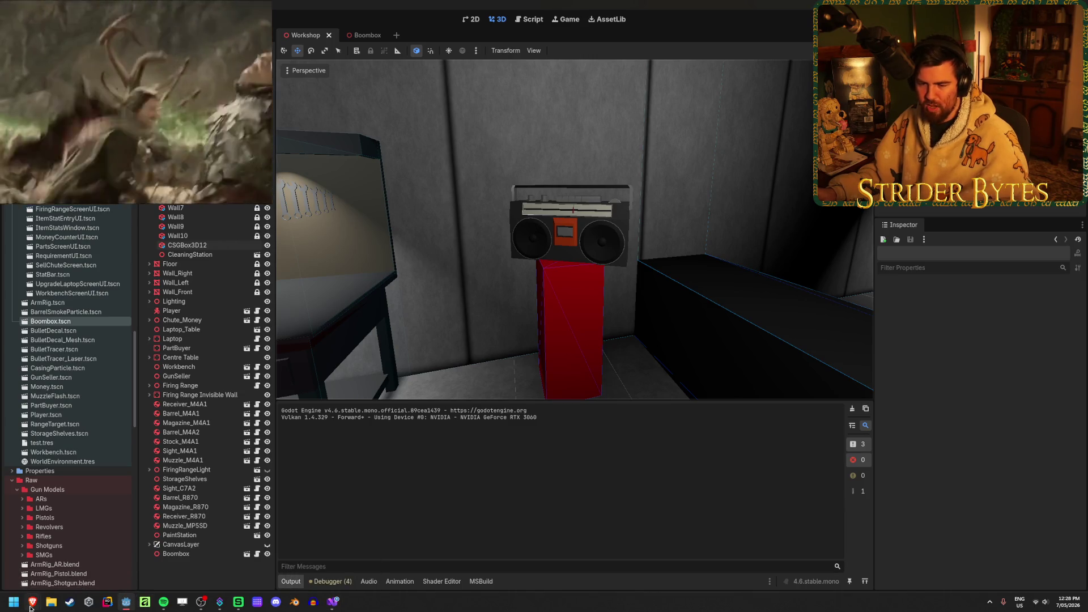
Search Google Images for 'ammo crate' in a new tab and browse plastic ammo crates
mouse_move(31, 606)
click(101, 555)
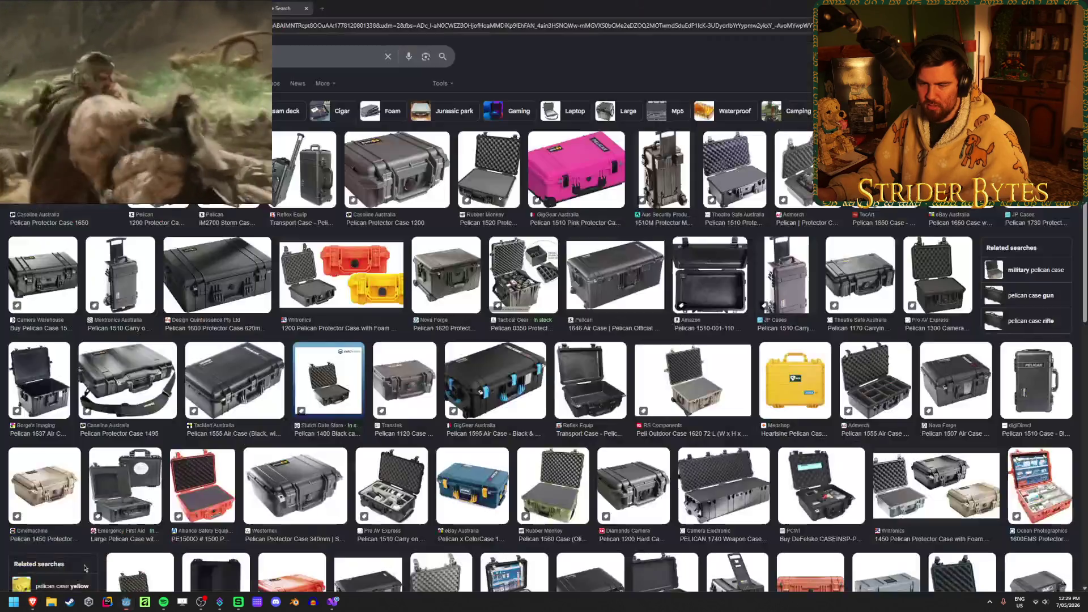
click(321, 8)
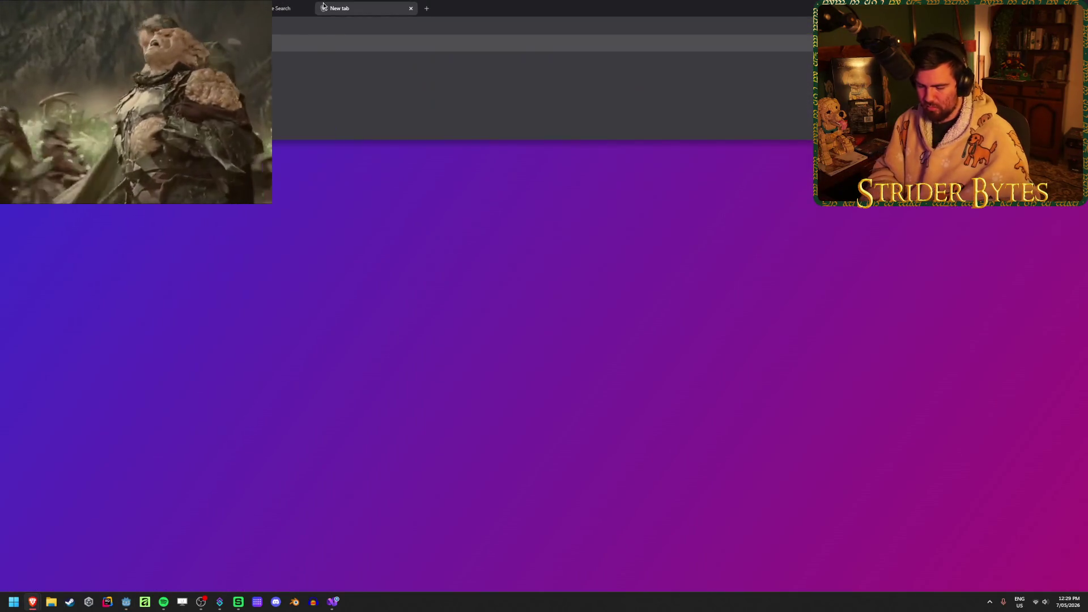
text(ammo crate)
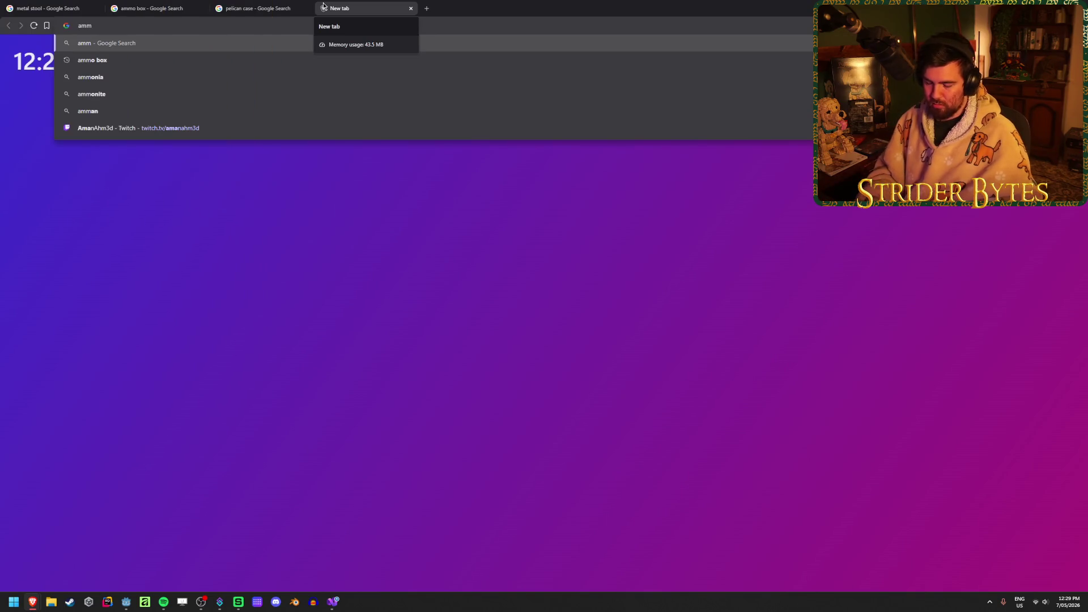
key(Return)
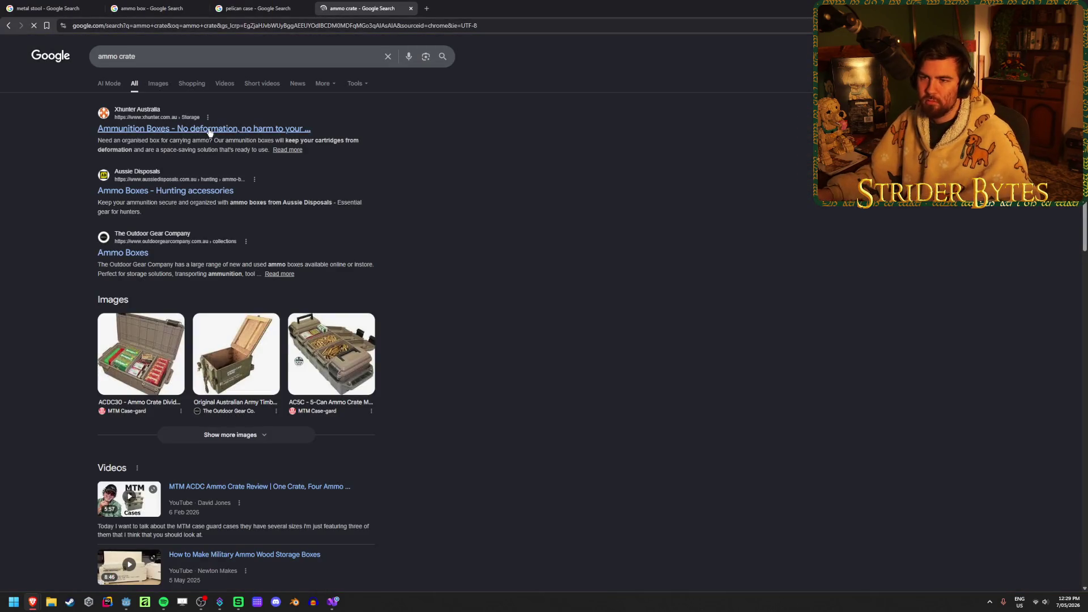
click(161, 90)
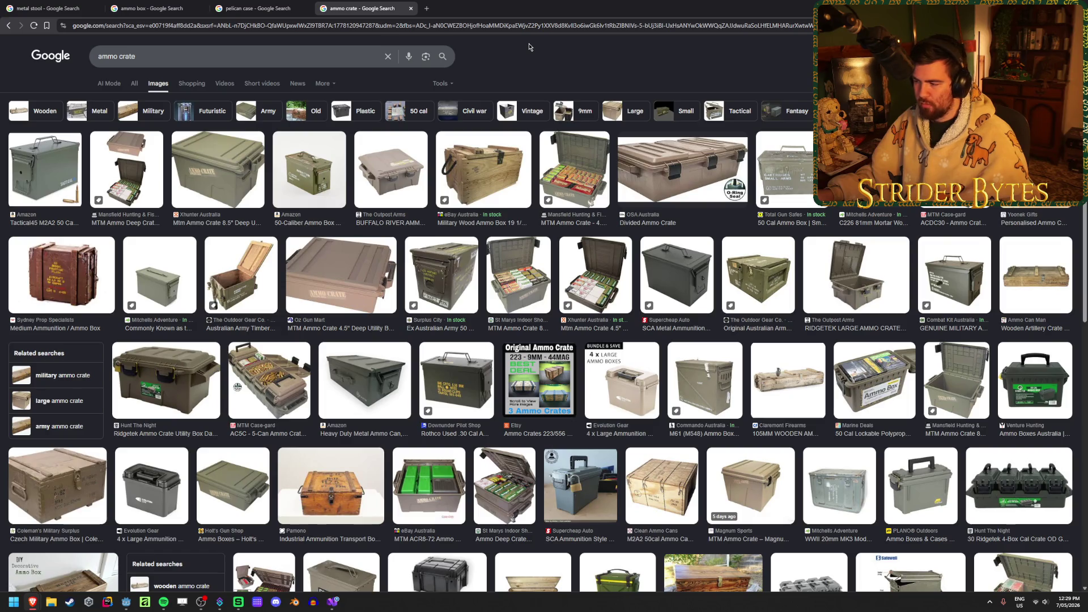
scroll(550, 337, down, 2)
scroll(549, 337, down, 7)
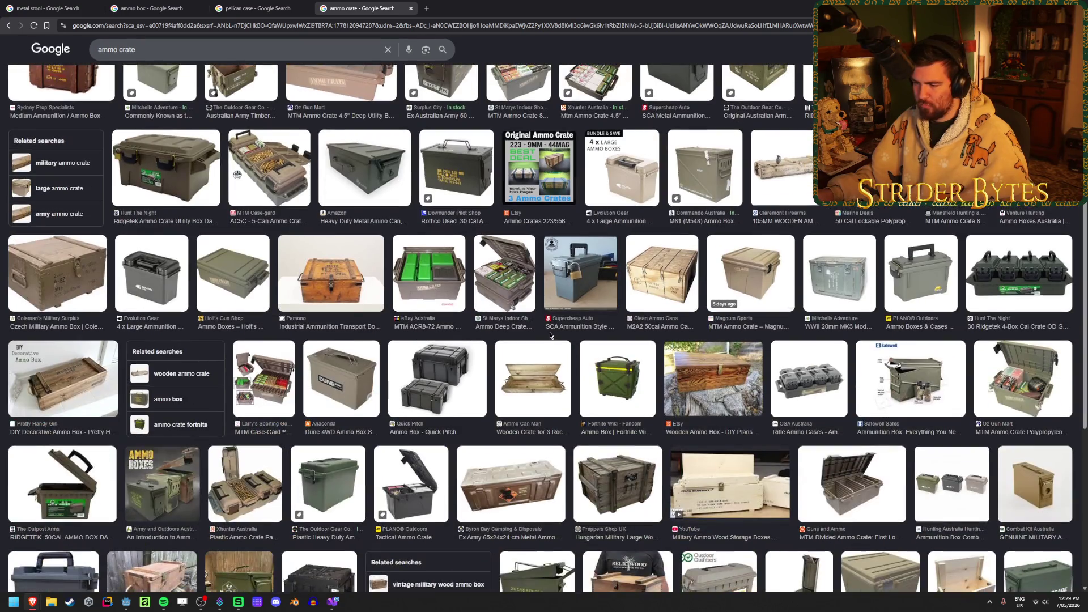
scroll(548, 330, down, 4)
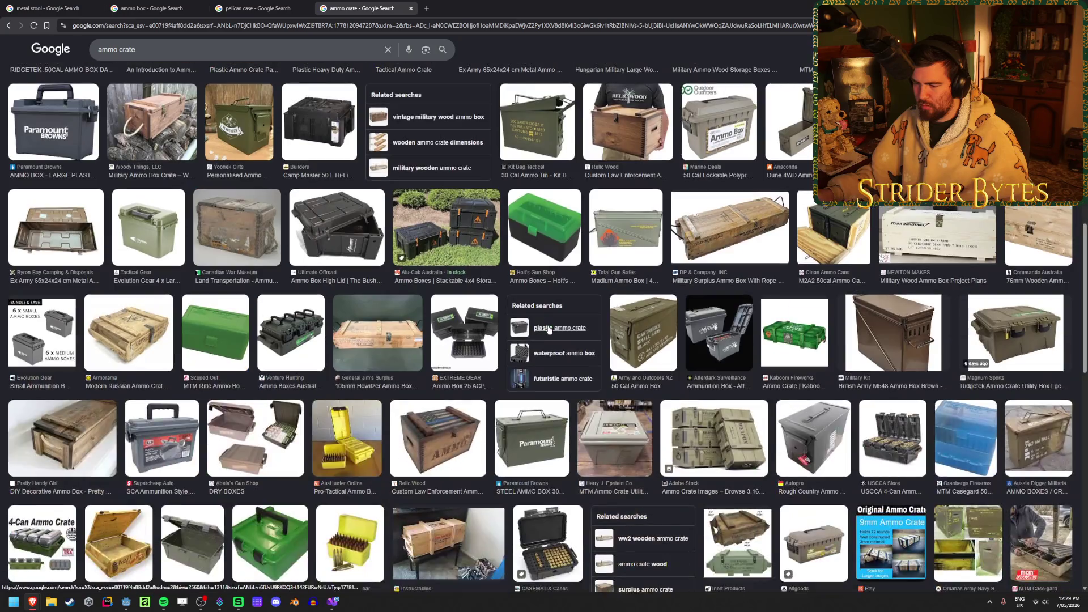
click(549, 328)
Preview the 1510M Protector Mobility Case image in the pelican case results
click(261, 8)
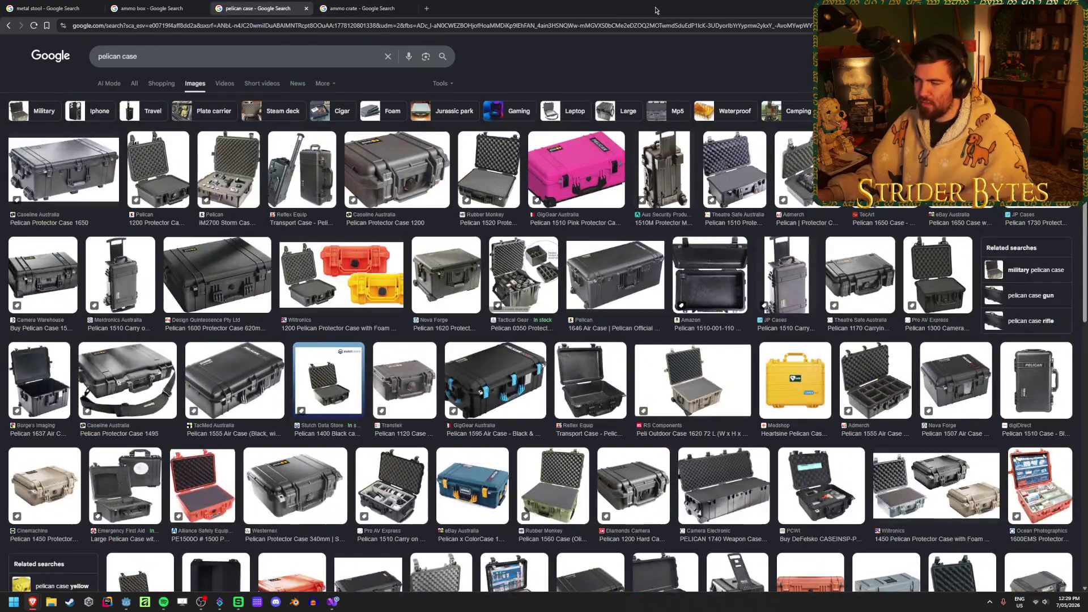
click(665, 170)
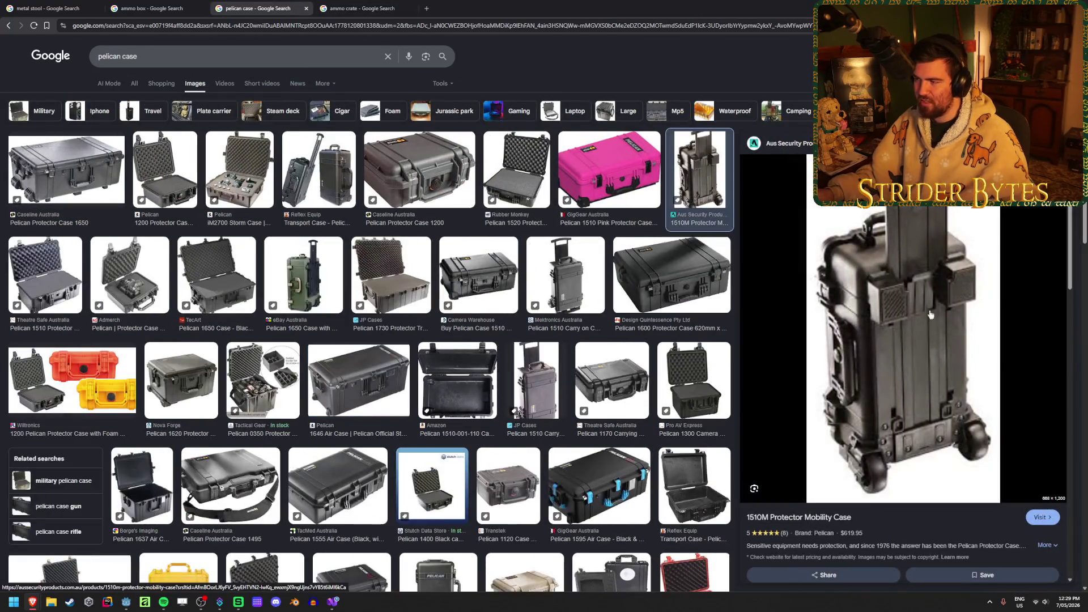
key(Escape)
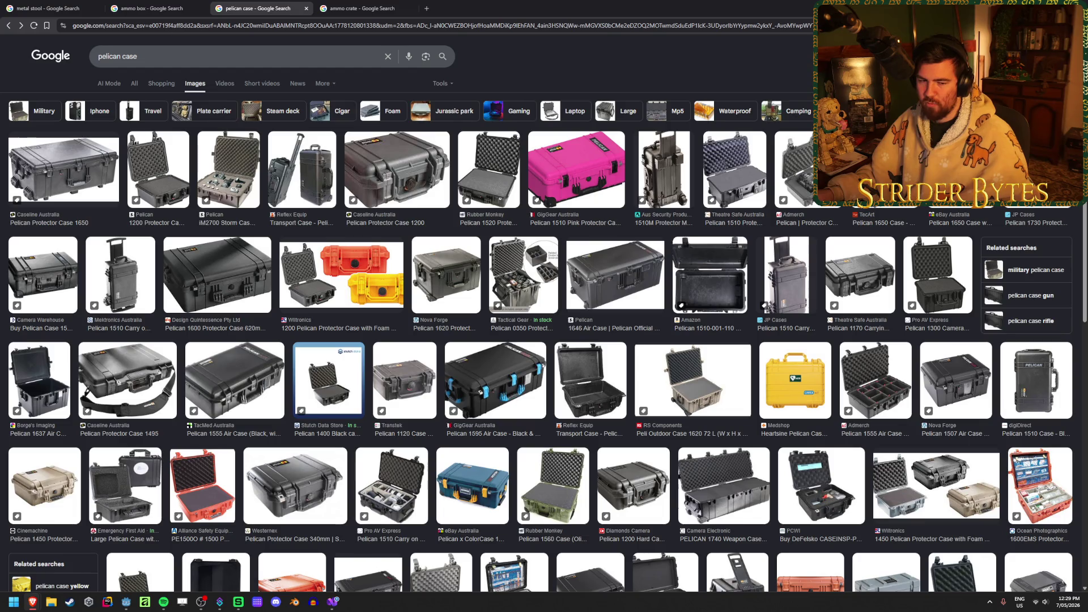
key(alt+Tab)
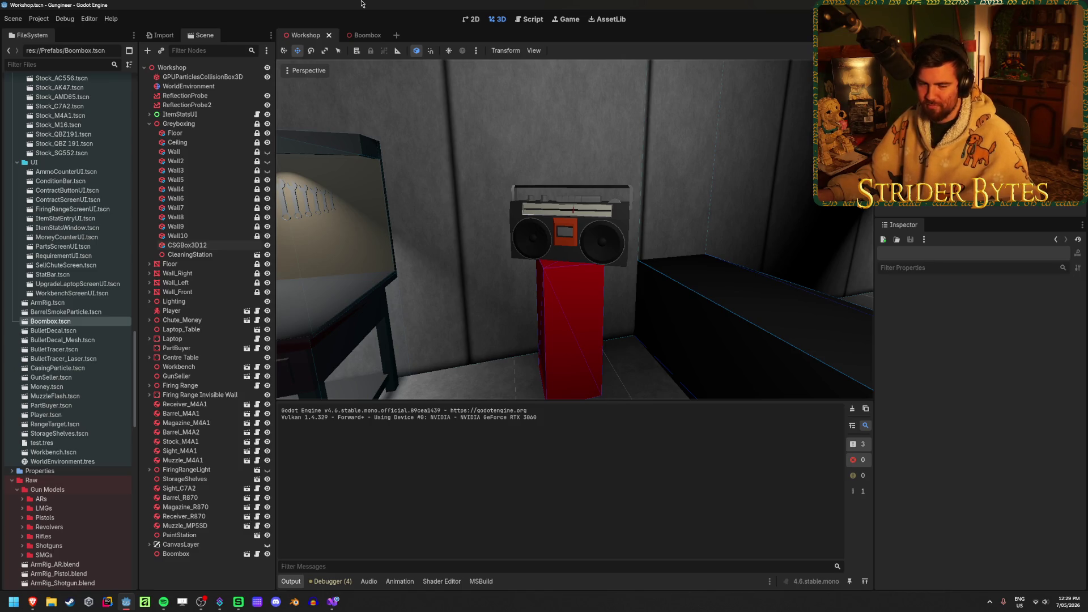
Save the Workshop scene, orbit around the boombox, then bring back Brave's pelican case results
key(ctrl+s)
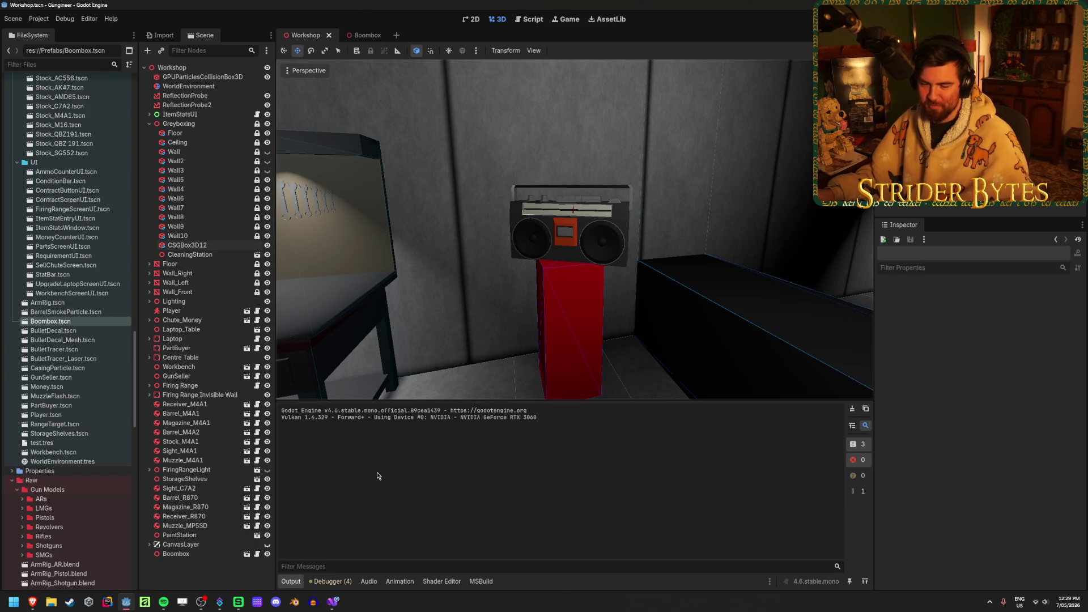
mouse_move(675, 368)
middle_down()
mouse_move(662, 340)
mouse_move(545, 305)
middle_up()
key(ctrl+s)
middle_drag(455, 319, 487, 317)
key(alt+Tab)
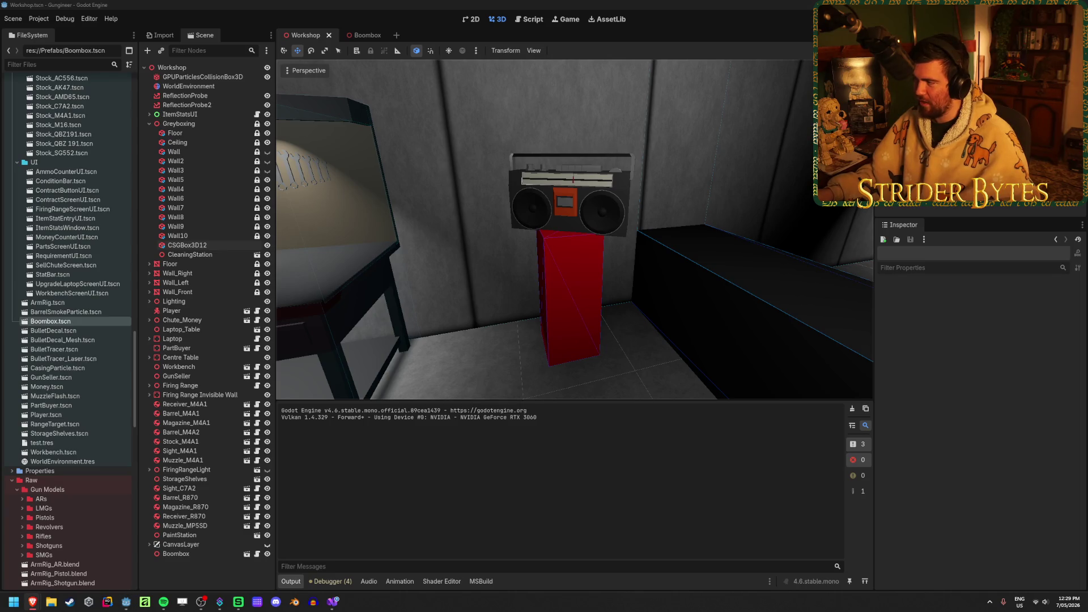
key(alt+Tab)
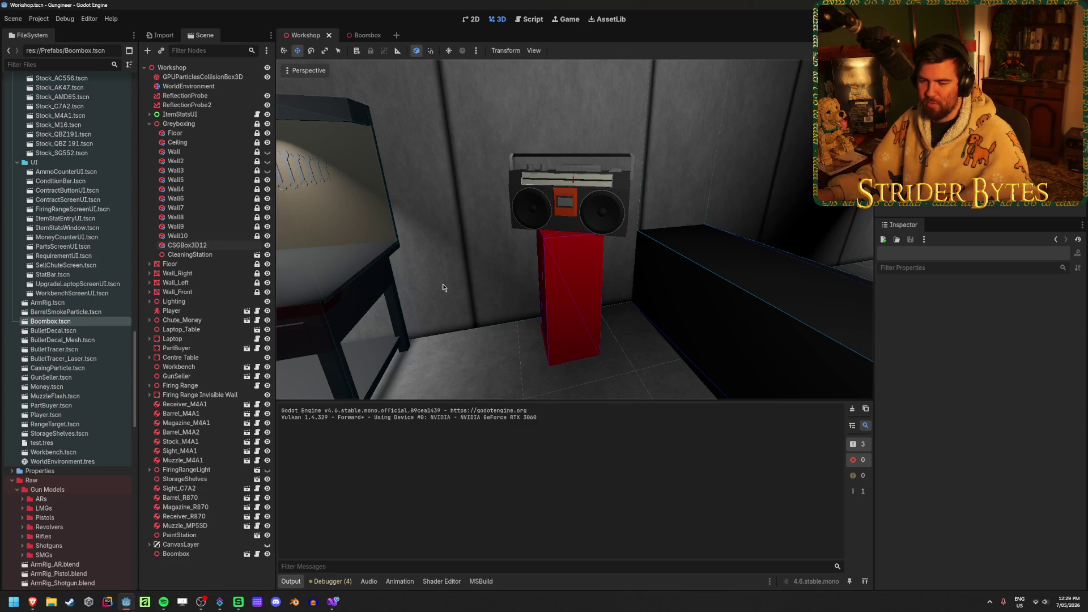
right_drag(445, 282, 444, 283)
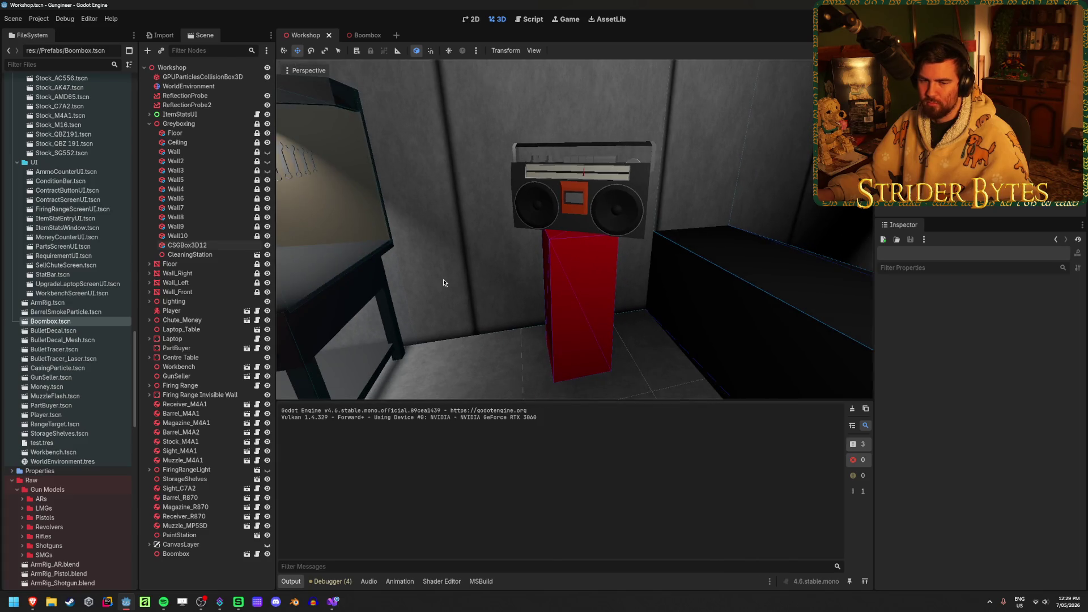
mouse_move(32, 602)
click(104, 571)
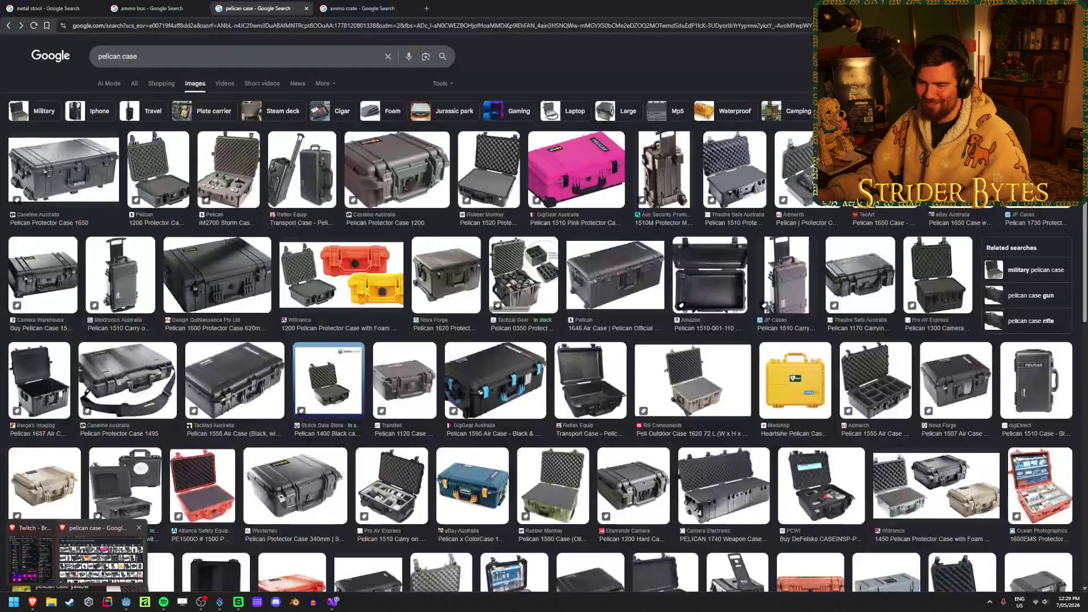
Scroll through the metal stool image results for reference
click(38, 7)
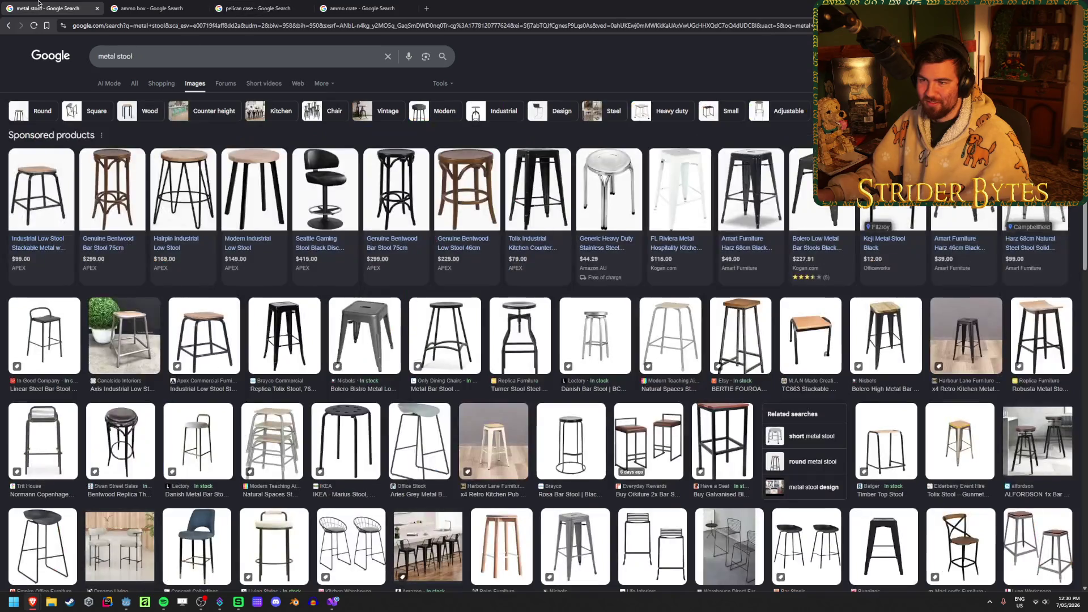
scroll(341, 297, down, 3)
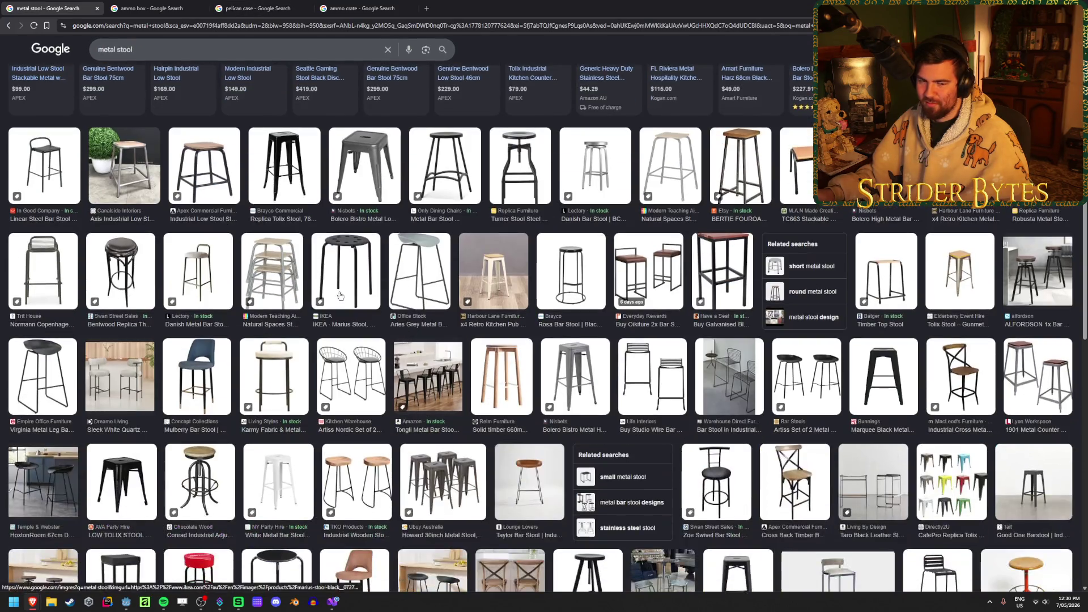
scroll(341, 295, up, 3)
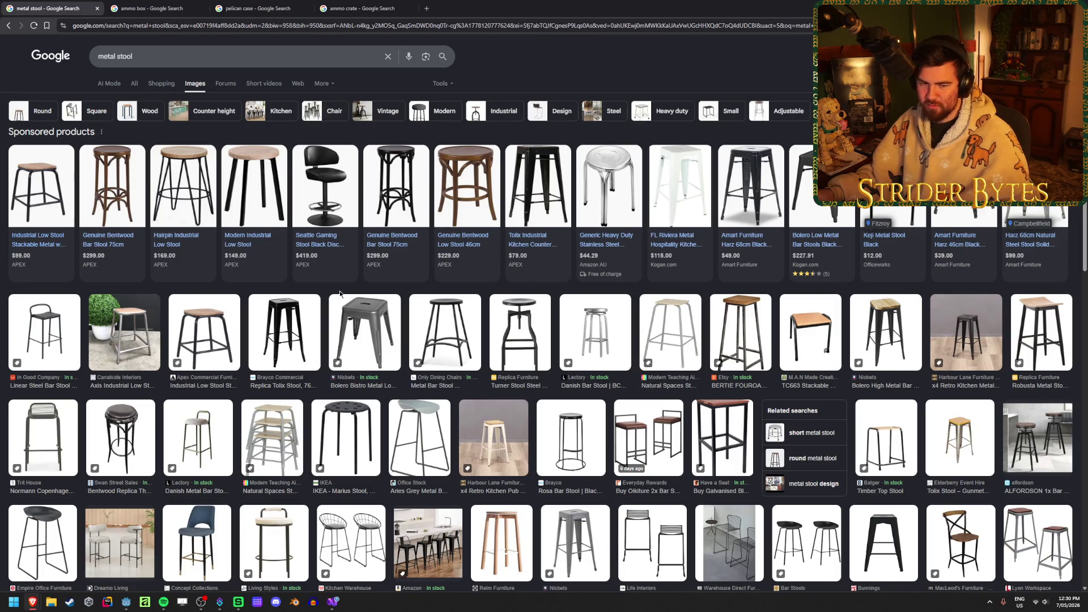
scroll(340, 294, down, 6)
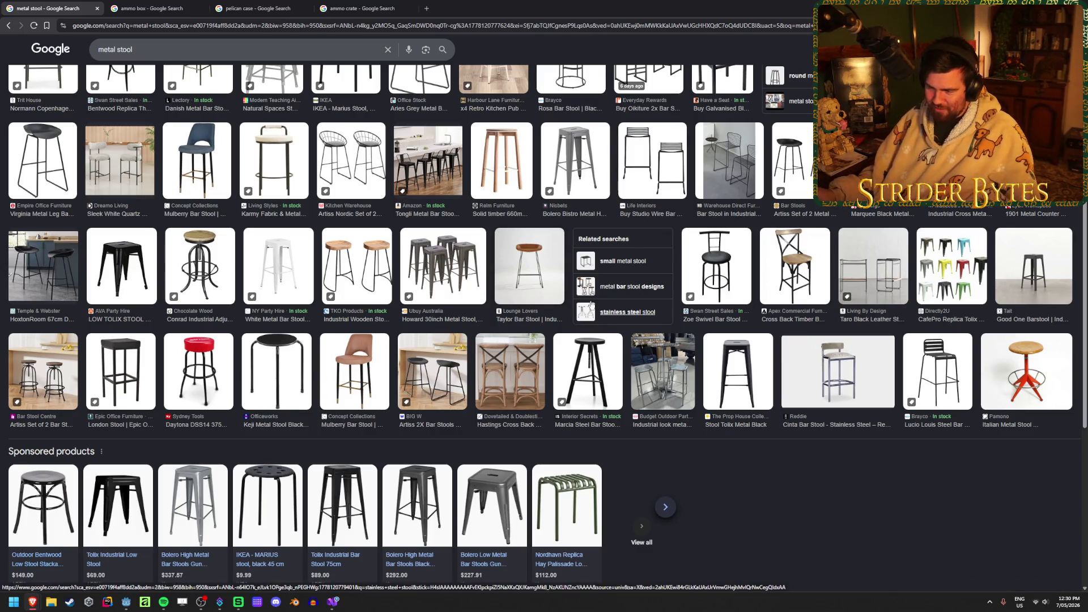
scroll(583, 306, down, 4)
scroll(714, 249, down, 1)
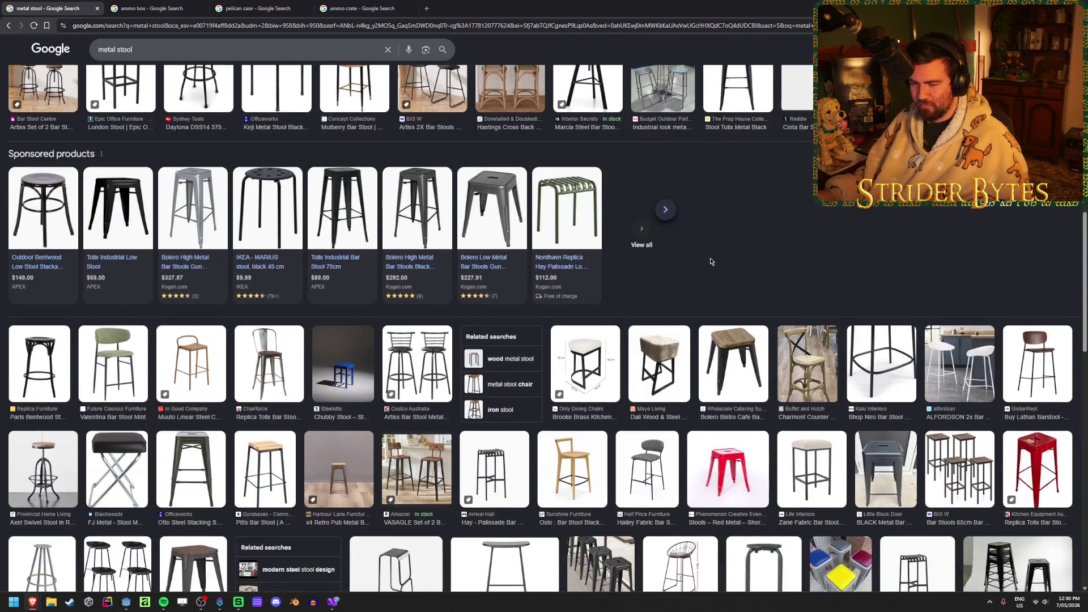
scroll(724, 213, down, 1)
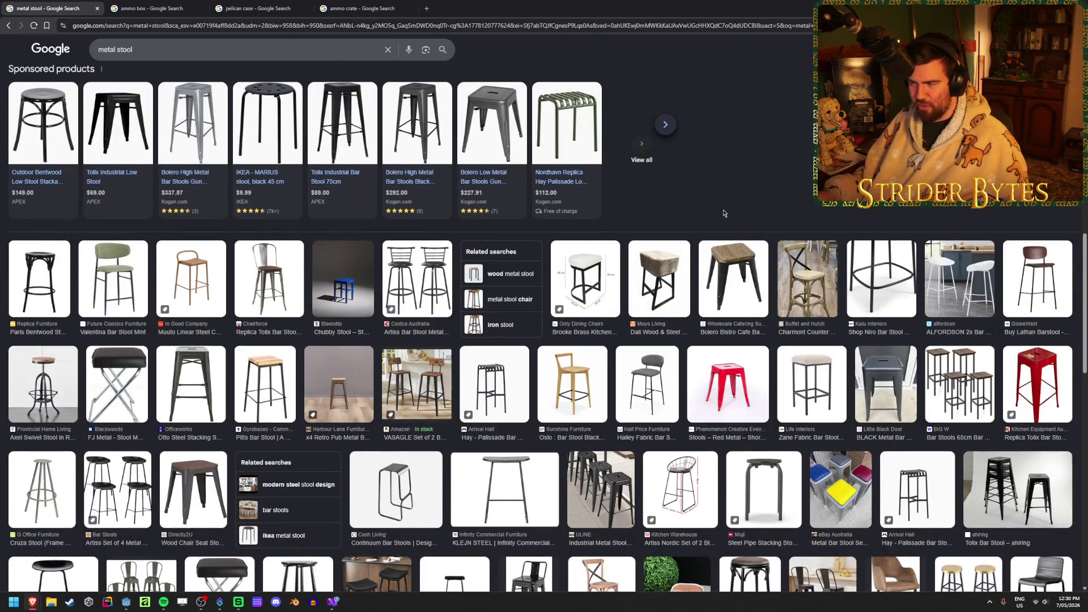
scroll(737, 196, down, 2)
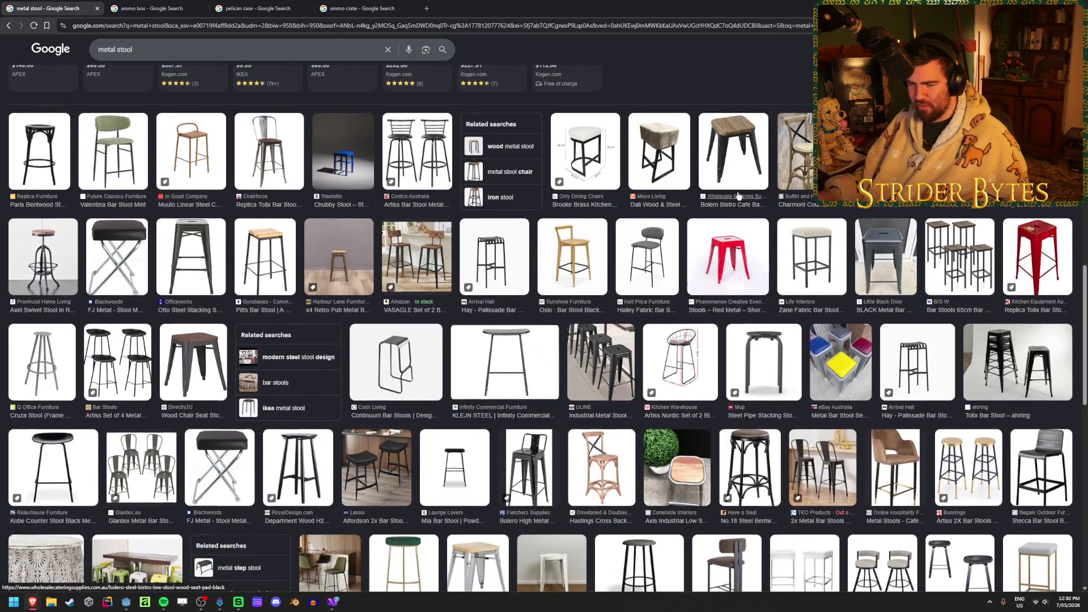
scroll(737, 195, down, 2)
scroll(587, 389, down, 2)
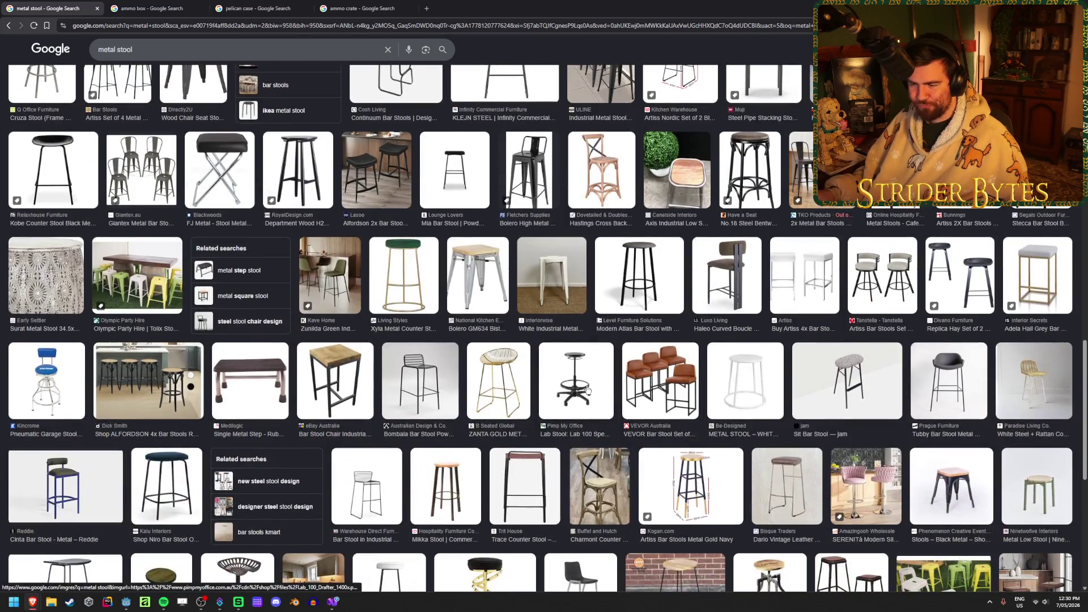
scroll(588, 389, up, 15)
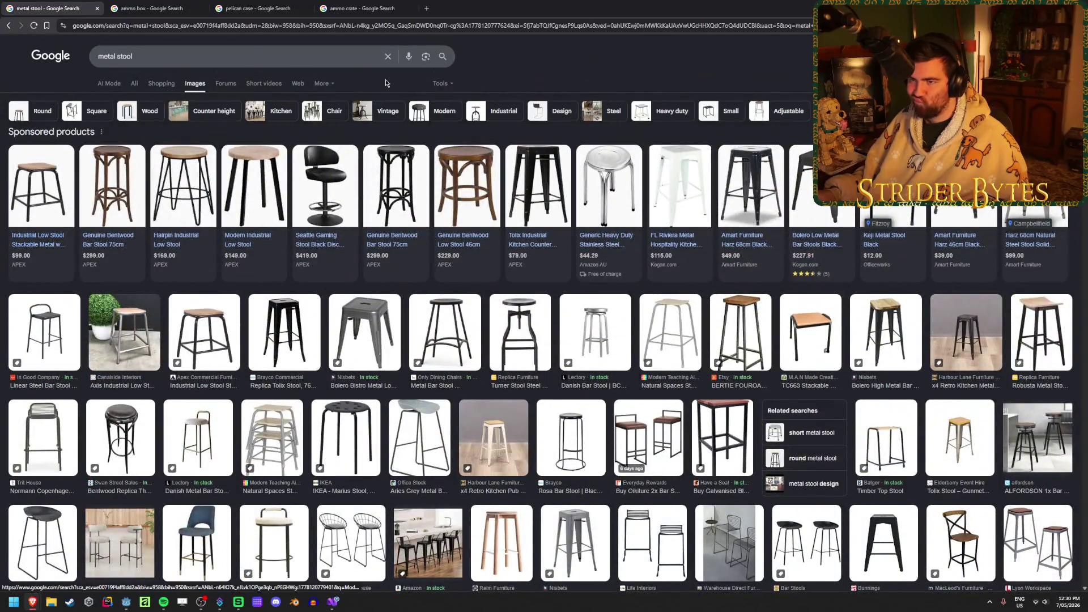
Flip between the pelican case, ammo crate and ammo box image results
click(212, 6)
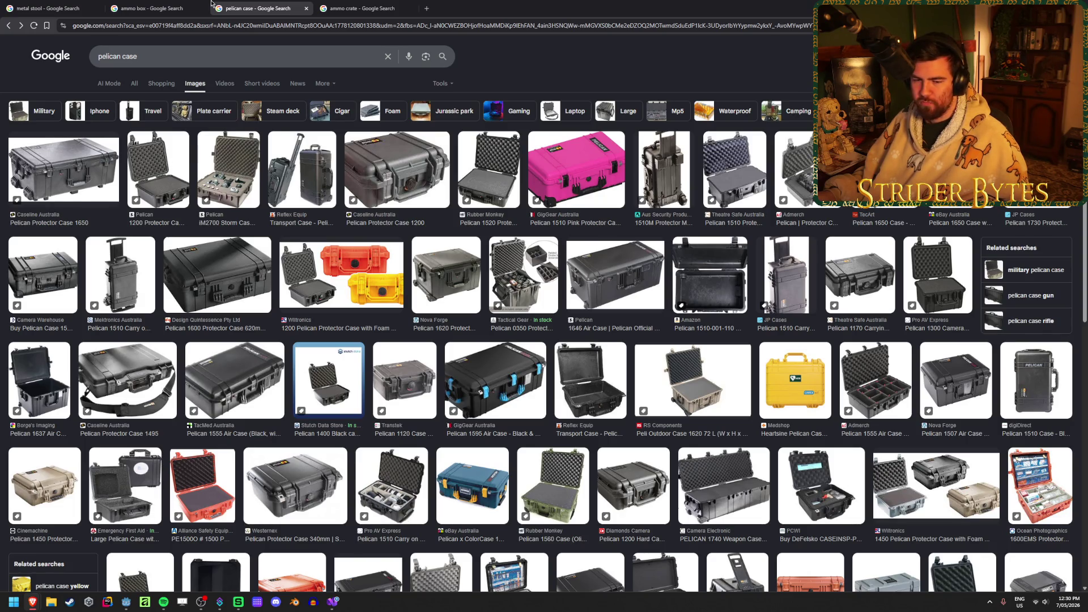
click(339, 8)
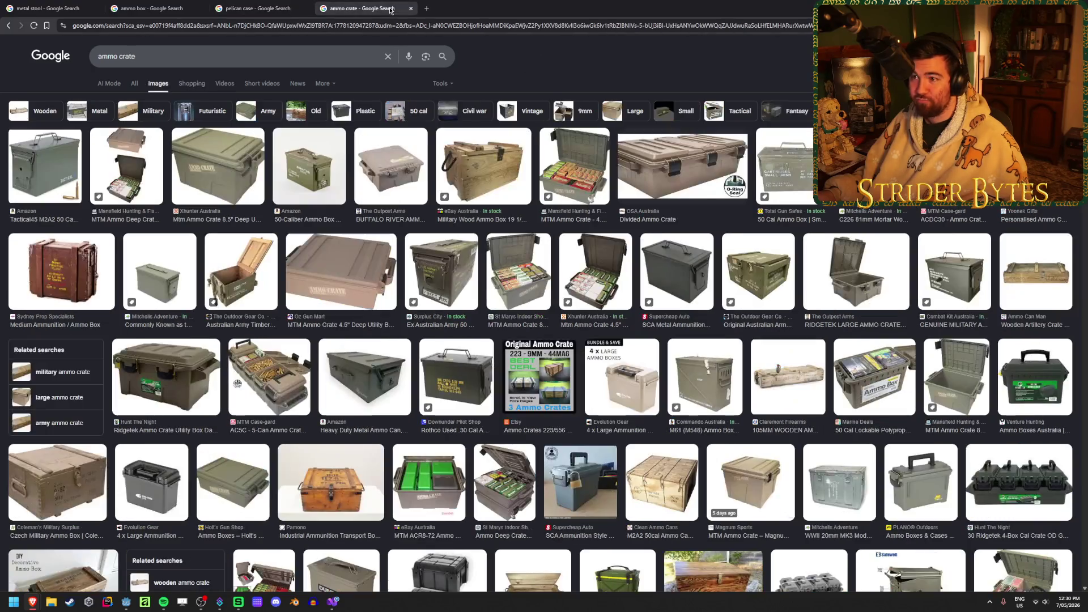
click(263, 4)
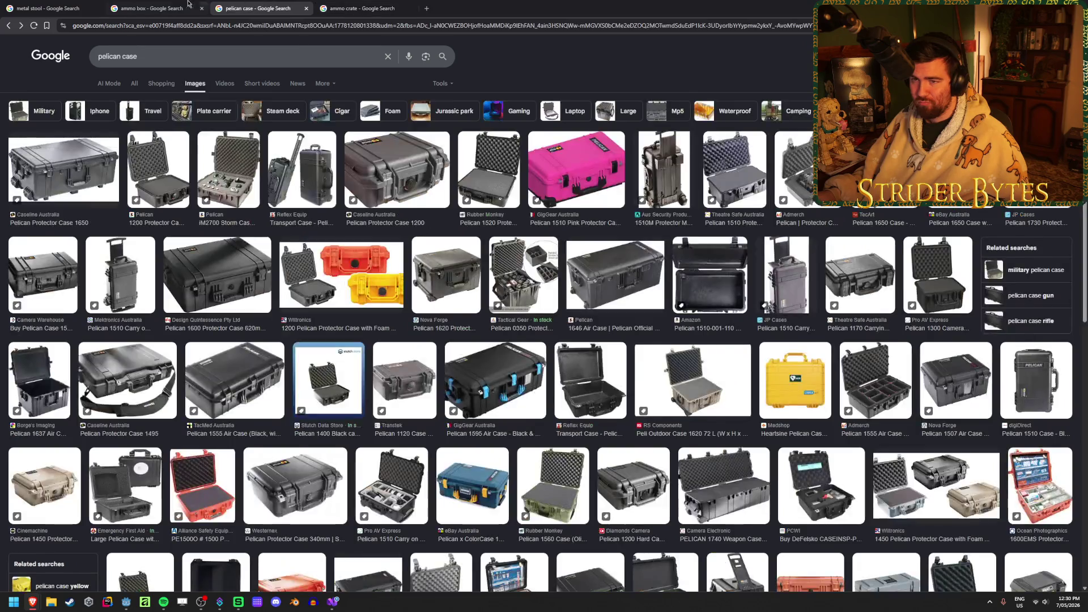
click(159, 8)
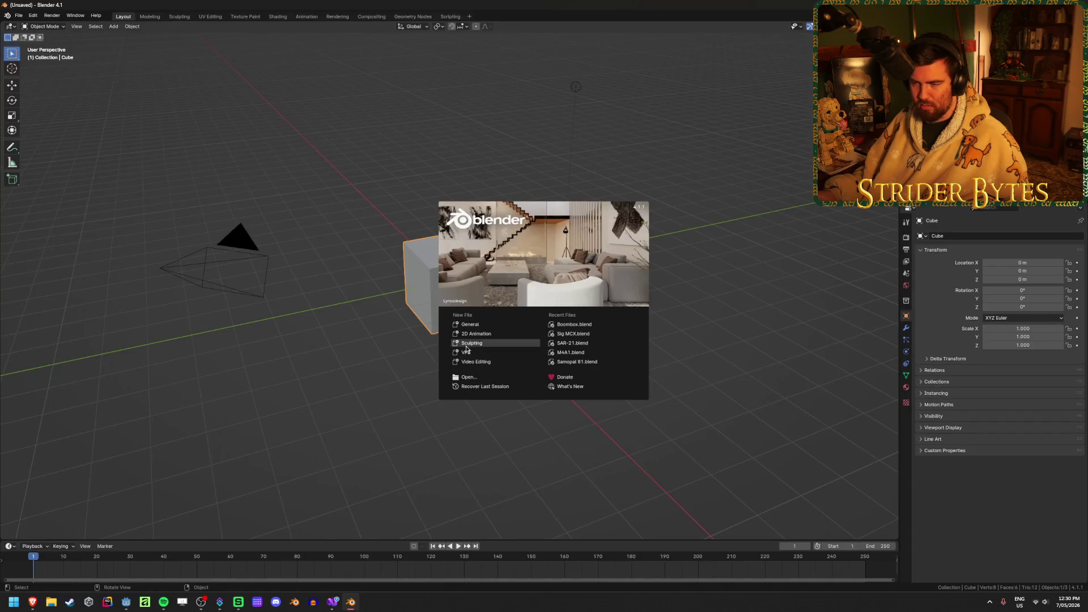
Dismiss Blender's splash, browse the Gungineer Raw and Gun Models folders in Explorer, then close it
click(372, 386)
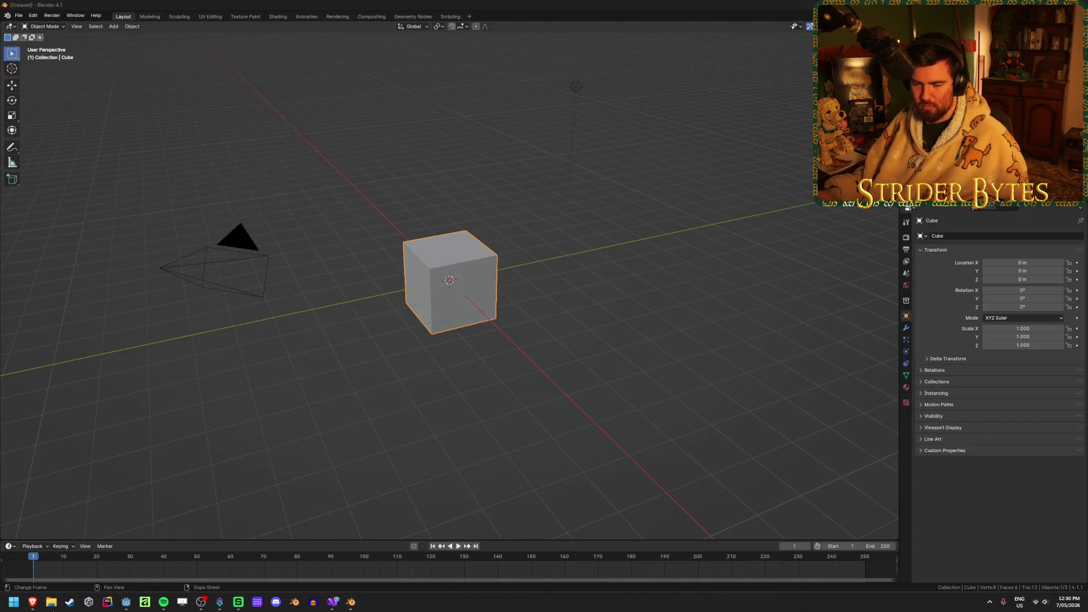
key(super+e)
click(224, 335)
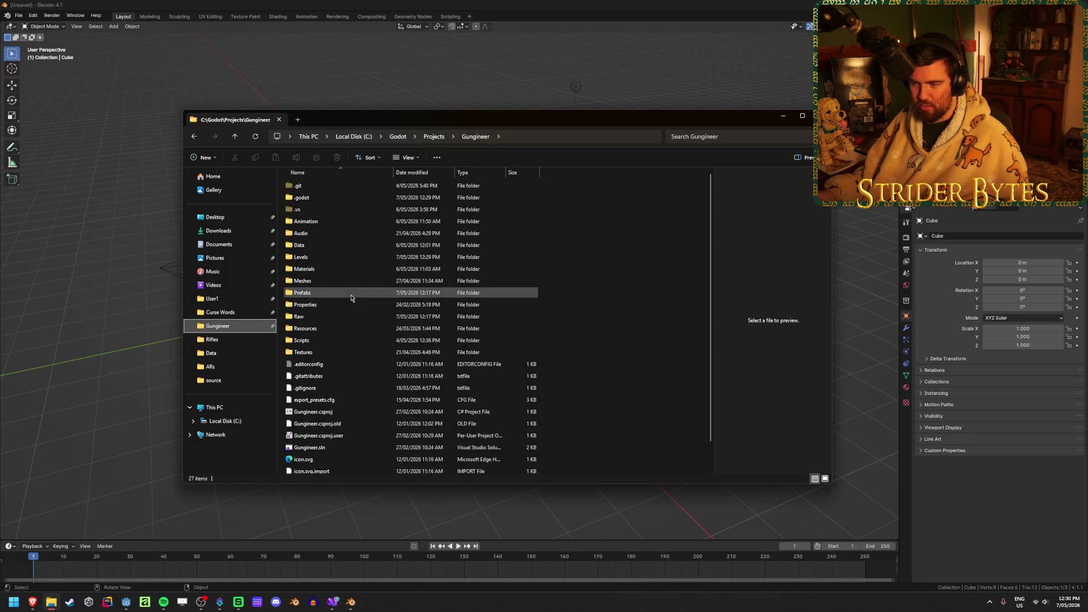
double_click(323, 192)
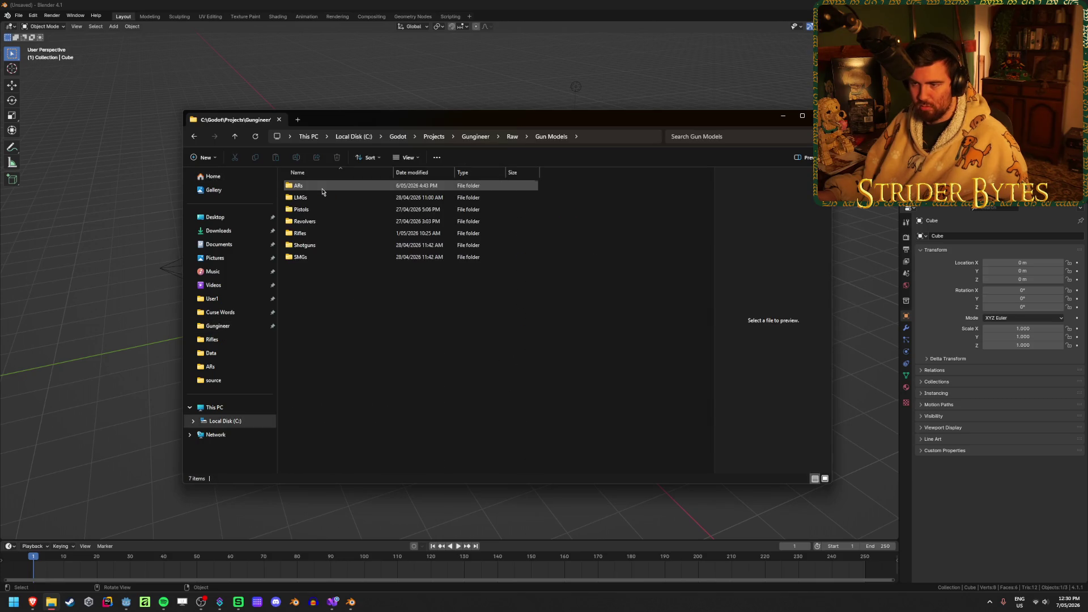
key(alt+Left)
scroll(378, 320, down, 8)
click(378, 325)
key(Home)
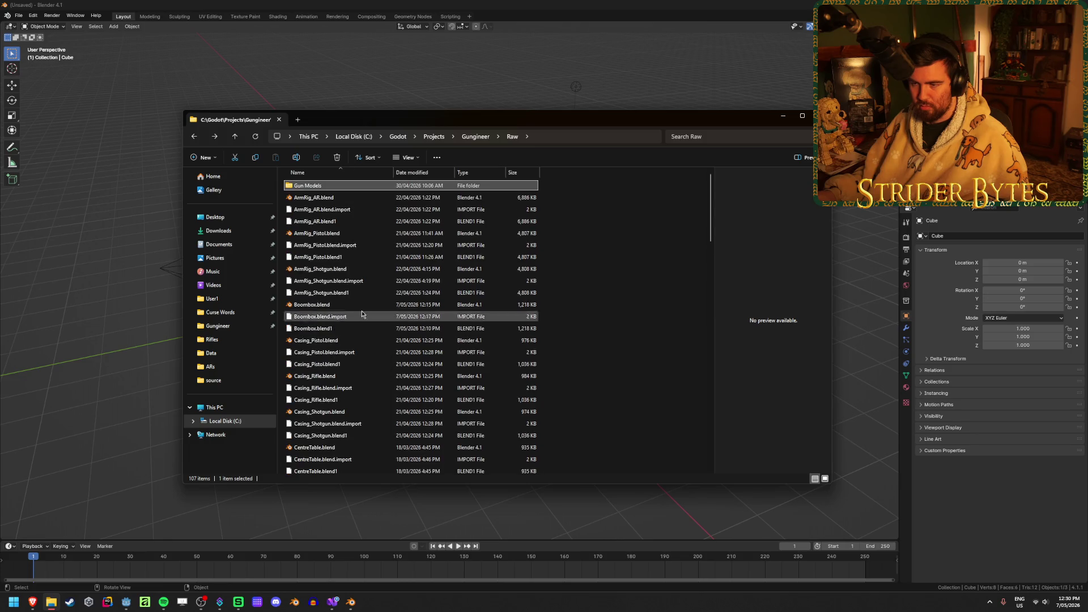
scroll(619, 349, down, 20)
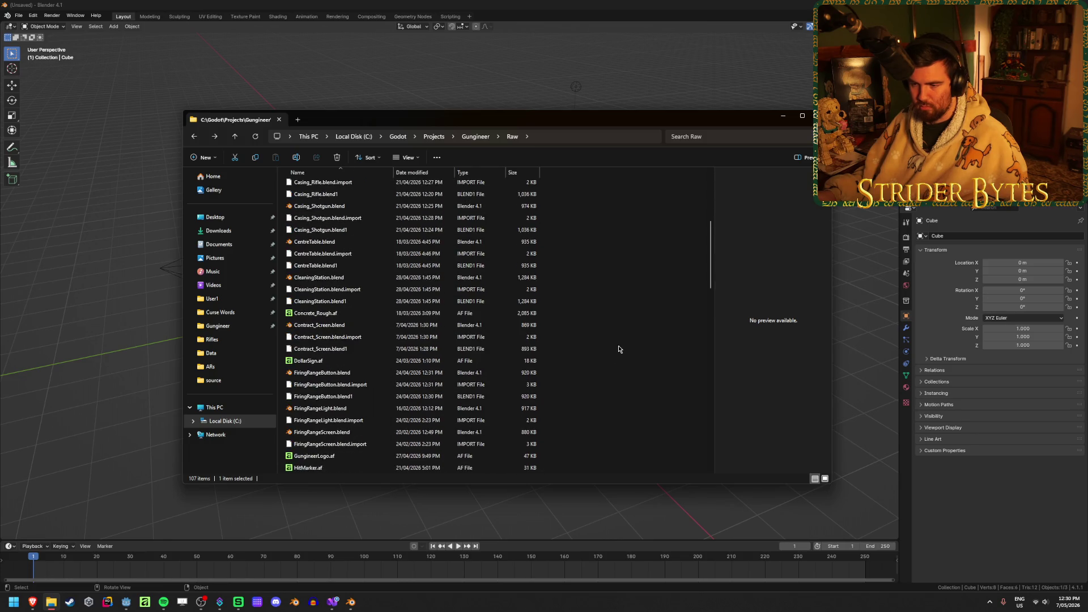
scroll(619, 349, down, 2)
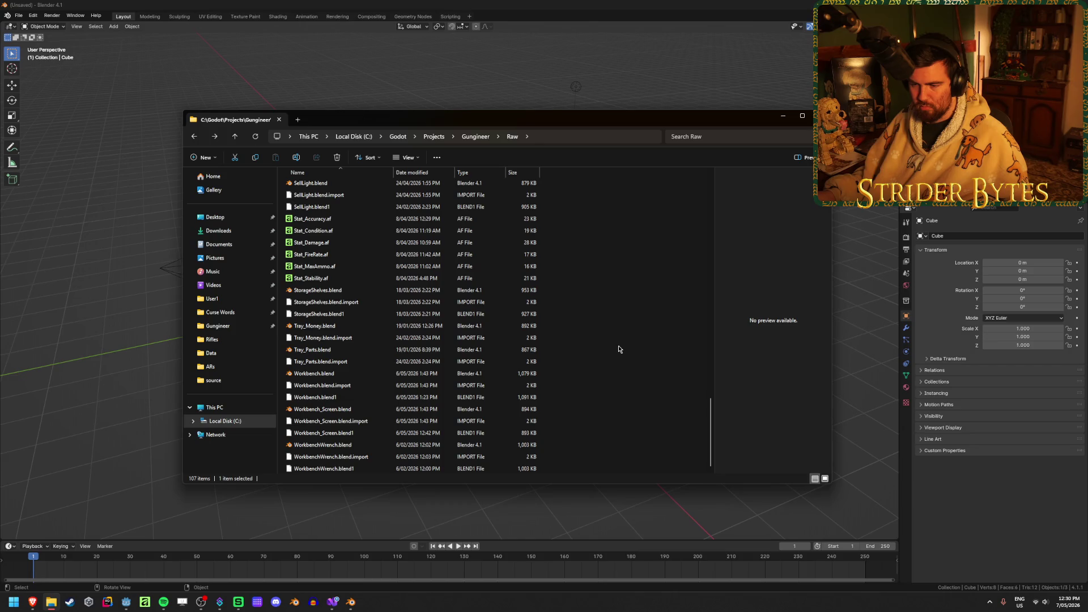
key(super+Down)
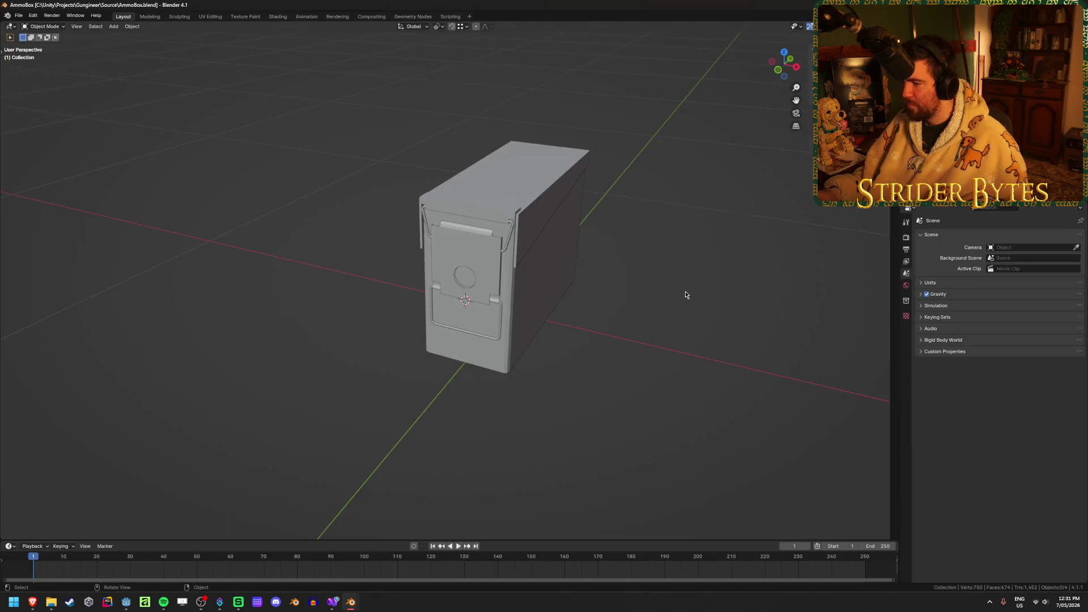
Orbit around the gray ammo box model in AmmoBox.blend
mouse_move(685, 294)
middle_down()
mouse_move(630, 274)
mouse_move(515, 277)
mouse_move(668, 284)
mouse_move(459, 298)
mouse_move(477, 298)
middle_up()
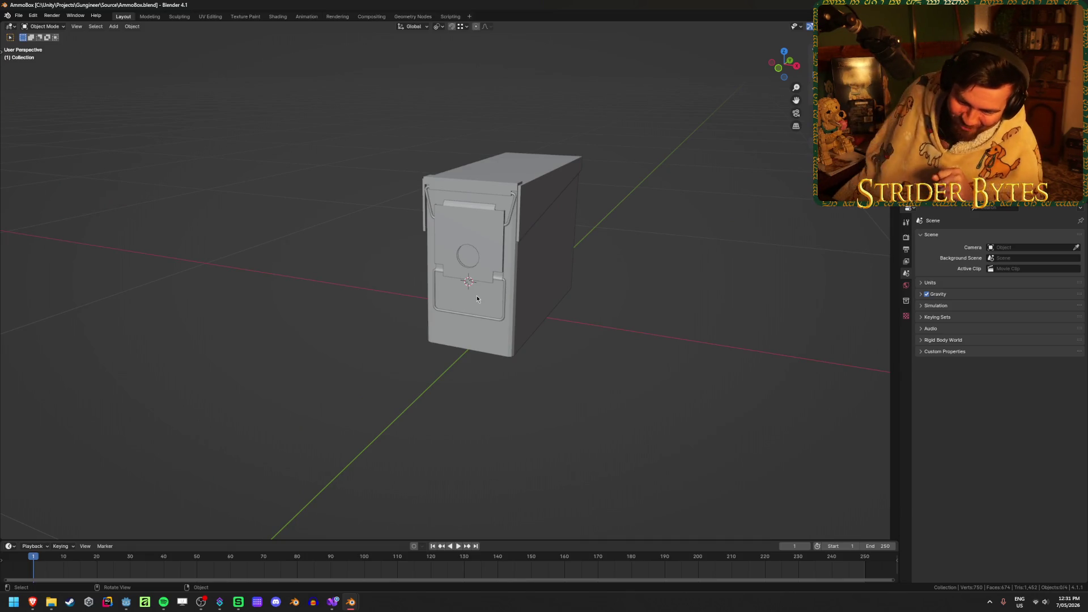
key(ctrl+n)
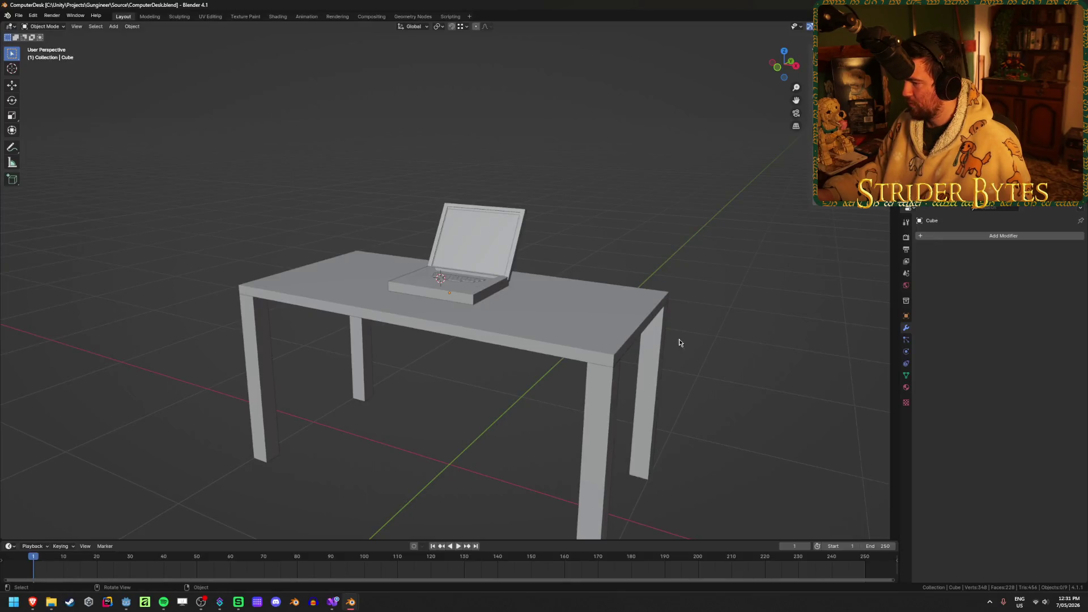
mouse_move(679, 339)
middle_down()
mouse_move(656, 347)
mouse_move(719, 380)
mouse_move(755, 354)
middle_up()
scroll(704, 380, up, 6)
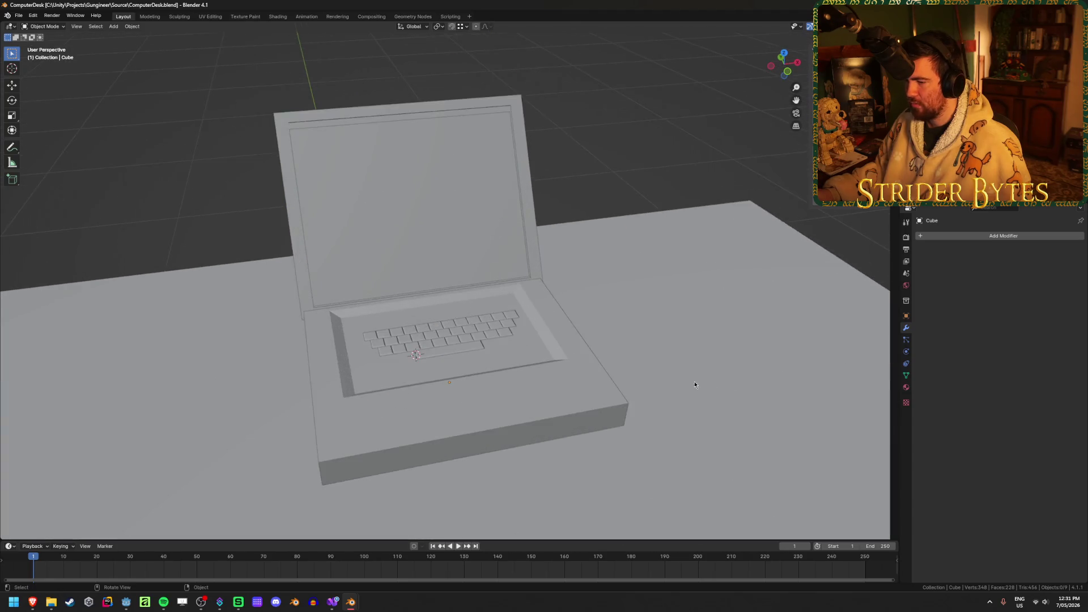
scroll(319, 391, down, 5)
click(447, 339)
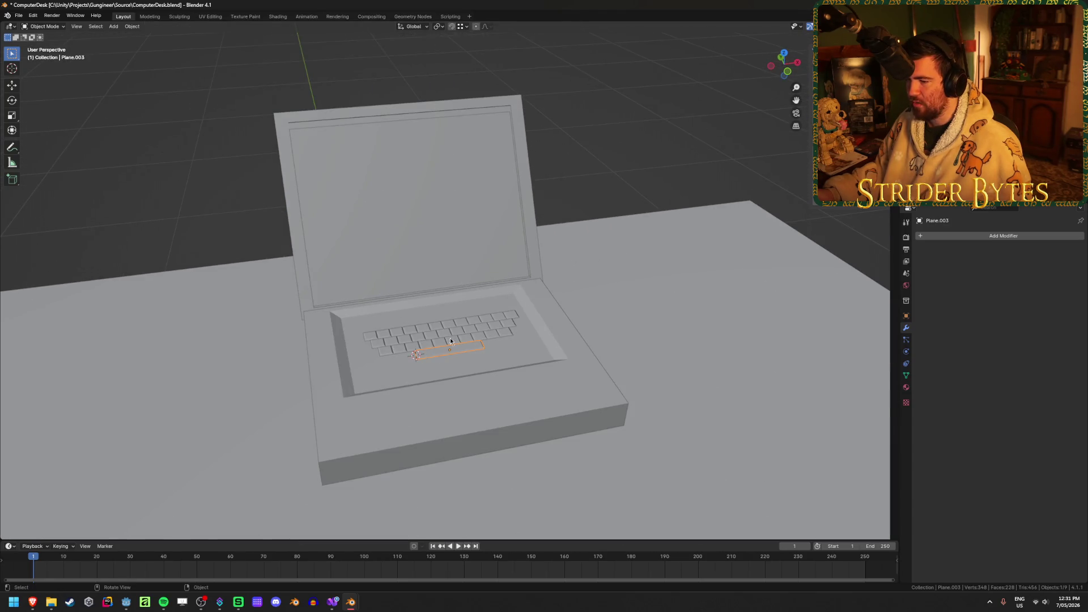
middle_drag(627, 195, 593, 217)
scroll(596, 204, down, 3)
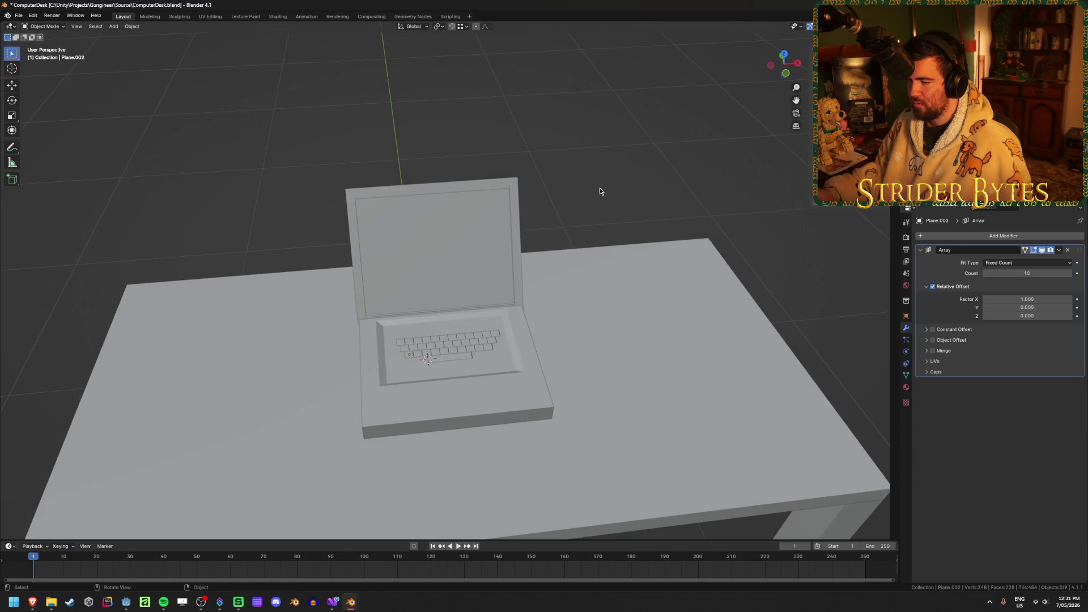
key(ctrl+q)
click(574, 316)
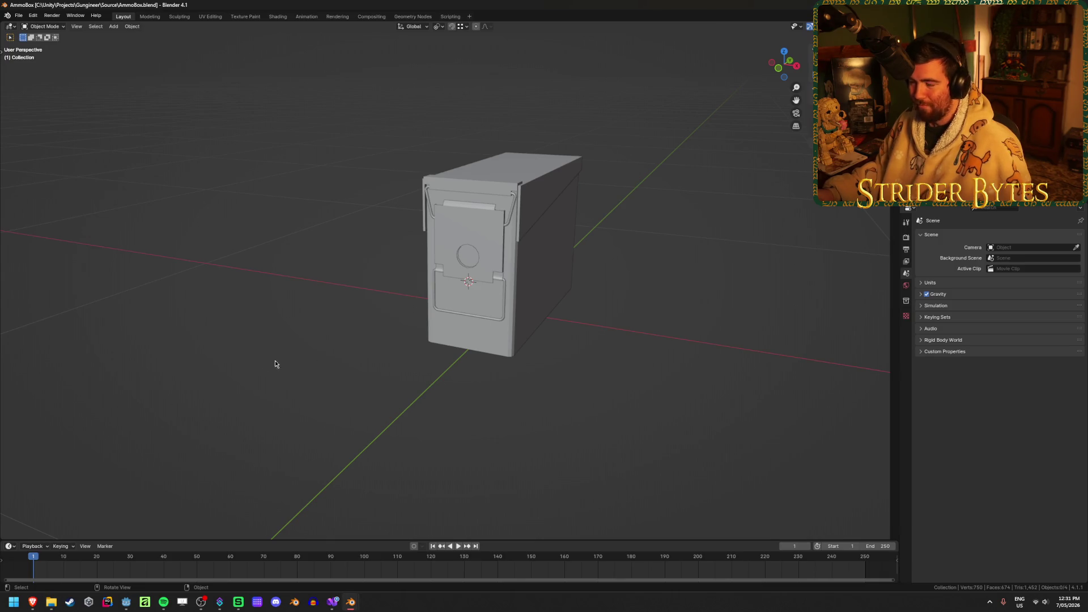
key(alt+Tab)
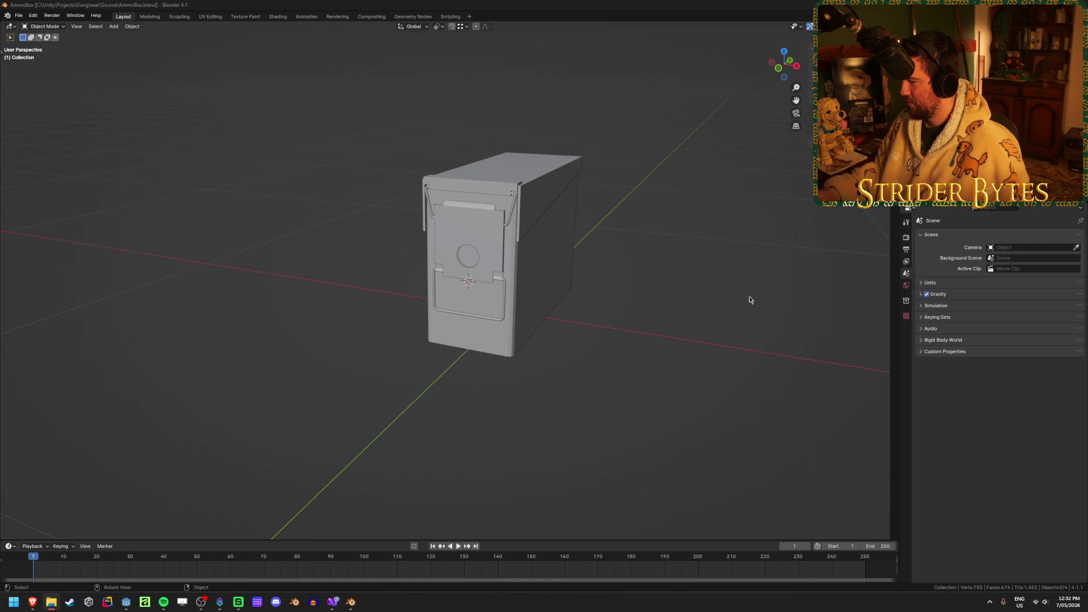
mouse_move(659, 318)
middle_down()
mouse_move(574, 318)
mouse_move(697, 314)
mouse_move(613, 312)
mouse_move(690, 313)
mouse_move(632, 316)
mouse_move(637, 348)
mouse_move(646, 305)
middle_up()
click(559, 253)
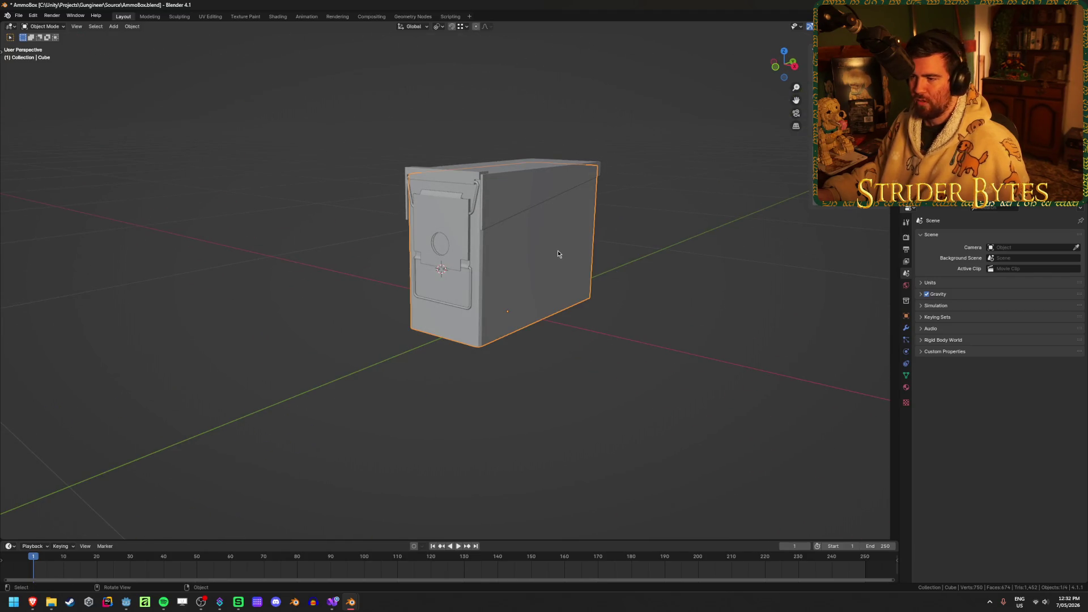
Select all ammo box parts and scale them taller along Z
key(a)
key(s)
key(z)
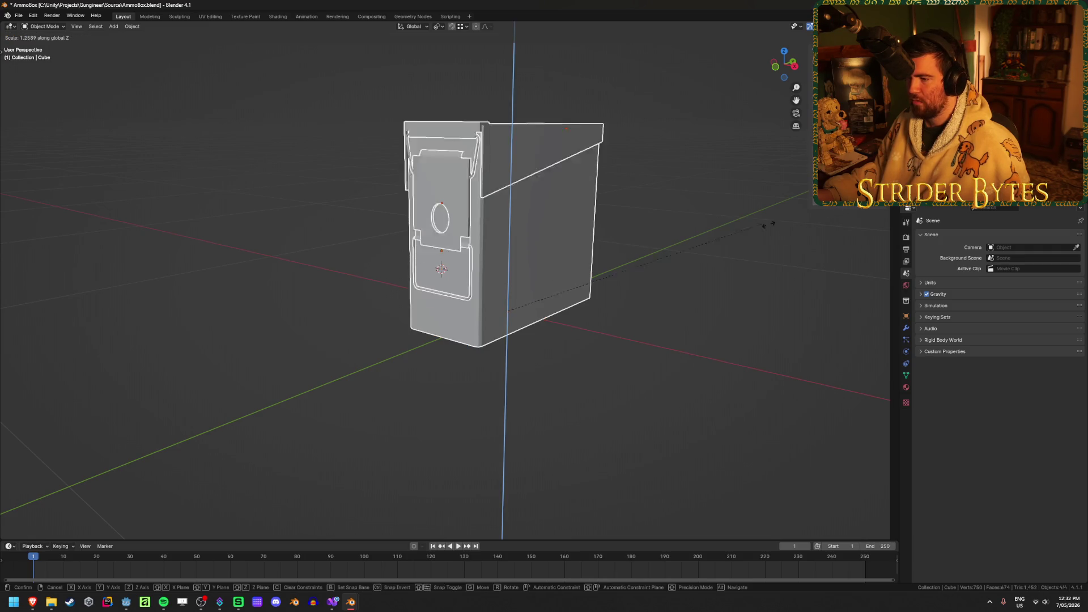
click(182, 255)
scroll(192, 250, down, 3)
mouse_move(205, 246)
middle_down()
mouse_move(262, 248)
mouse_move(145, 255)
mouse_move(292, 235)
mouse_move(113, 252)
mouse_move(676, 268)
middle_up()
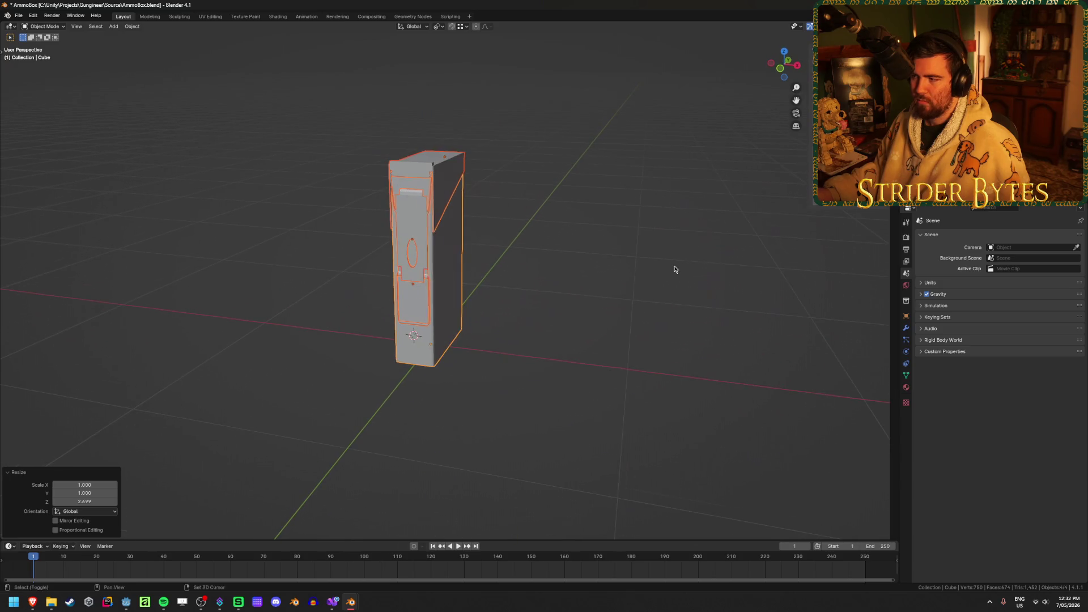
Stretch the box vertically once more, then undo that second stretch
key(s)
key(z)
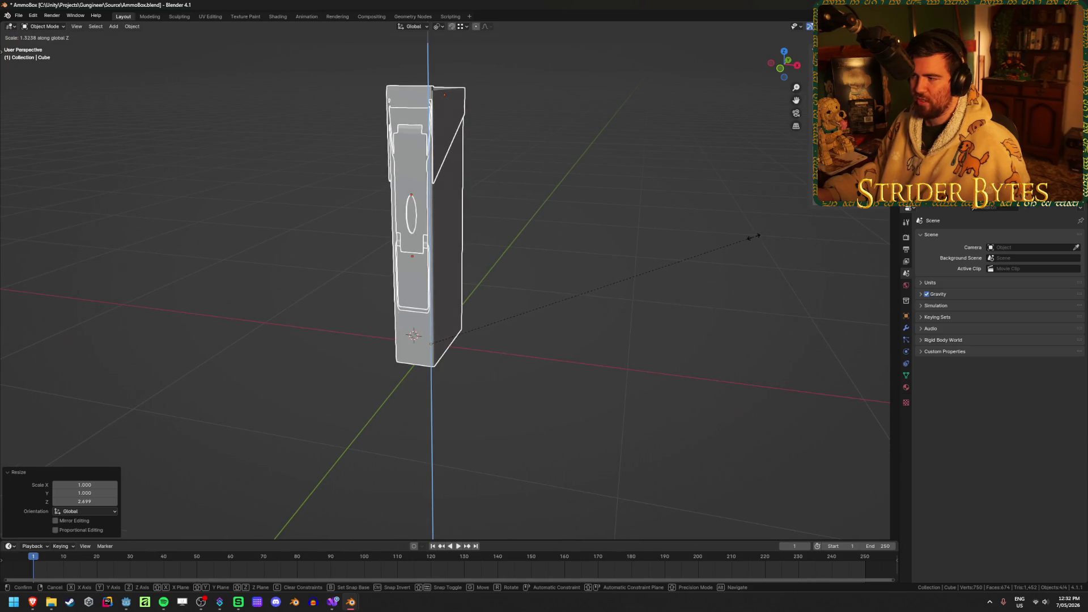
click(754, 237)
click(722, 243)
mouse_move(722, 243)
middle_down()
mouse_move(619, 261)
mouse_move(345, 242)
middle_up()
key(ctrl+z)
key(ctrl+z)
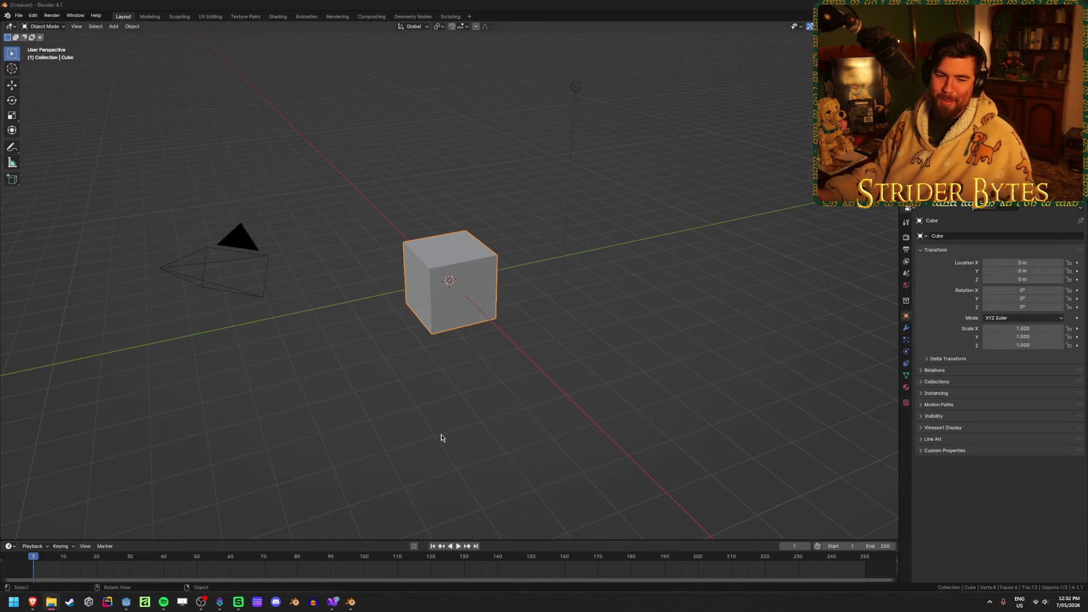
click(121, 604)
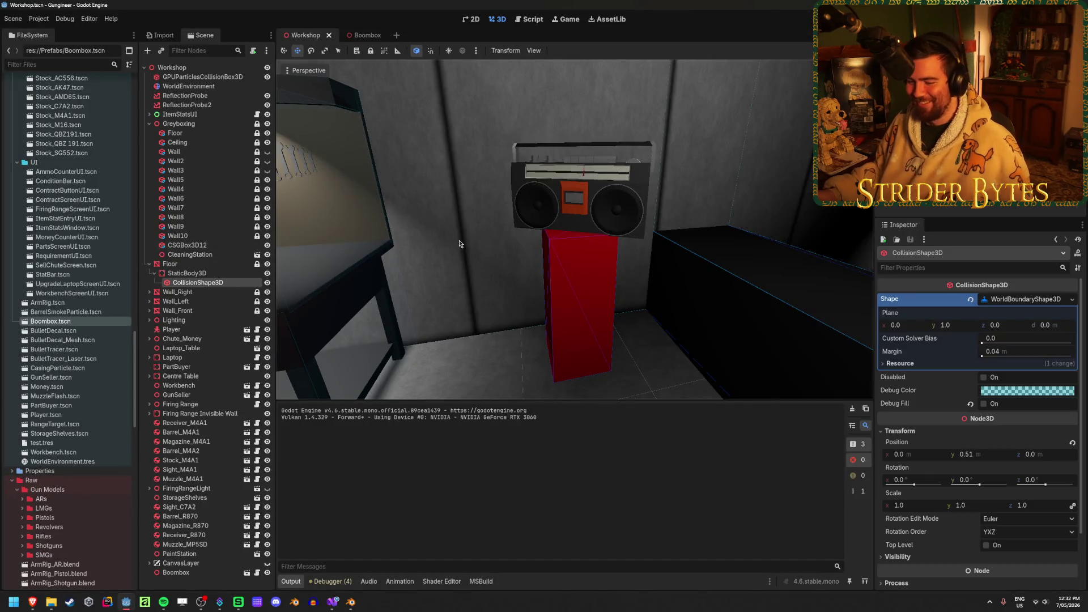
Fly around the workshop to inspect the boombox on its red pedestal, then zoom out
click(506, 343)
click(495, 372)
right_drag(495, 372, 431, 365)
key(s)
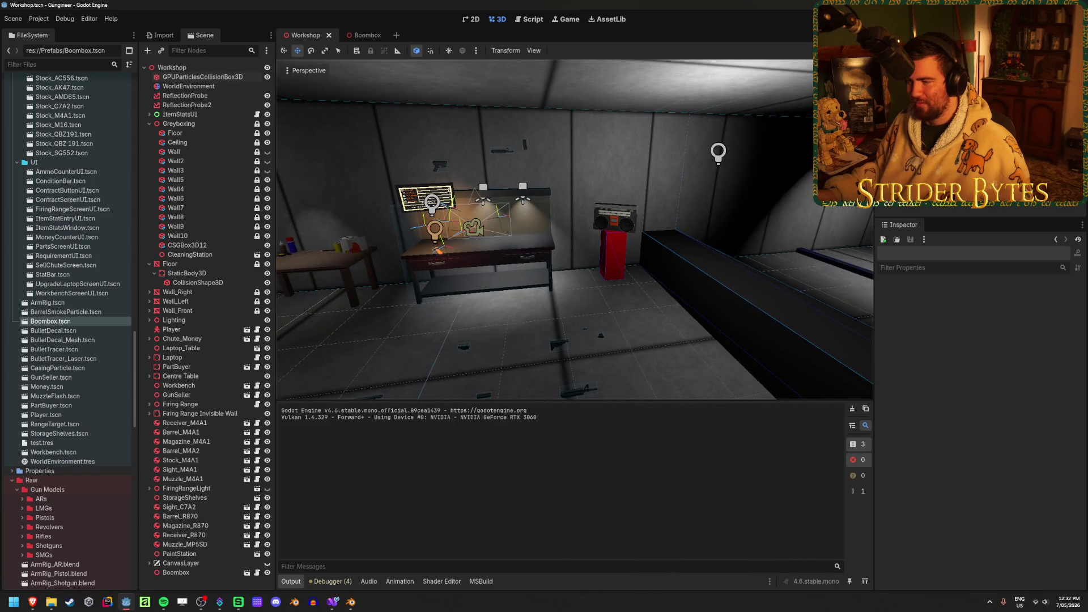
key(w)
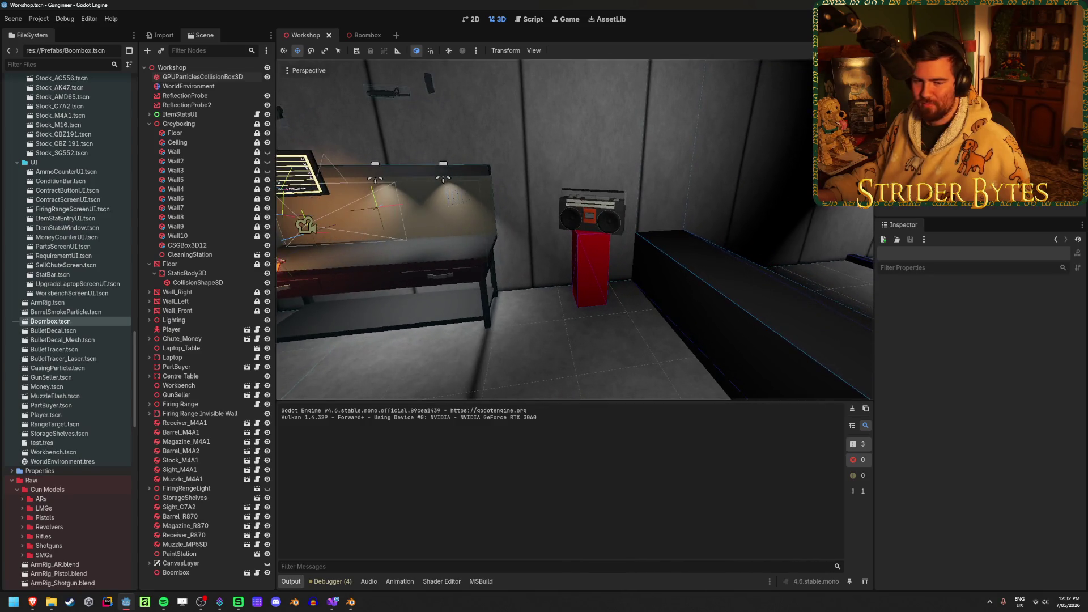
key(a)
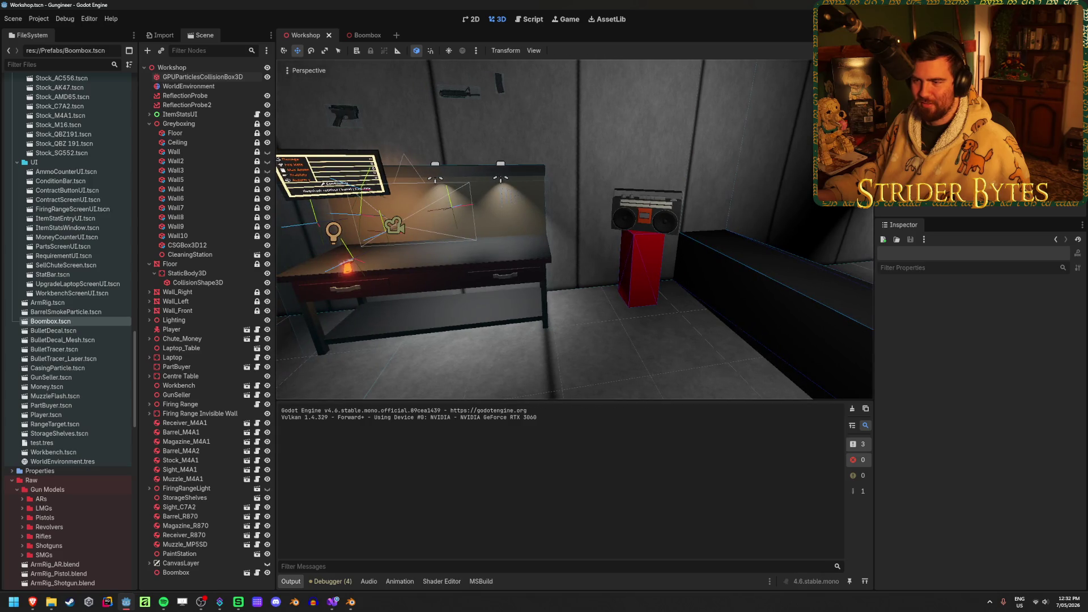
key(d)
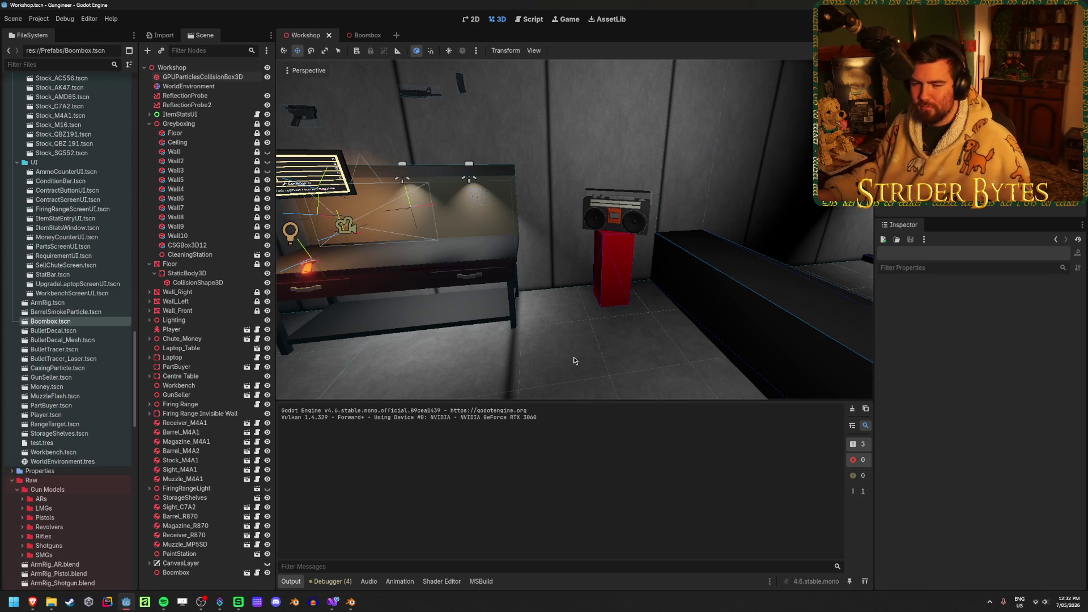
key(w)
right_drag(573, 360, 626, 354)
key(s)
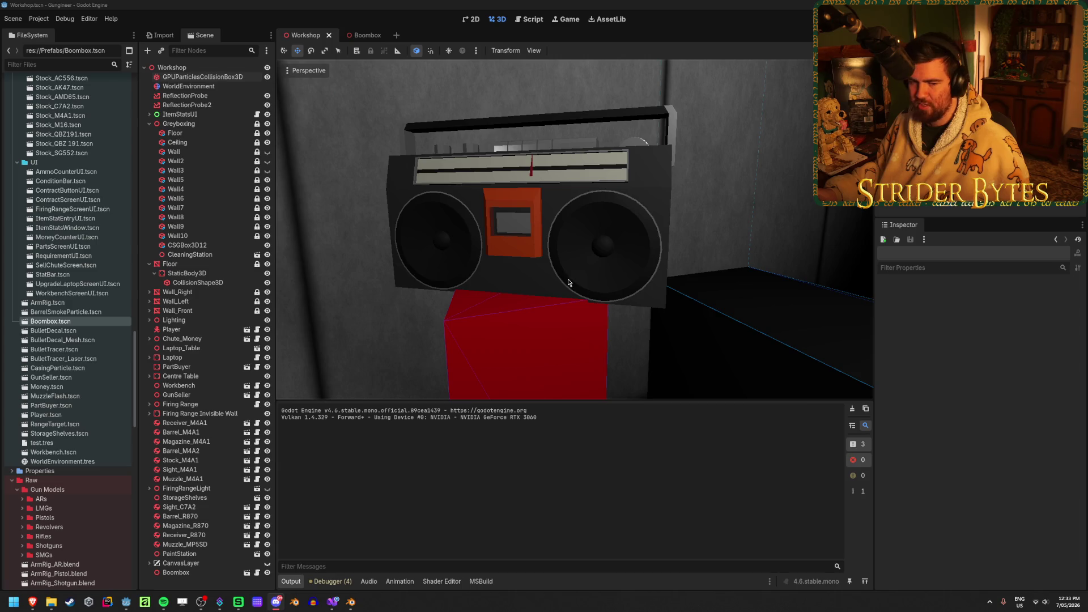
scroll(397, 261, down, 3)
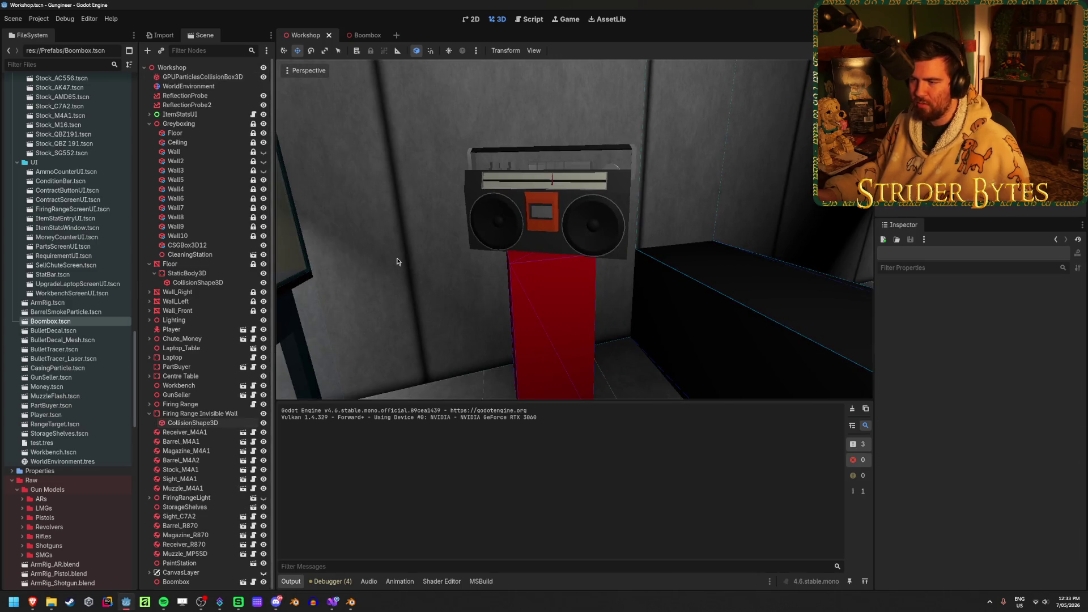
scroll(397, 261, down, 2)
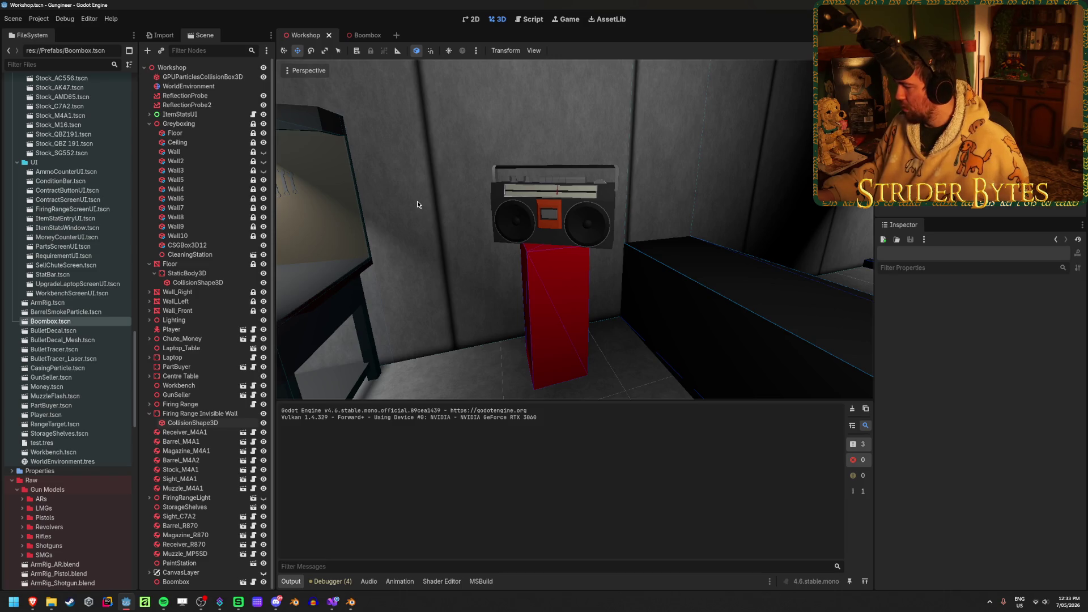
Switch to Brave and fit the ammo-crate reference photo to the window
key(alt+Tab)
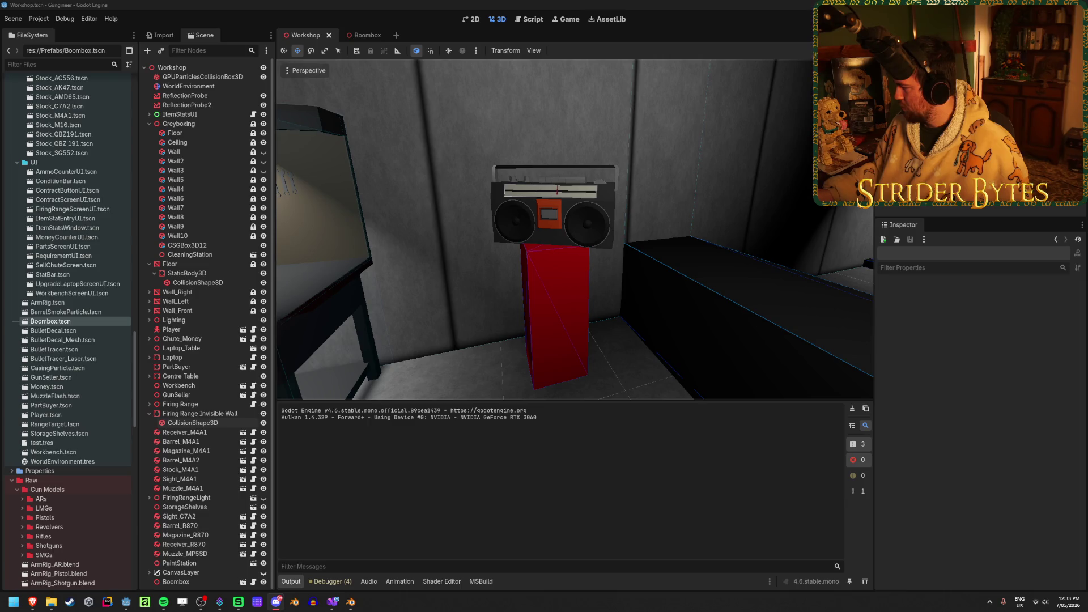
key(alt+Tab)
click(518, 293)
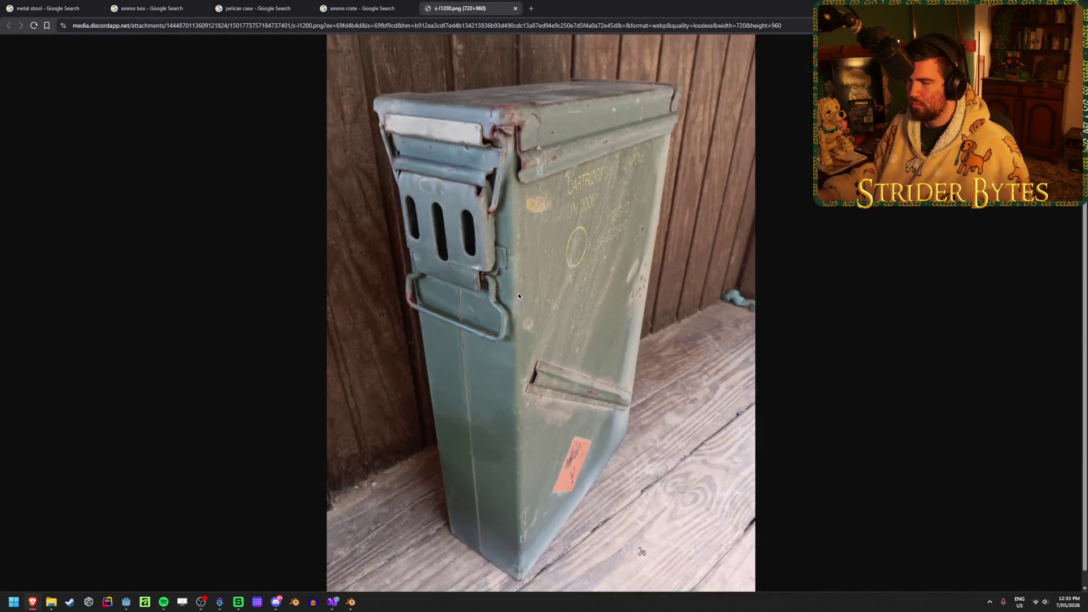
Zoom out on the ammo-can reference photo so it sits smaller and centred
ctrl+scroll(518, 292, down, 1)
ctrl+scroll(518, 291, down, 1)
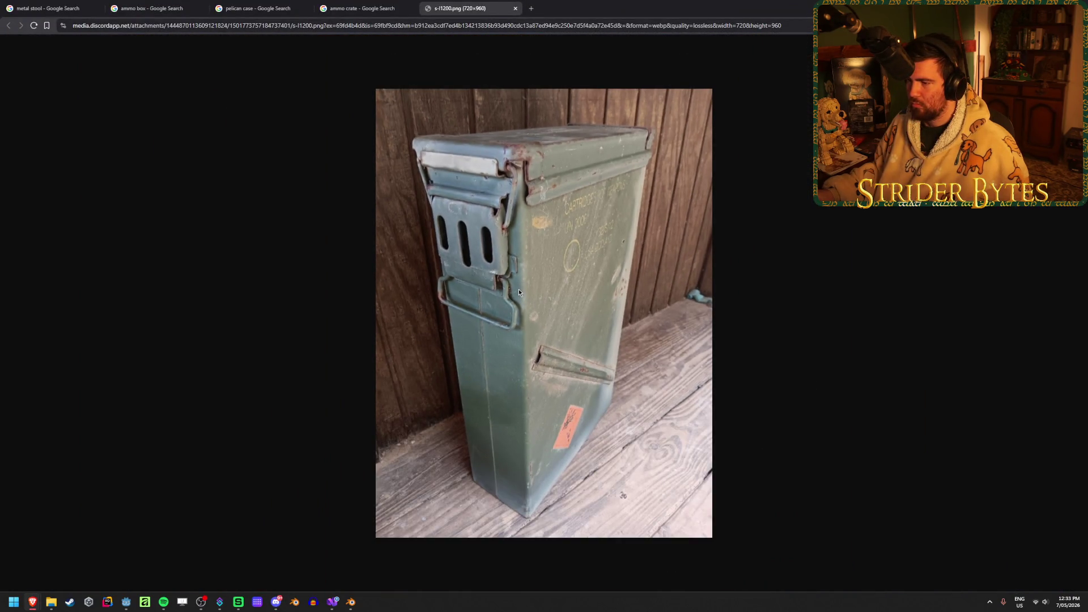
ctrl+scroll(519, 291, down, 1)
key(alt+Tab)
click(782, 240)
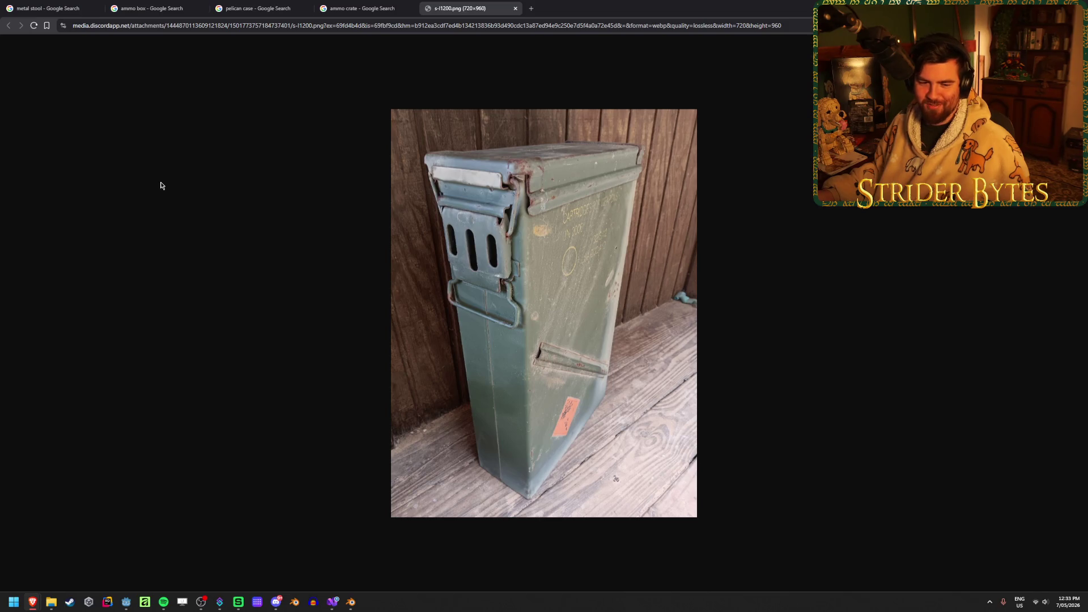
click(201, 602)
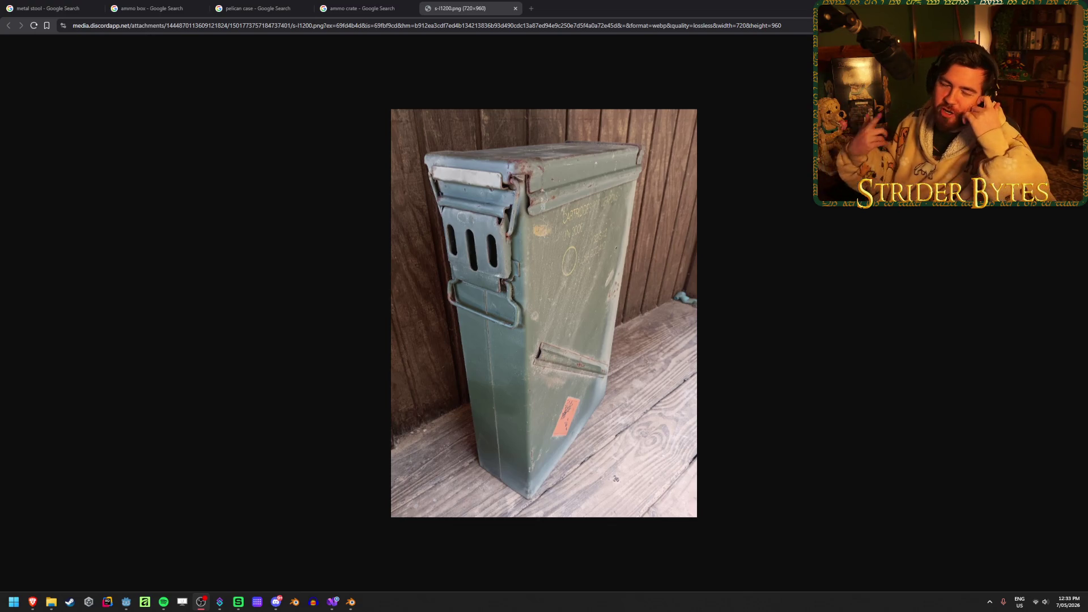
click(281, 181)
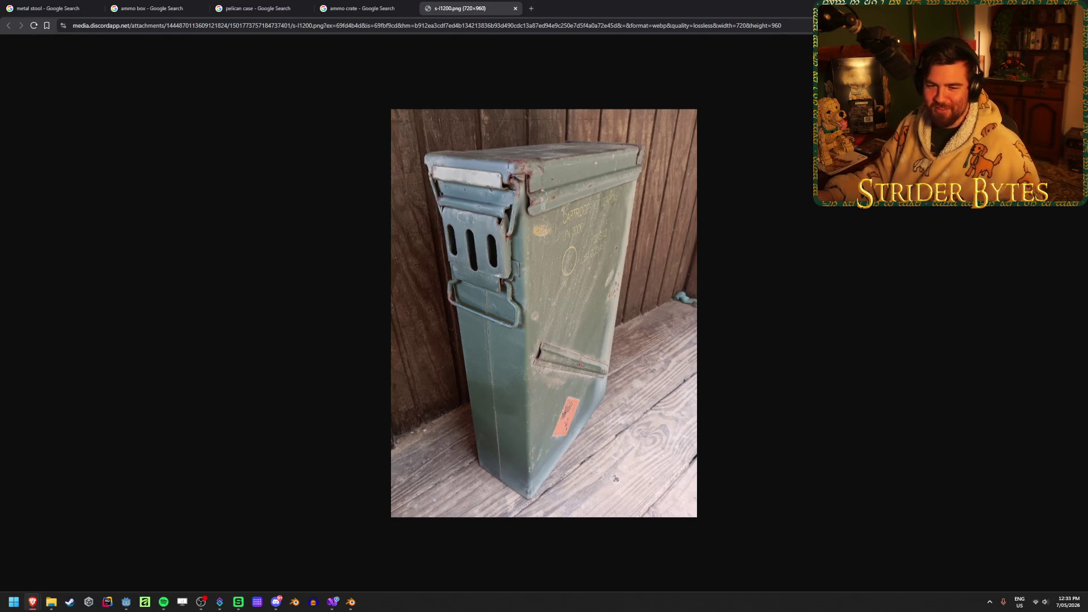
key(alt+Tab)
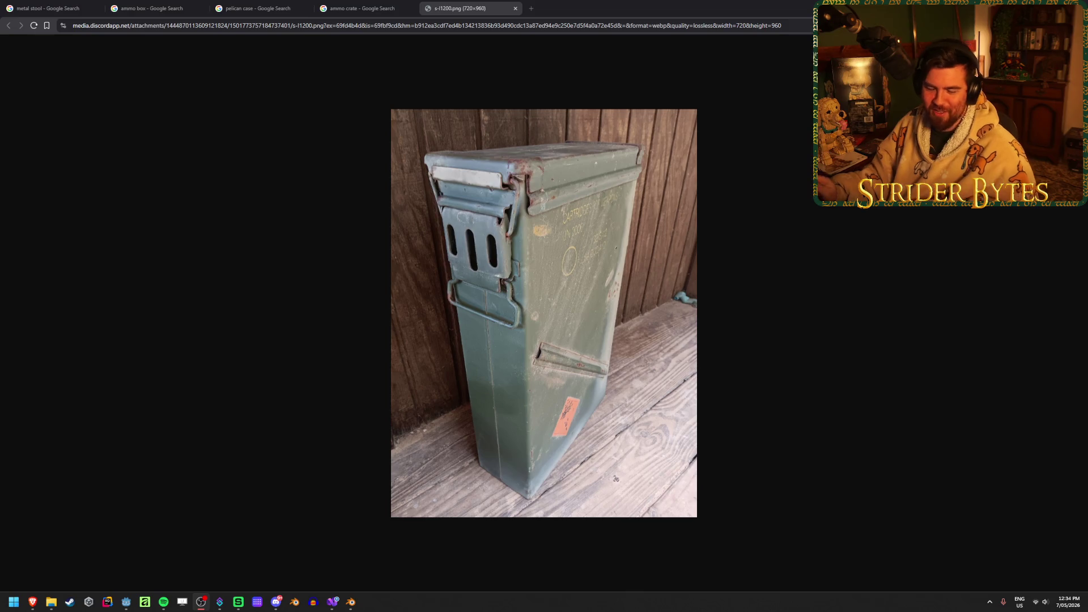
click(361, 284)
Glance at the ammo crate image results, return to the photo, and bring up Blender
click(363, 8)
click(489, 6)
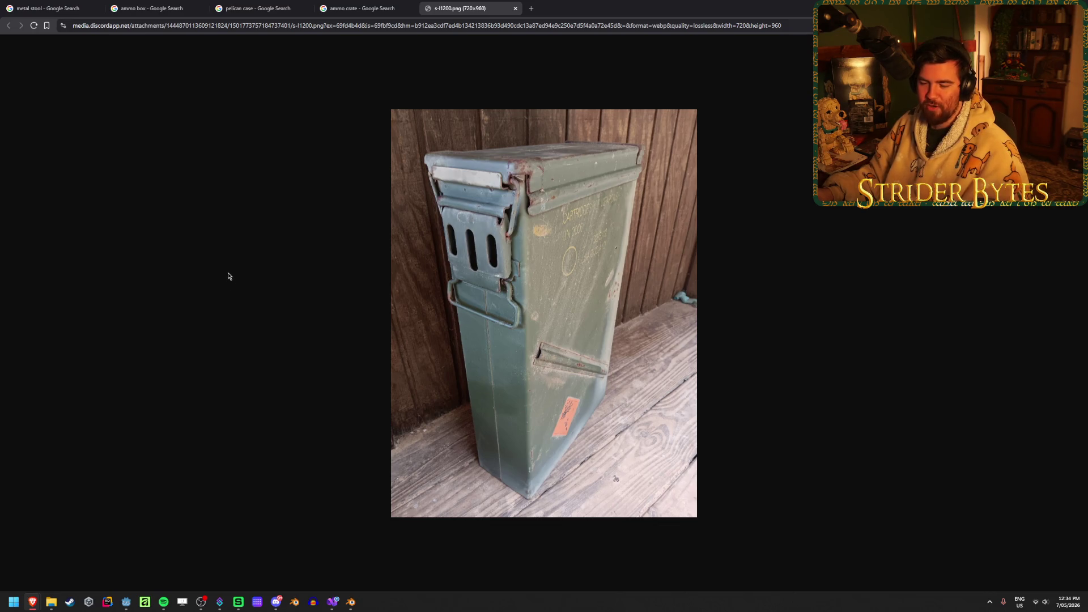
click(351, 602)
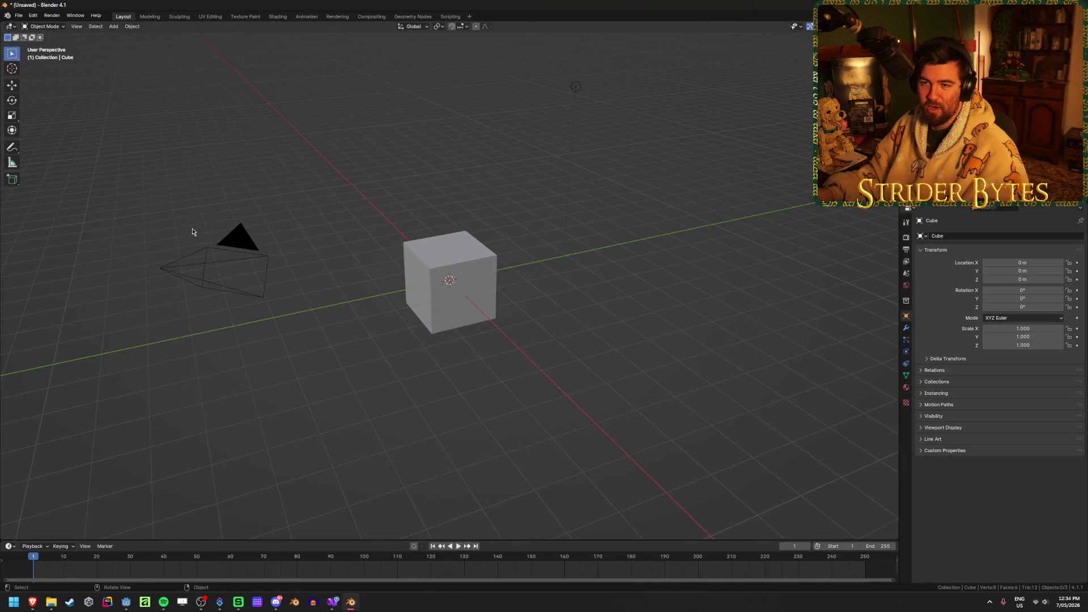
Close Blender without saving the default scene, relaunch it, and open AmmoBox.blend
click(18, 15)
mouse_move(61, 43)
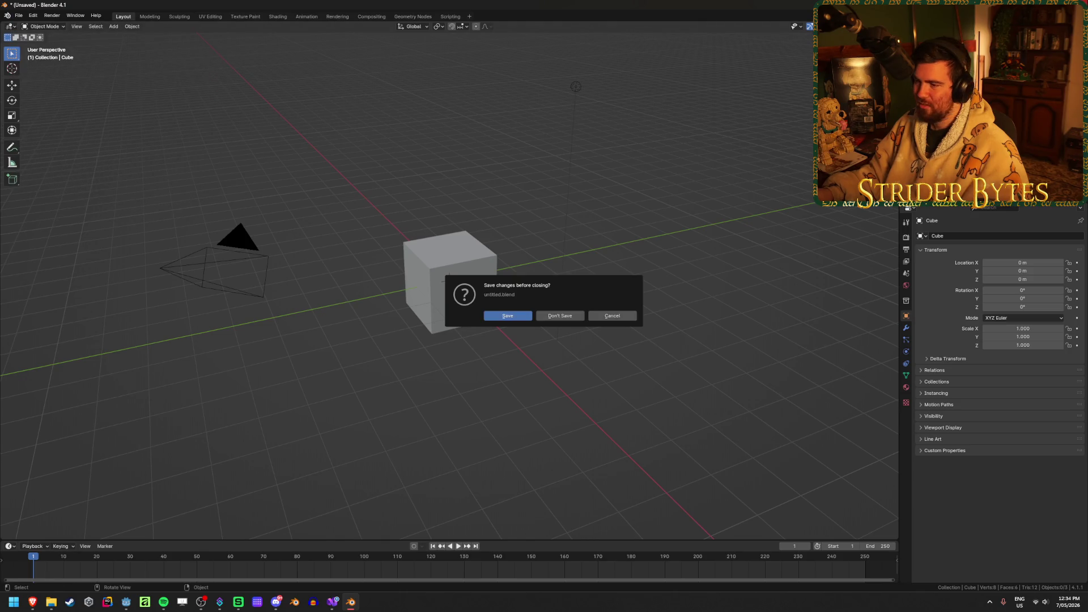
click(554, 319)
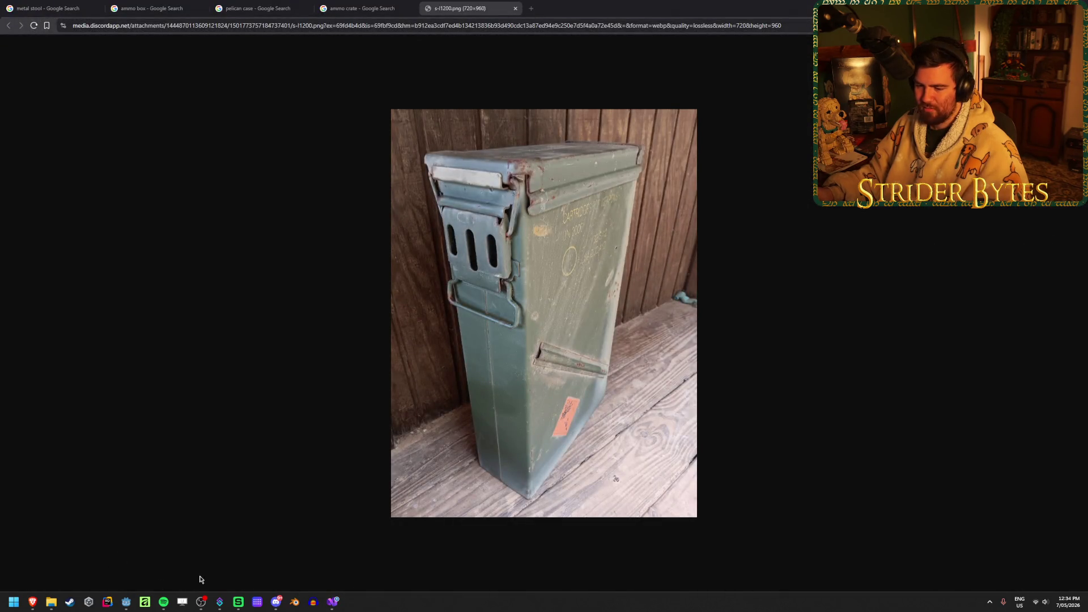
right_click(291, 606)
click(265, 565)
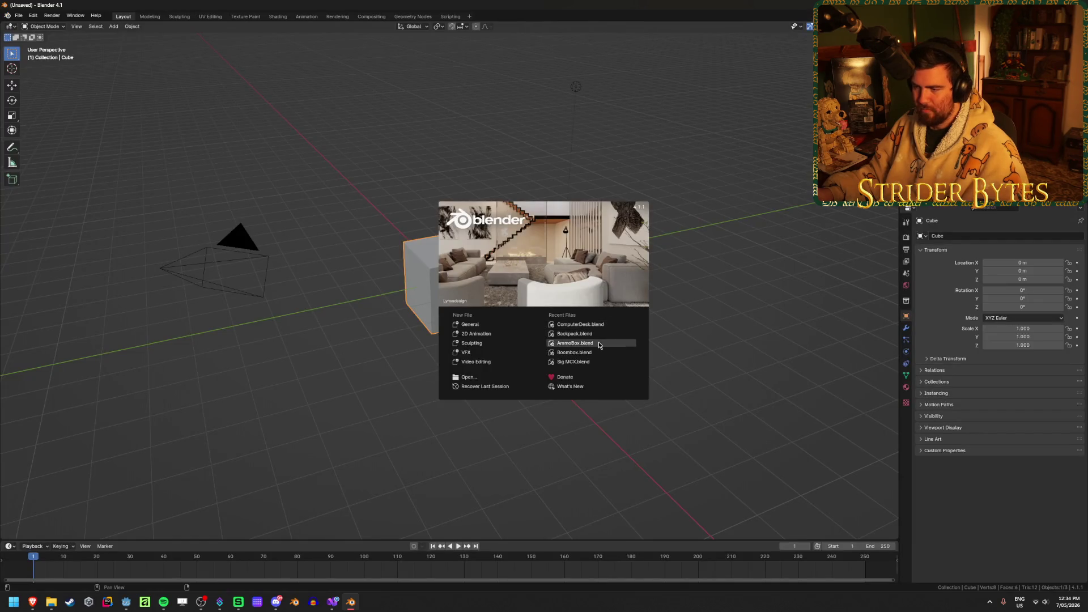
click(598, 343)
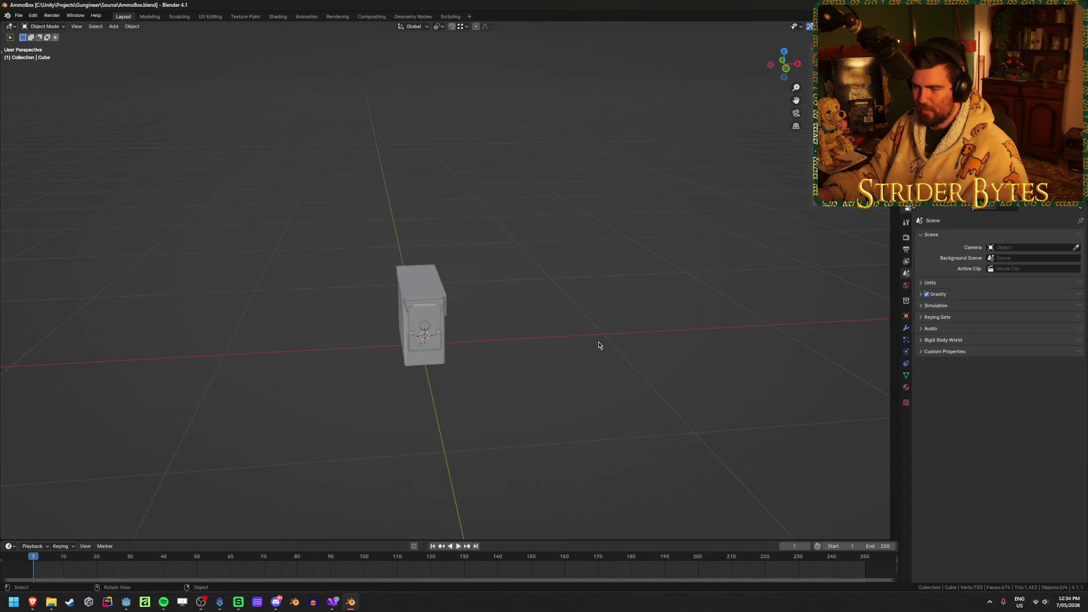
Select the ammo box body and view it from the Right (numpad 3)
mouse_move(523, 372)
middle_down()
mouse_move(478, 365)
mouse_move(457, 374)
middle_up()
scroll(457, 374, up, 6)
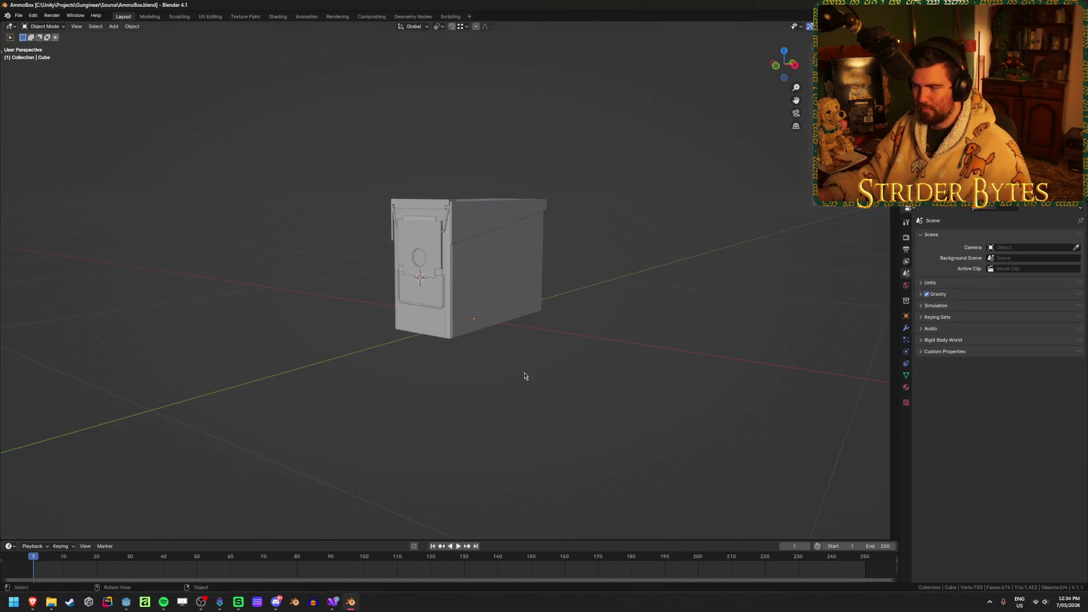
click(539, 323)
mouse_move(539, 324)
middle_down()
mouse_move(506, 353)
mouse_move(530, 331)
mouse_move(635, 301)
mouse_move(619, 360)
middle_up()
scroll(529, 331, down, 2)
key(KP_3)
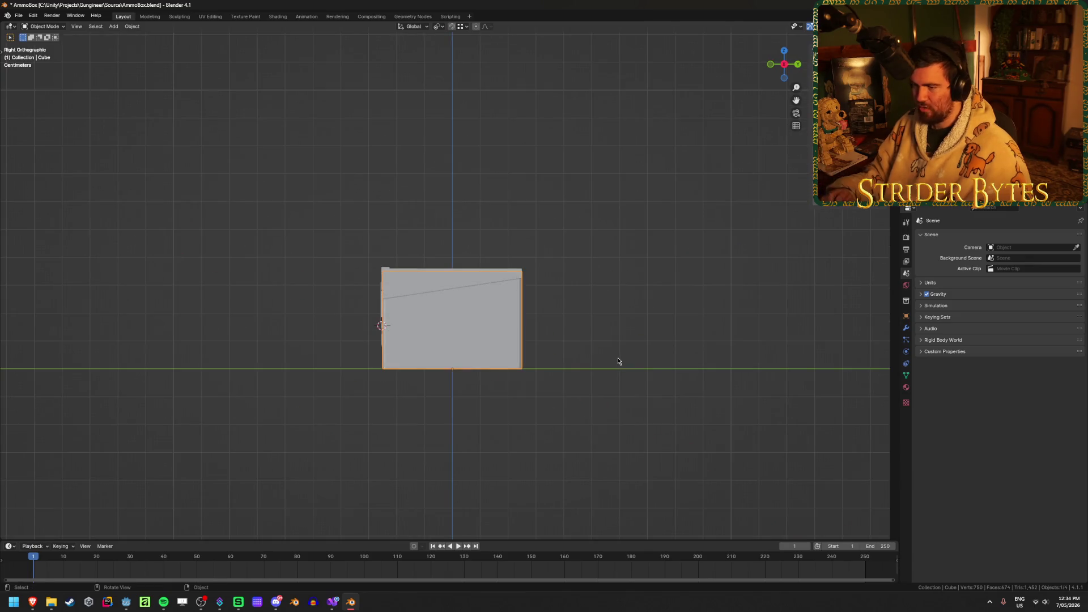
In Edit Mode, raise the box's top edges along Z to make it much taller
scroll(539, 318, up, 3)
key(Tab)
drag(233, 202, 703, 295)
drag(277, 202, 746, 321)
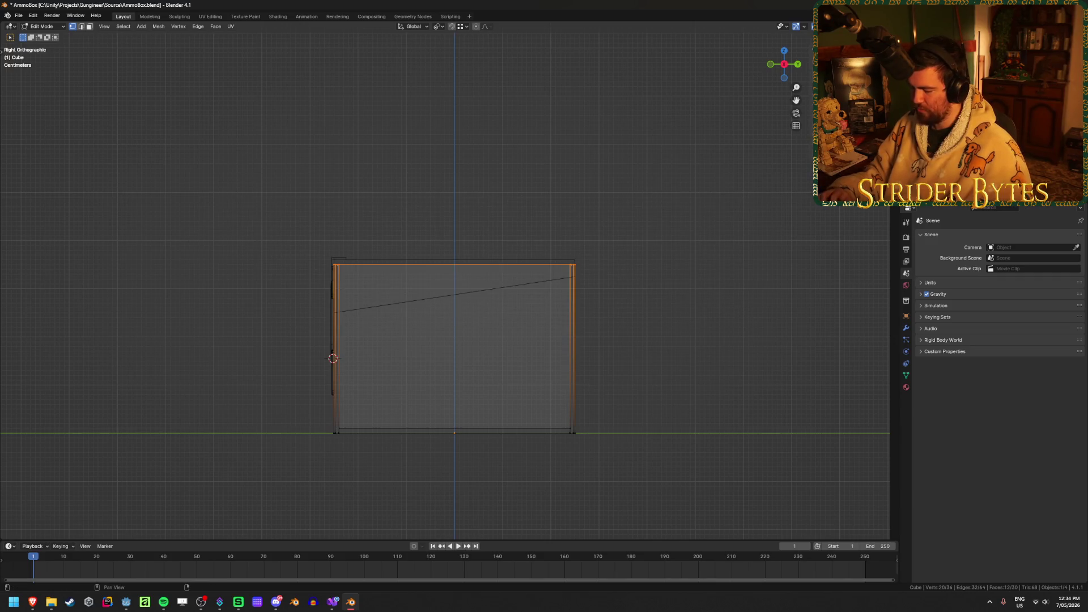
key(g)
key(z)
key(Return)
key(Tab)
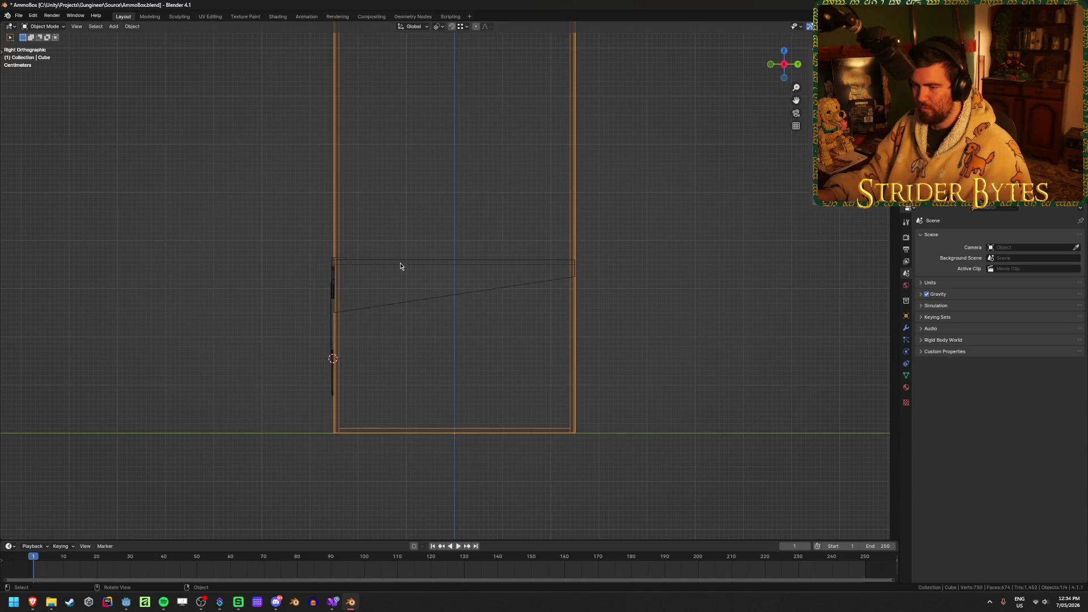
Move the upper bracket piece up along Z to the new top of the box
click(400, 266)
mouse_move(400, 266)
middle_down()
mouse_move(360, 373)
mouse_move(452, 376)
middle_up()
key(shift+z)
shift+click(360, 372)
shift+click(359, 362)
key(KP_Decimal)
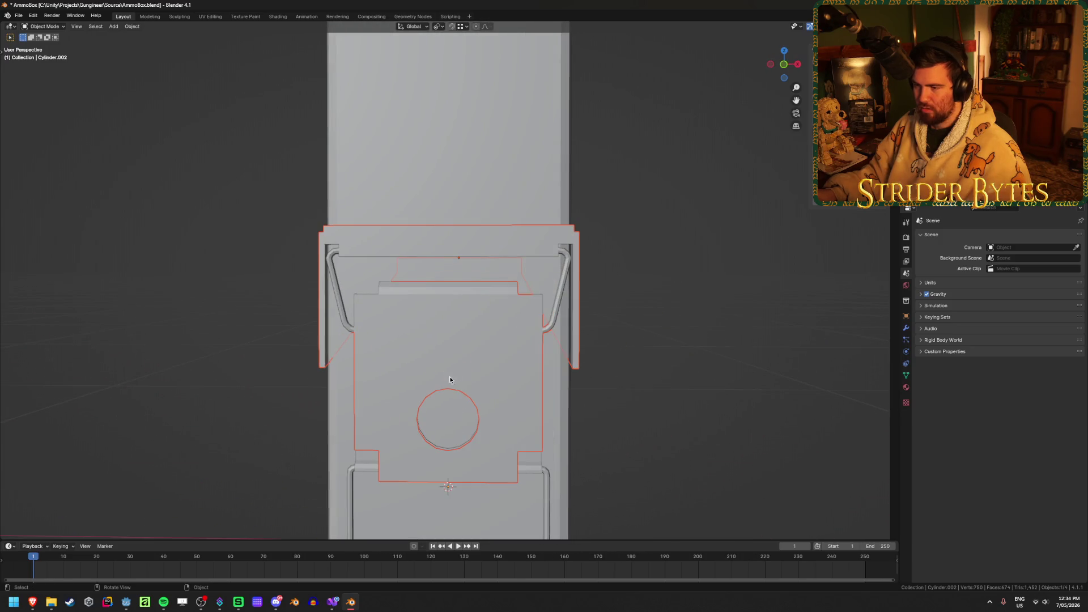
key(KP_Decimal)
click(356, 239)
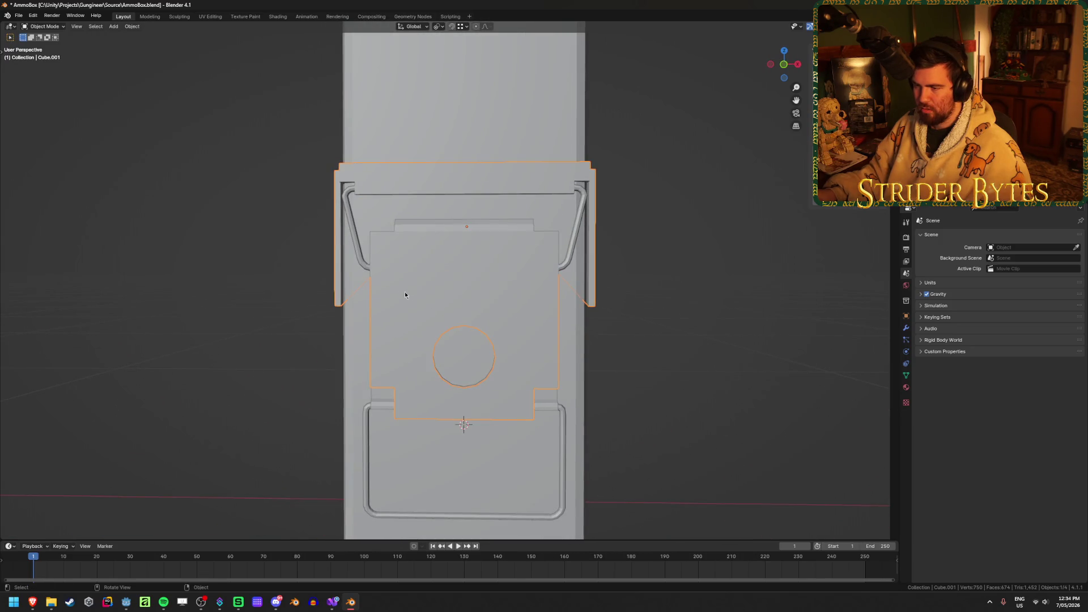
middle_drag(406, 295, 712, 447)
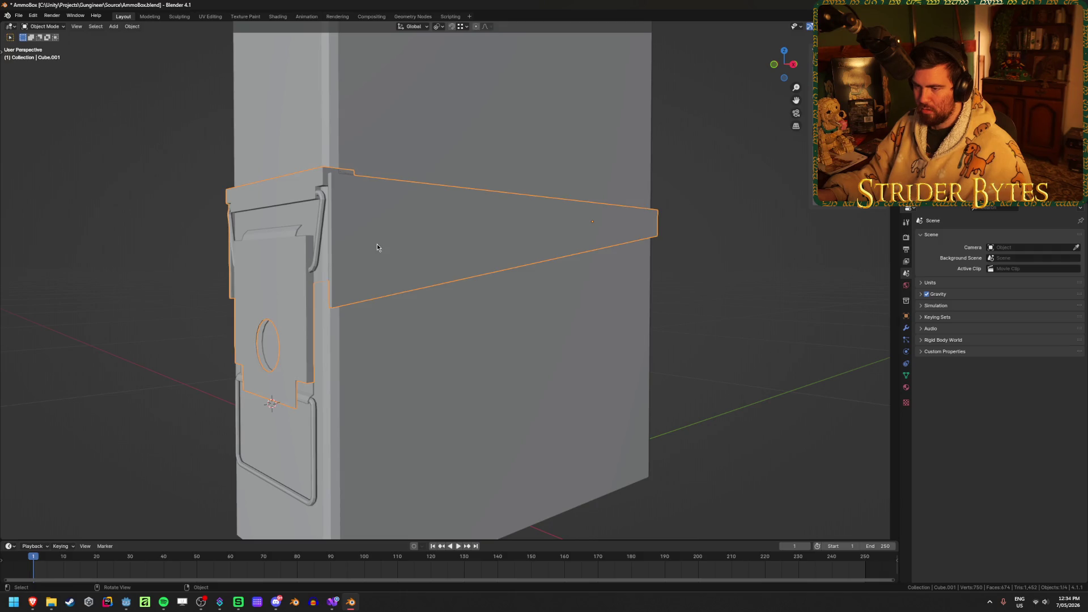
key(g)
key(z)
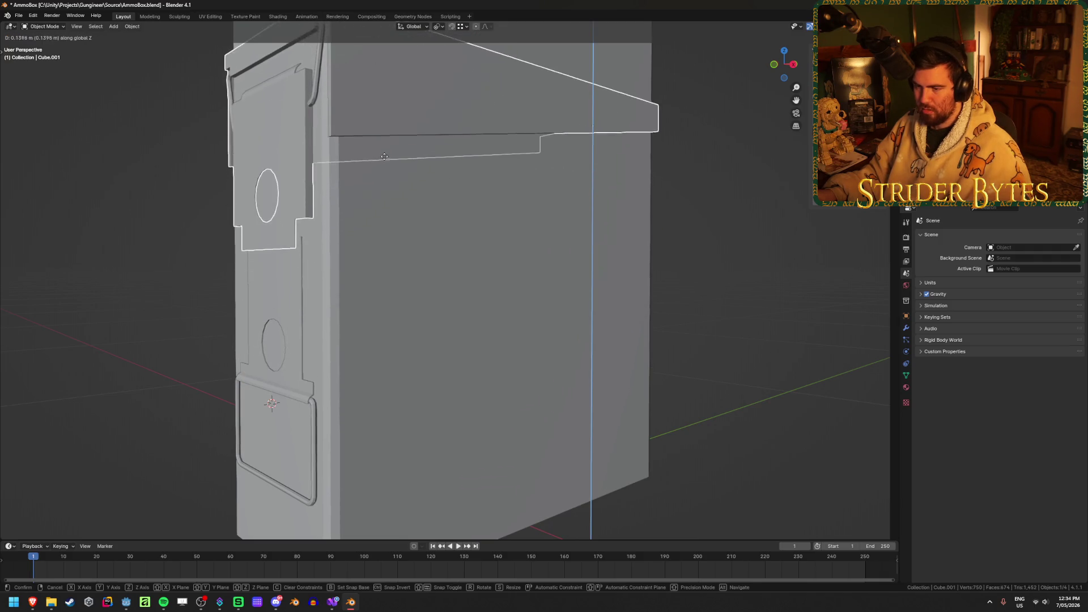
click(348, 326)
Add the ring piece and handle to the selection and raise them 1 m along Z
shift+click(307, 396)
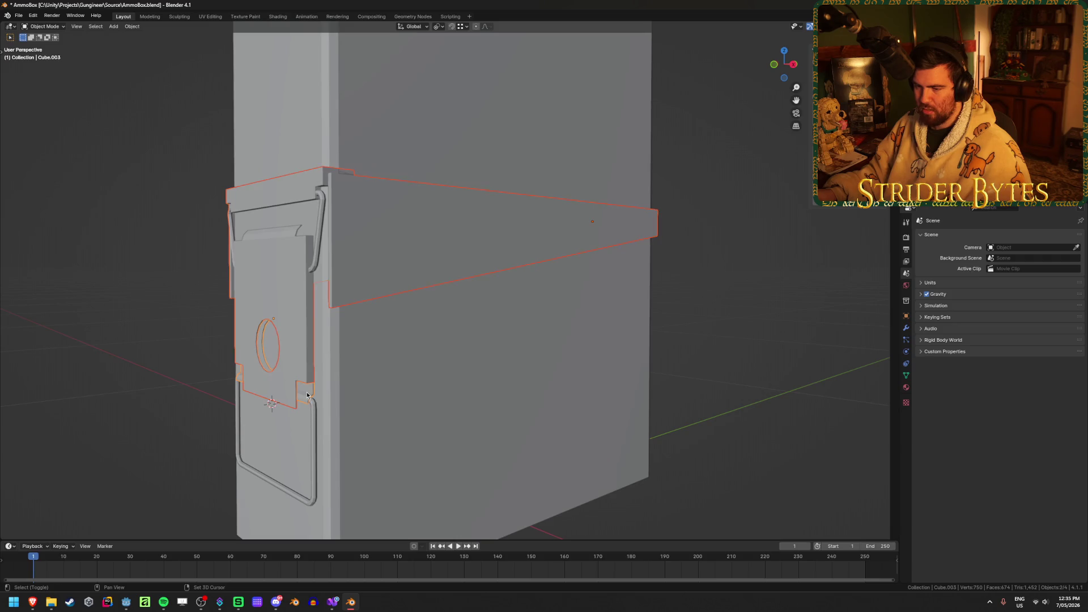
shift+click(313, 405)
scroll(568, 372, down, 8)
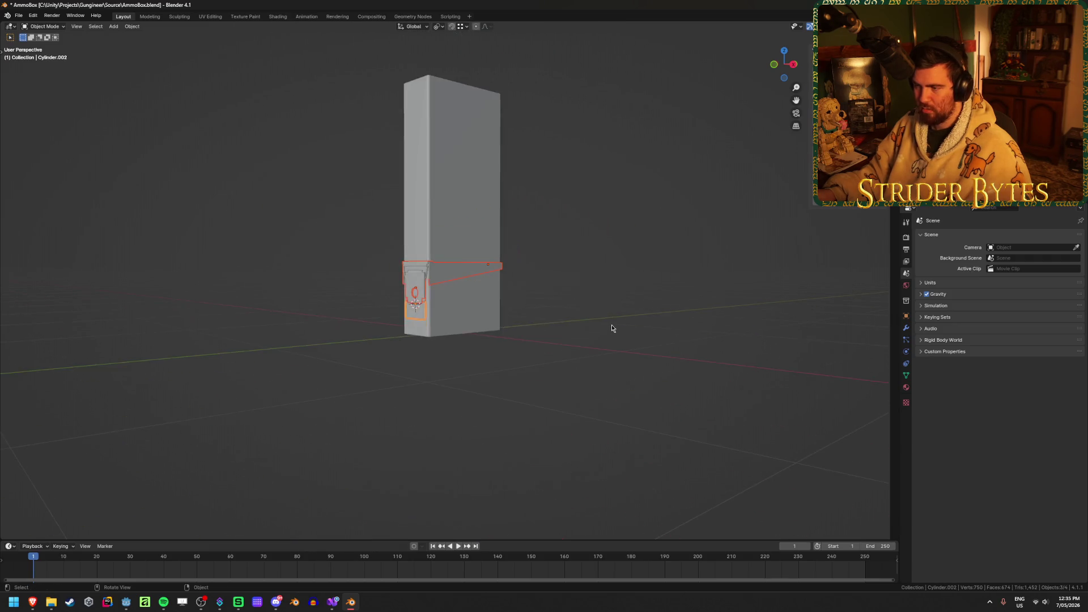
middle_drag(623, 366, 612, 355)
key(g)
key(z)
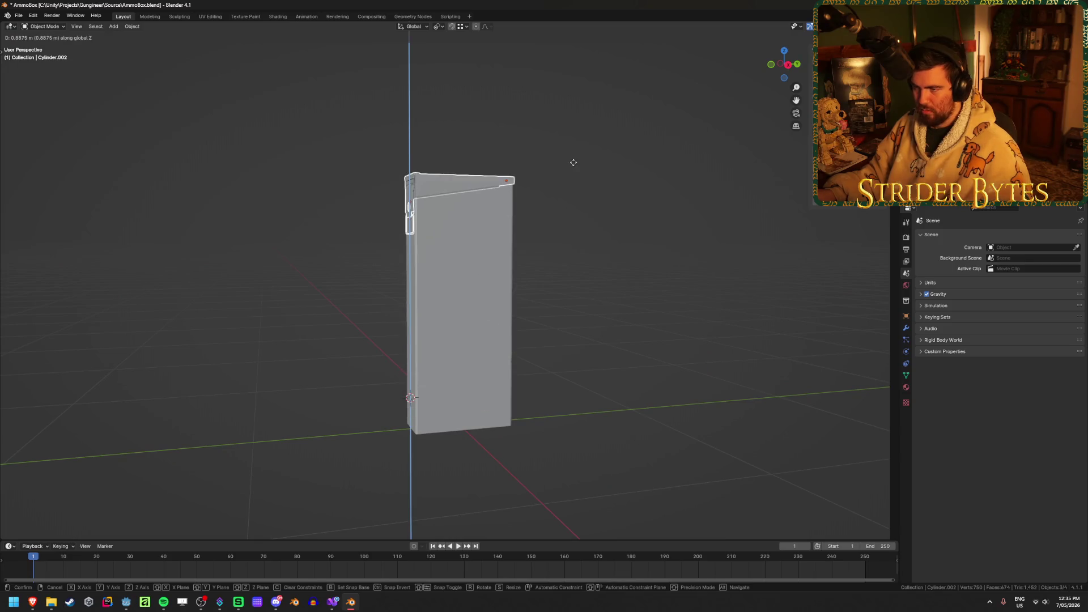
text(1)
key(Return)
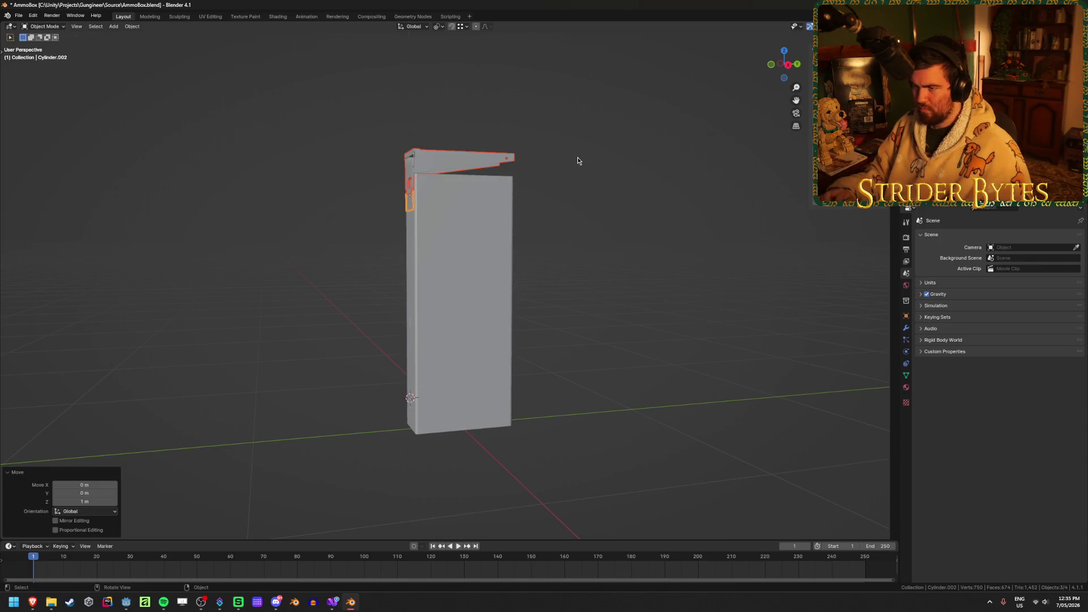
Lower the selected lid parts by 0.1 m with gz-0.1
scroll(573, 216, up, 5)
text(gz-0.1)
key(Return)
mouse_move(548, 363)
middle_down()
mouse_move(485, 400)
mouse_move(403, 366)
mouse_move(442, 362)
middle_up()
scroll(612, 347, up, 5)
key(Tab)
key(Tab)
scroll(755, 359, down, 5)
mouse_move(755, 358)
middle_down()
mouse_move(195, 358)
mouse_move(301, 357)
middle_up()
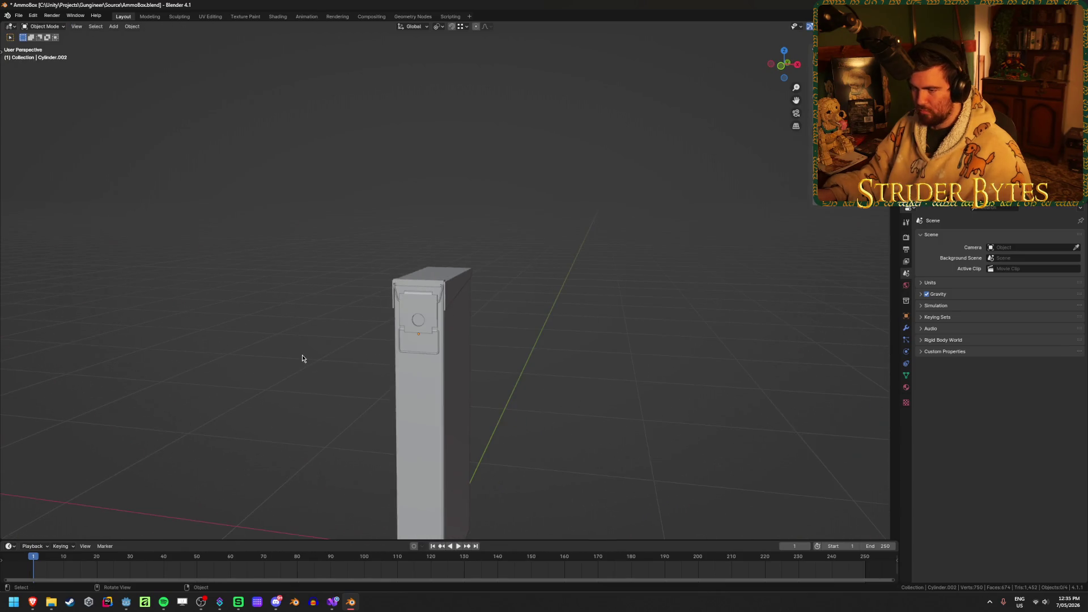
scroll(537, 415, down, 4)
middle_drag(537, 415, 495, 417)
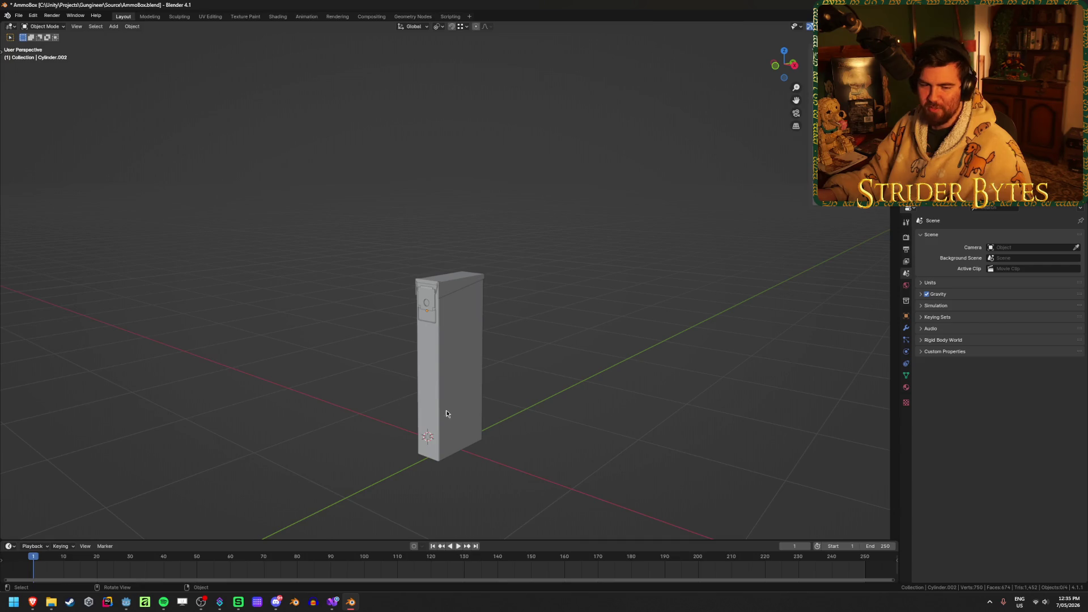
scroll(312, 427, up, 2)
middle_drag(311, 427, 304, 376)
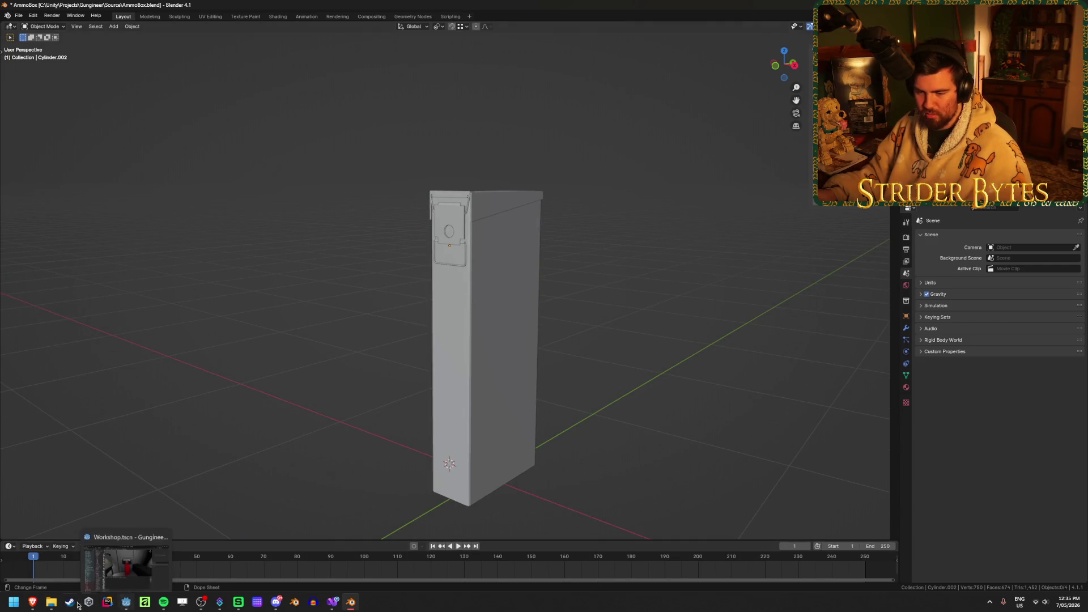
mouse_move(32, 608)
mouse_move(94, 571)
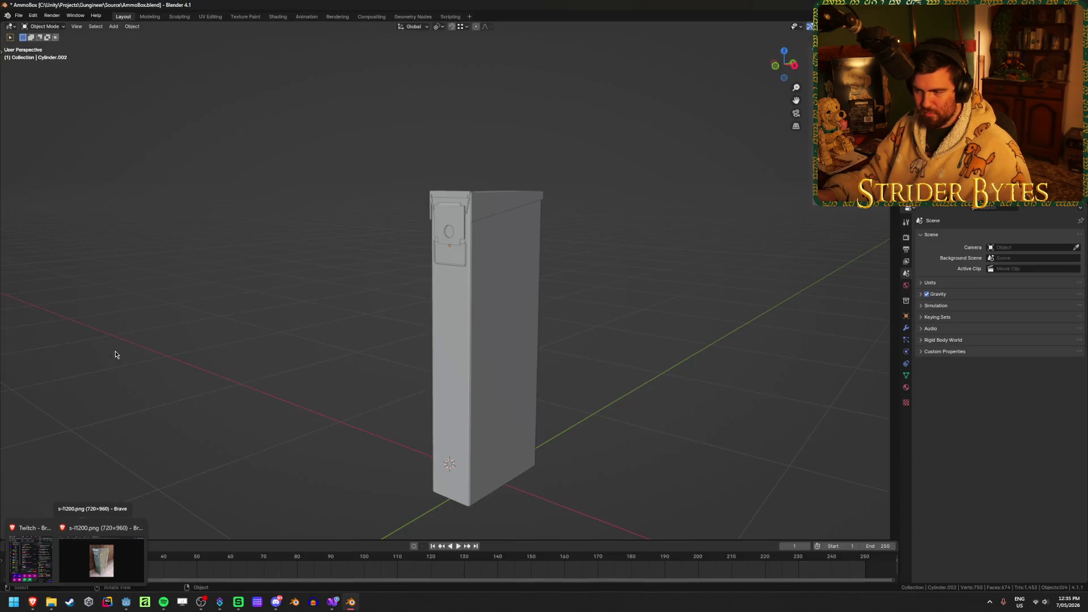
mouse_move(177, 372)
middle_down()
mouse_move(253, 376)
mouse_move(193, 378)
middle_up()
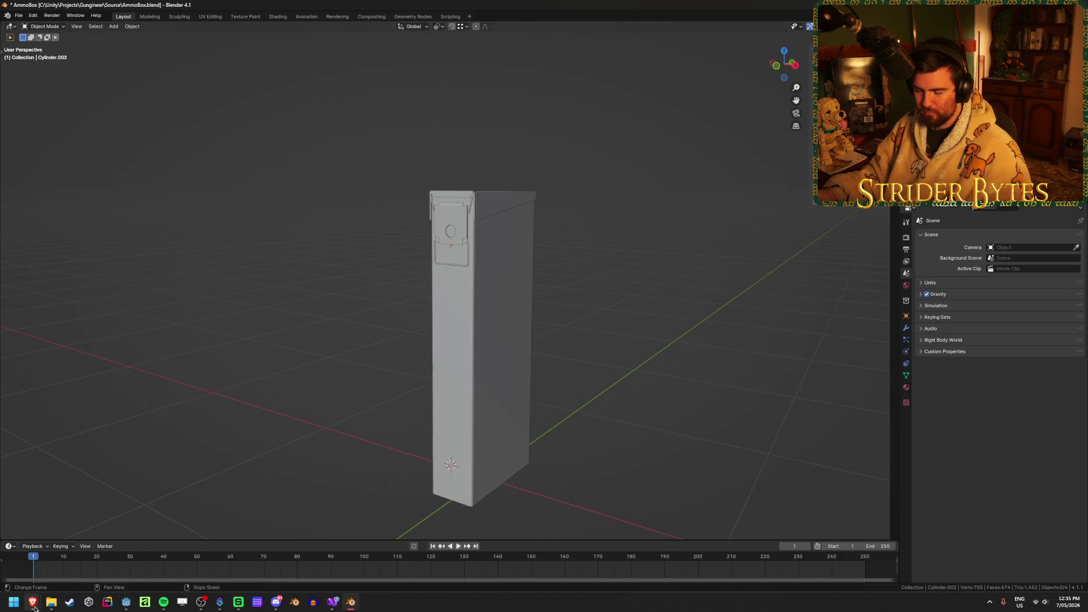
mouse_move(35, 608)
mouse_move(110, 562)
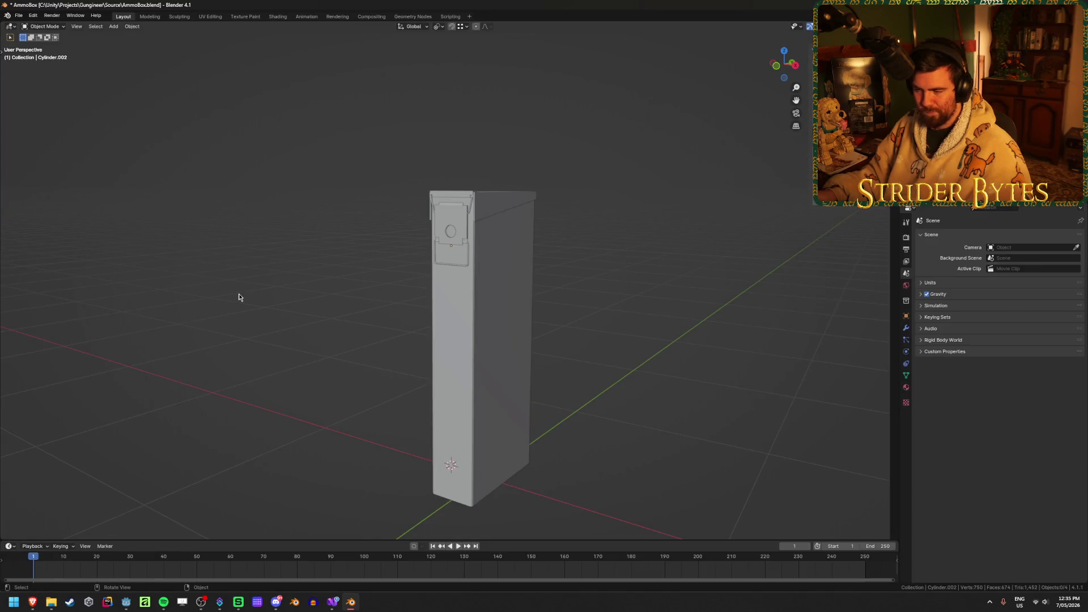
mouse_move(241, 349)
middle_down()
mouse_move(253, 373)
mouse_move(314, 349)
mouse_move(406, 355)
mouse_move(230, 364)
mouse_move(497, 368)
middle_up()
click(497, 368)
click(459, 231)
scroll(471, 249, up, 2)
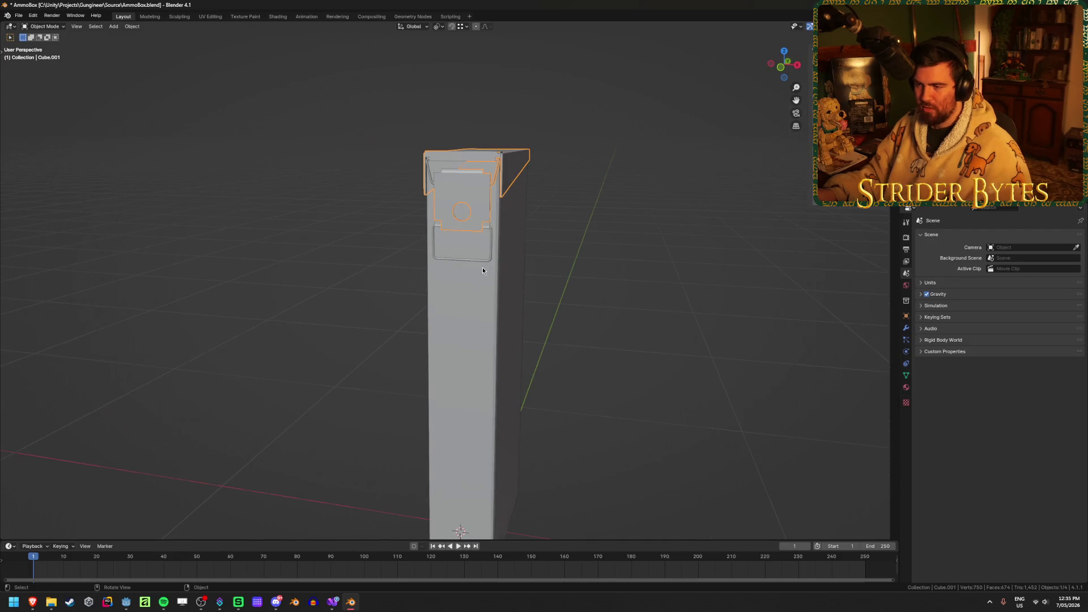
middle_drag(577, 237, 569, 245)
key(ctrl+z)
mouse_move(606, 298)
middle_down()
mouse_move(584, 318)
mouse_move(550, 313)
middle_up()
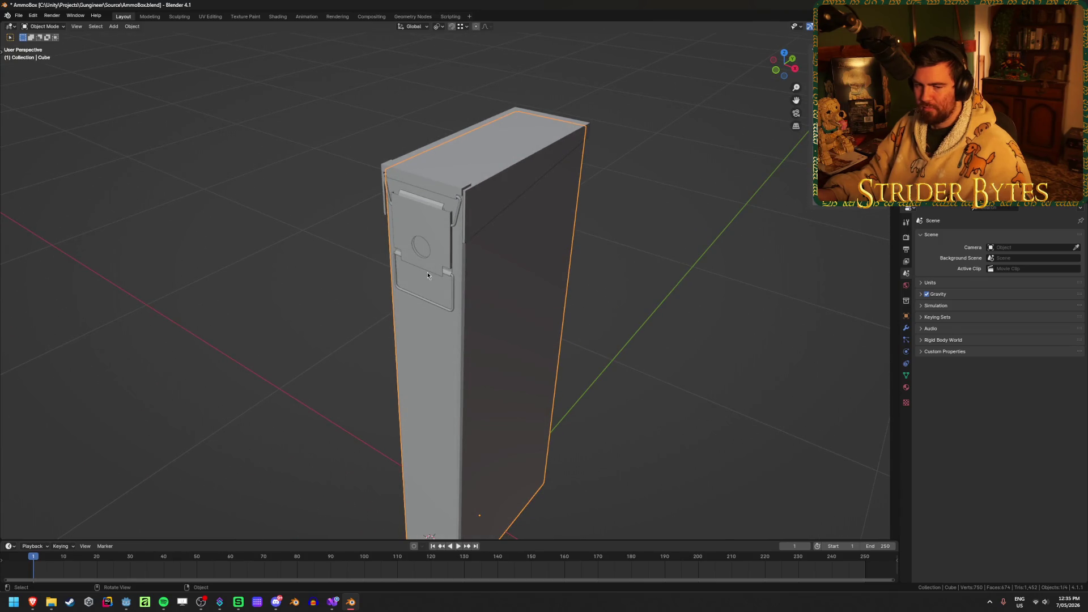
mouse_move(170, 242)
middle_down()
mouse_move(199, 223)
mouse_move(292, 269)
middle_up()
scroll(197, 225, down, 1)
click(197, 225)
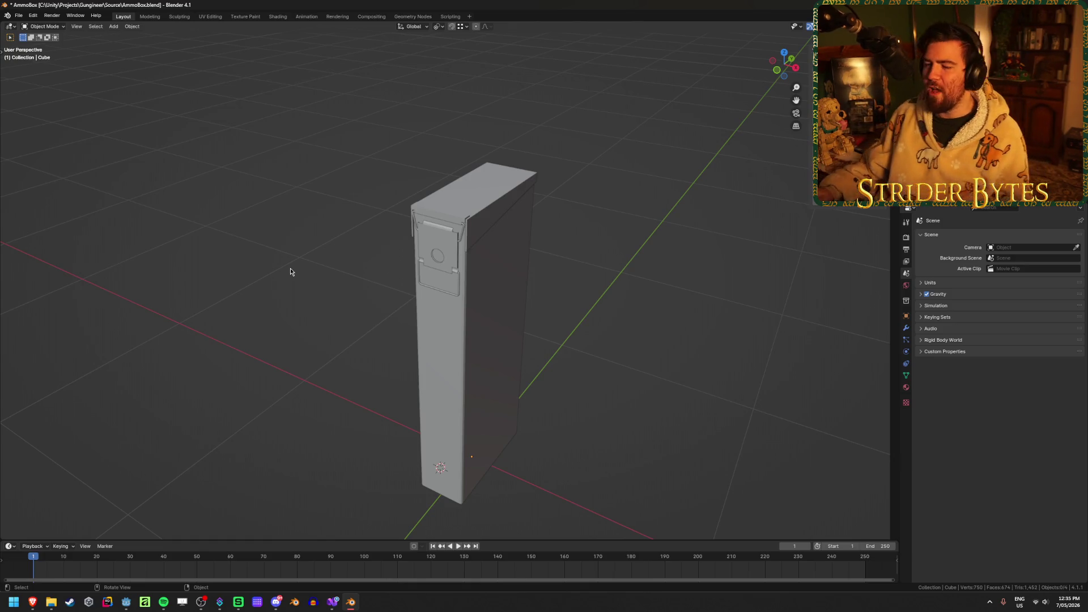
ctrl+click(281, 248)
Undo the lid move and stretch to restore the squat box, return to Object Mode, and save
ctrl+click(280, 248)
key(ctrl+z)
key(ctrl+z)
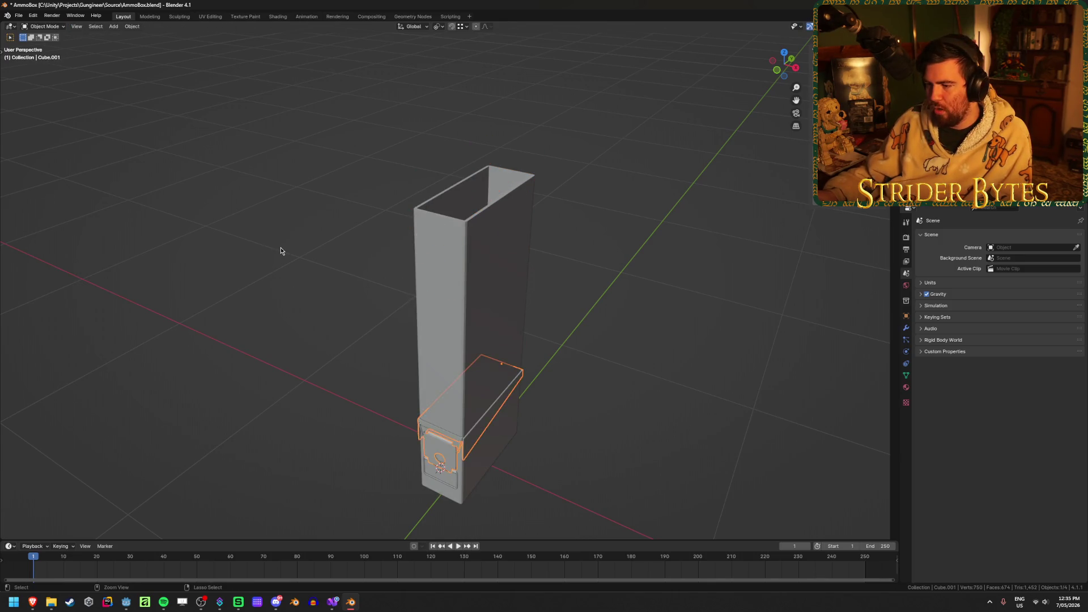
key(ctrl+z)
key(ctrl+z)
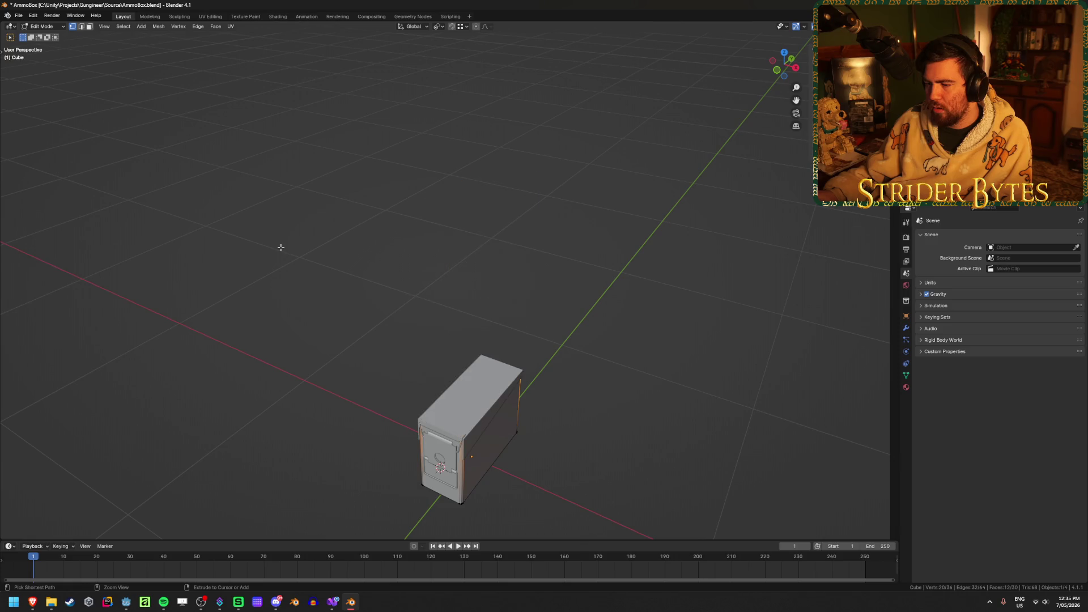
mouse_move(287, 317)
middle_down()
mouse_move(318, 408)
mouse_move(335, 335)
mouse_move(289, 374)
middle_up()
key(ctrl+s)
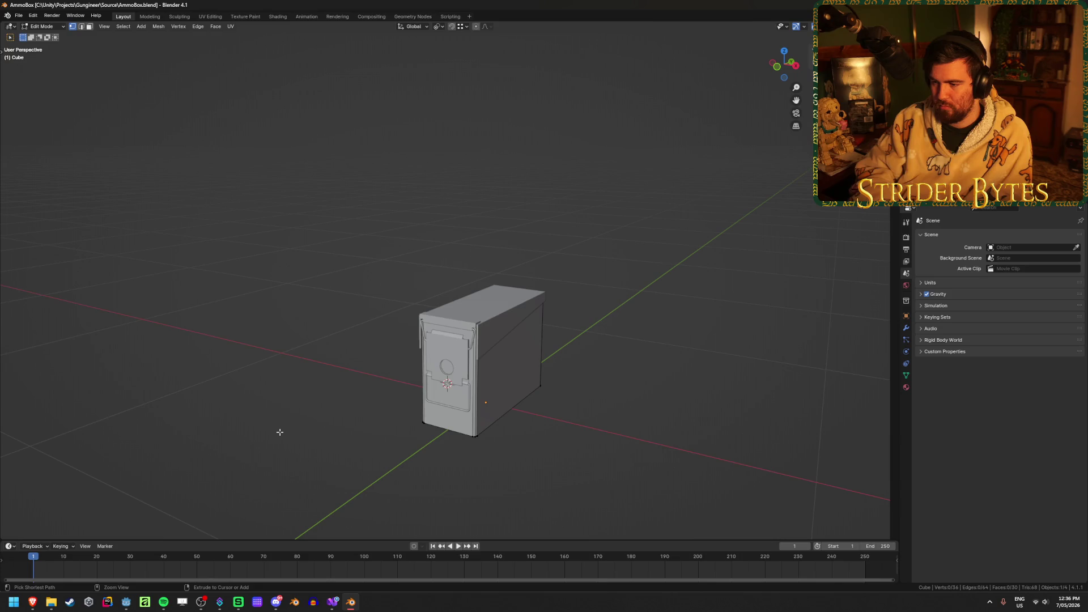
key(Tab)
key(ctrl+s)
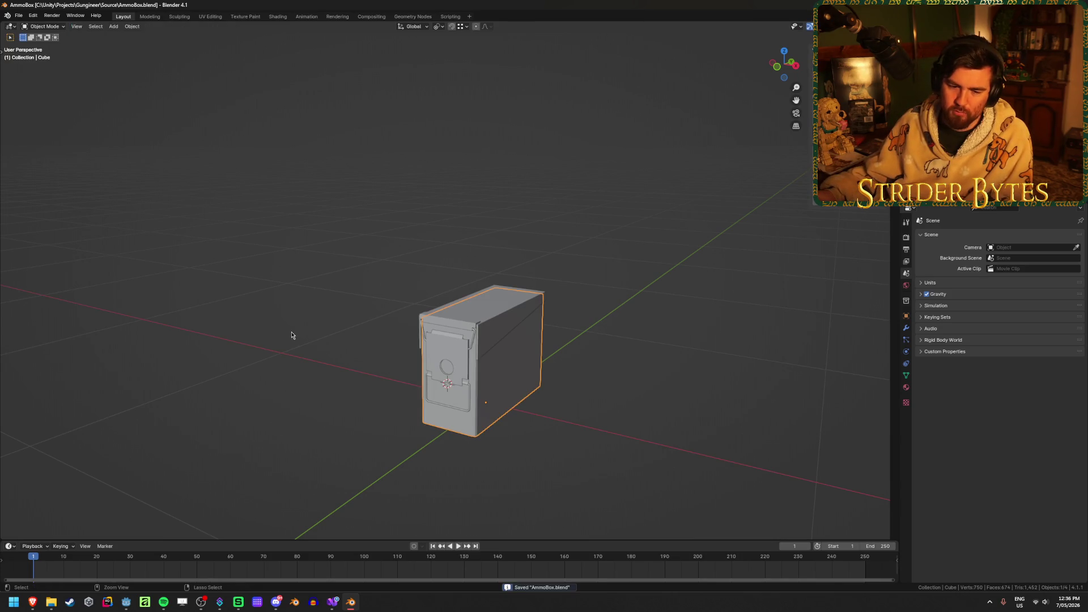
Hide the box body to select the lid, unhide the body, and save
mouse_move(291, 335)
middle_down()
mouse_move(270, 345)
mouse_move(294, 377)
middle_up()
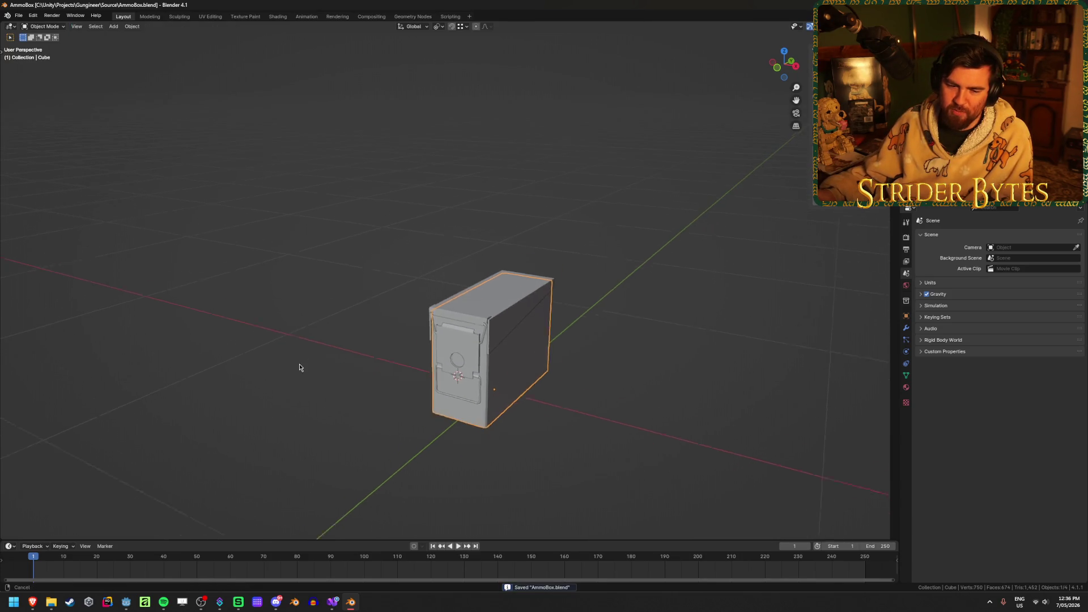
scroll(306, 325, up, 3)
scroll(306, 328, down, 1)
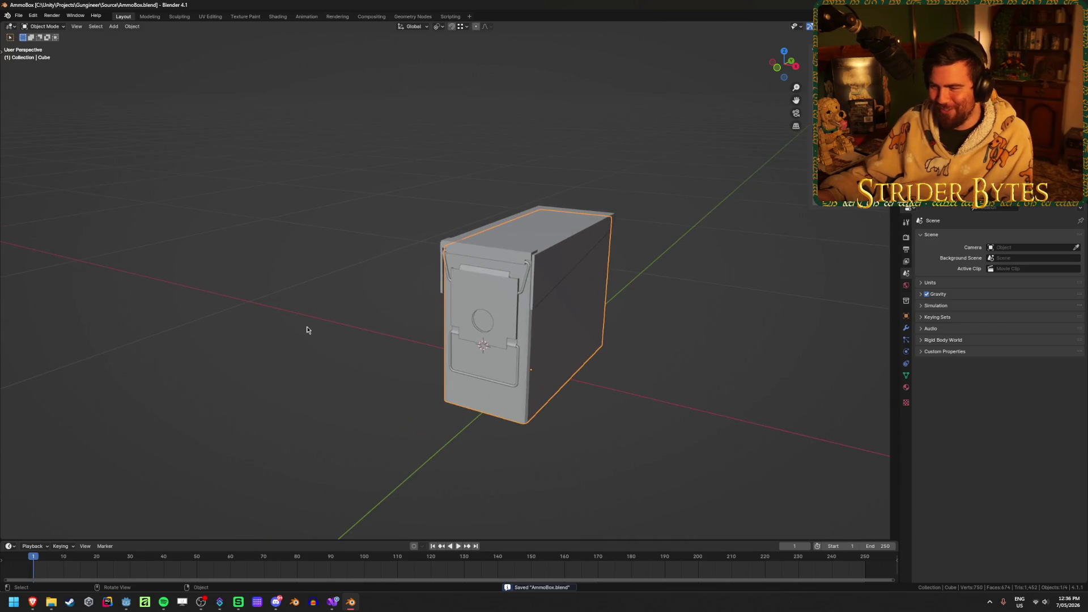
key(h)
click(499, 247)
key(alt+h)
click(175, 158)
key(ctrl+s)
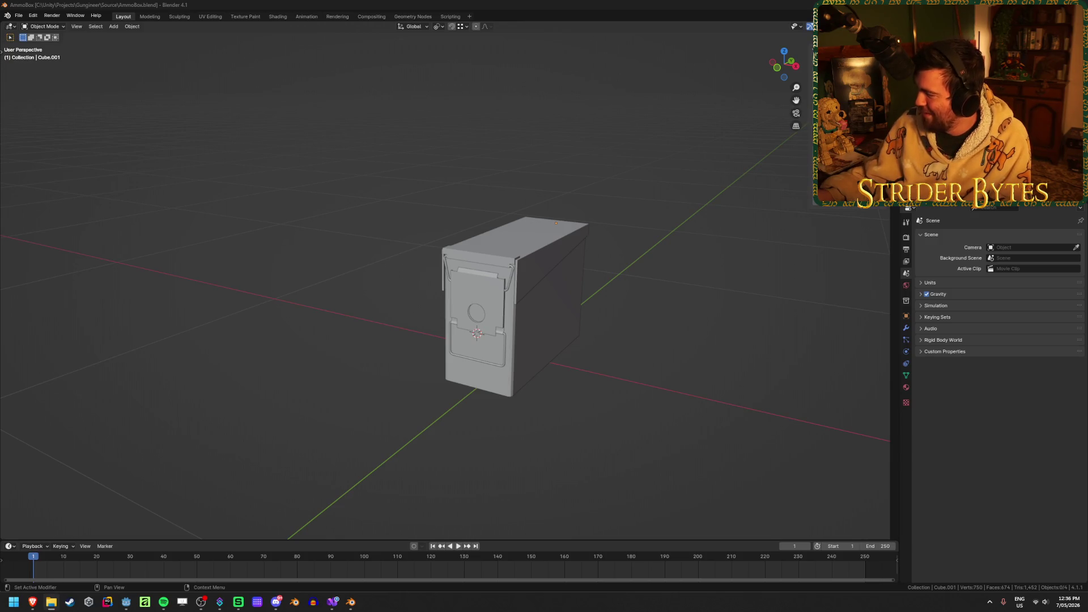
Orbit around the ammo box, select all its pieces, and save AmmoBox.blend again
middle_drag(544, 227, 489, 210)
mouse_move(316, 291)
middle_down()
mouse_move(301, 299)
mouse_move(310, 304)
middle_up()
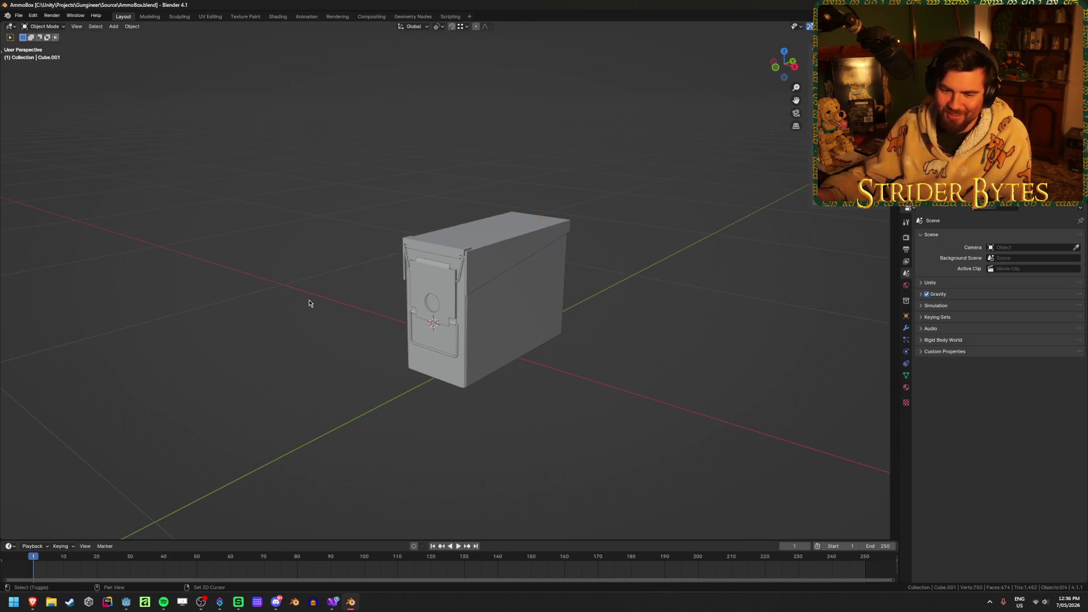
key(ctrl+s)
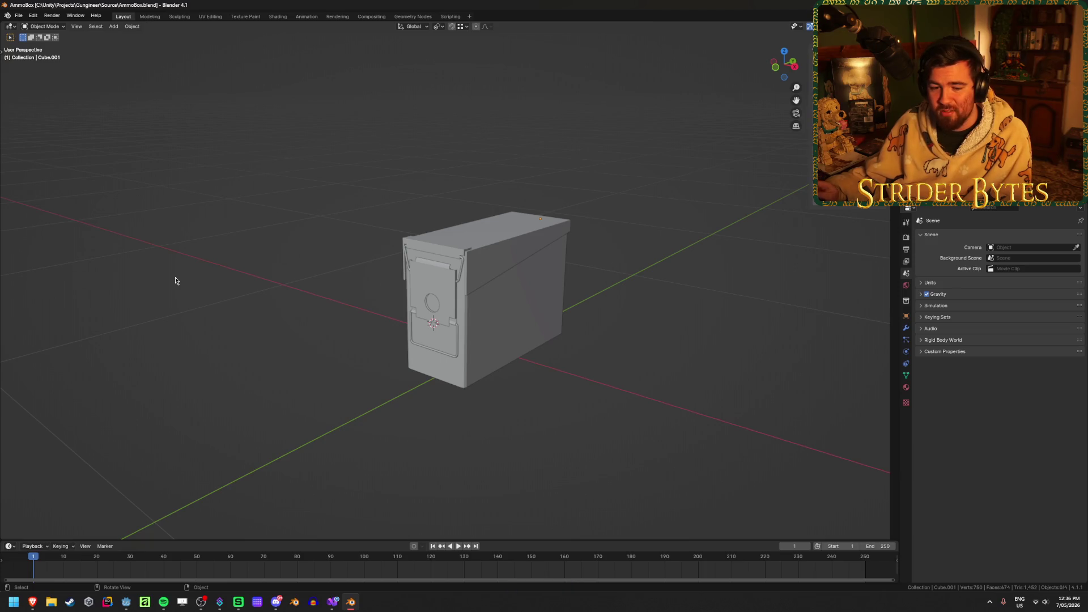
mouse_move(185, 270)
middle_down()
mouse_move(260, 263)
mouse_move(262, 282)
mouse_move(284, 282)
mouse_move(255, 283)
middle_up()
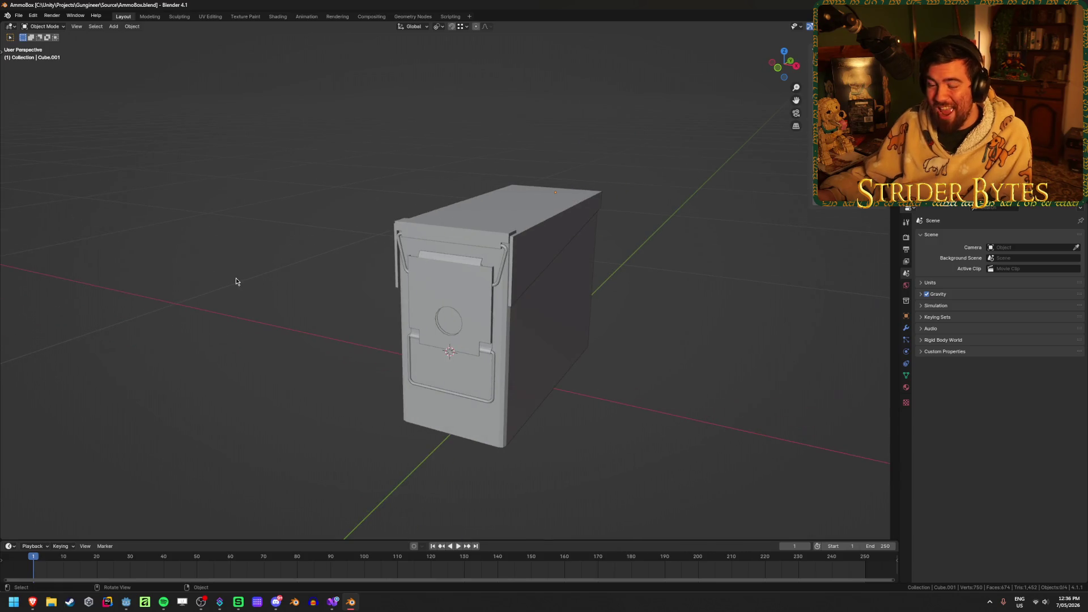
scroll(235, 281, down, 1)
drag(172, 275, 240, 323)
scroll(256, 361, up, 2)
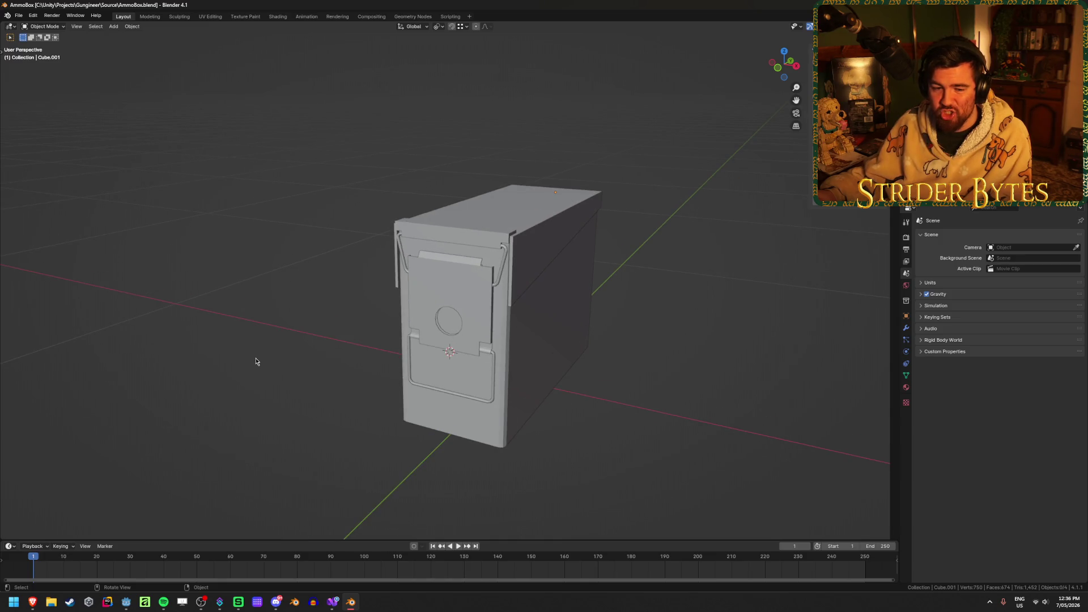
key(a)
scroll(627, 380, down, 3)
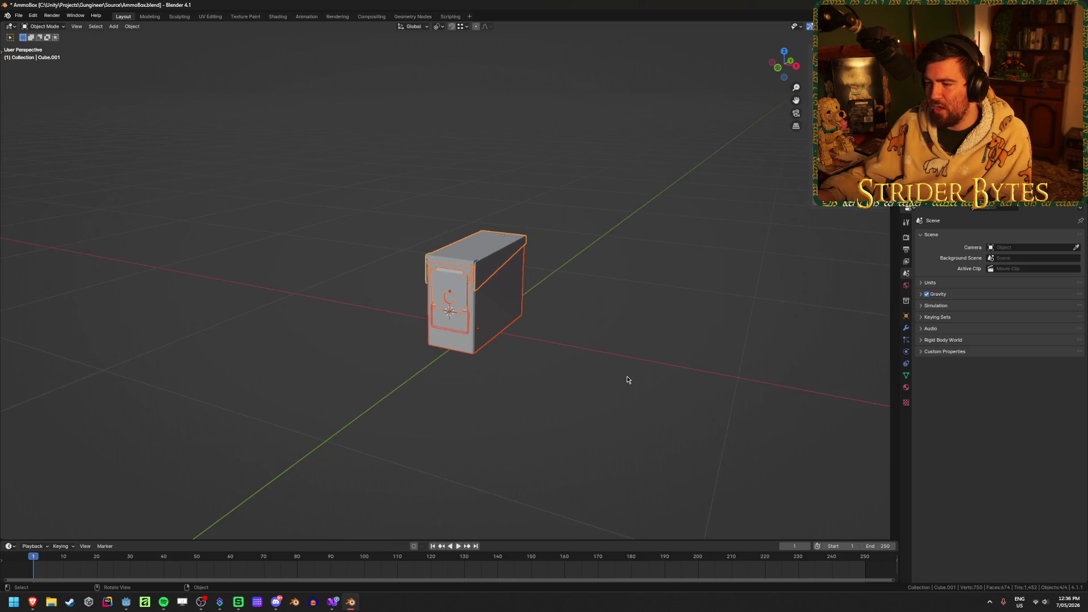
key(ctrl+s)
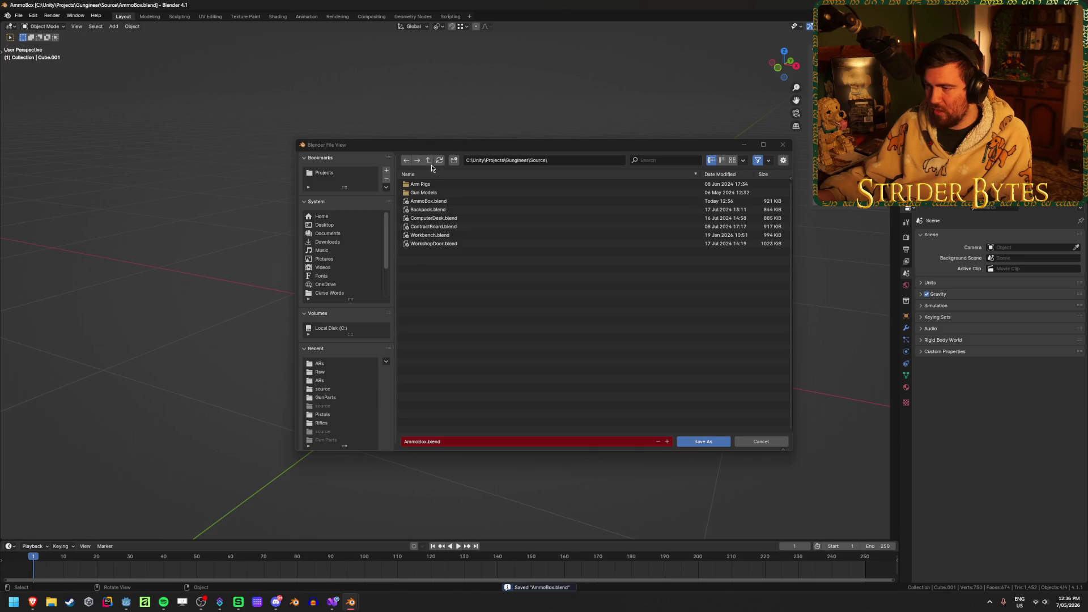
Browse via C:\ to the Gungineer project's Raw folder and save AmmoBox.blend there
triple_click(428, 160)
click(331, 328)
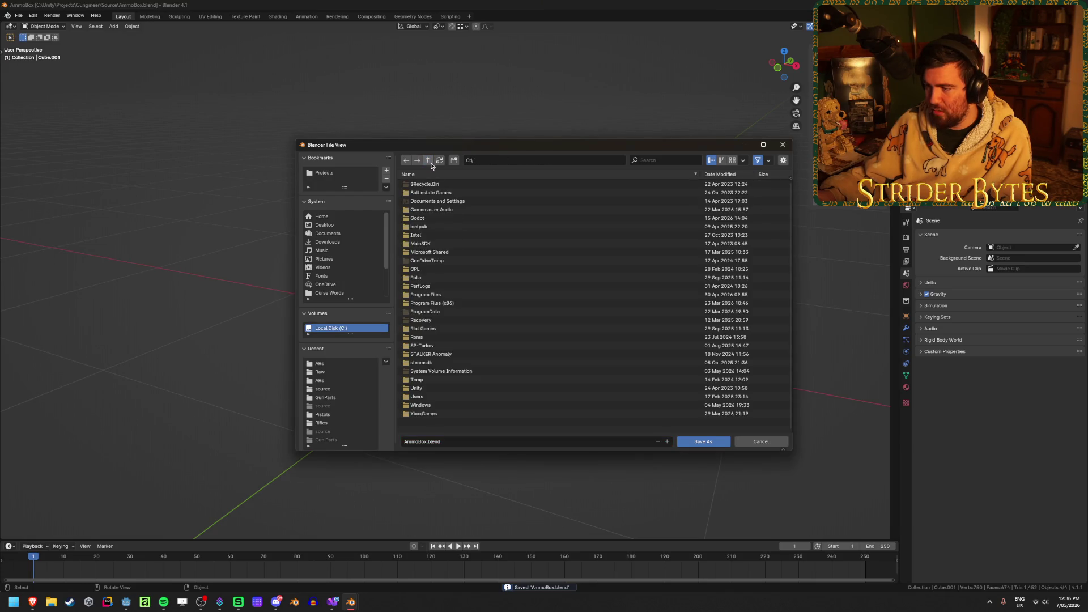
scroll(342, 271, down, 1)
scroll(340, 275, down, 1)
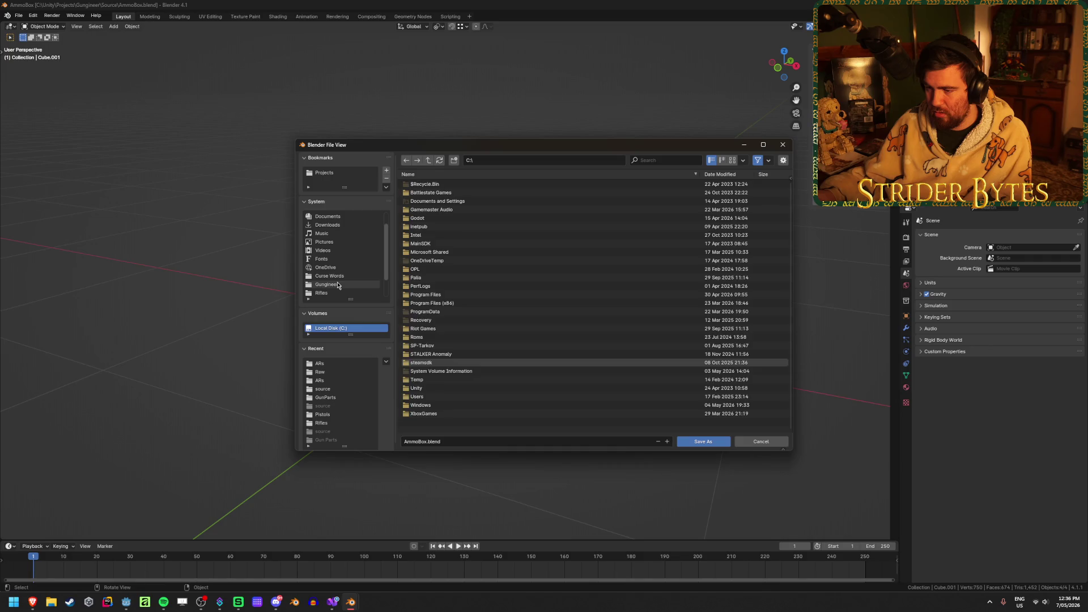
click(336, 284)
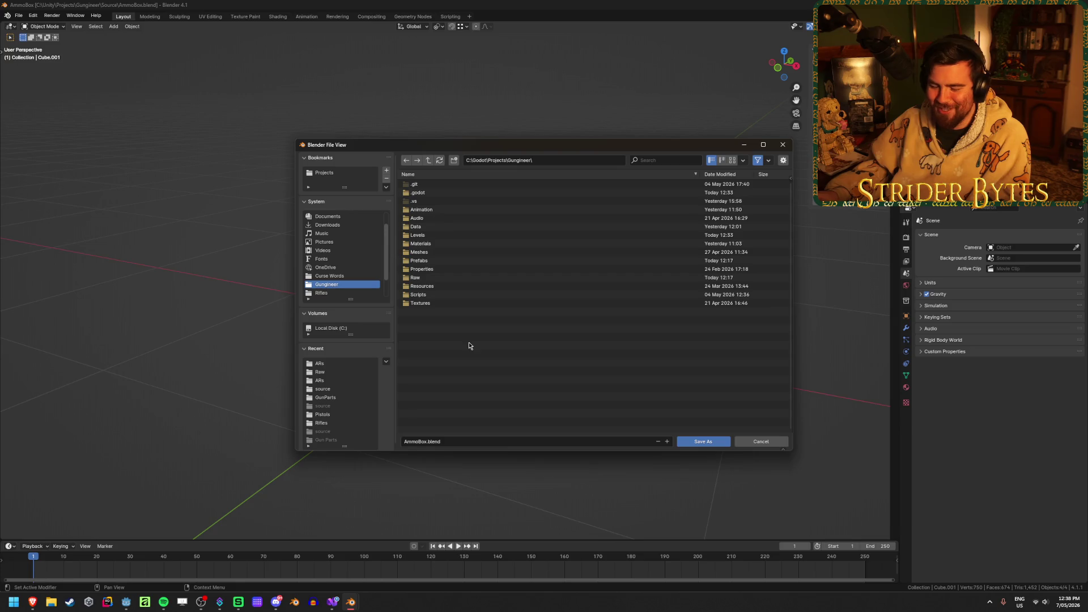
click(428, 278)
click(716, 445)
Quit Blender with Ctrl+Q and confirm
click(579, 389)
scroll(544, 391, up, 2)
key(ctrl+q)
click(560, 318)
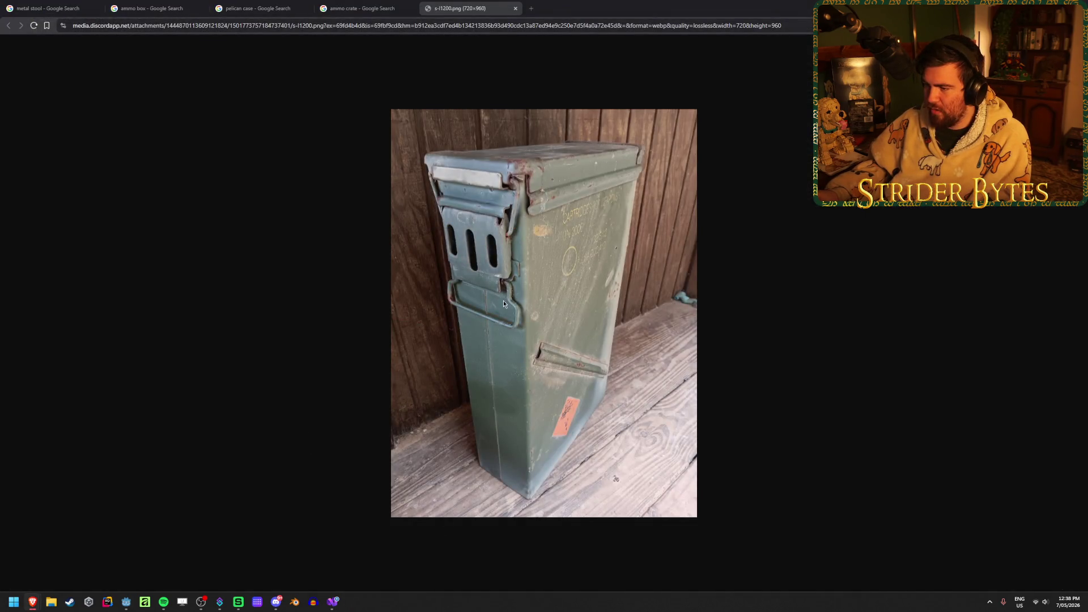
Close the ammo-can photo tab and flip between the ammo crate and ammo box image results
key(ctrl+w)
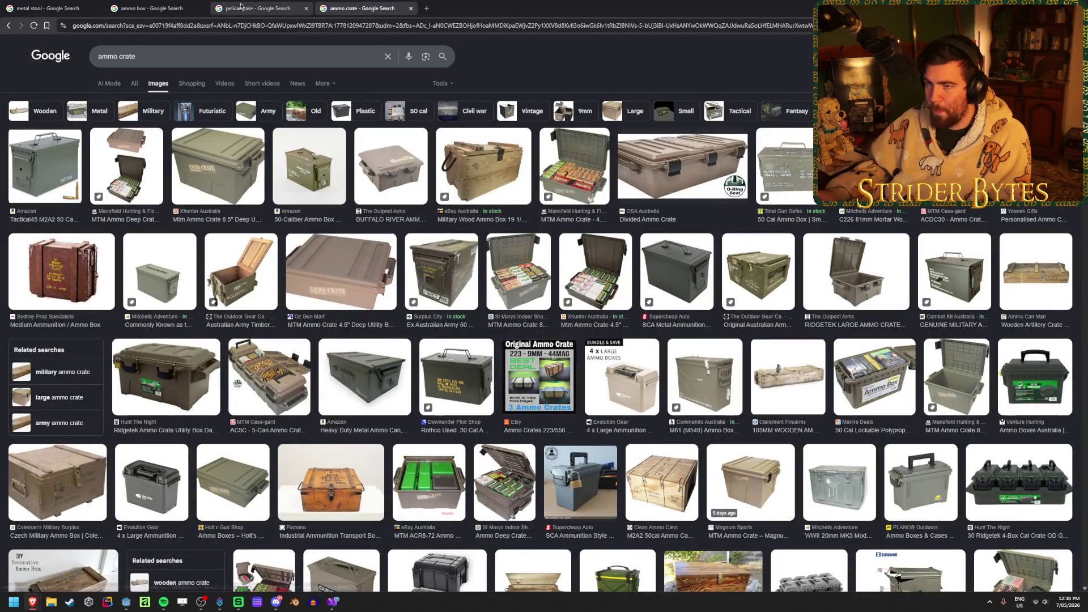
click(153, 8)
click(363, 7)
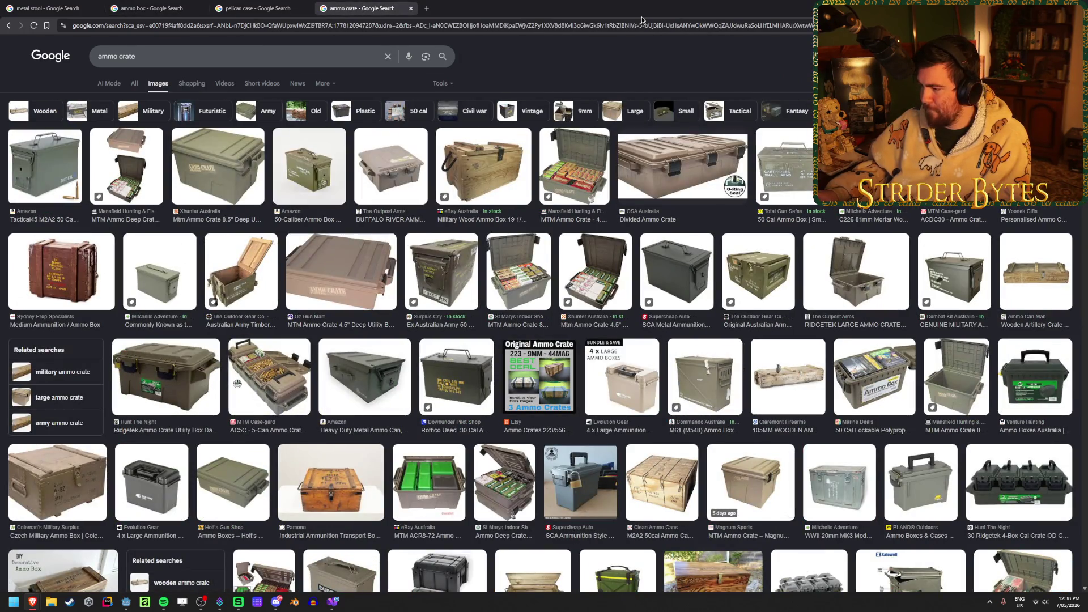
scroll(710, 343, down, 2)
scroll(710, 344, up, 2)
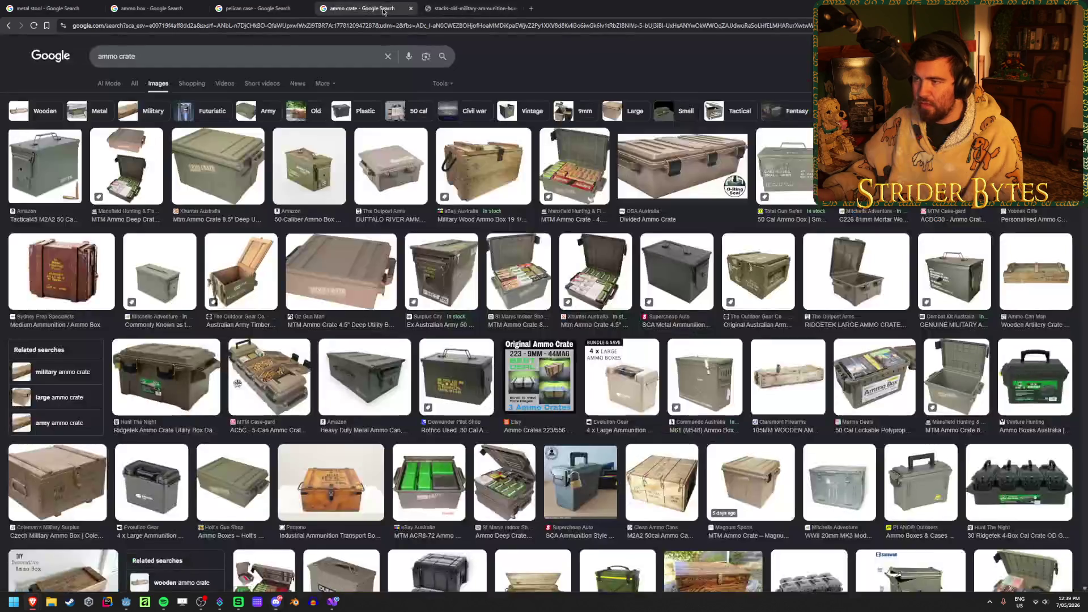
click(360, 8)
click(151, 8)
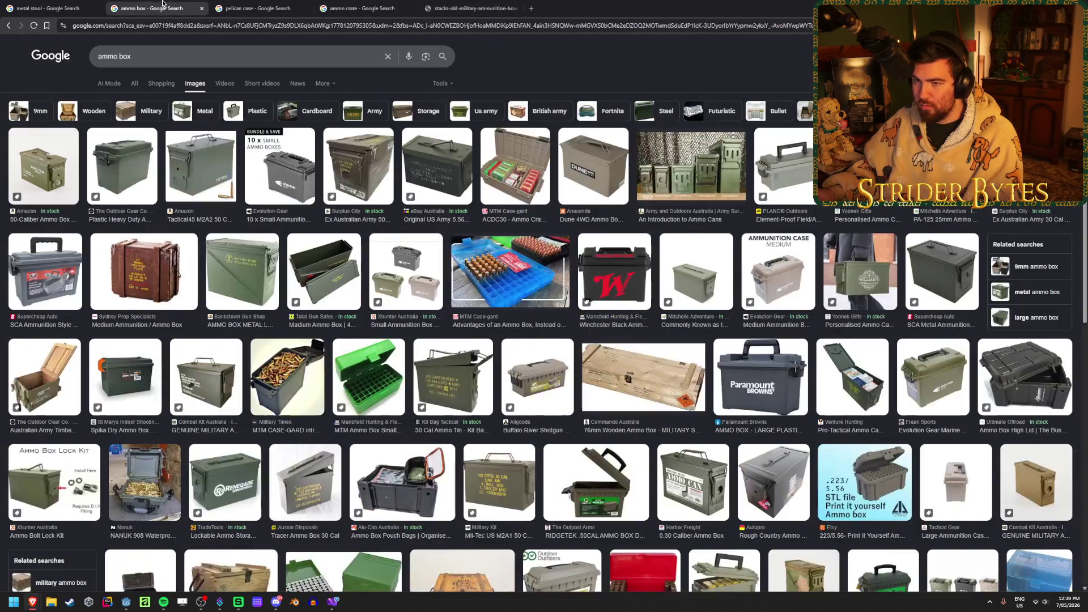
scroll(224, 318, down, 1)
Preview the 76mm Wooden Ammo Box result, then view the stacked military ammo boxes photo
click(643, 334)
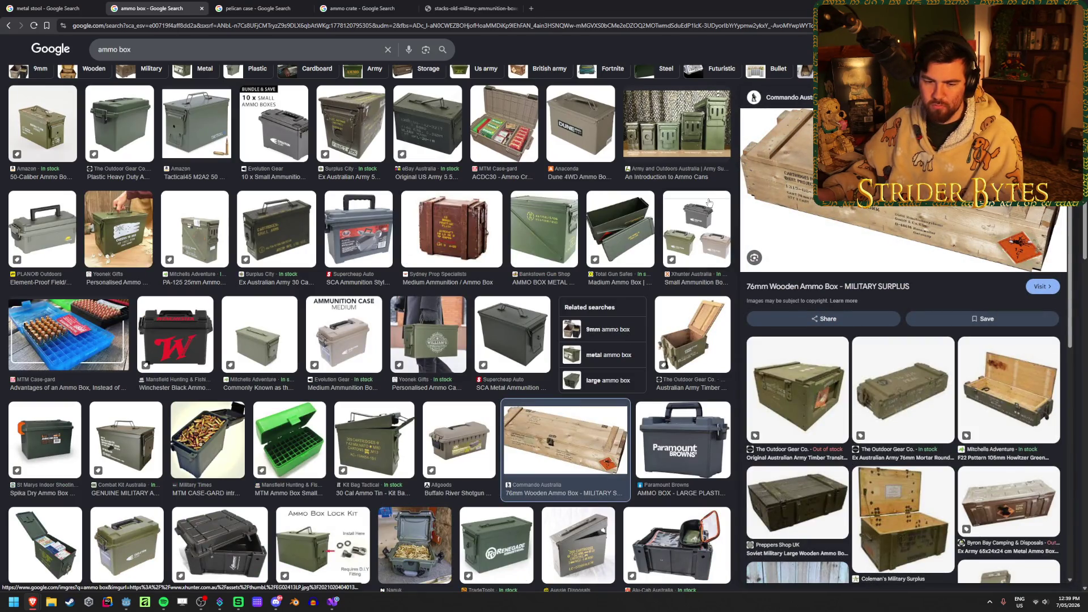
scroll(224, 285, up, 1)
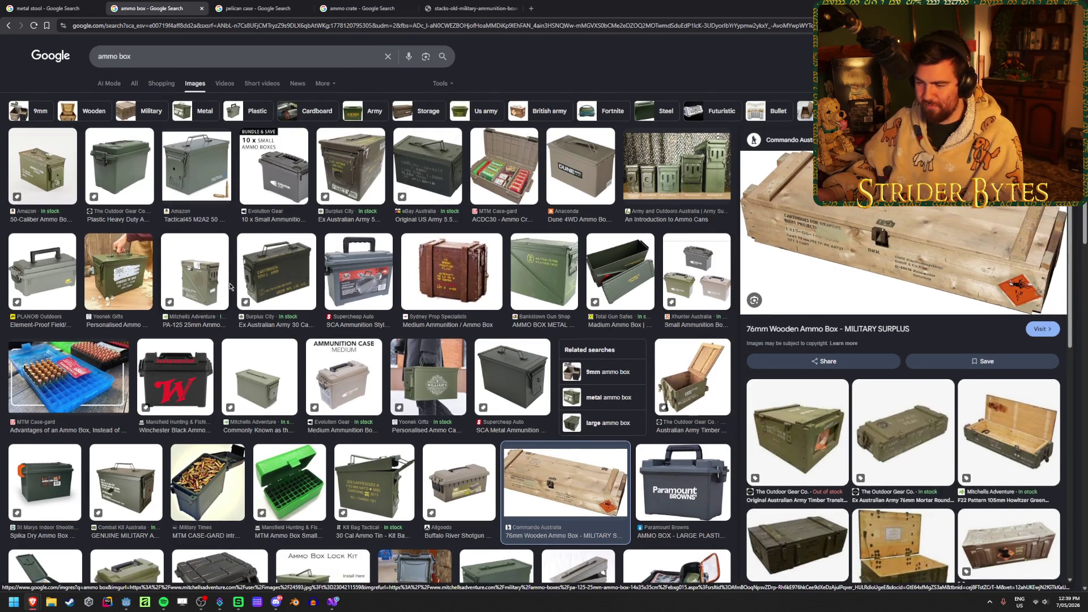
scroll(224, 282, down, 6)
scroll(254, 285, down, 10)
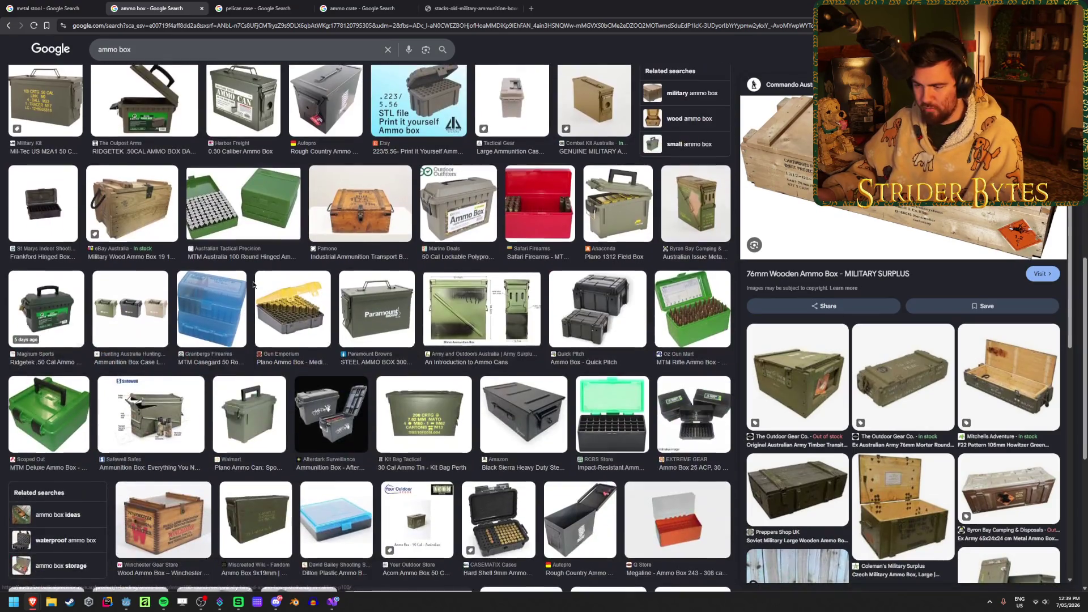
scroll(255, 283, up, 7)
scroll(254, 283, up, 10)
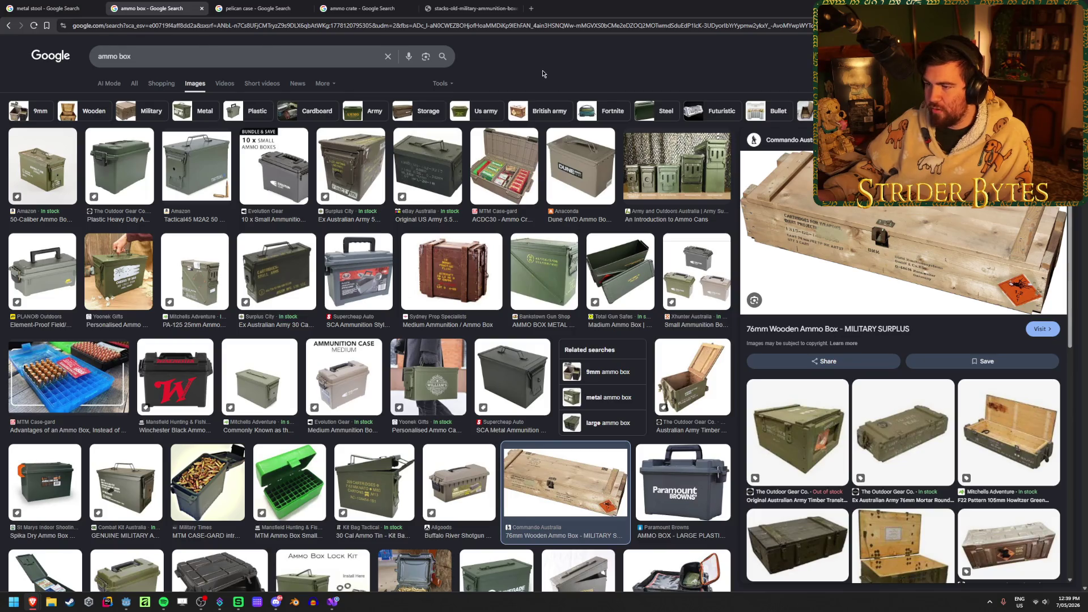
click(469, 8)
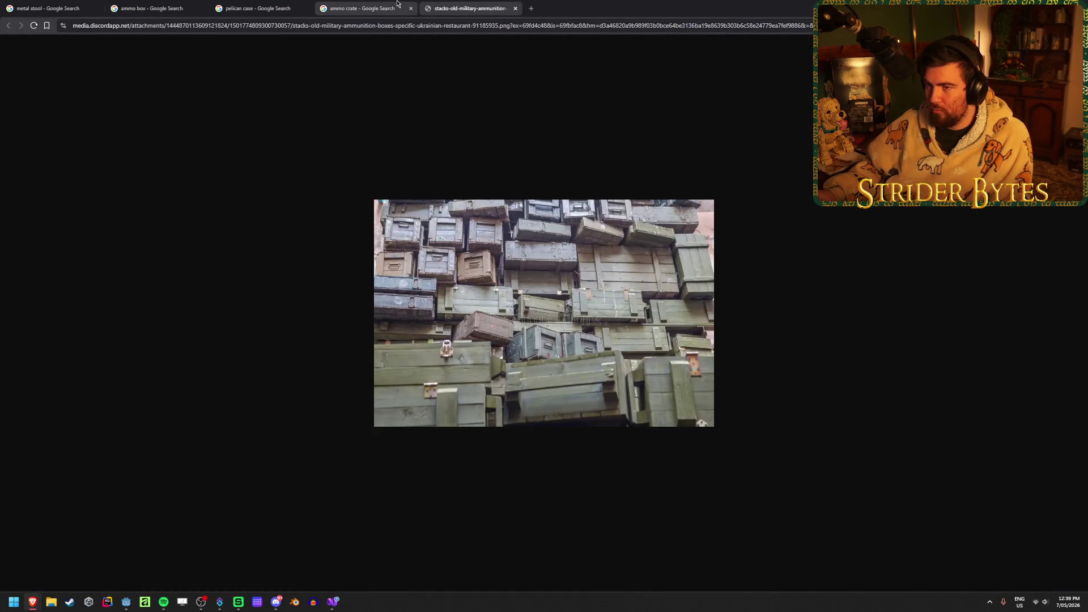
click(397, 3)
Search Google Images for old ammo crates, then change the query to 'ammo crate wooden'
click(185, 52)
text(old)
key(Return)
click(185, 52)
double_click(143, 55)
text(wooden)
key(Return)
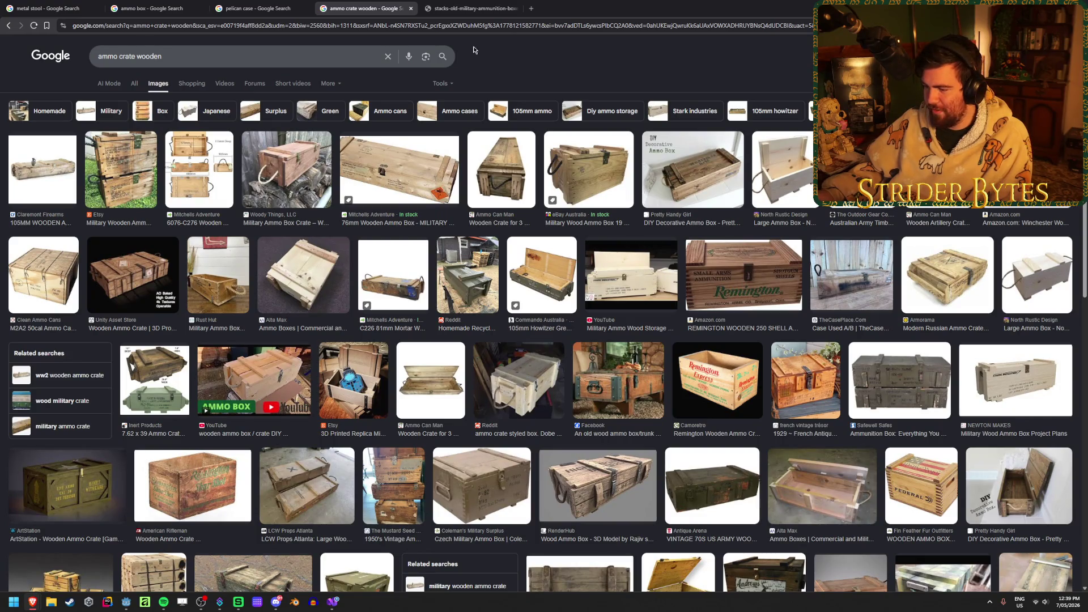
Open the green Antique Arena crate image in a new tab, view it, and return to results
click(711, 485)
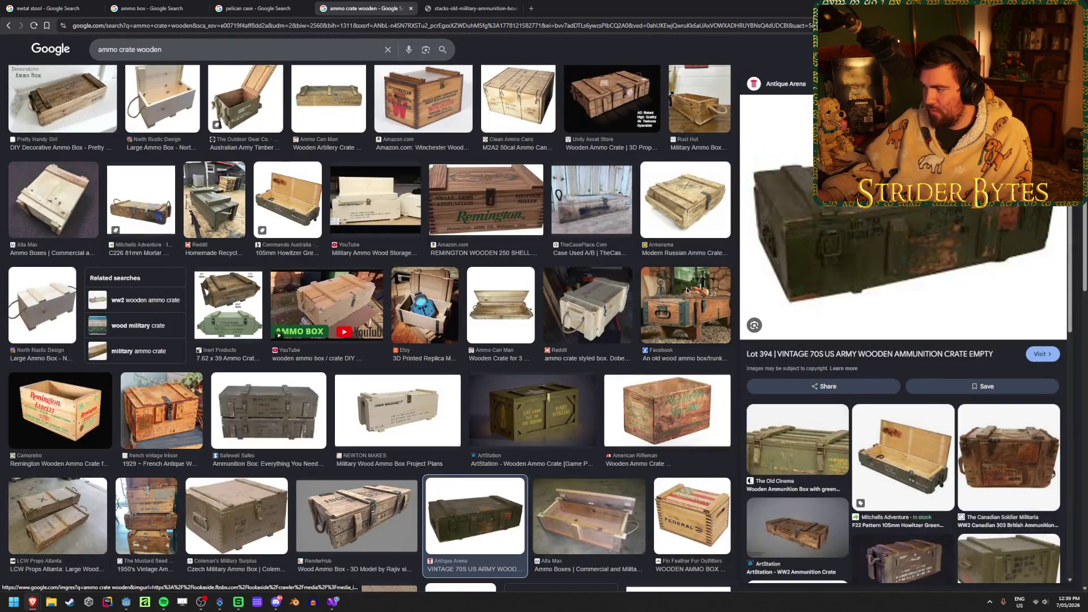
right_click(877, 244)
click(907, 375)
click(494, 4)
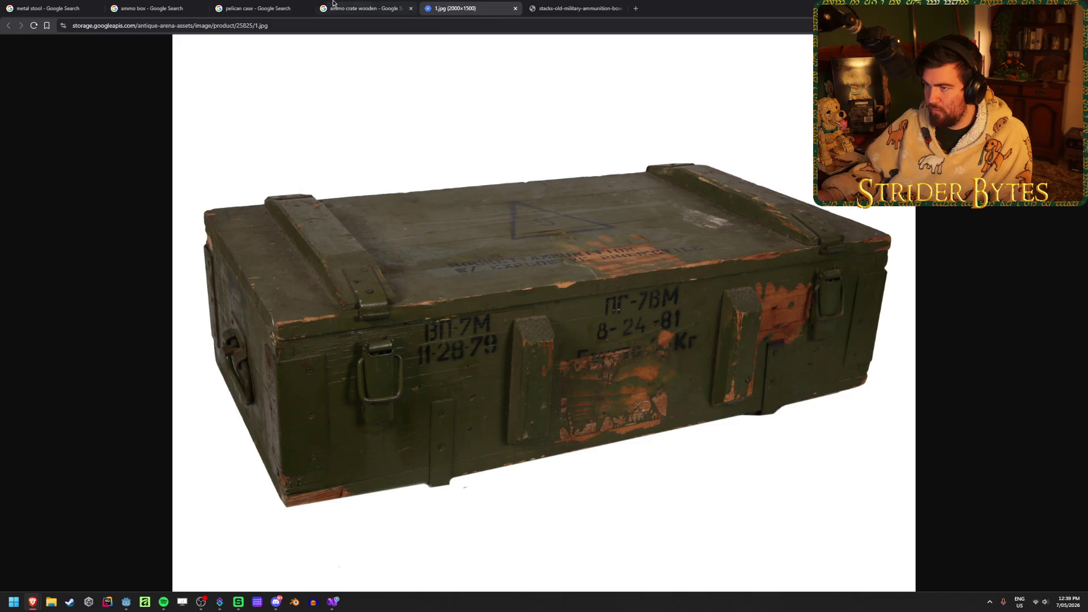
click(358, 5)
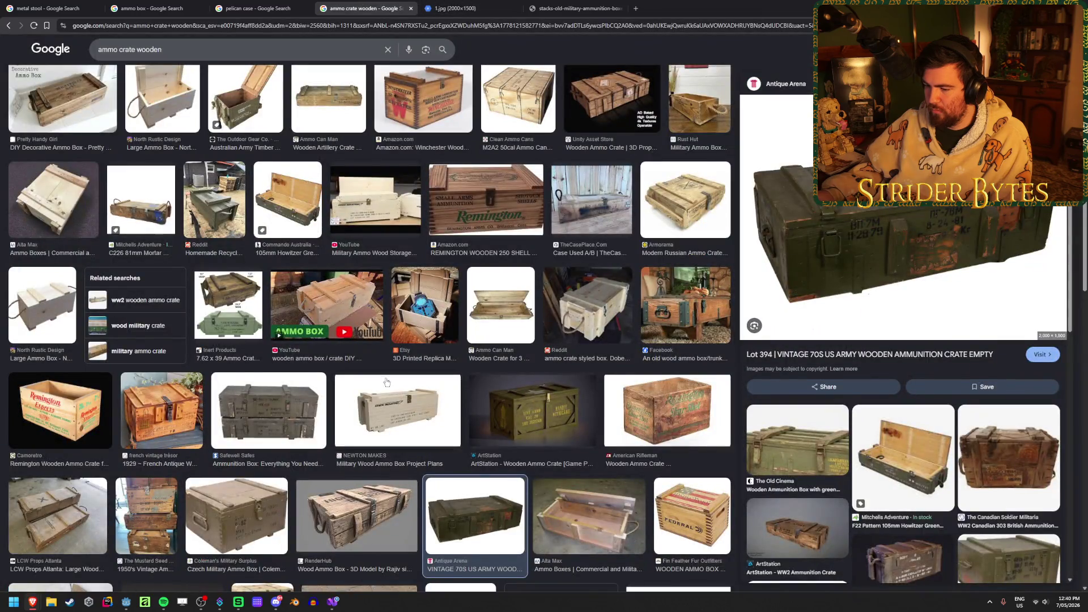
Open the RenderHub Wood Ammo Box image in a new tab
scroll(357, 397, down, 3)
click(358, 345)
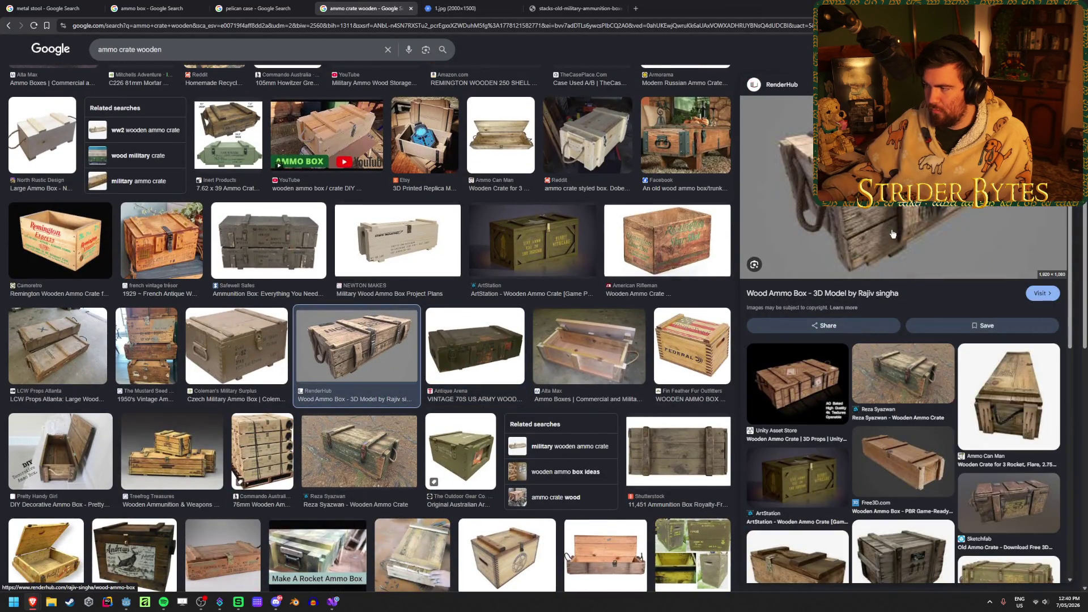
right_click(891, 233)
click(930, 363)
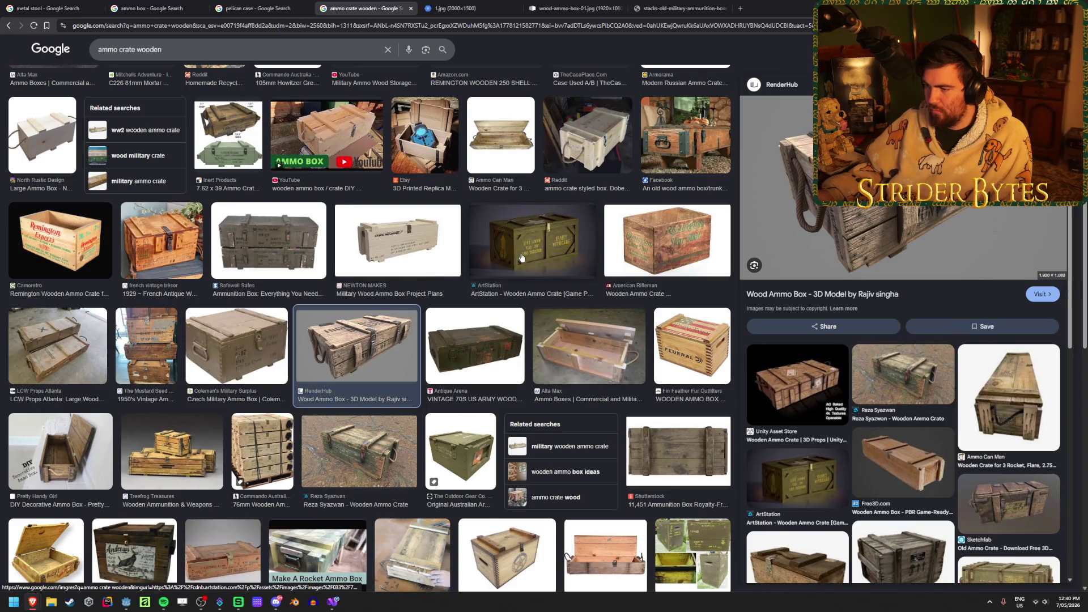
Browse further results, previewing the LCW Props Atlanta crate and the M2A2 ammo cans wood crate
scroll(521, 258, down, 4)
scroll(521, 257, down, 1)
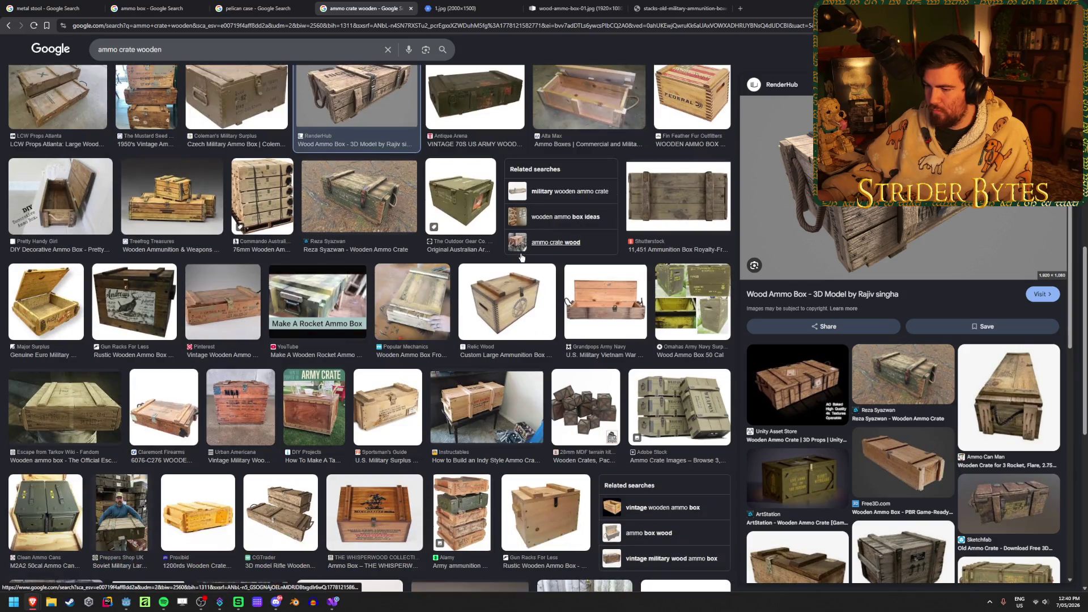
scroll(521, 258, down, 7)
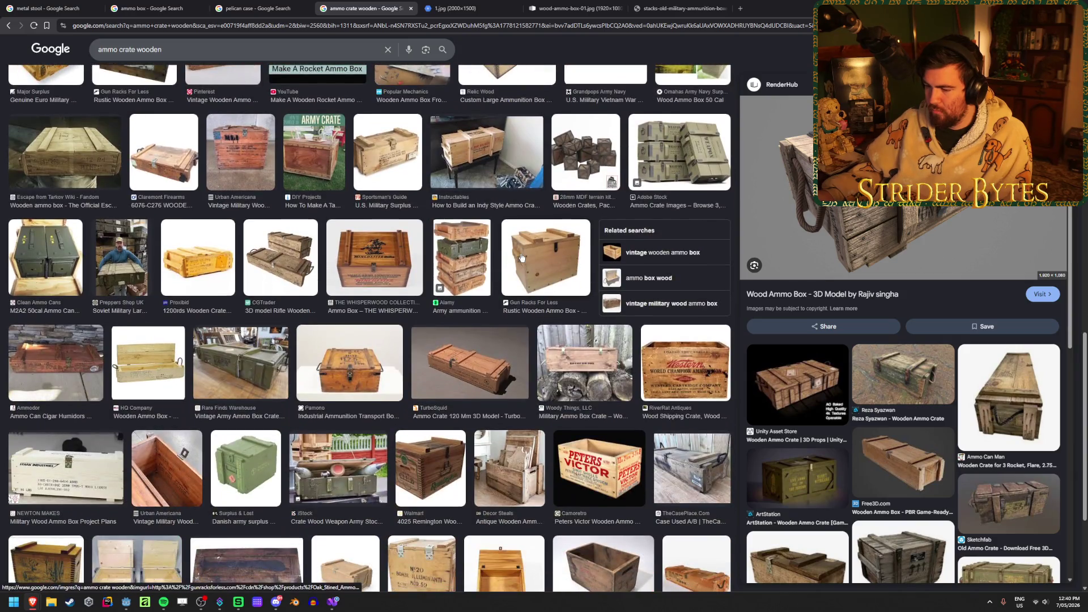
scroll(522, 256, down, 1)
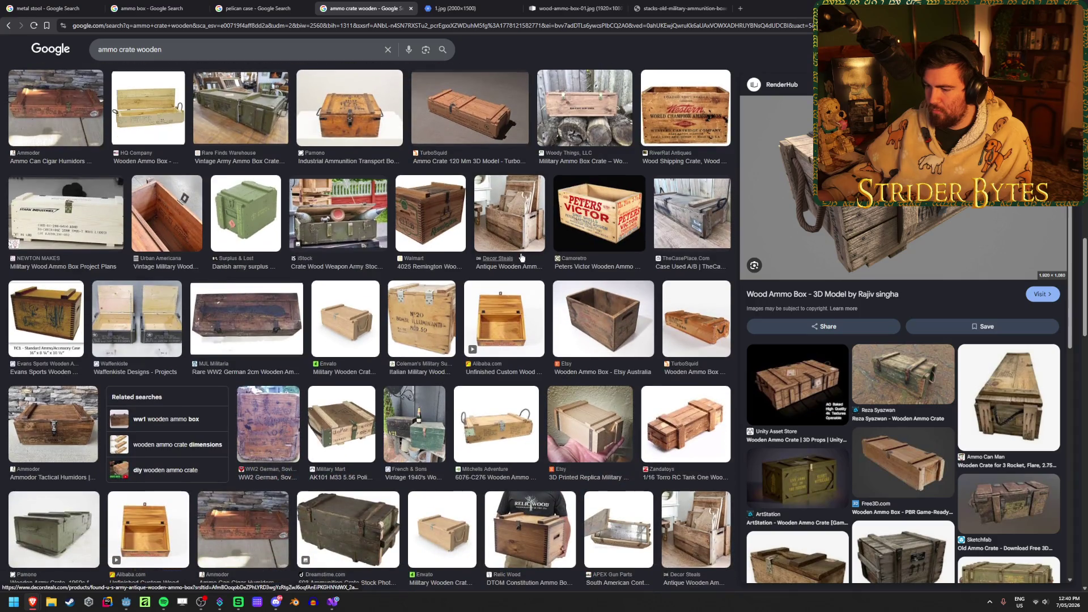
scroll(522, 257, down, 3)
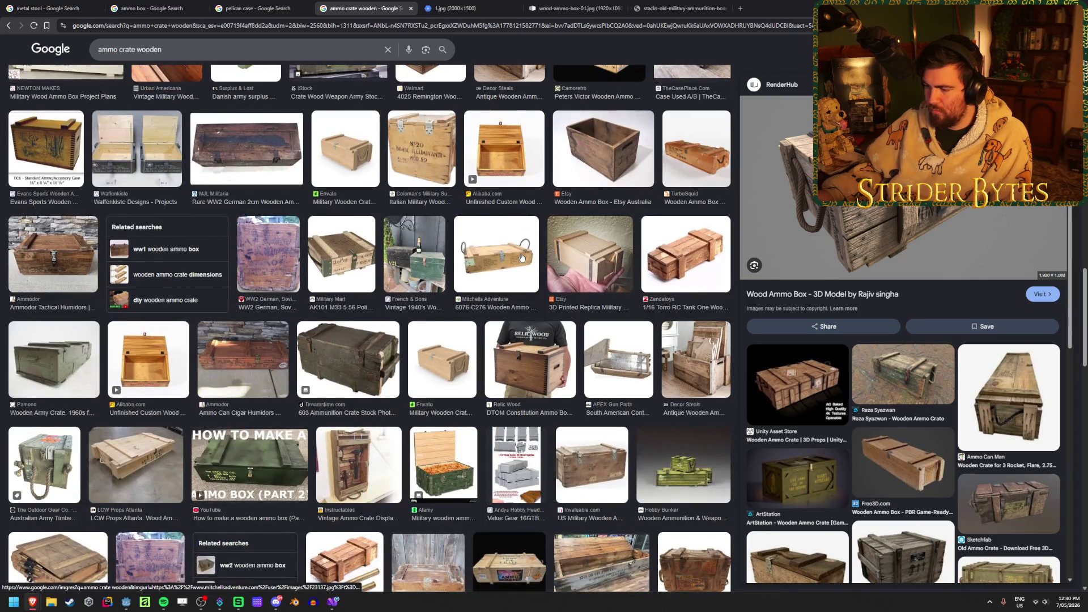
scroll(522, 258, down, 5)
scroll(522, 258, down, 5)
scroll(522, 258, up, 5)
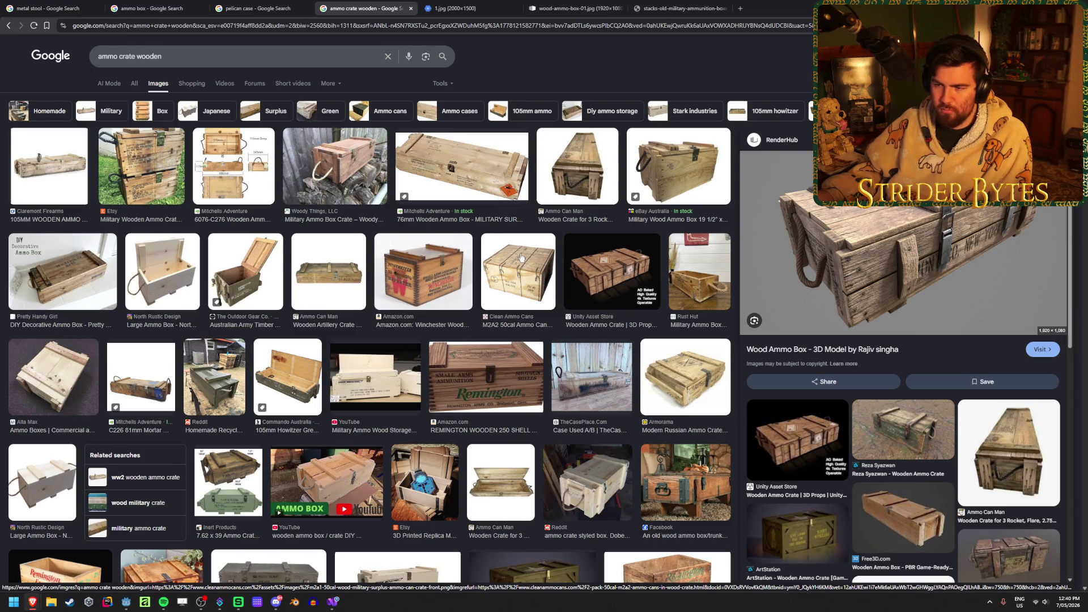
scroll(152, 283, down, 6)
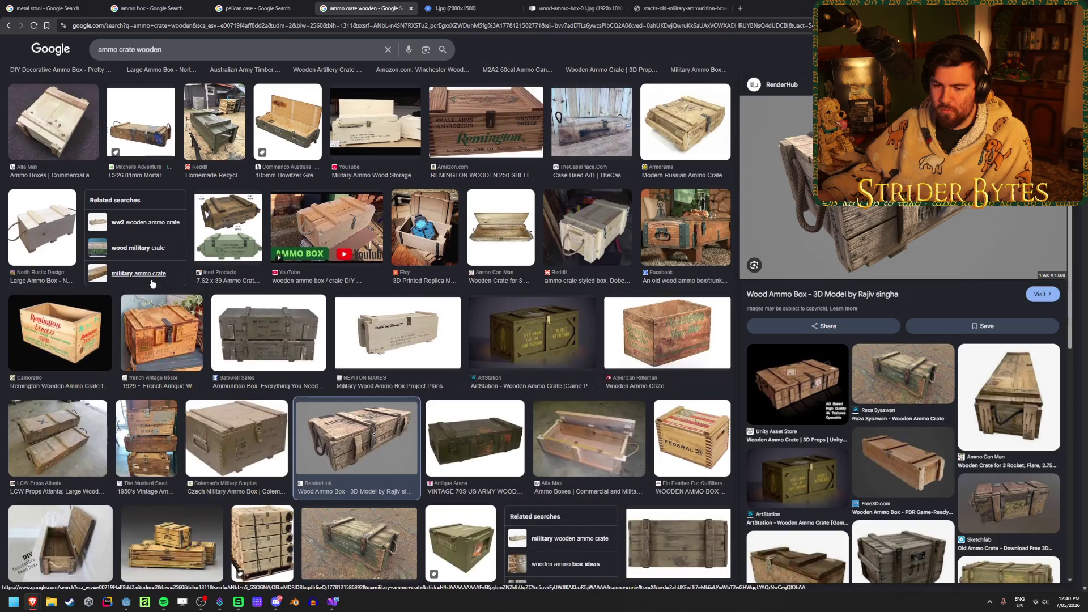
click(32, 297)
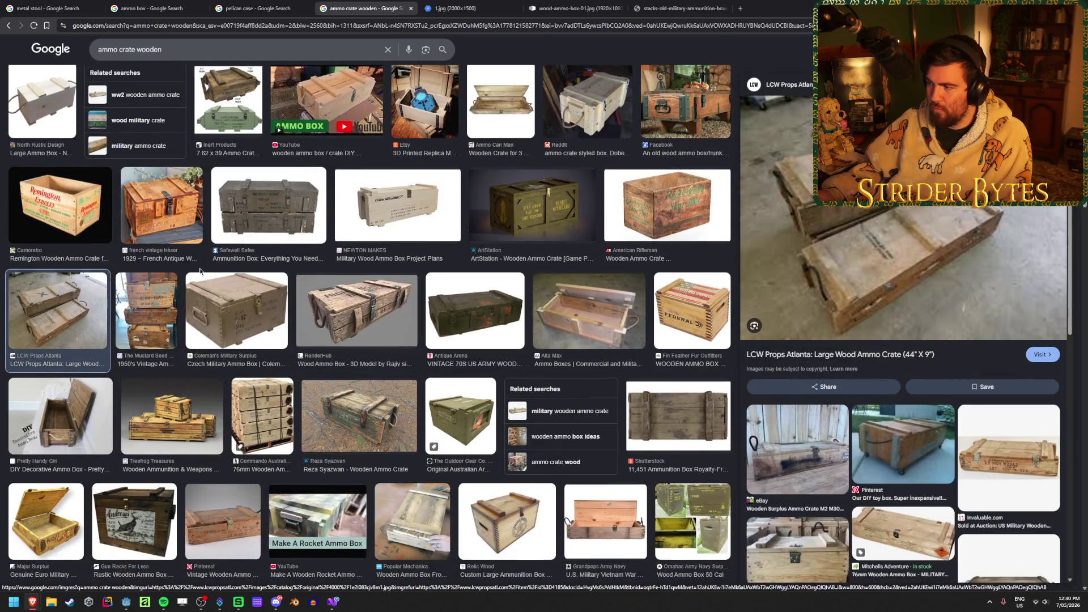
scroll(53, 335, down, 6)
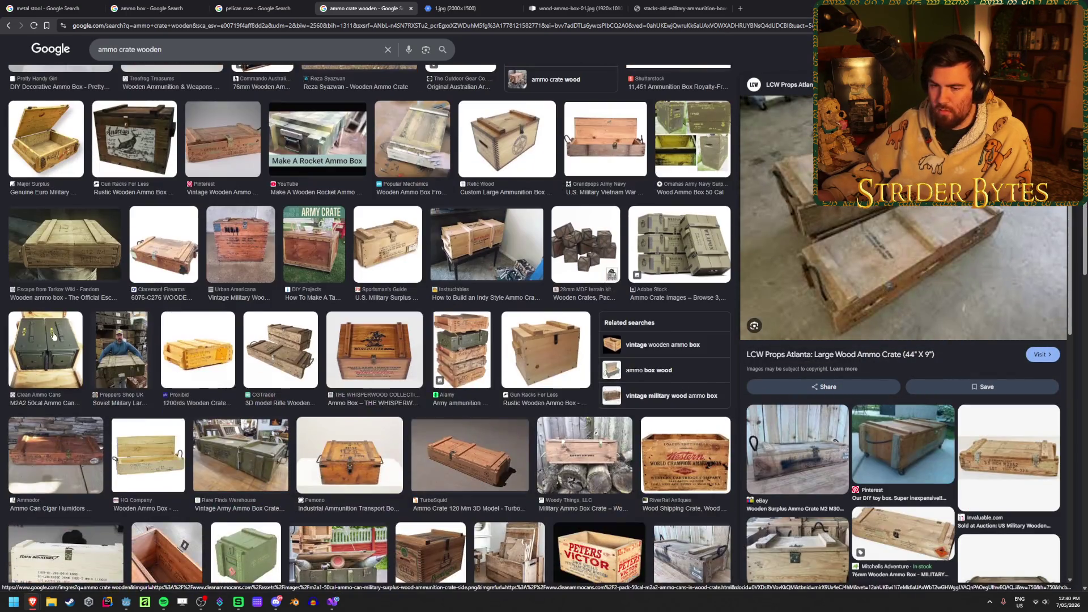
click(53, 335)
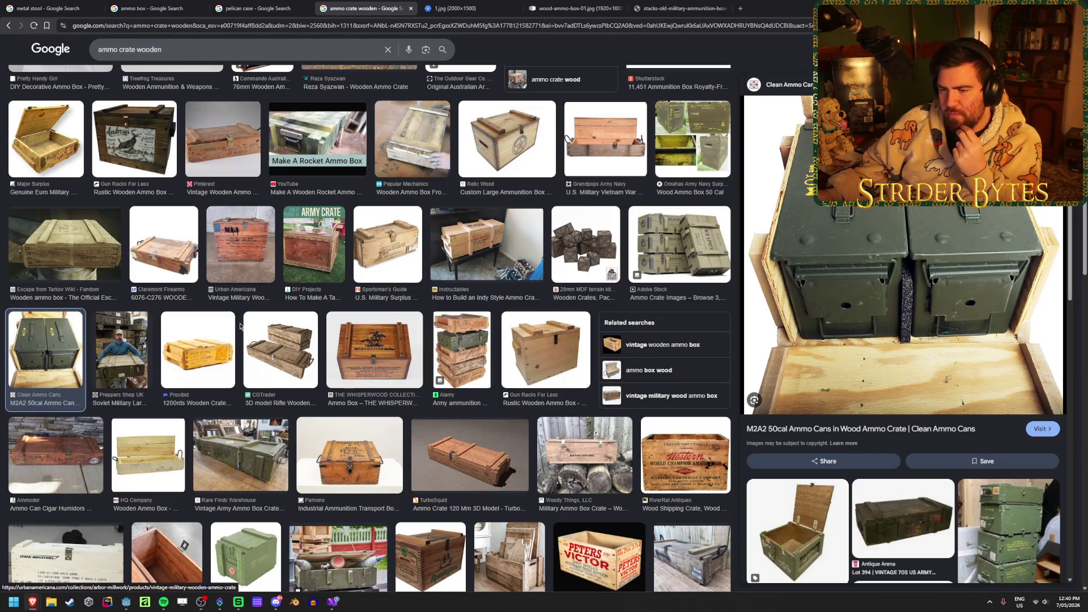
Open the Dreamstime ammunition crate photo in a new tab, then view the 1.jpg and wooden crate render tabs
scroll(240, 324, down, 2)
scroll(290, 337, down, 2)
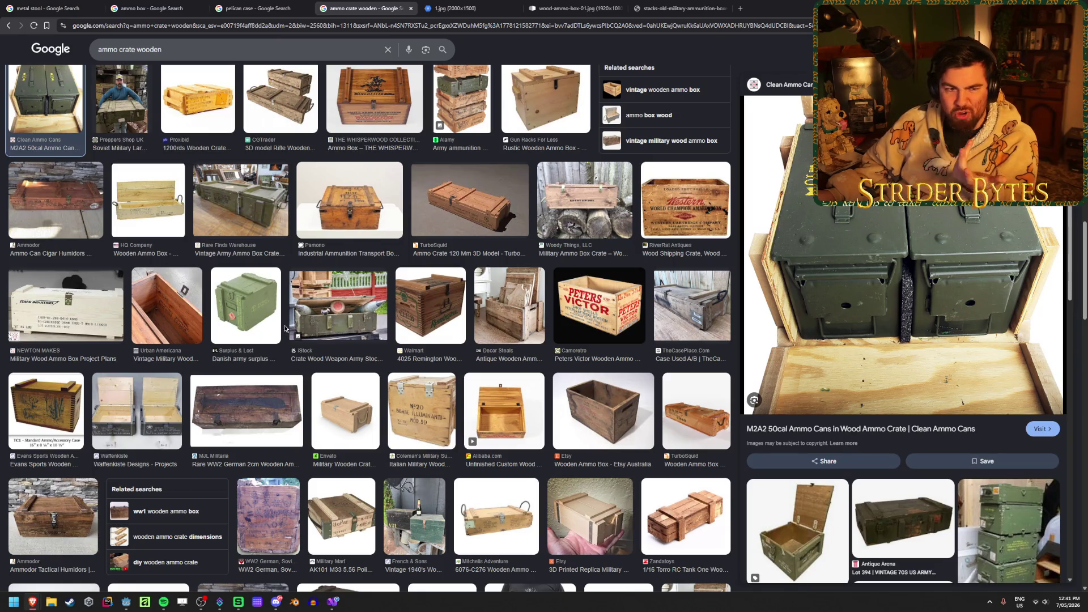
scroll(286, 329, down, 2)
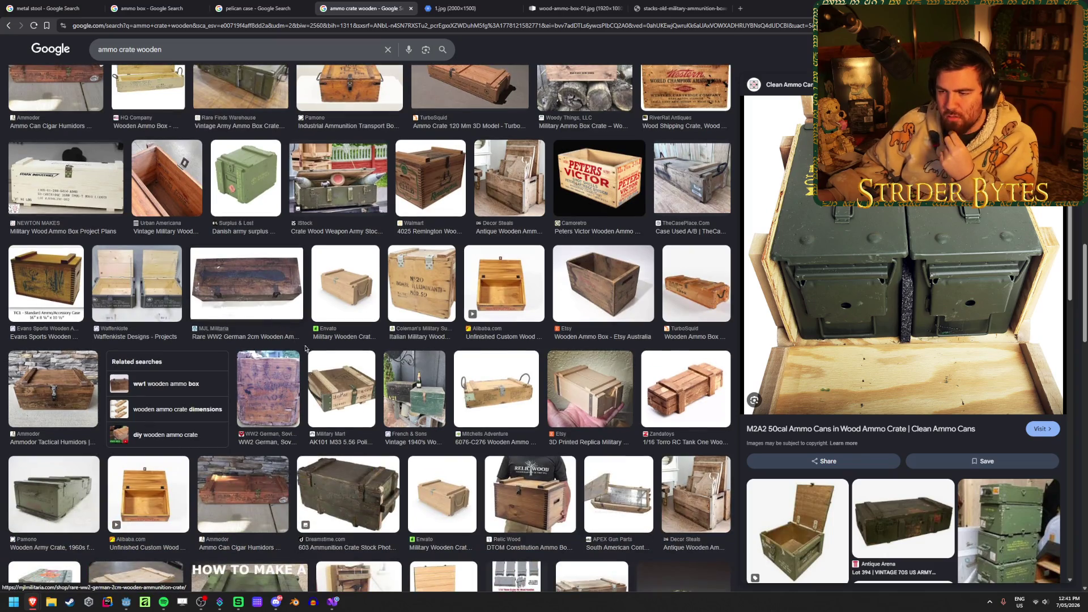
scroll(304, 368, down, 2)
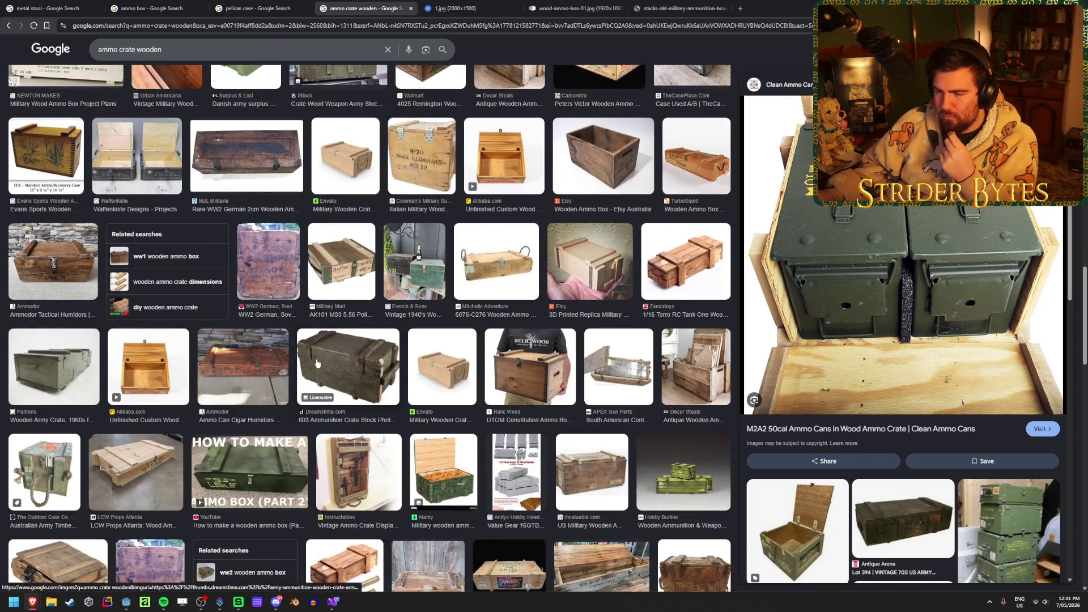
click(311, 369)
right_click(841, 217)
click(901, 309)
click(483, 5)
click(618, 5)
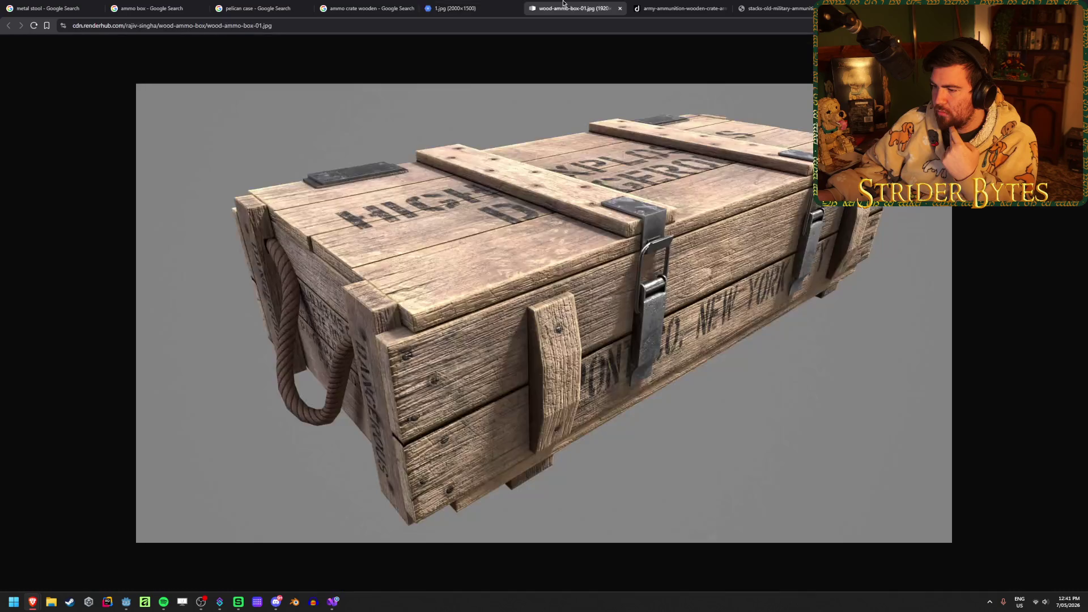
Close the wooden crate render tab and compare the green ammo crate and stacked boxes references
click(662, 5)
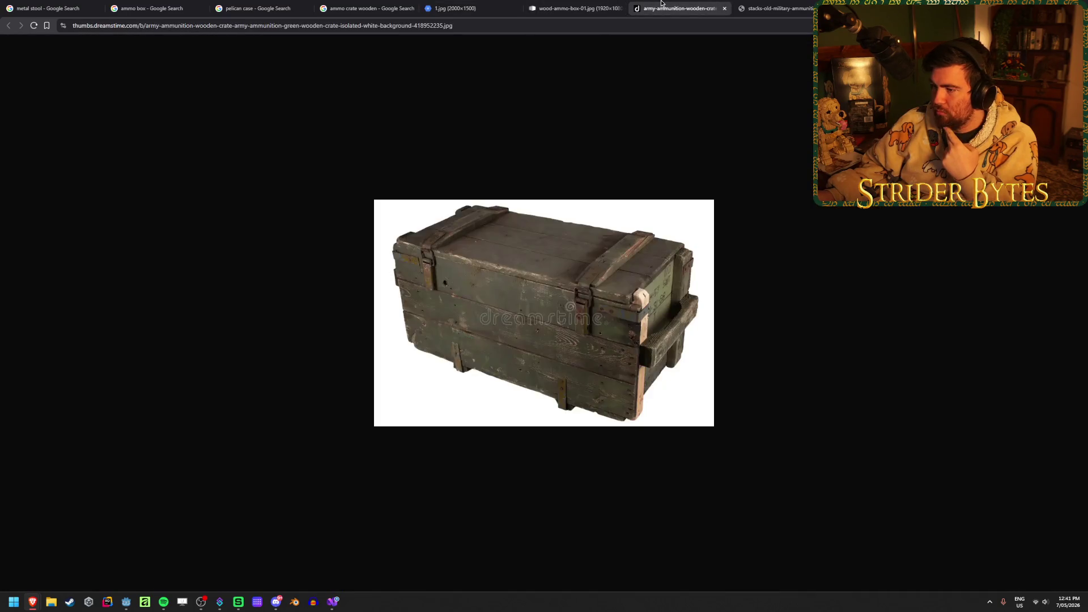
middle_click(580, 7)
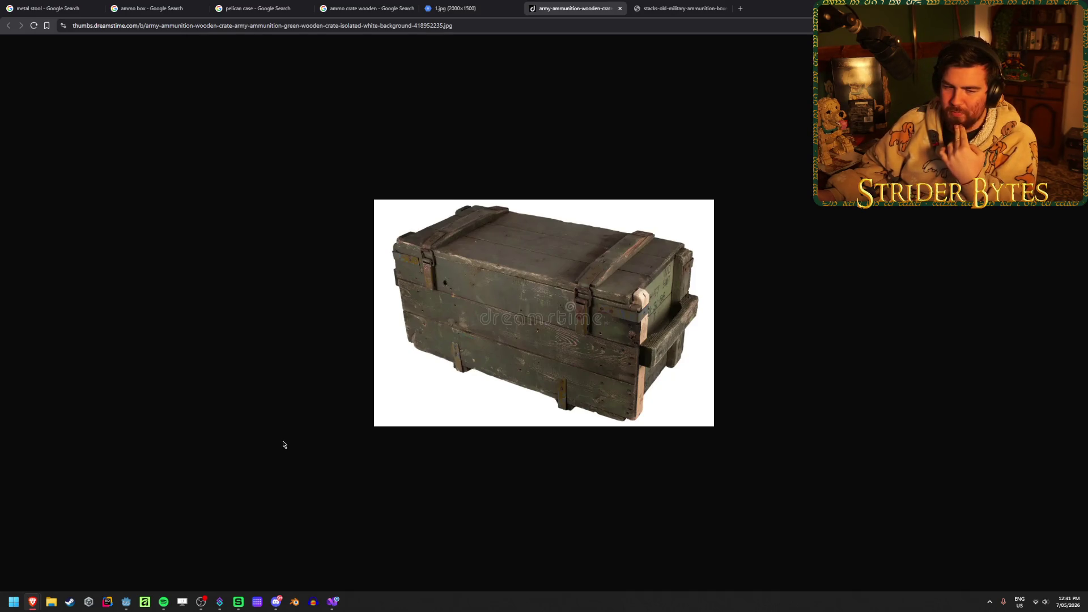
click(441, 4)
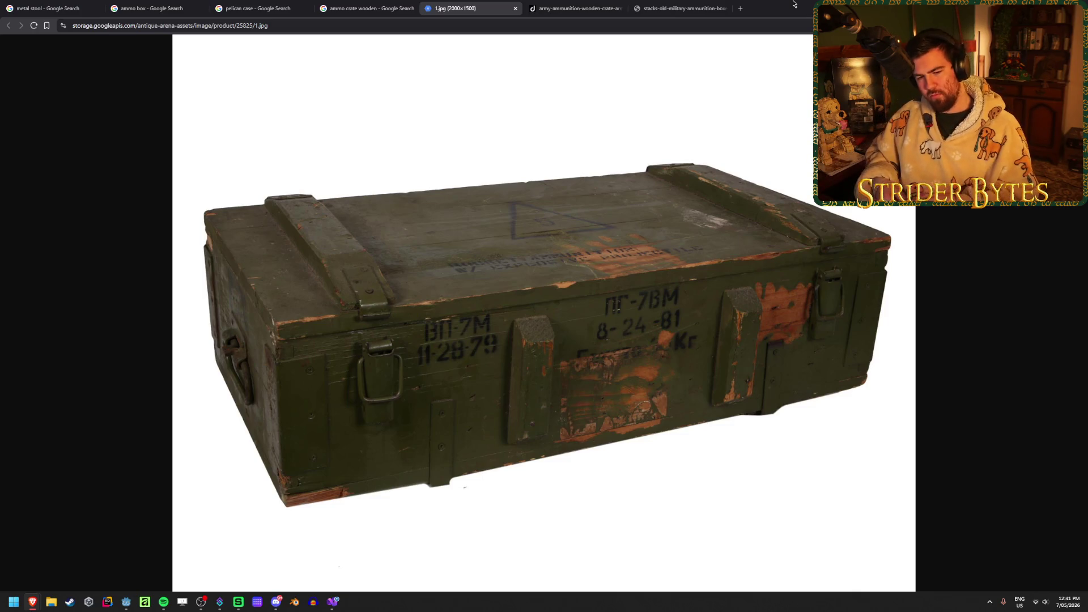
click(566, 4)
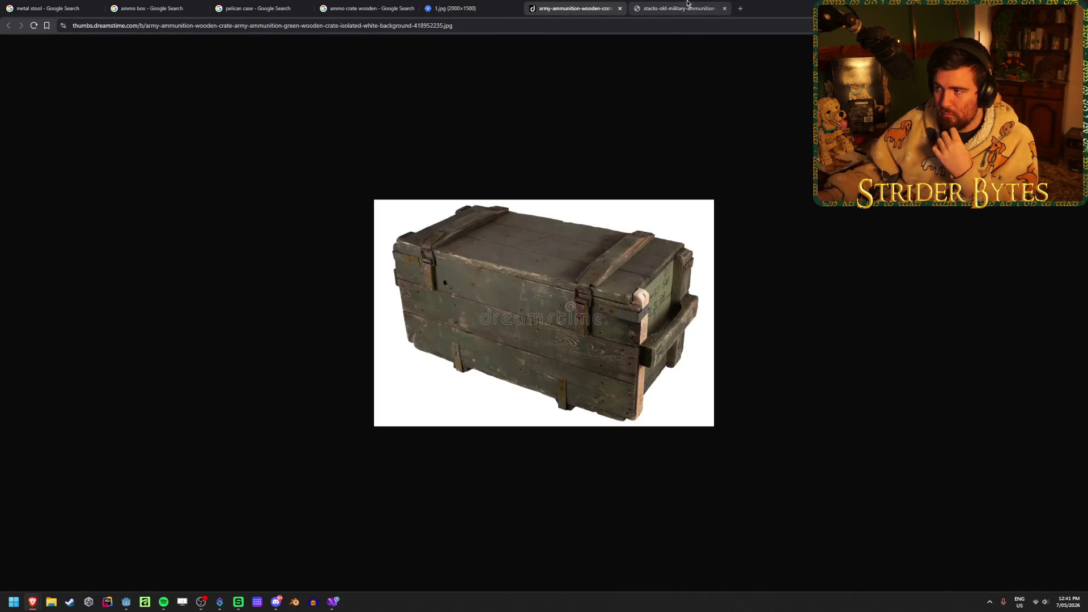
click(690, 4)
click(455, 6)
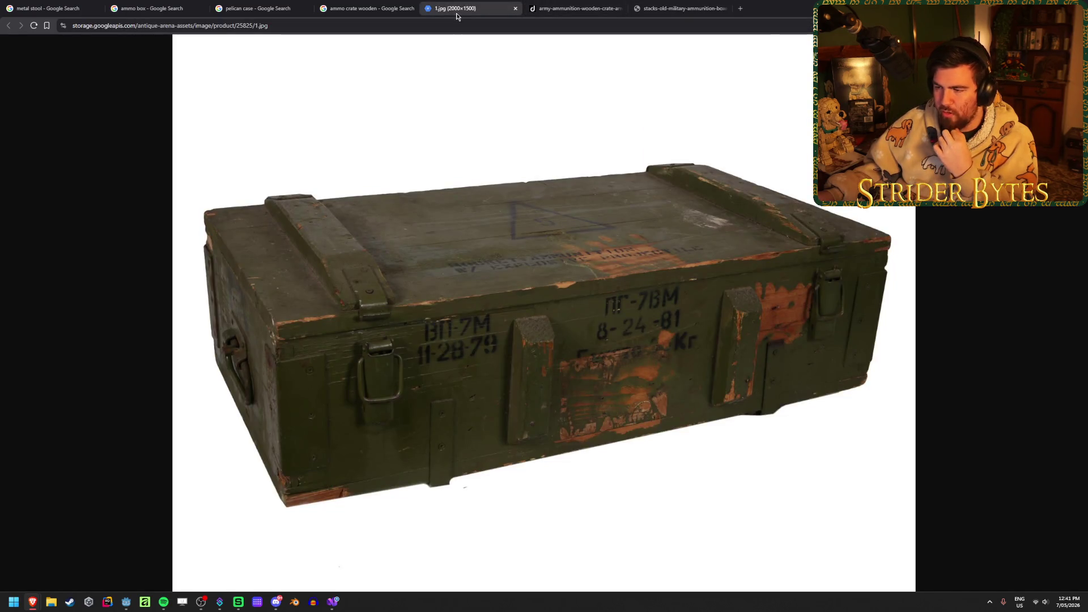
Preview the Zandatoys crate with brass rounds, then return to the Godot workshop scene
click(368, 8)
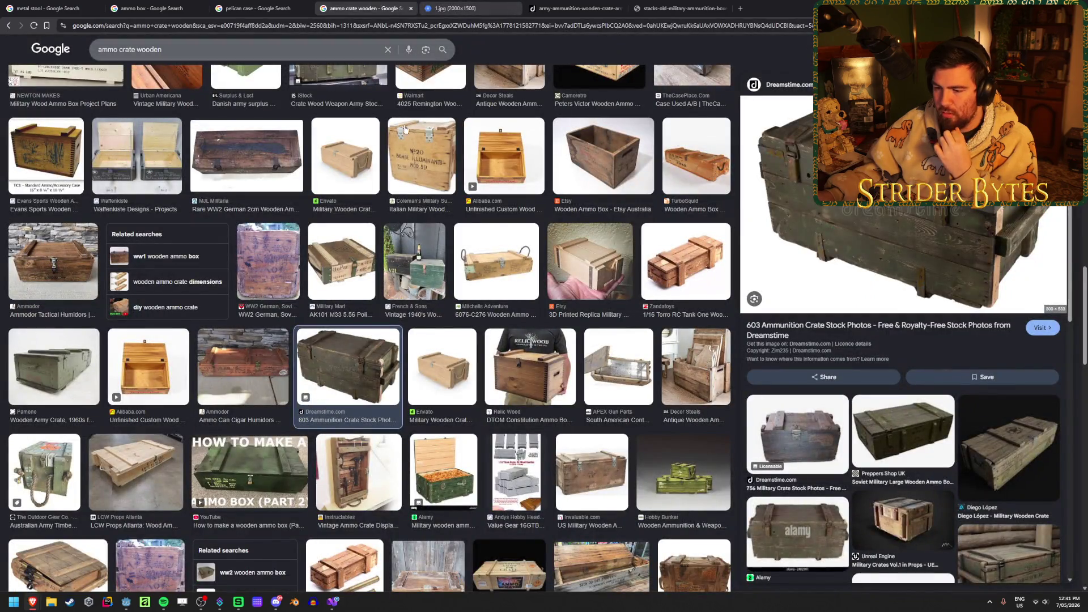
scroll(342, 400, down, 3)
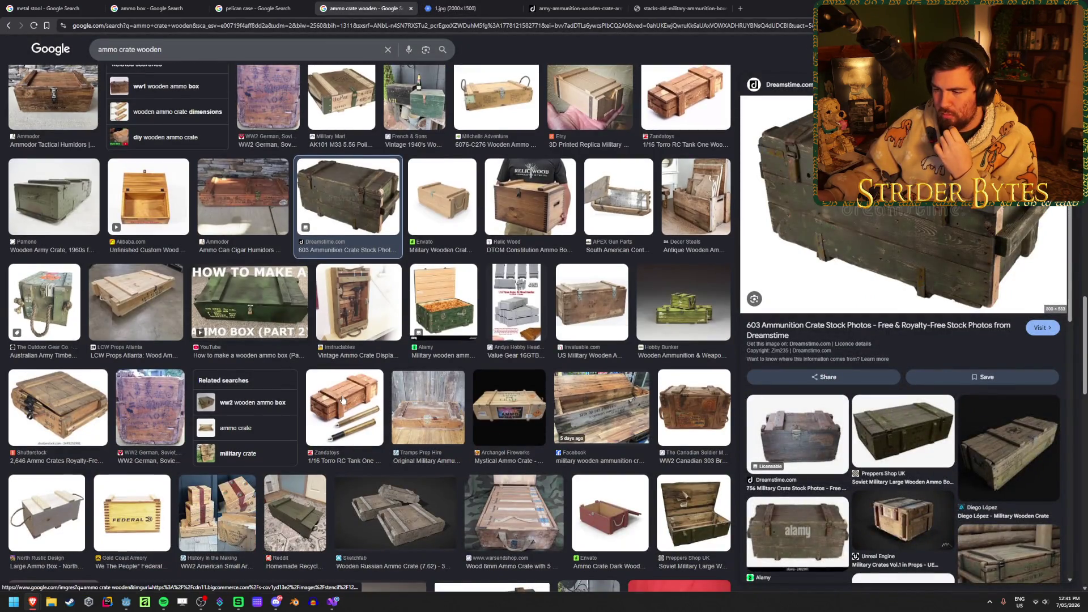
click(342, 400)
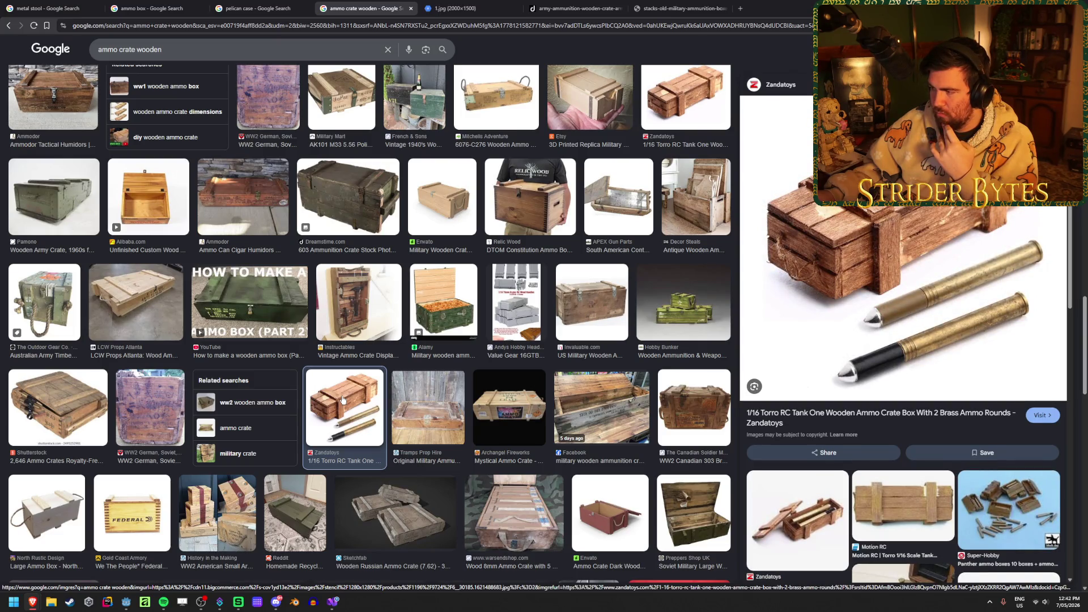
scroll(343, 400, up, 5)
click(334, 603)
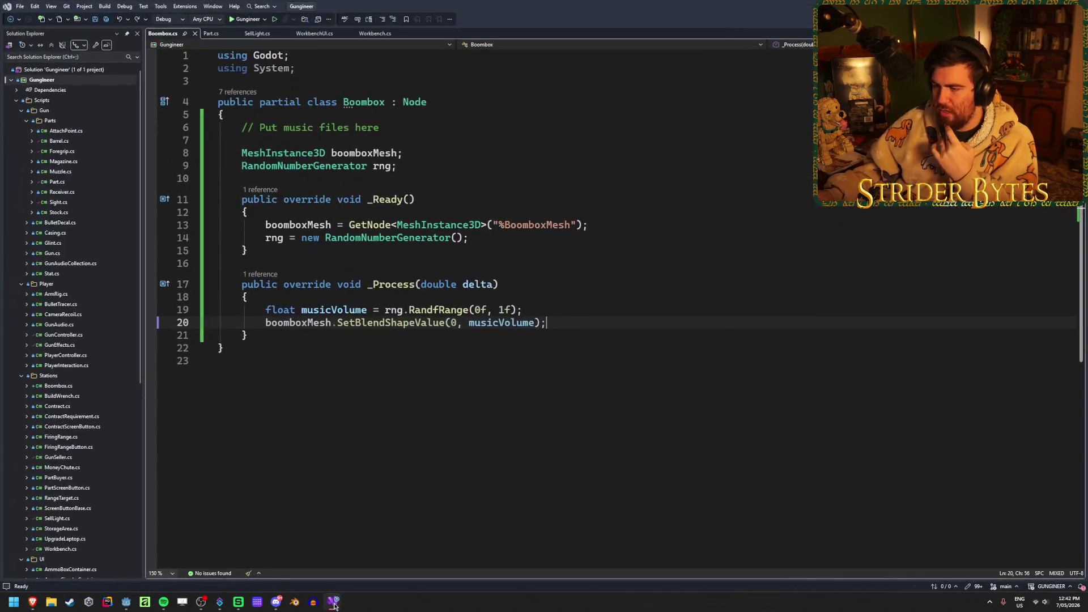
click(334, 602)
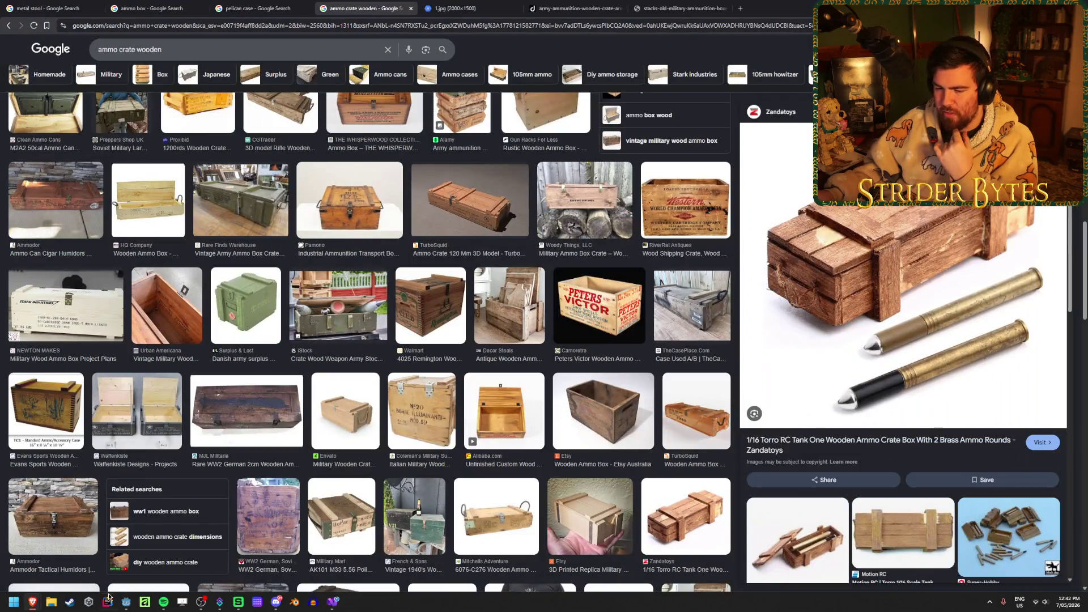
click(124, 603)
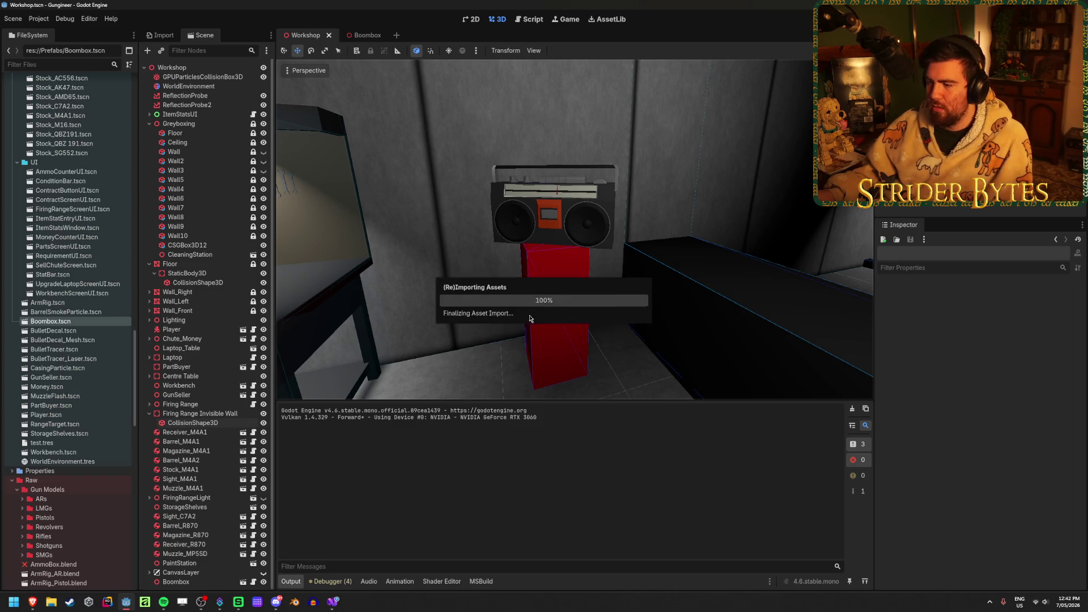
Select the red box under the boombox and flatten it to about 0.337 tall
mouse_move(591, 307)
middle_down()
mouse_move(584, 341)
mouse_move(617, 295)
mouse_move(655, 296)
mouse_move(639, 262)
middle_up()
click(621, 283)
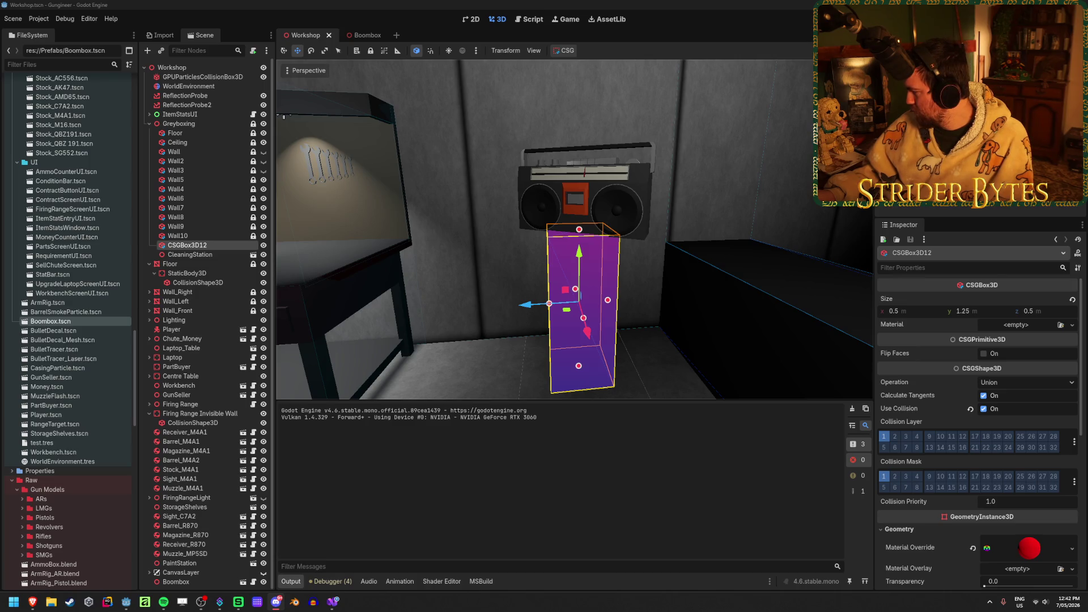
mouse_move(580, 231)
mouse_down()
mouse_move(586, 336)
mouse_move(619, 353)
mouse_move(680, 356)
mouse_up()
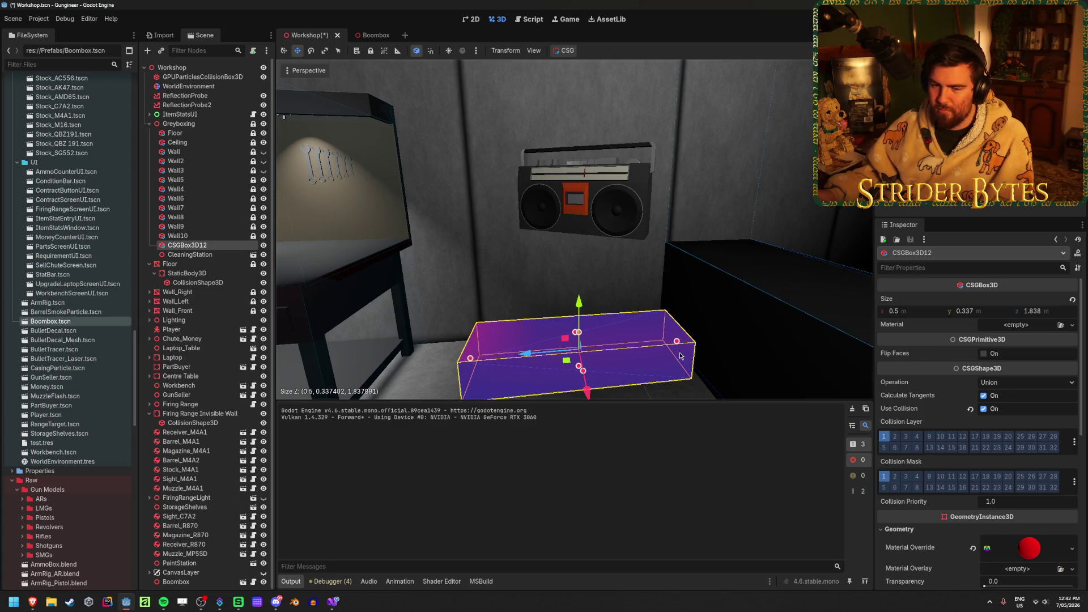
scroll(623, 340, up, 5)
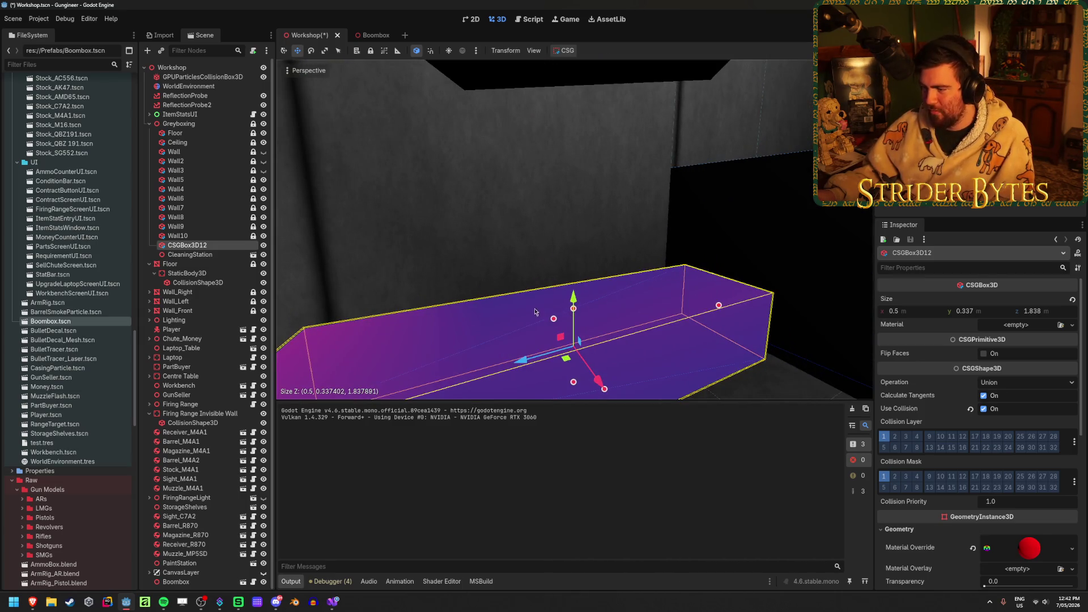
scroll(533, 312, down, 3)
mouse_move(533, 312)
middle_down()
mouse_move(567, 317)
mouse_move(608, 259)
middle_up()
scroll(567, 318, up, 3)
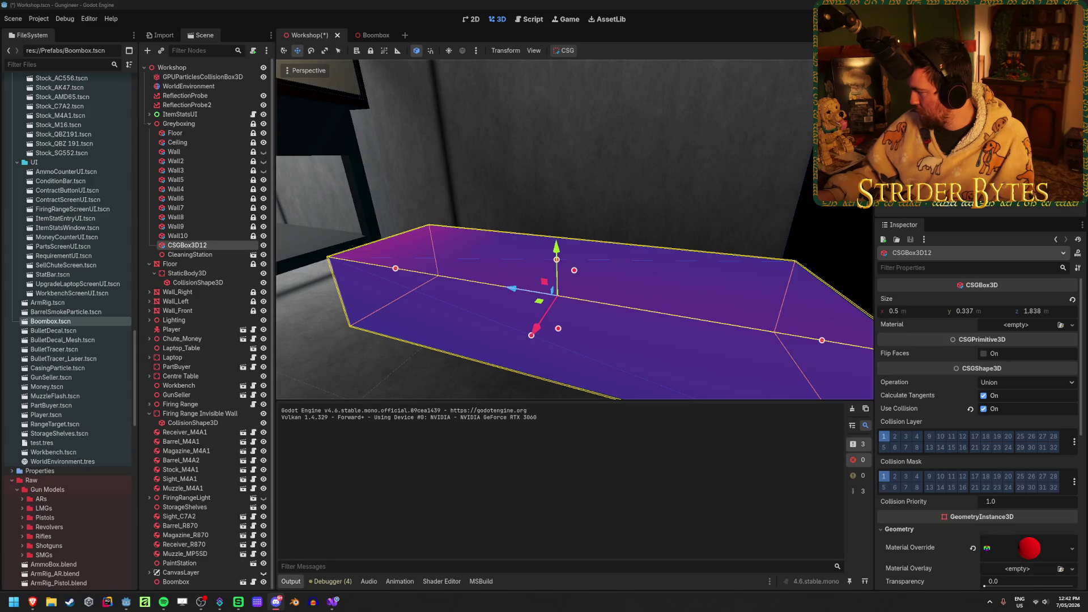
mouse_move(705, 275)
middle_down()
mouse_move(723, 266)
mouse_move(731, 226)
mouse_move(664, 210)
middle_up()
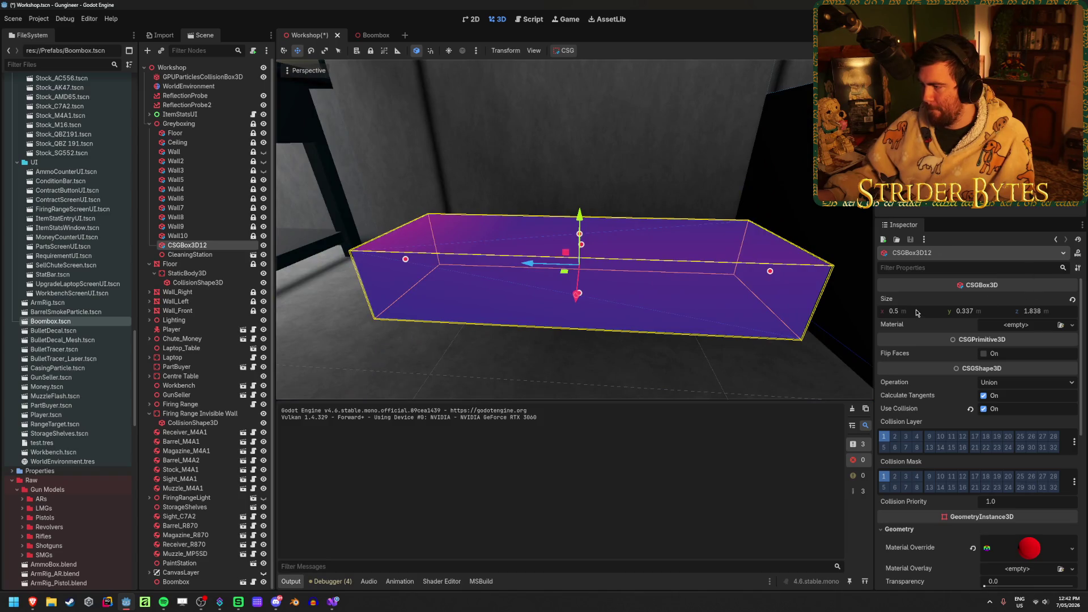
middle_drag(680, 170, 624, 170)
Set the box's Inspector size to z 1.5 and y 0.25
mouse_move(1055, 316)
mouse_down()
mouse_move(1072, 315)
mouse_move(1056, 315)
mouse_up()
click(1055, 316)
text(1)
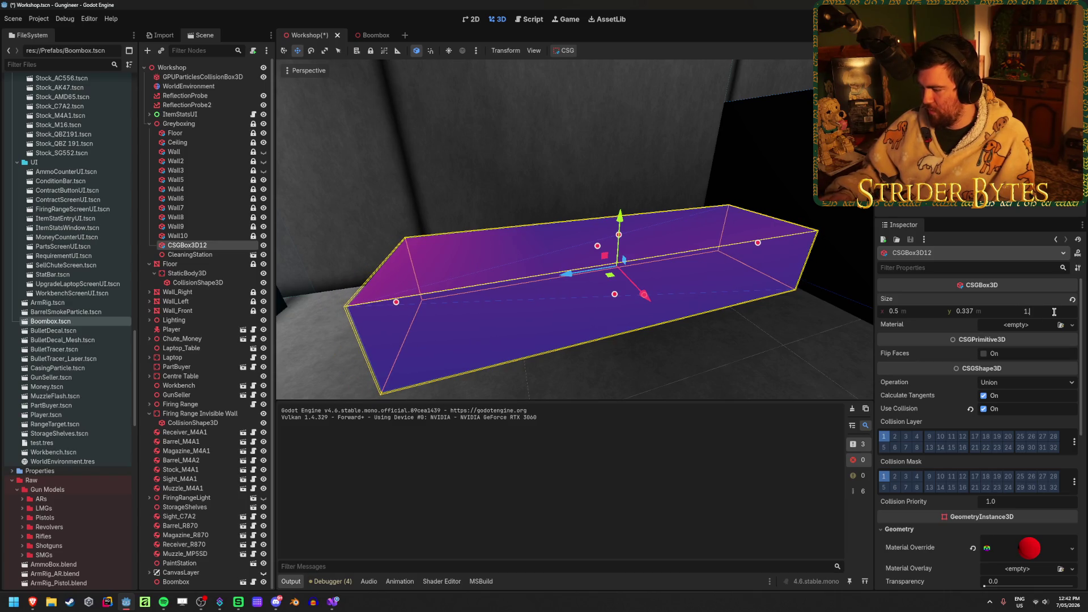
text(.5)
key(Return)
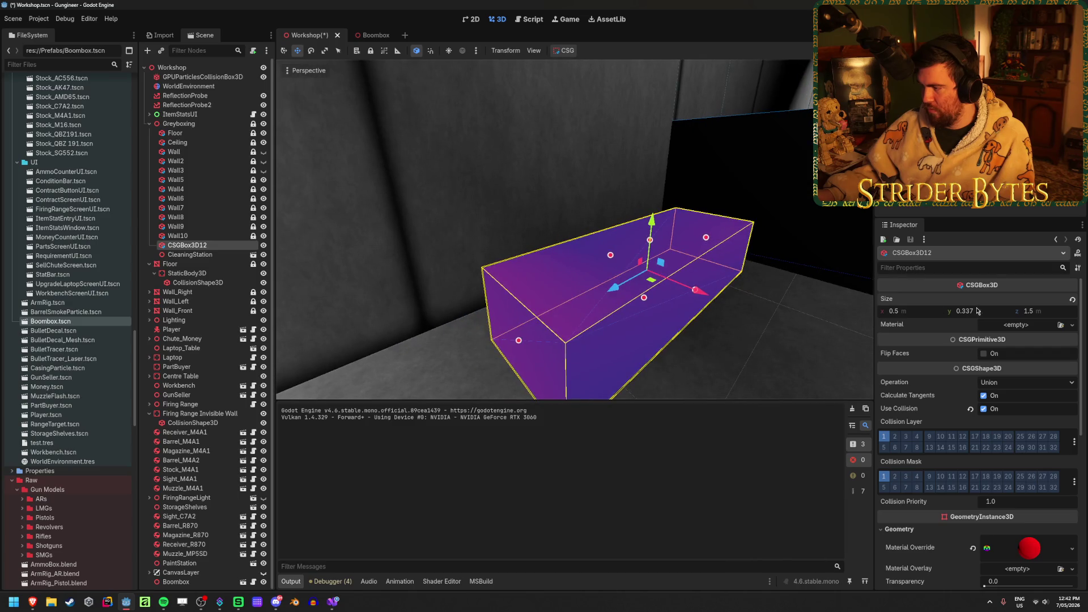
text(0.25)
key(Return)
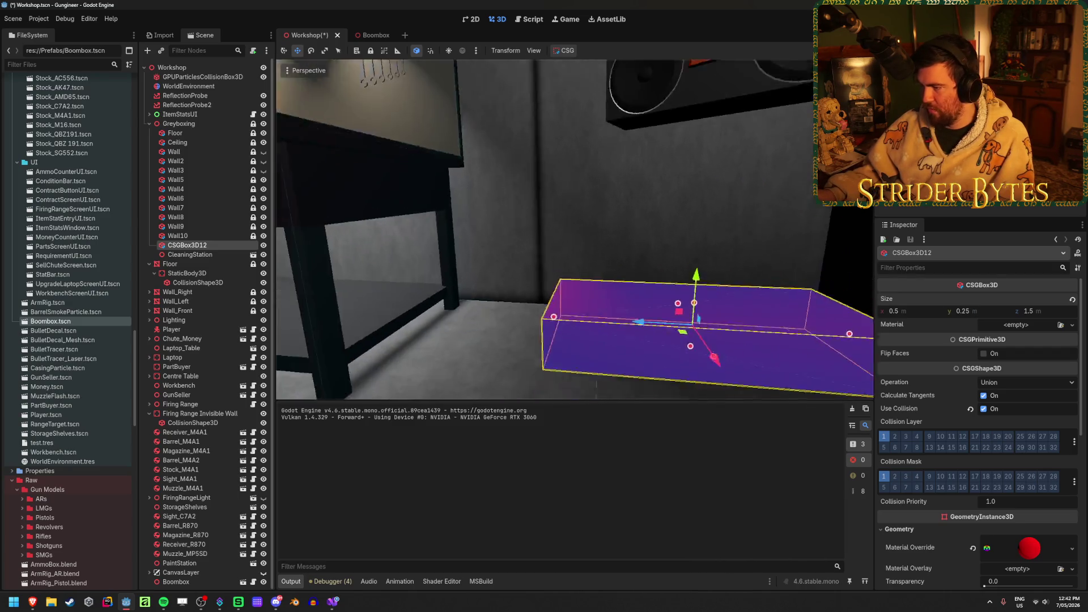
Duplicate the flat crate and raise the copy 0.5 above the original
right_drag(608, 231, 608, 231)
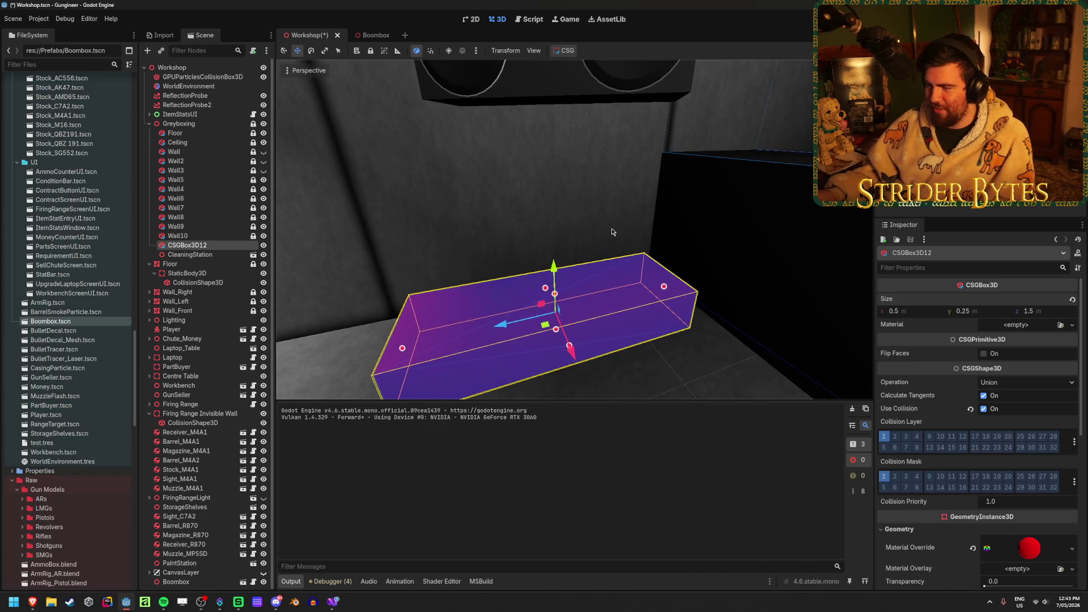
key(ctrl+d)
drag(554, 271, 548, 214)
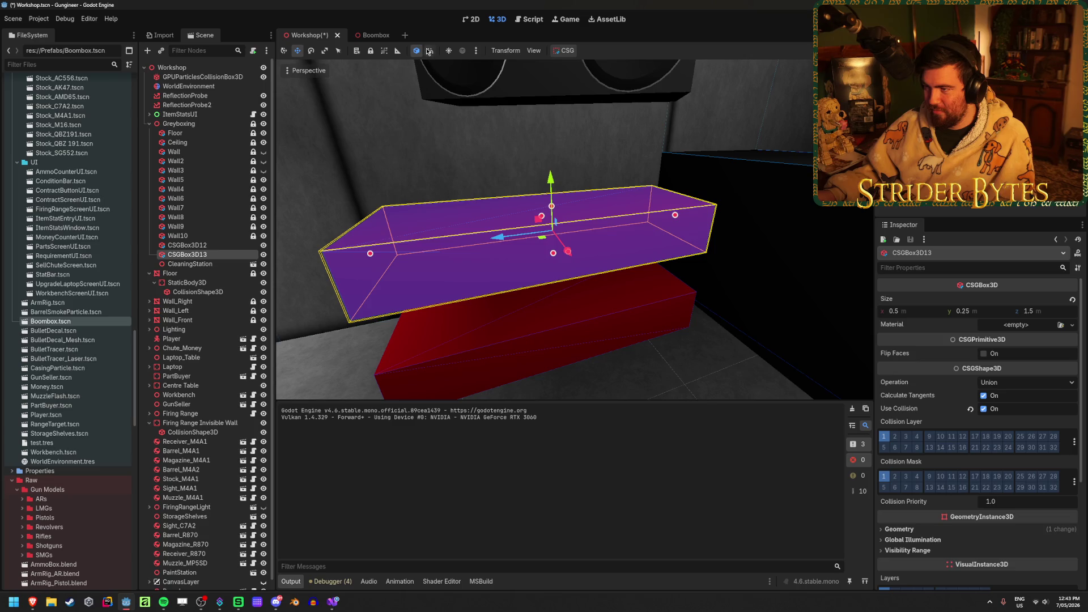
Change the Translate Snap amount in the viewport's Configure Snap settings
click(505, 50)
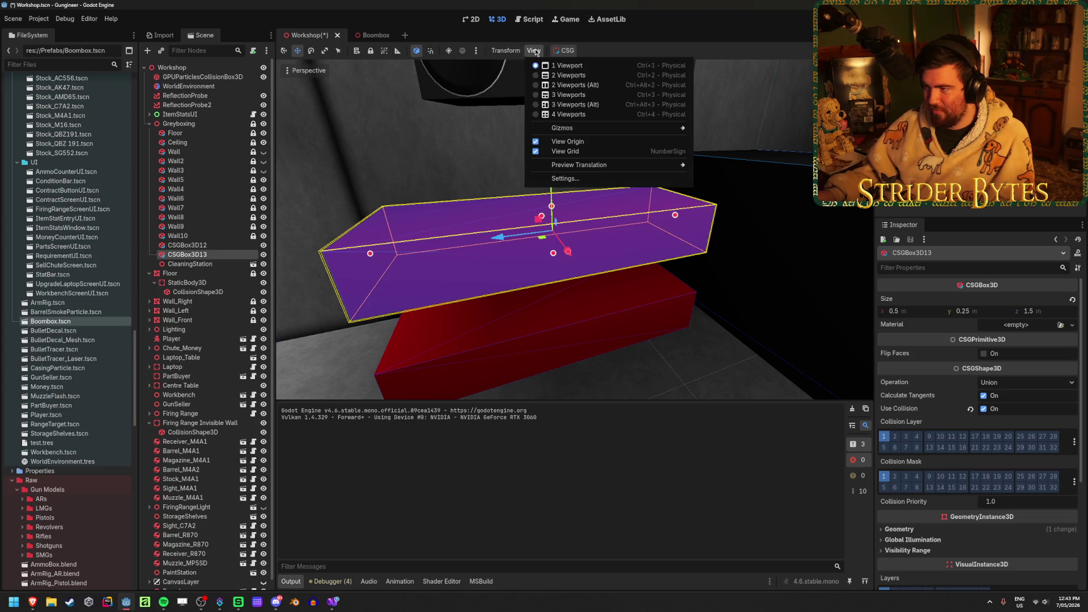
click(522, 88)
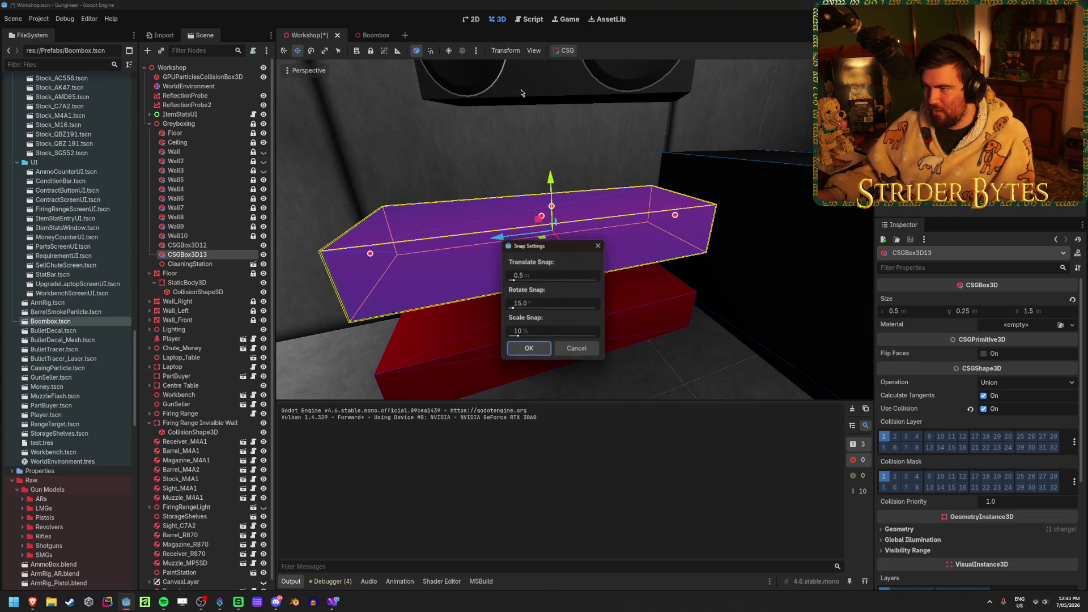
click(559, 279)
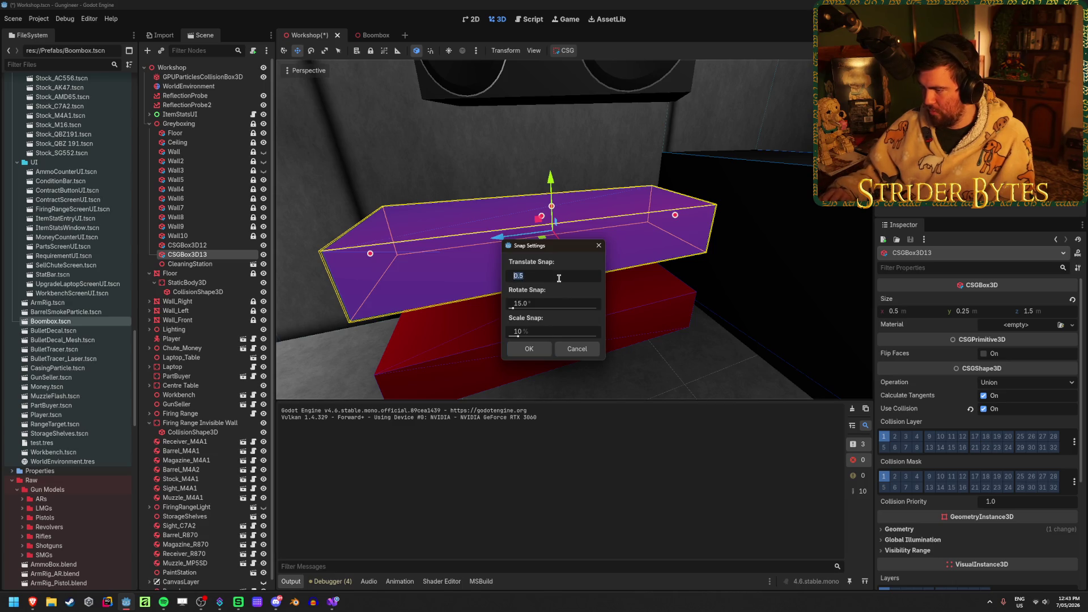
click(526, 348)
Lower the copy onto the red crate and turn it about its vertical axis
drag(556, 193, 555, 232)
scroll(553, 250, down, 5)
key(e)
drag(550, 272, 650, 258)
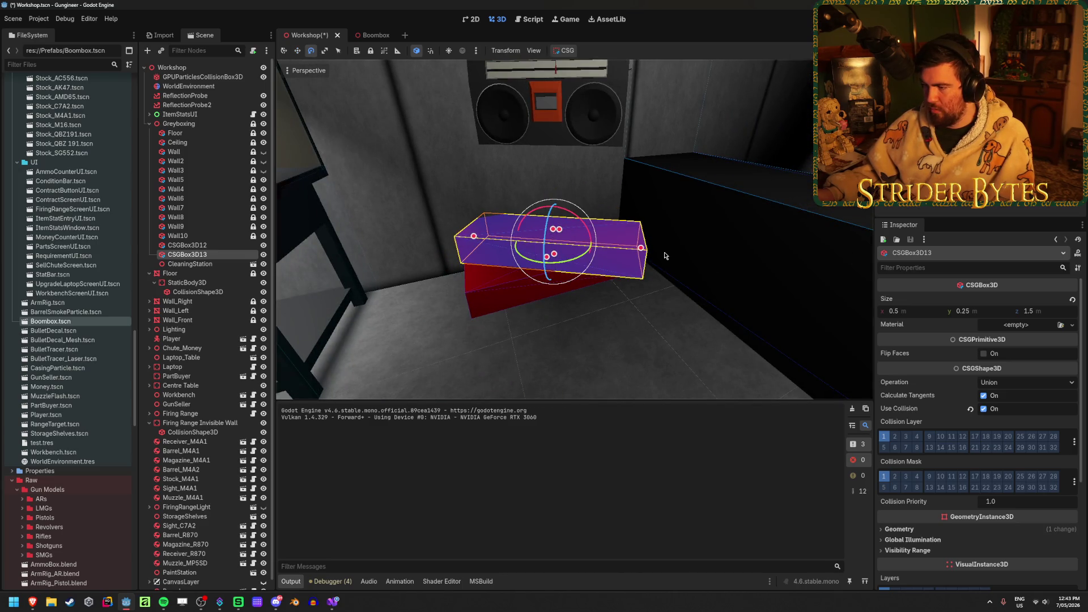
key(w)
Stack two more crate copies 0.25 higher each, rotating each to a different angle
key(ctrl+d)
drag(551, 190, 551, 165)
key(e)
drag(635, 238, 620, 218)
key(w)
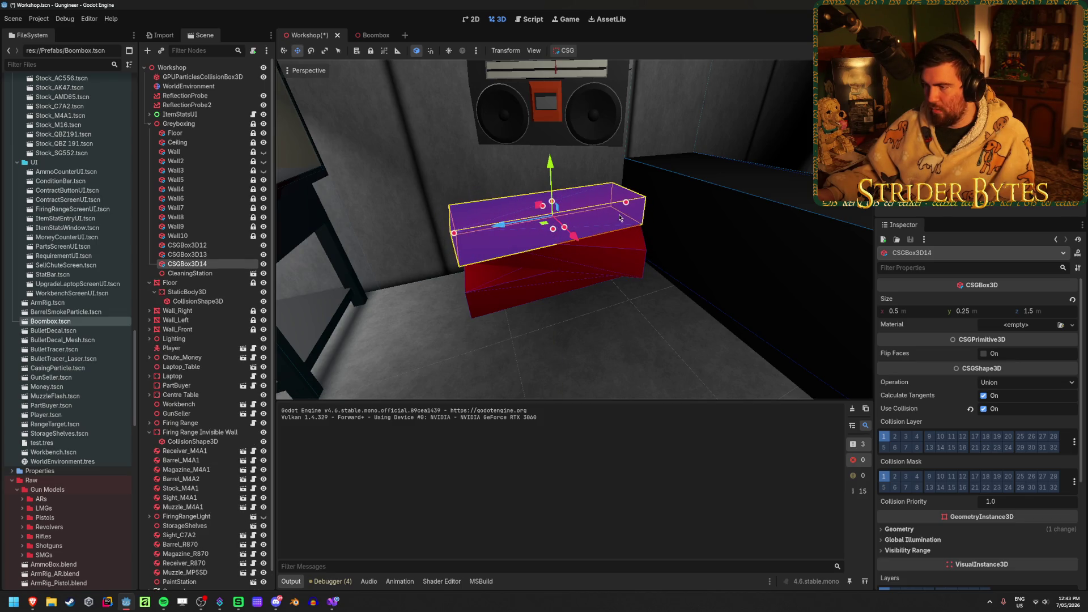
key(ctrl+d)
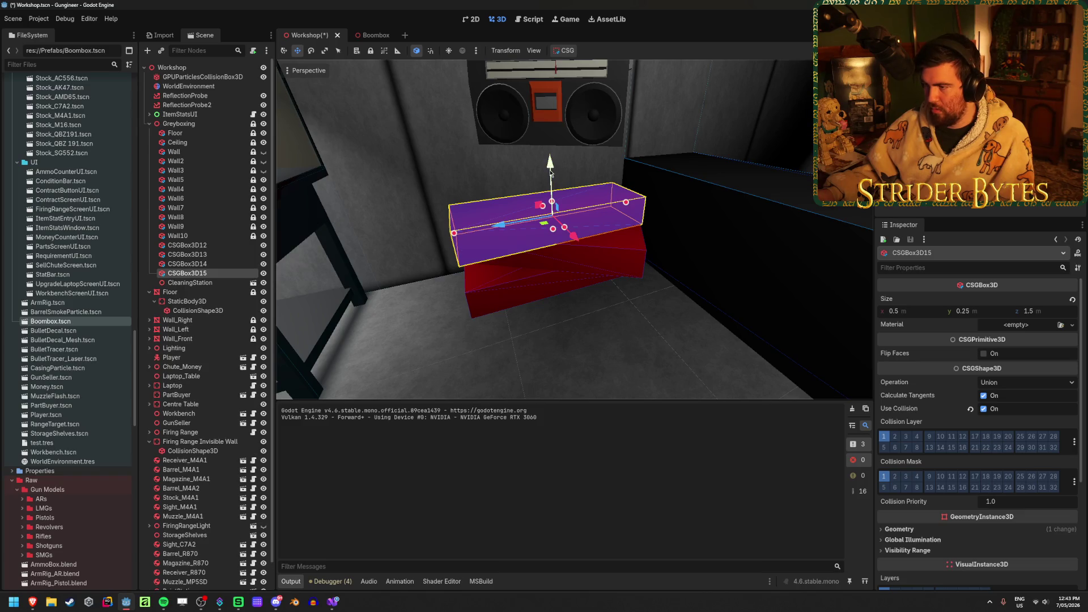
drag(551, 173, 551, 153)
key(e)
mouse_move(569, 192)
mouse_down()
mouse_move(530, 203)
mouse_move(549, 200)
mouse_up()
middle_drag(618, 163, 612, 246)
drag(592, 302, 578, 199)
key(w)
Add a final crate copy turned flat under the boombox, then view the room
key(ctrl+d)
key(e)
drag(596, 267, 604, 289)
click(736, 142)
mouse_move(737, 142)
middle_down()
mouse_move(708, 171)
mouse_move(668, 182)
mouse_move(703, 170)
mouse_move(698, 372)
middle_up()
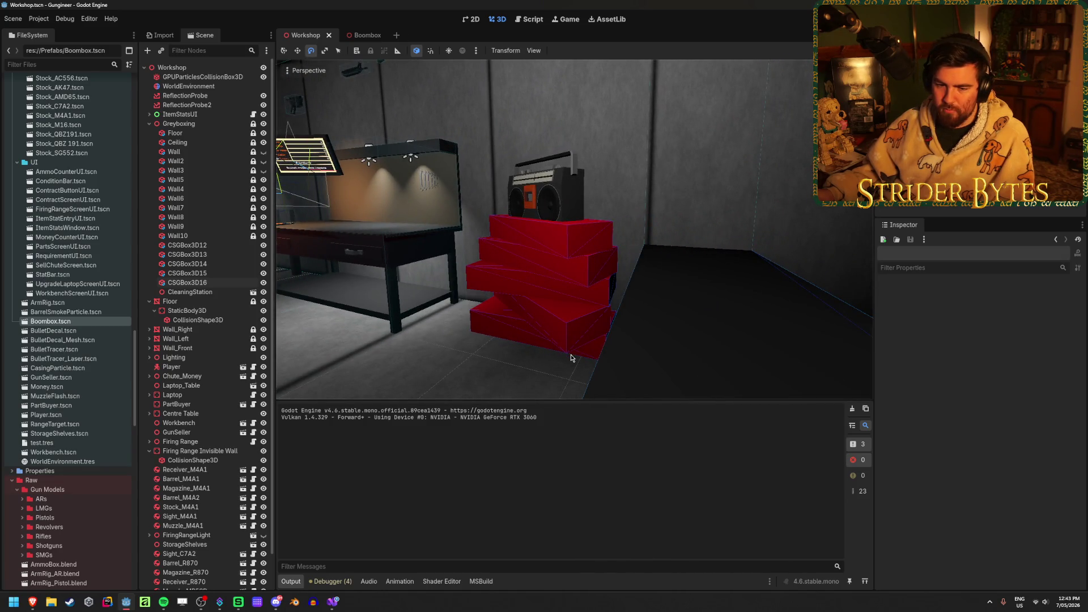
Rotate crate CSGBox3D14 to a new angle about Y and save the scene
scroll(570, 355, down, 3)
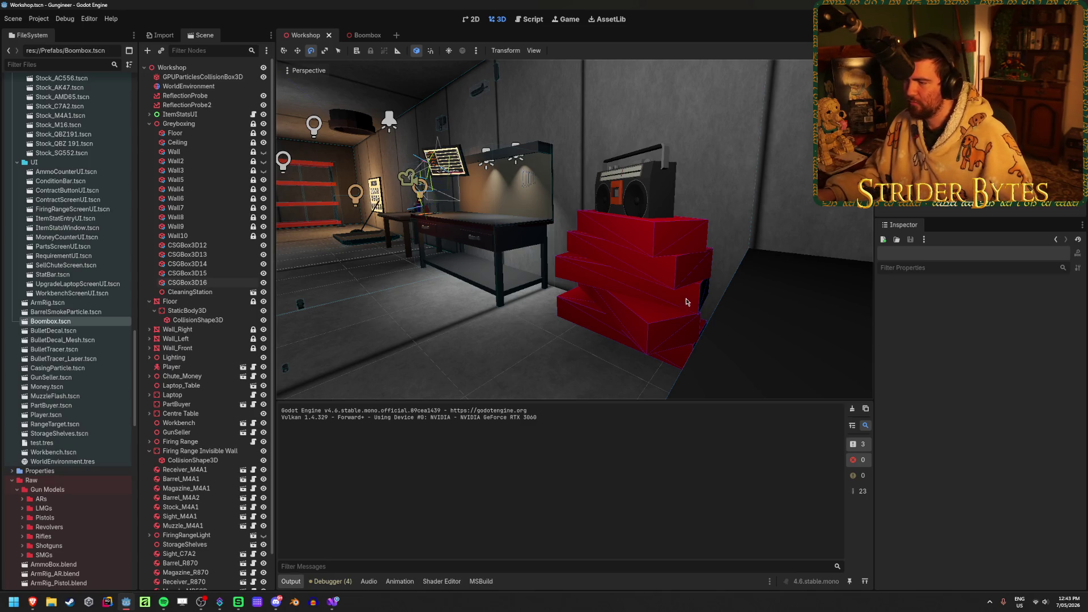
click(654, 302)
mouse_move(644, 289)
mouse_down()
mouse_move(617, 323)
mouse_move(545, 372)
mouse_up()
click(481, 347)
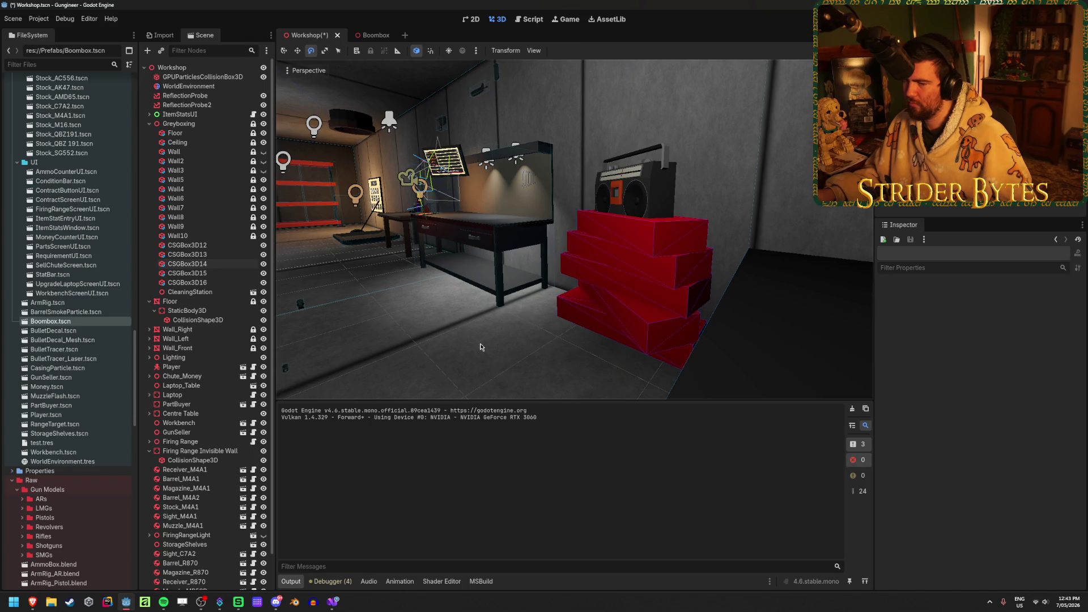
key(ctrl+s)
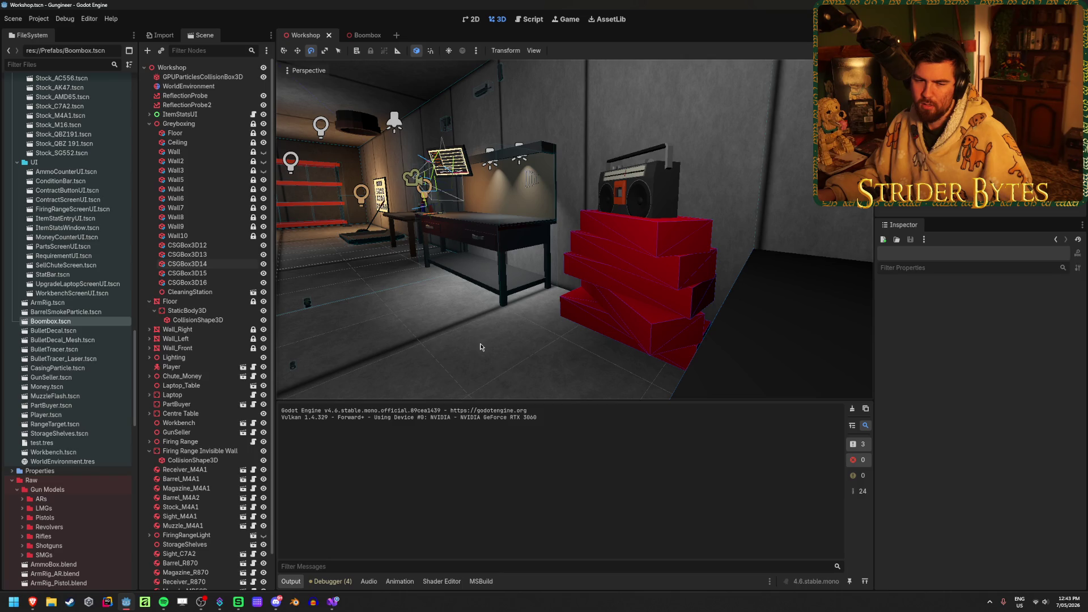
Rotate crate CSGBox3D15 about its vertical axis, save, and select the bottom crate
middle_drag(481, 347, 431, 347)
mouse_move(481, 347)
right_down()
mouse_move(442, 347)
mouse_move(480, 347)
right_up()
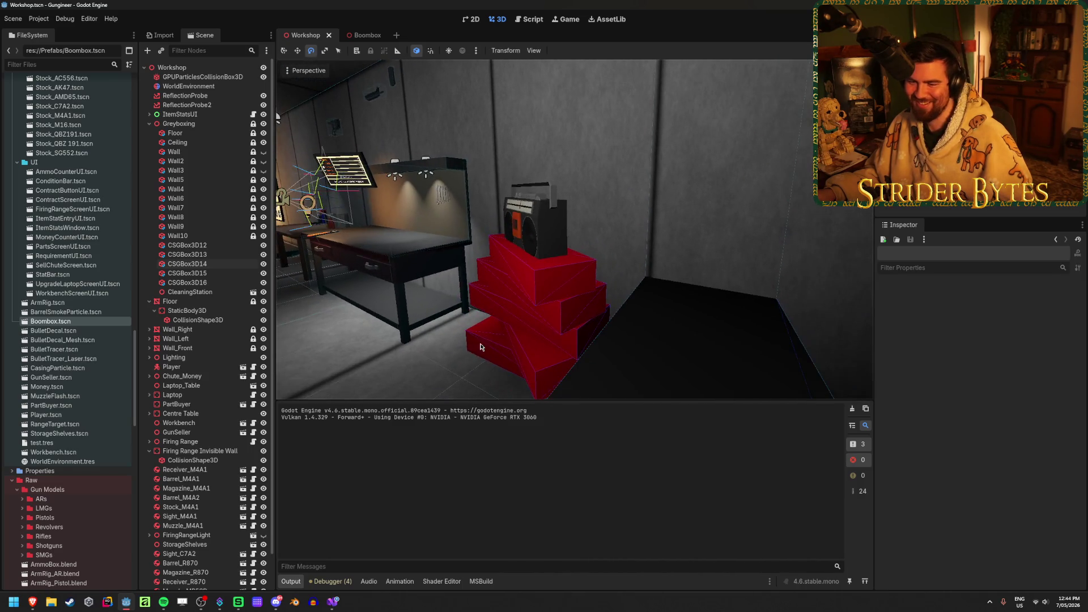
click(575, 309)
mouse_move(558, 298)
mouse_down()
mouse_move(423, 280)
mouse_move(457, 340)
mouse_up()
click(430, 317)
mouse_move(431, 317)
right_down()
mouse_move(420, 317)
mouse_move(499, 317)
mouse_move(465, 317)
mouse_move(666, 363)
right_up()
key(ctrl+s)
click(601, 364)
Open Calculator and divide 1.25 by 3
click(661, 376)
key(XF86Calculator)
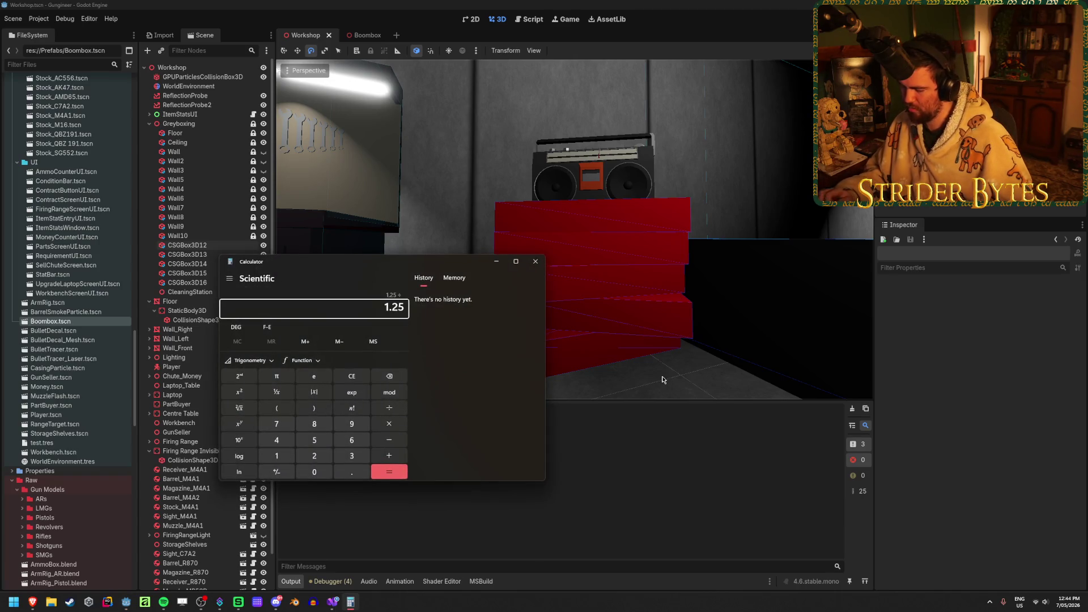
text(/3)
key(Return)
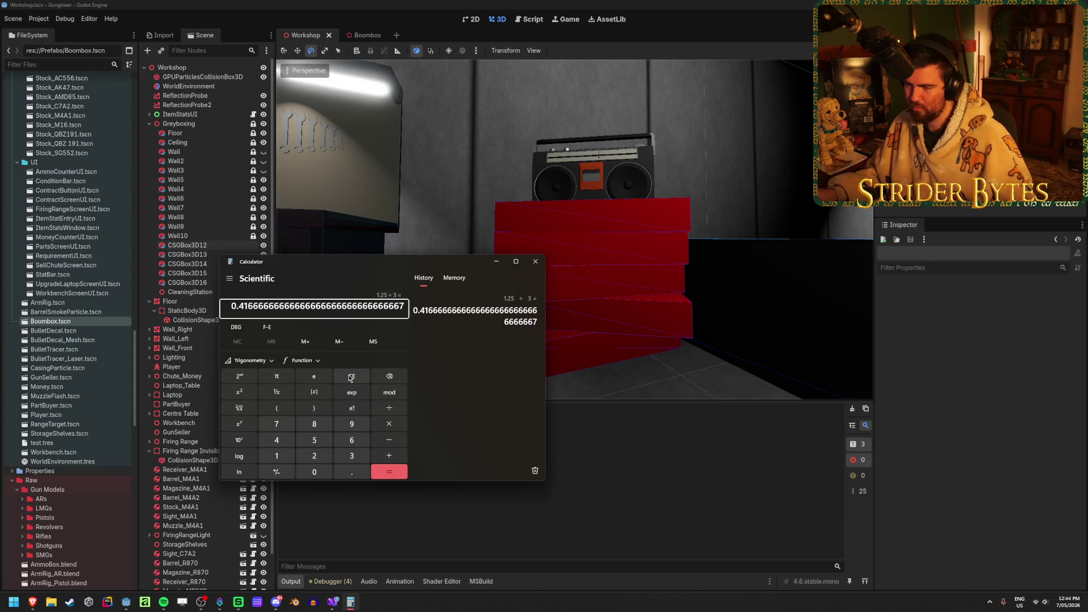
Compute 1.25 ÷ 4 = 0.3125, close Calculator, and select the boombox
click(351, 377)
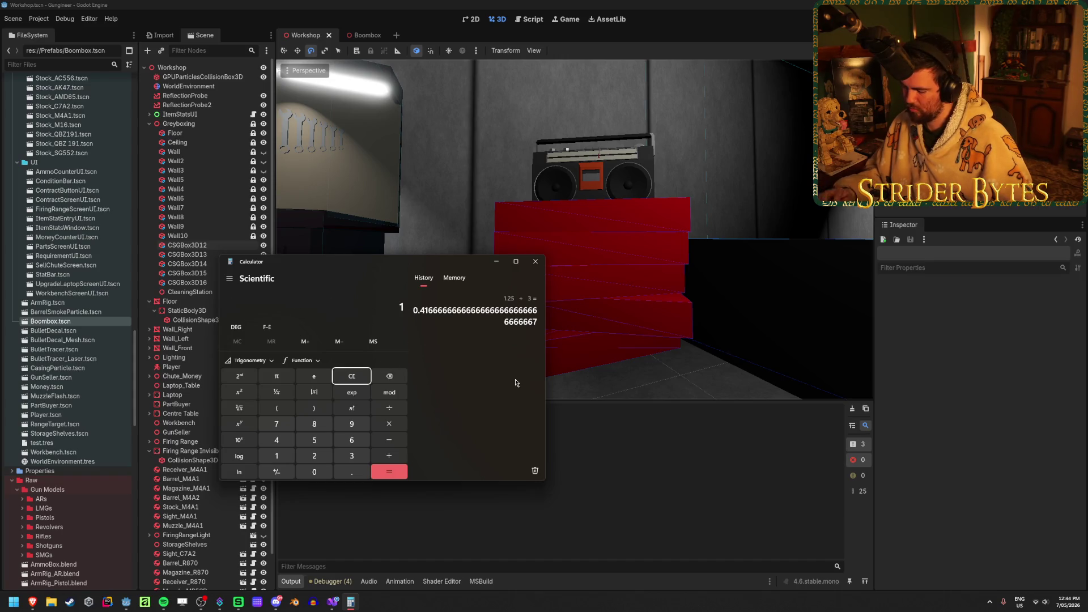
text(.25/4)
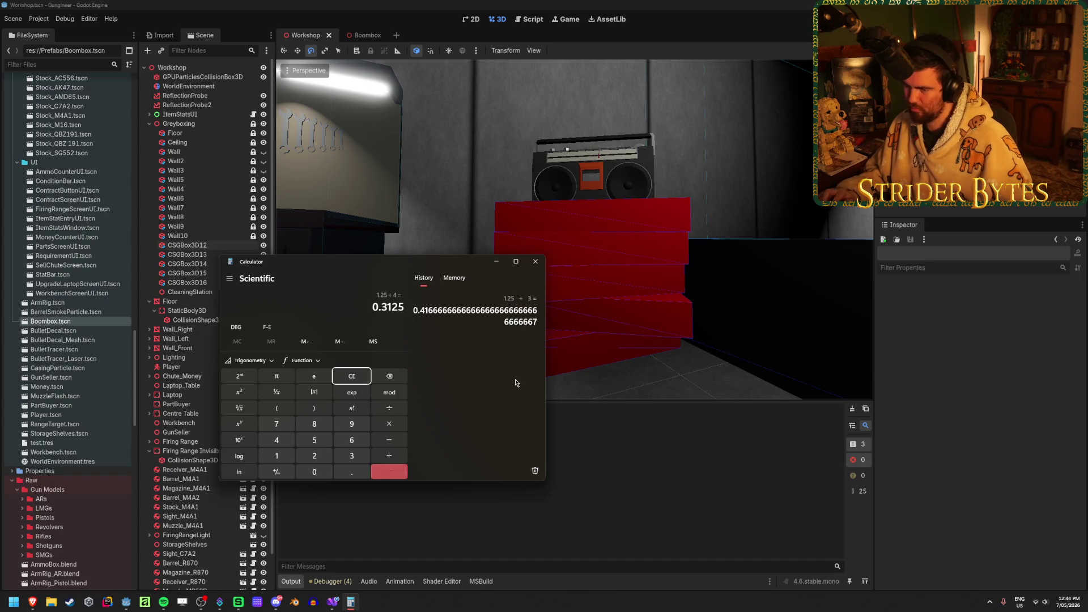
key(Return)
click(535, 261)
click(576, 194)
Center the view on the boombox and select the bottom crate CSGBox3D12
key(w)
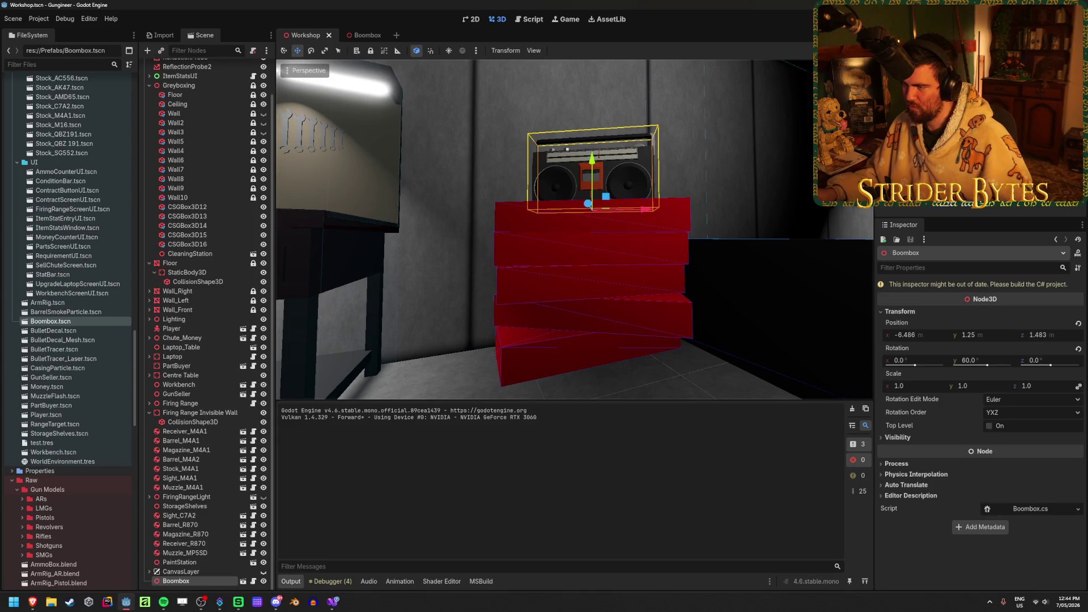
scroll(544, 305, down, 5)
key(f)
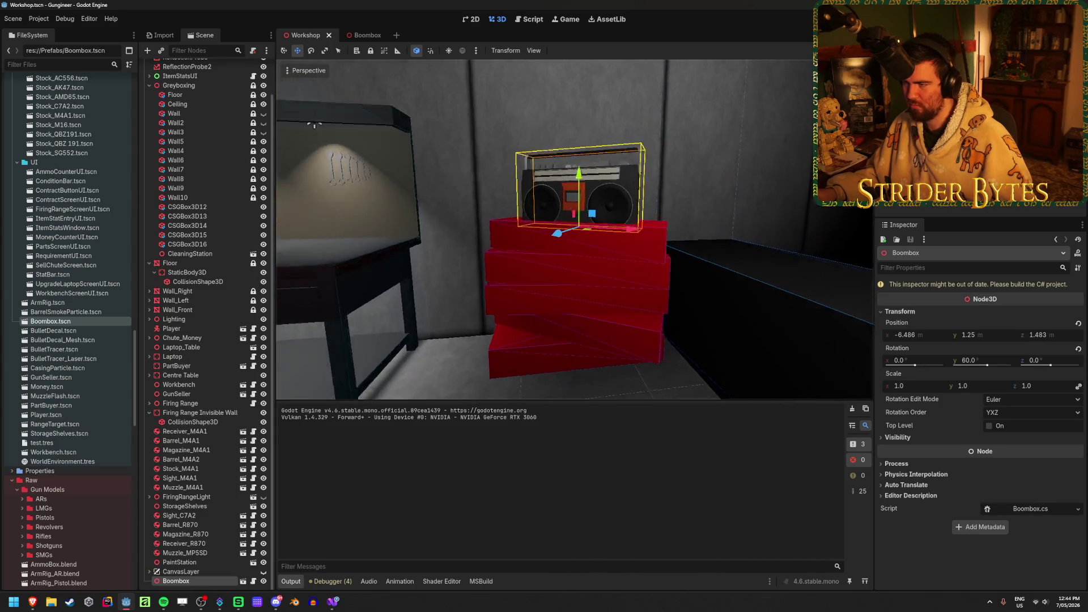
click(729, 275)
key(q)
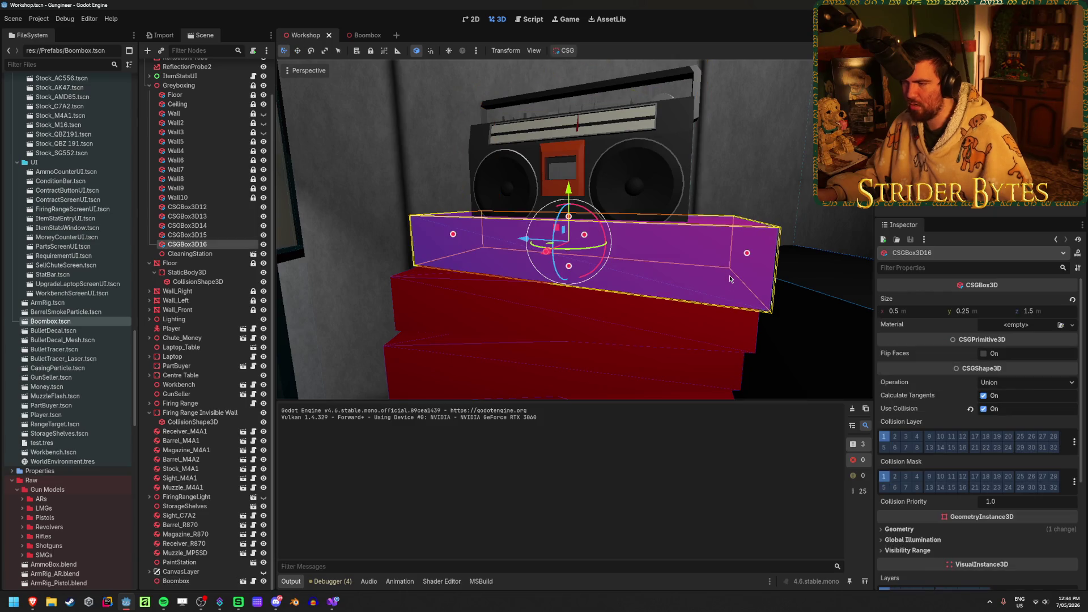
right_drag(527, 261, 527, 262)
click(527, 261)
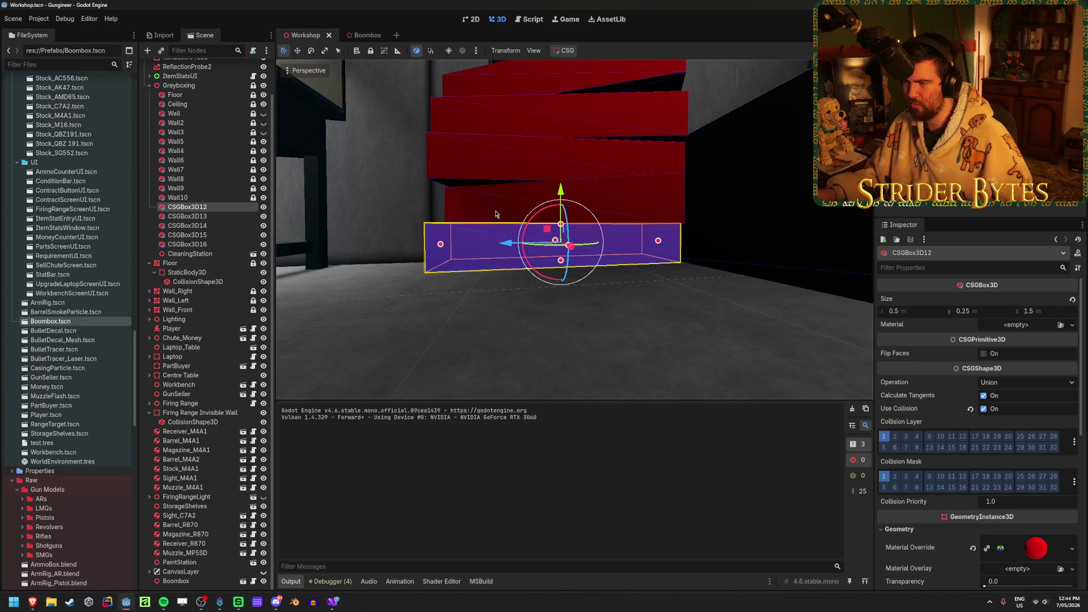
Set the bottom crate CSGBox3D12's Transform Position Y to 0.125
drag(559, 190, 559, 190)
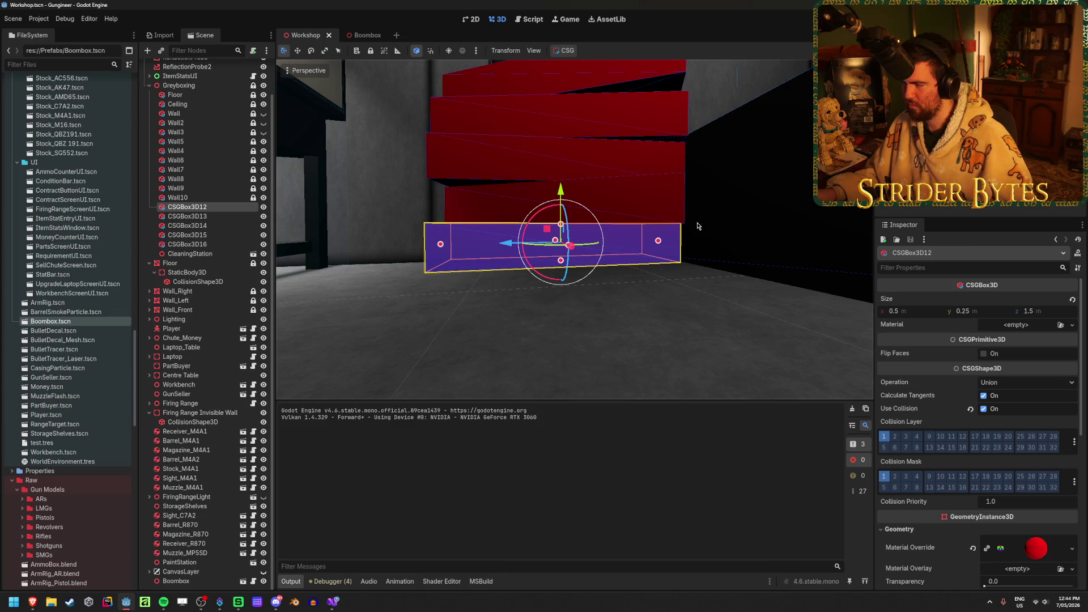
scroll(943, 306, down, 10)
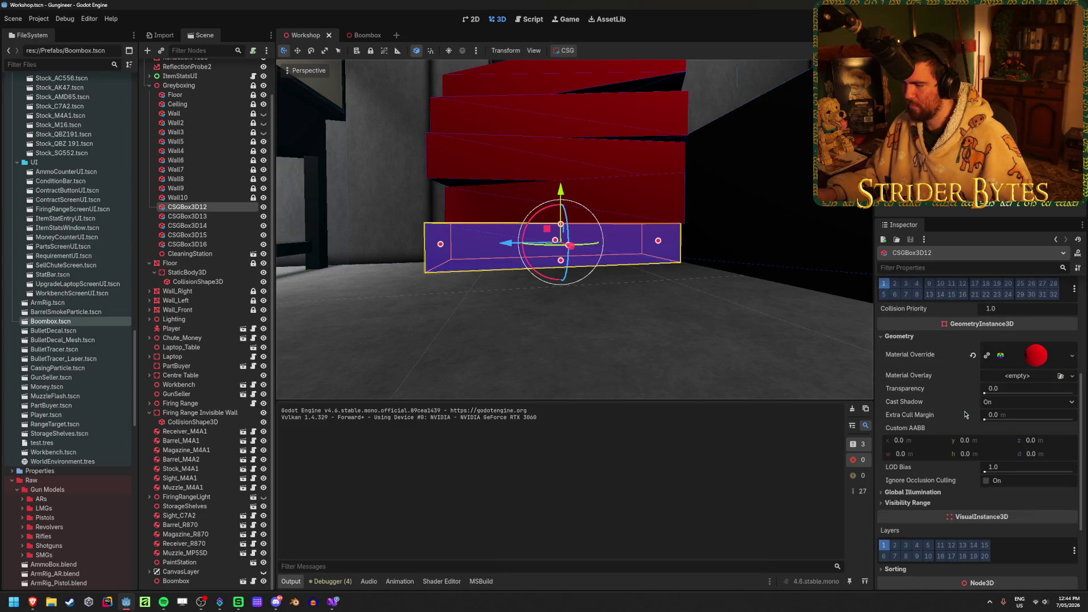
mouse_move(950, 413)
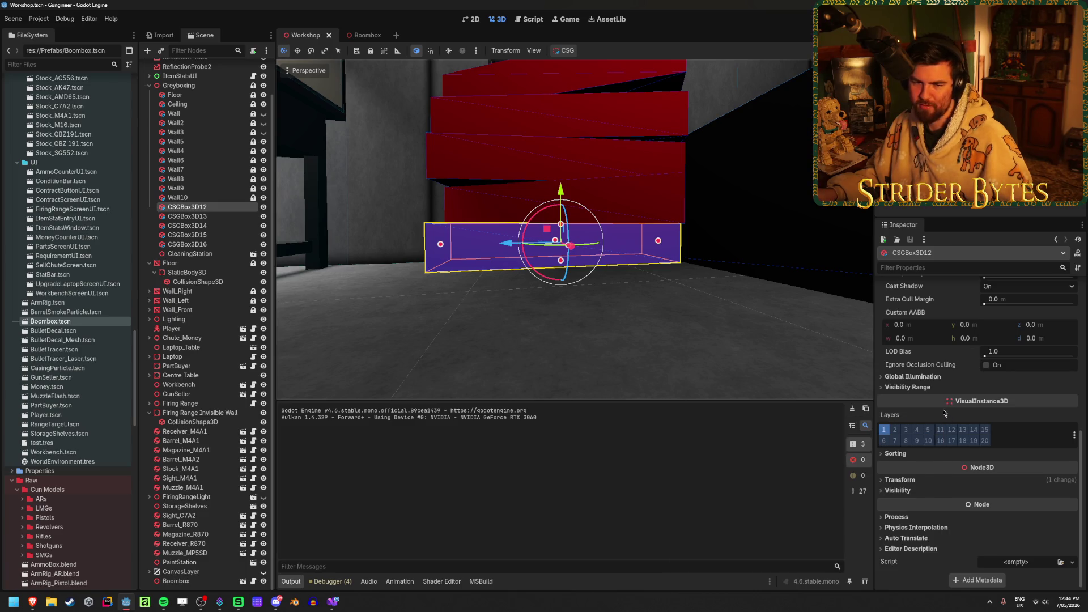
right_drag(517, 313, 503, 304)
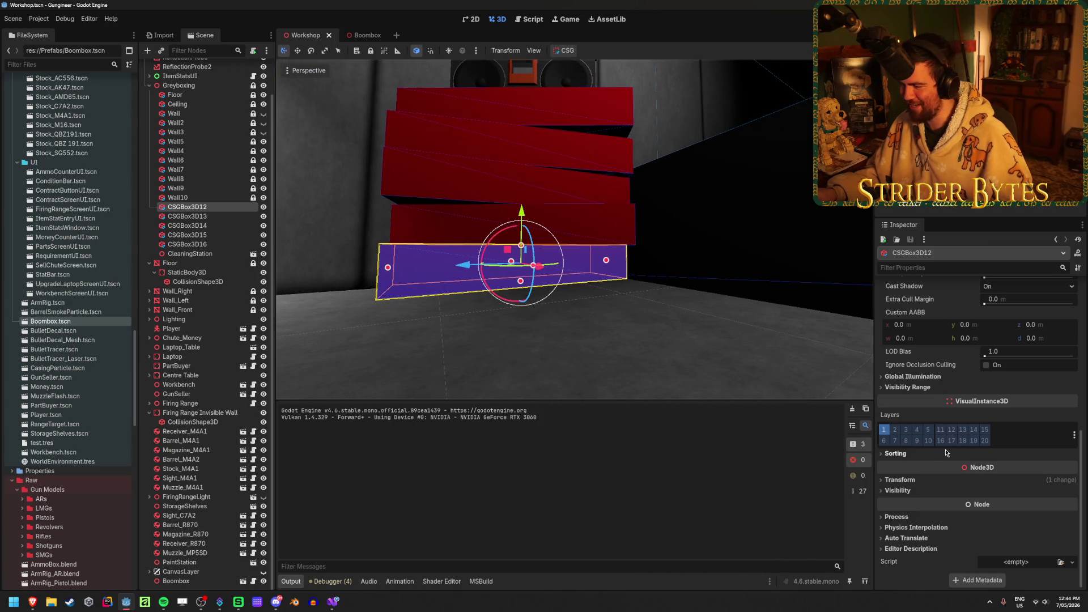
click(900, 479)
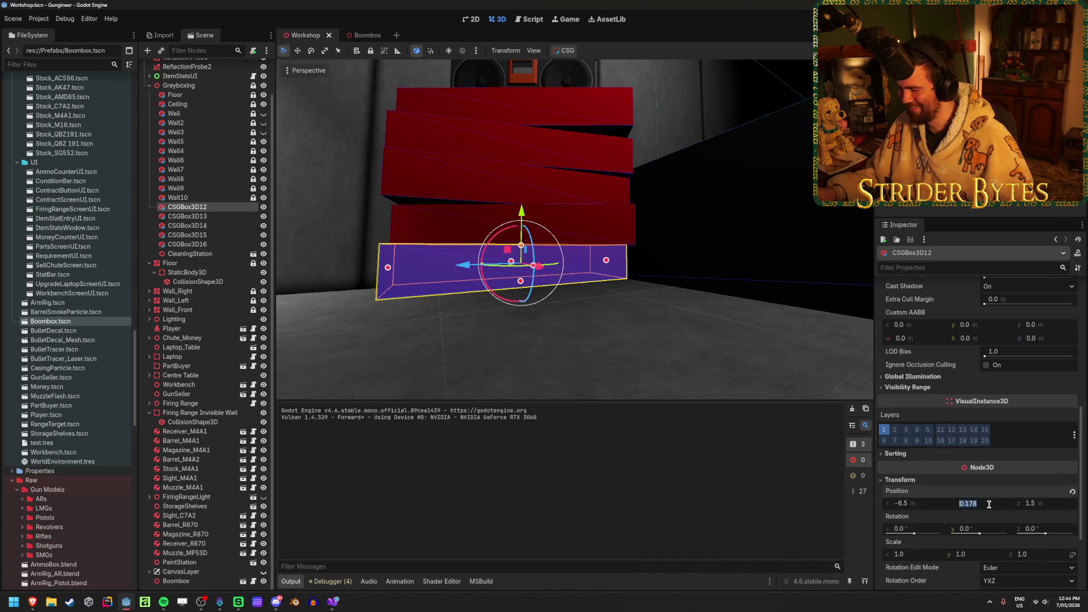
scroll(966, 481, up, 5)
scroll(965, 477, down, 5)
key(BackSpace)
key(Return)
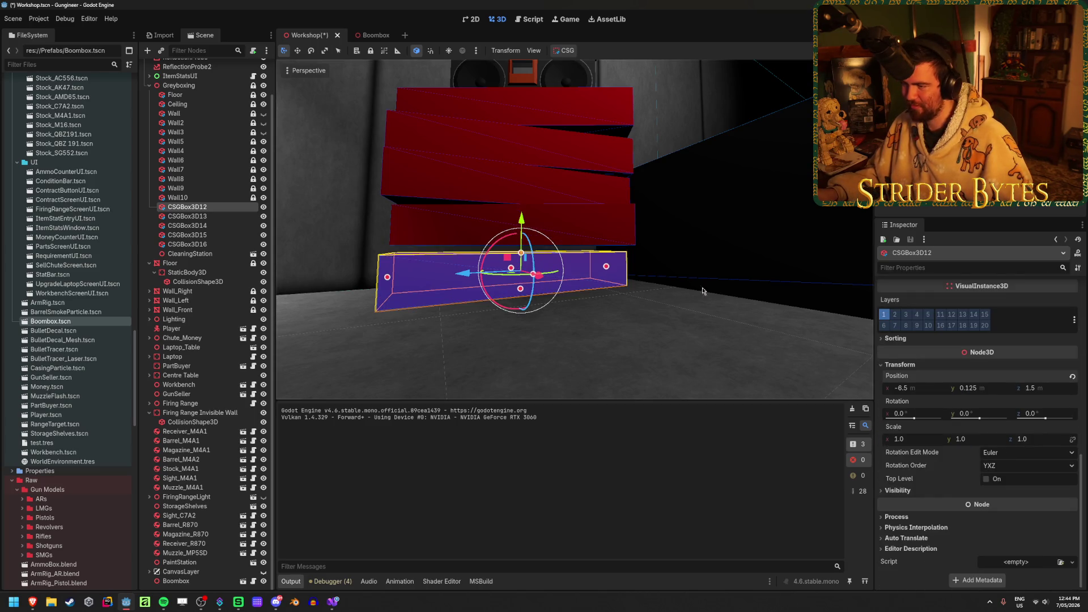
Lower the upper crates CSGBox3D13–16 down toward the bottom crate
click(583, 227)
shift+click(604, 181)
shift+click(595, 145)
shift+click(596, 108)
drag(522, 126, 522, 139)
click(523, 139)
Settle all five crates CSGBox3D12–16 slightly lower under the boombox
scroll(522, 139, up, 5)
mouse_move(567, 295)
middle_down()
mouse_move(622, 315)
mouse_move(623, 294)
mouse_move(747, 300)
mouse_move(726, 284)
mouse_move(595, 295)
middle_up()
click(623, 315)
click(747, 301)
shift+click(594, 306)
shift+click(594, 295)
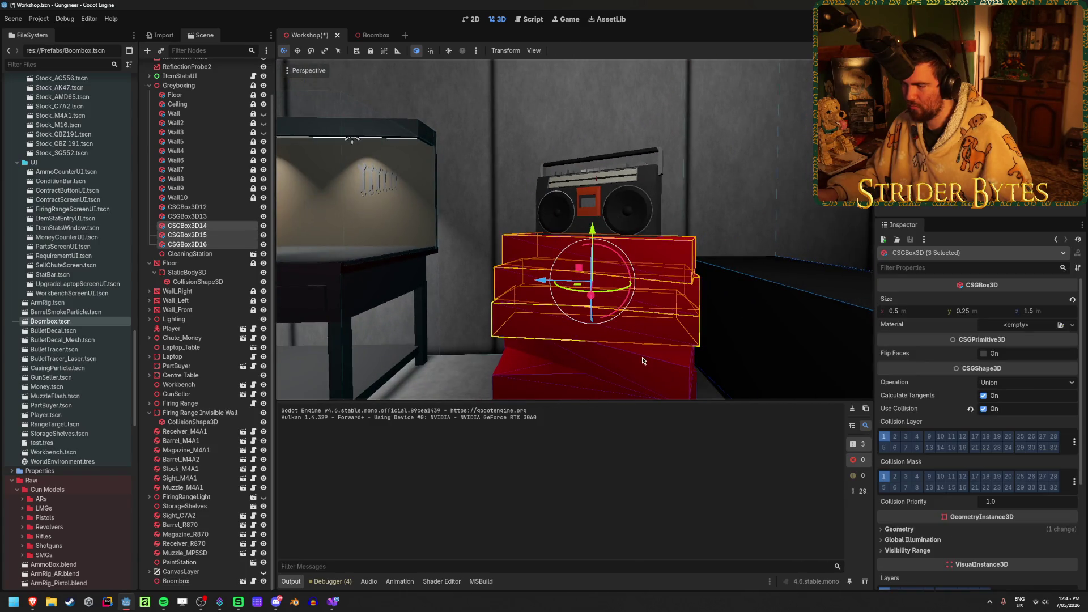
shift+click(594, 286)
shift+click(593, 281)
drag(591, 260, 591, 268)
middle_drag(591, 268, 539, 272)
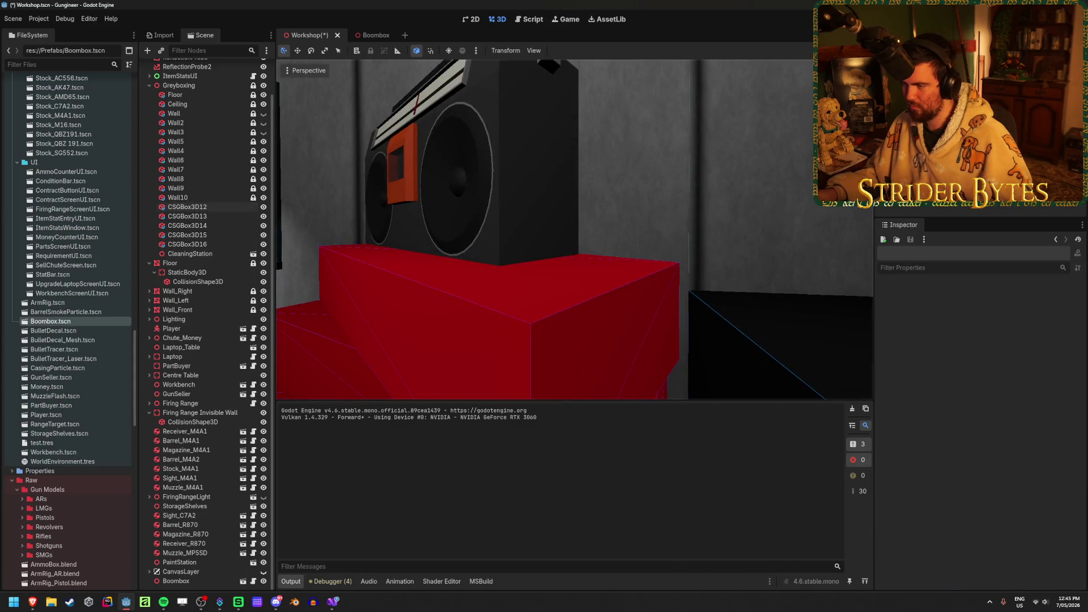
Save the Workshop scene and run the game
scroll(785, 132, down, 5)
key(ctrl+s)
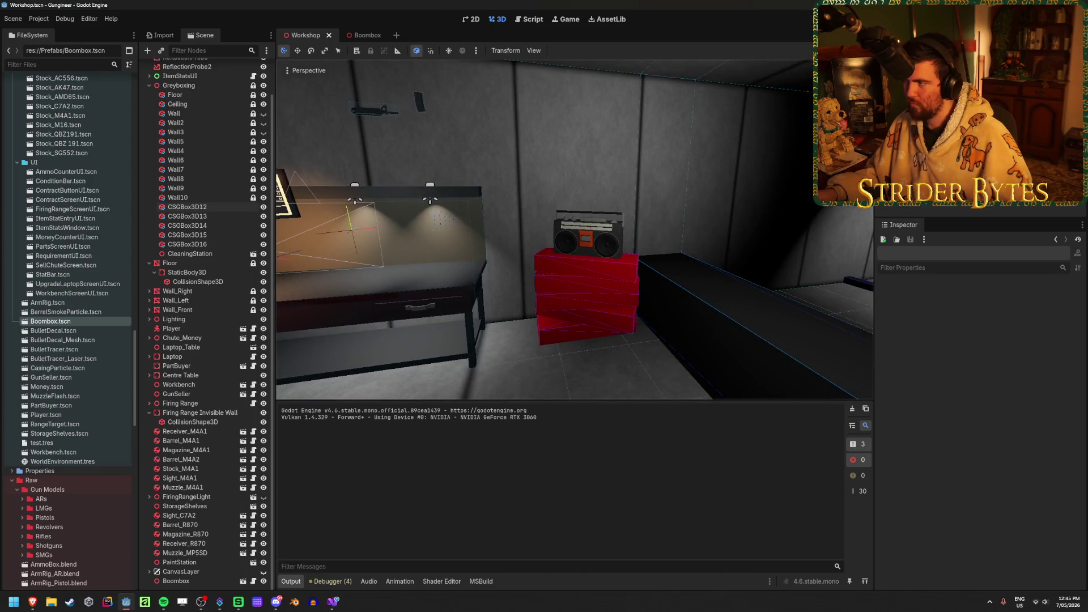
key(F5)
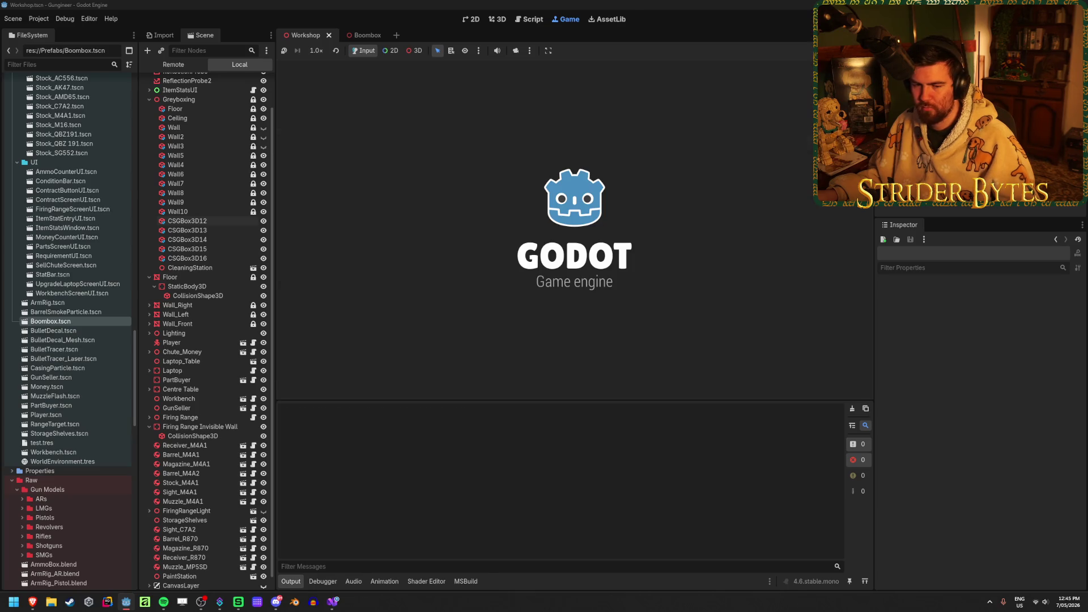
key(w)
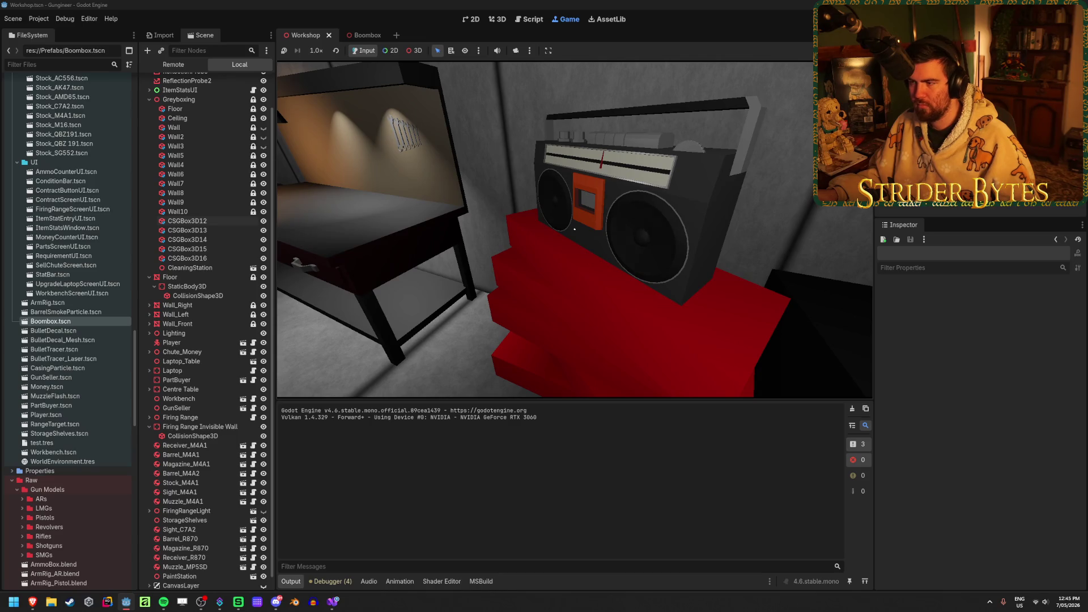
key(w)
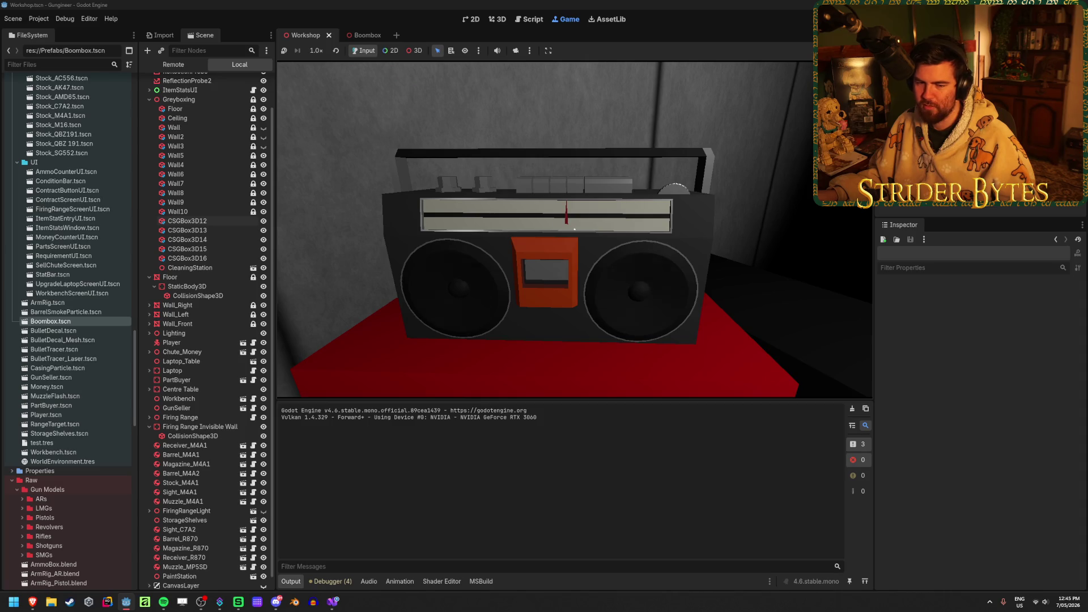
key(w)
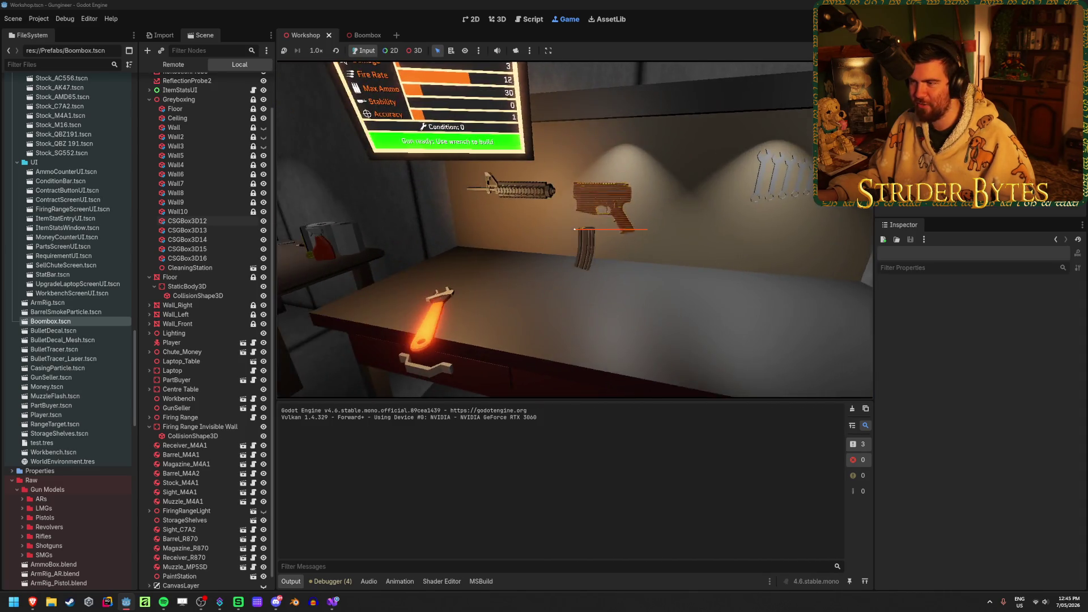
key(s)
key(w)
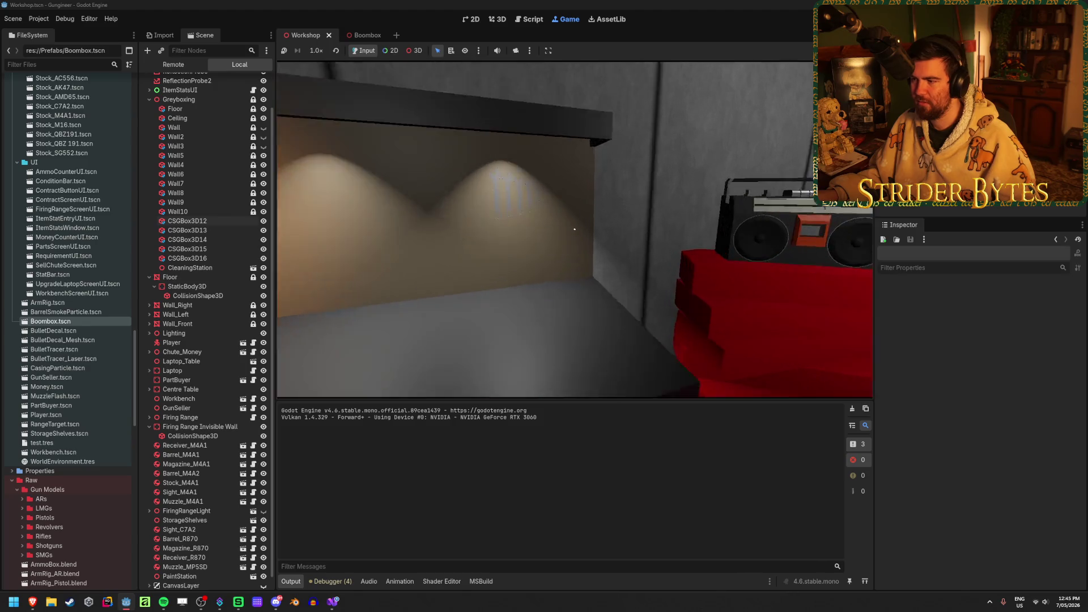
key(w)
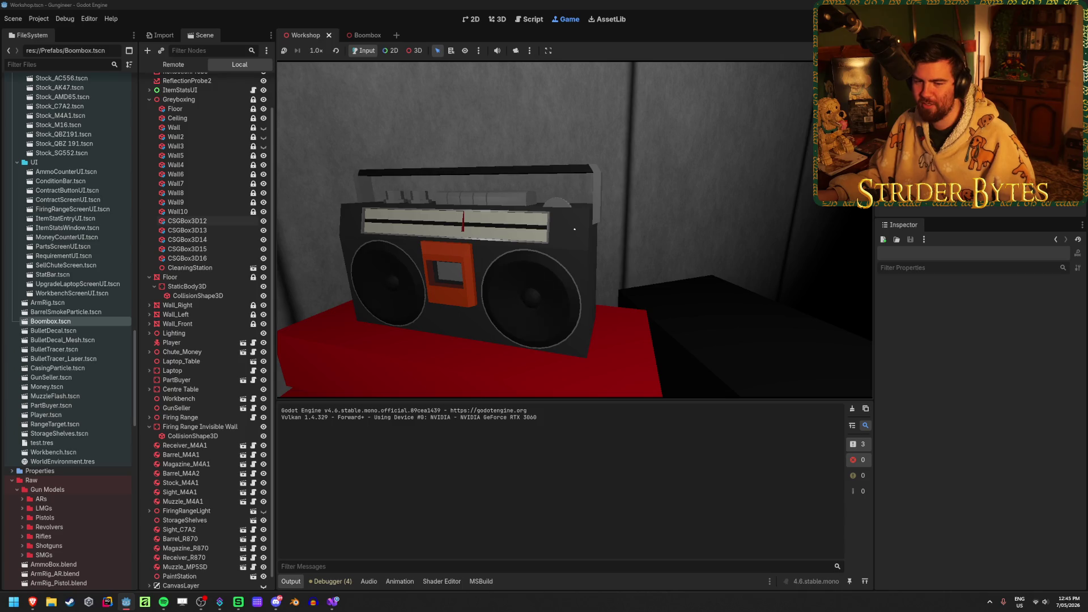
key(s)
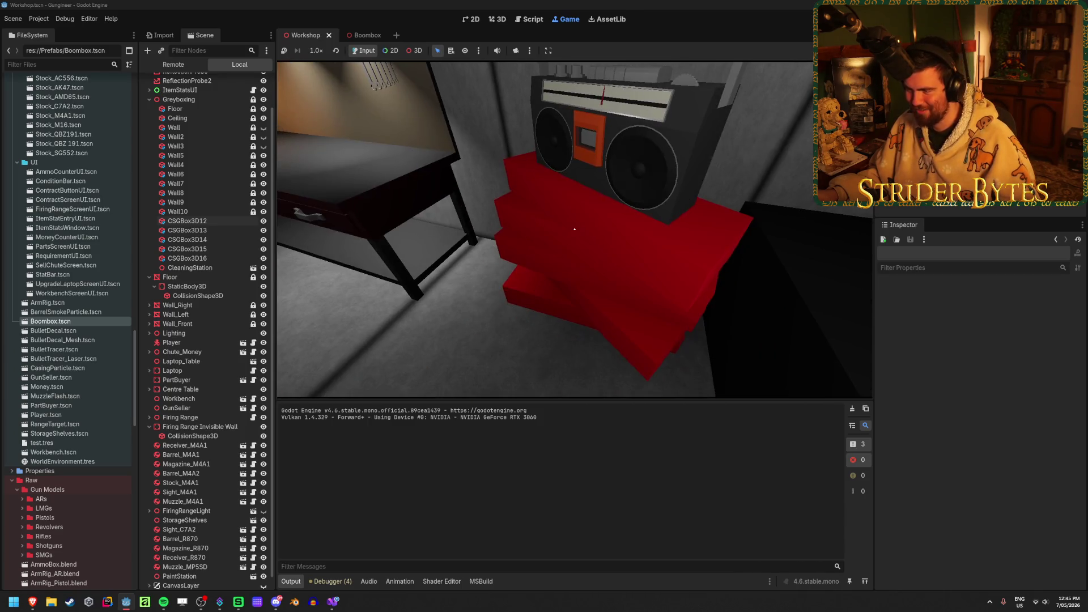
key(a)
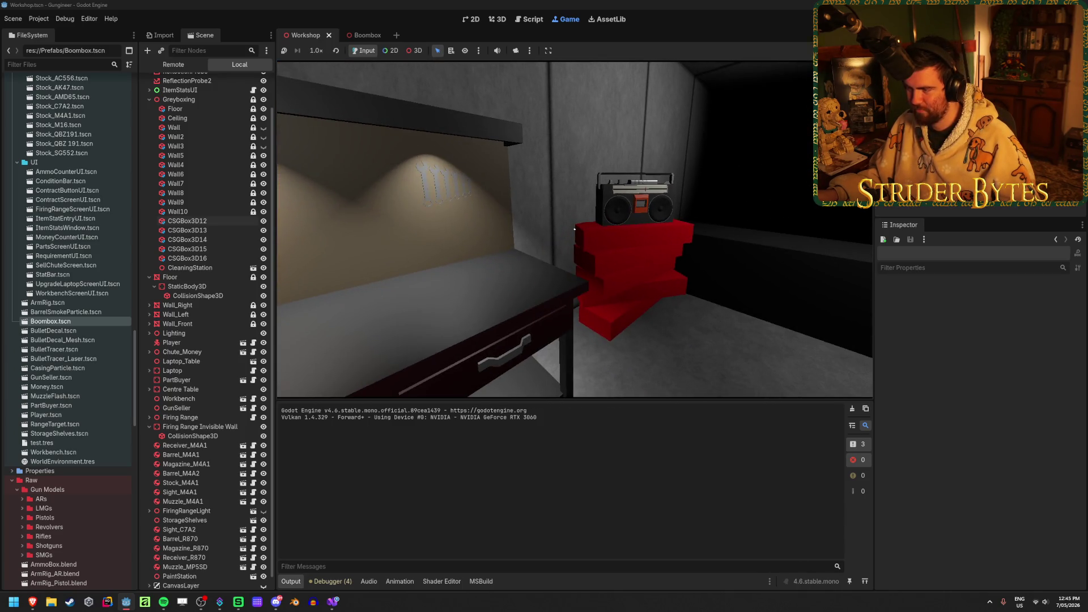
key(d)
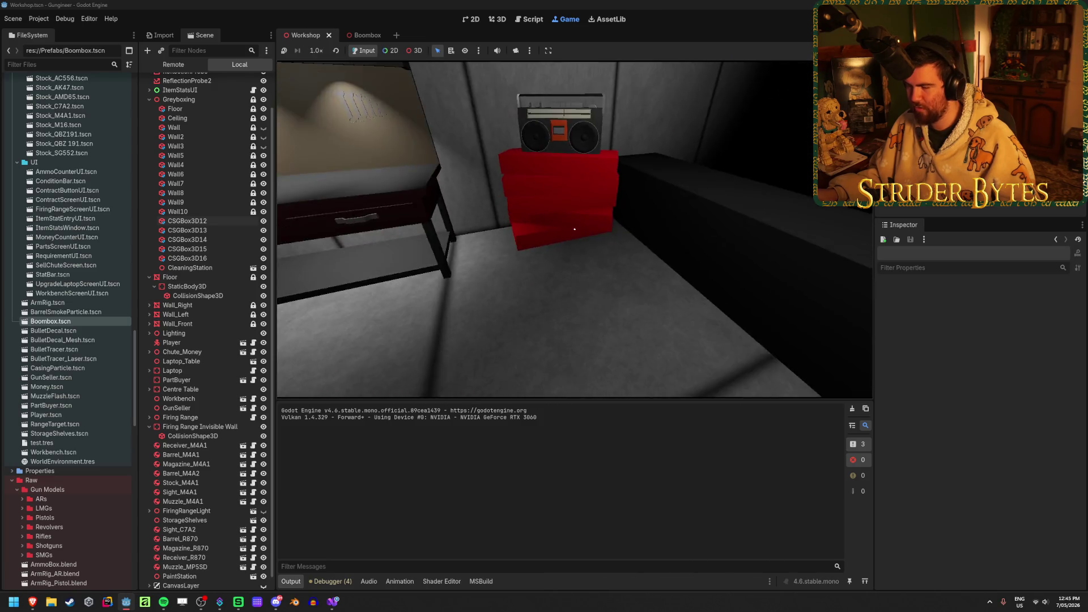
key(F8)
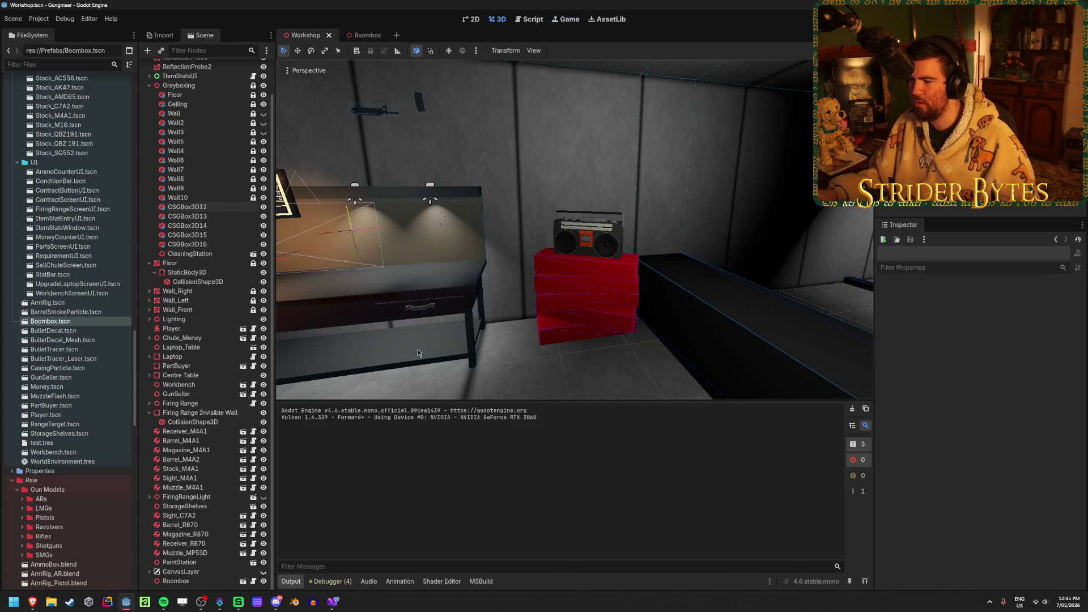
Delete the crates CSGBox3D13 and CSGBox3D15 from the stack
scroll(567, 283, up, 5)
scroll(567, 283, down, 2)
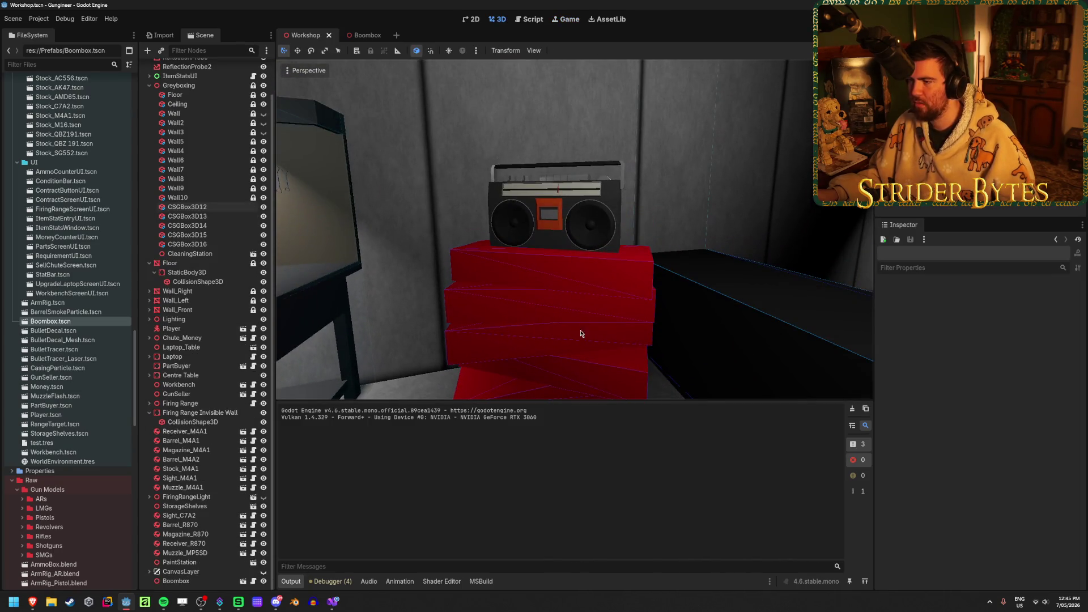
click(596, 292)
click(632, 266)
middle_drag(634, 266, 636, 315)
click(635, 266)
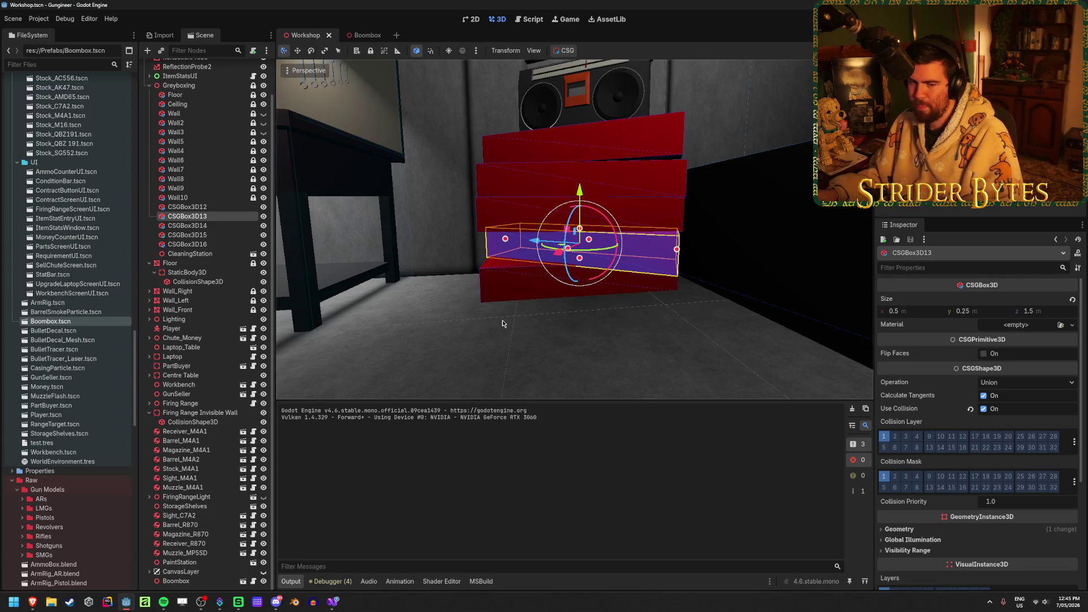
key(Delete)
click(518, 311)
click(533, 186)
key(Delete)
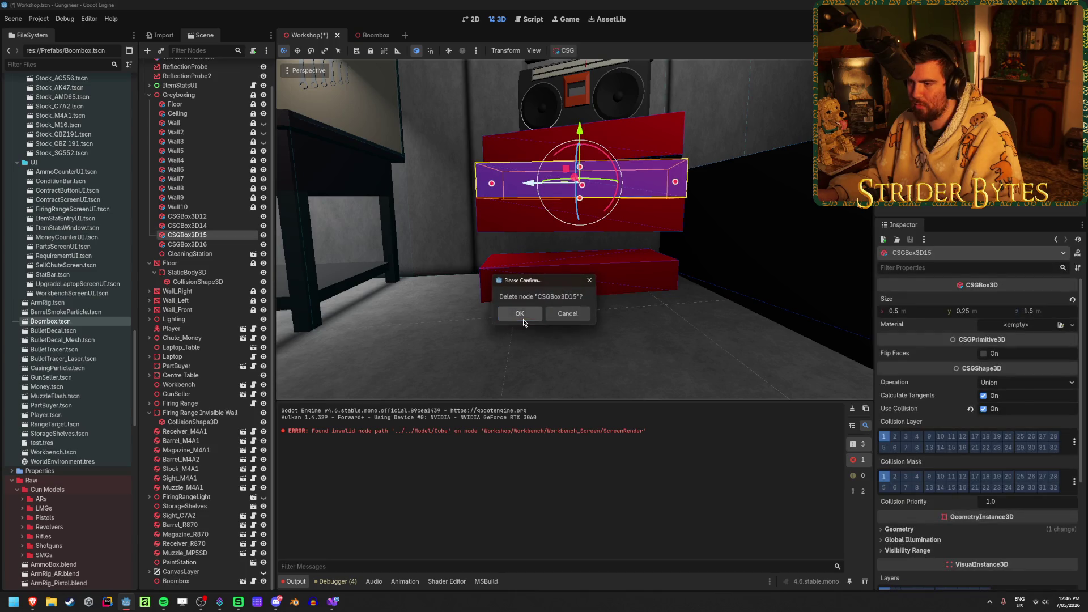
click(521, 316)
Give CSGBox3D12 a 0.5 m height and a 0.25 m vertical position
click(605, 278)
scroll(989, 338, up, 5)
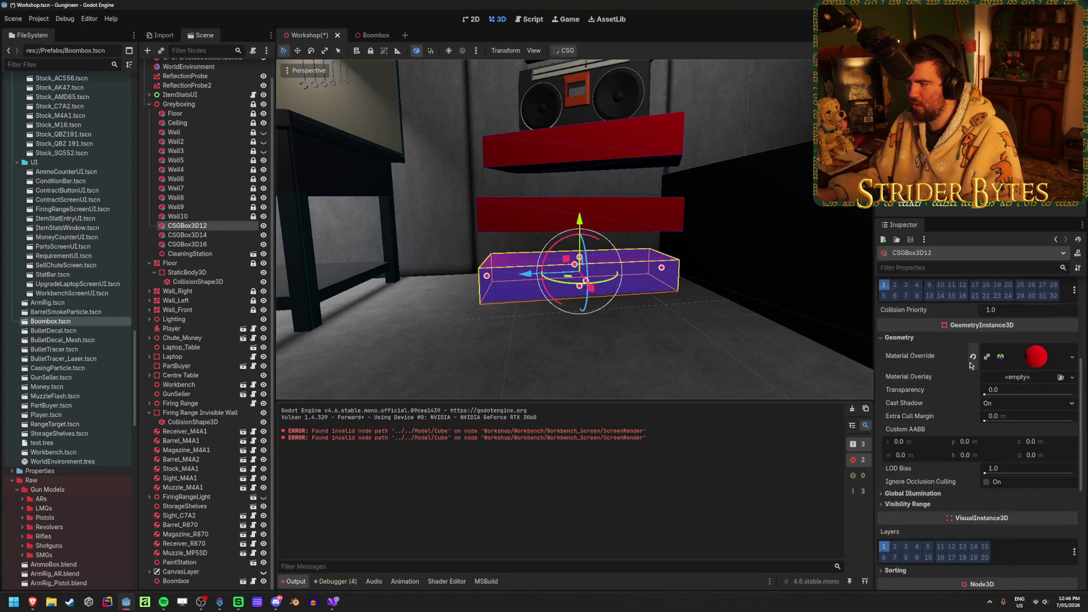
click(1001, 308)
text(0.5)
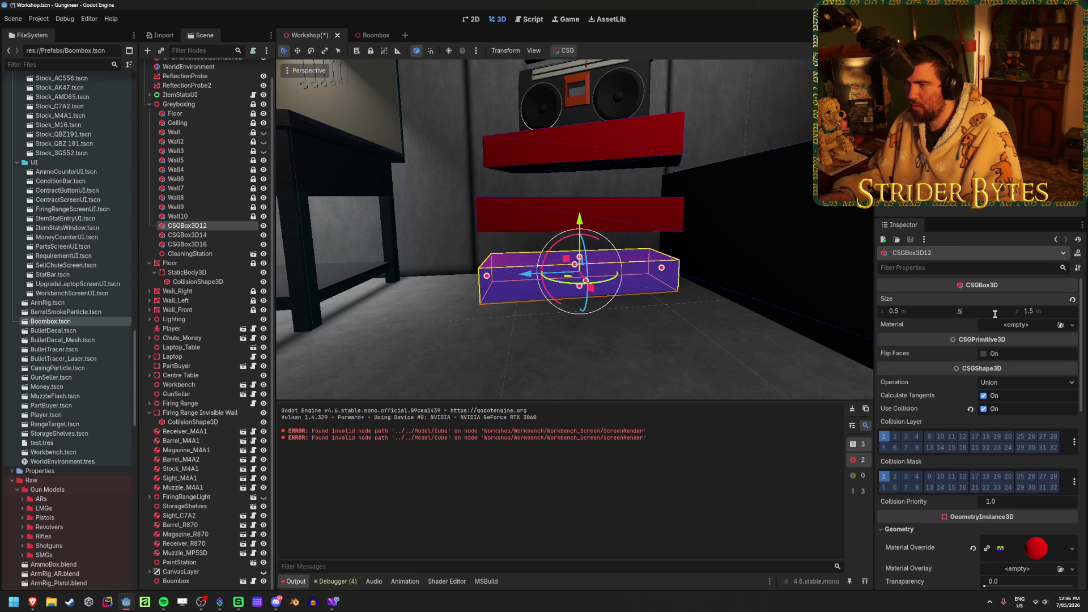
key(Return)
scroll(1001, 379, down, 5)
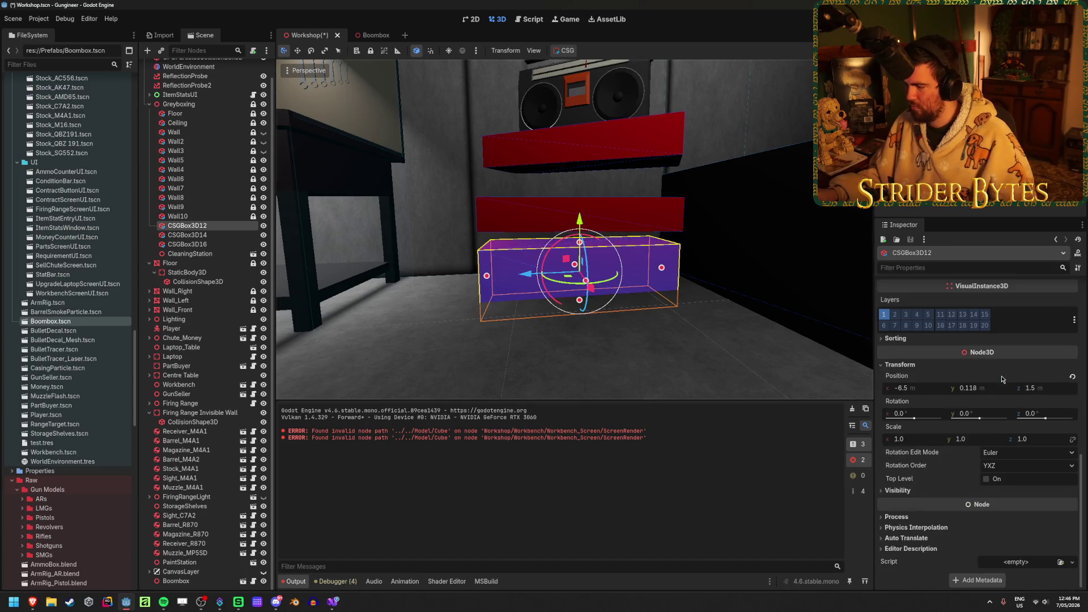
click(968, 388)
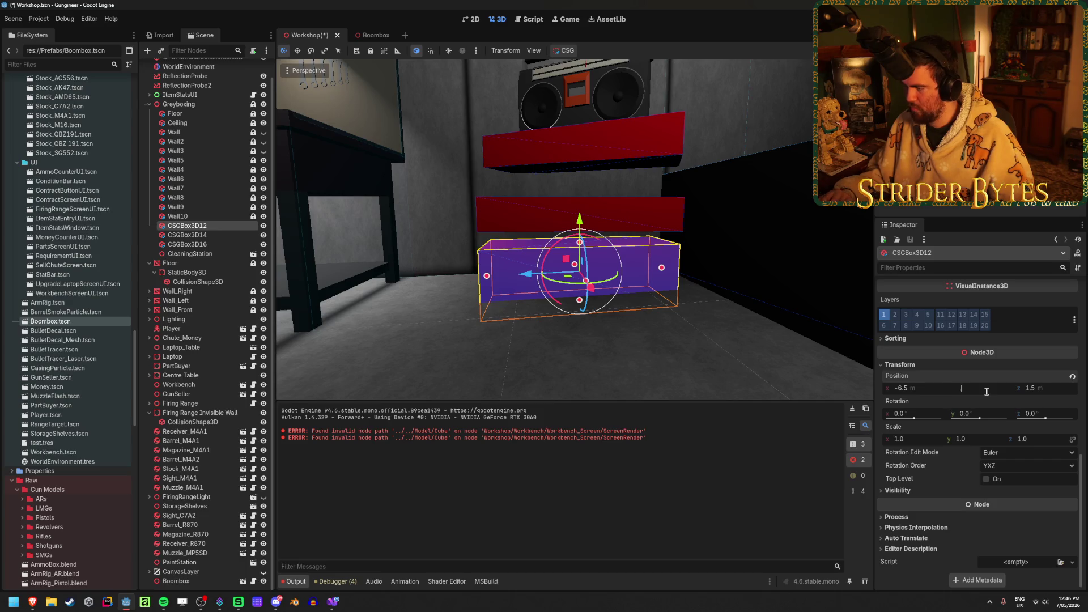
text(0.25)
key(Return)
Give CSGBox3D14 a 0.5 m height and a 0.75 m vertical position
click(666, 214)
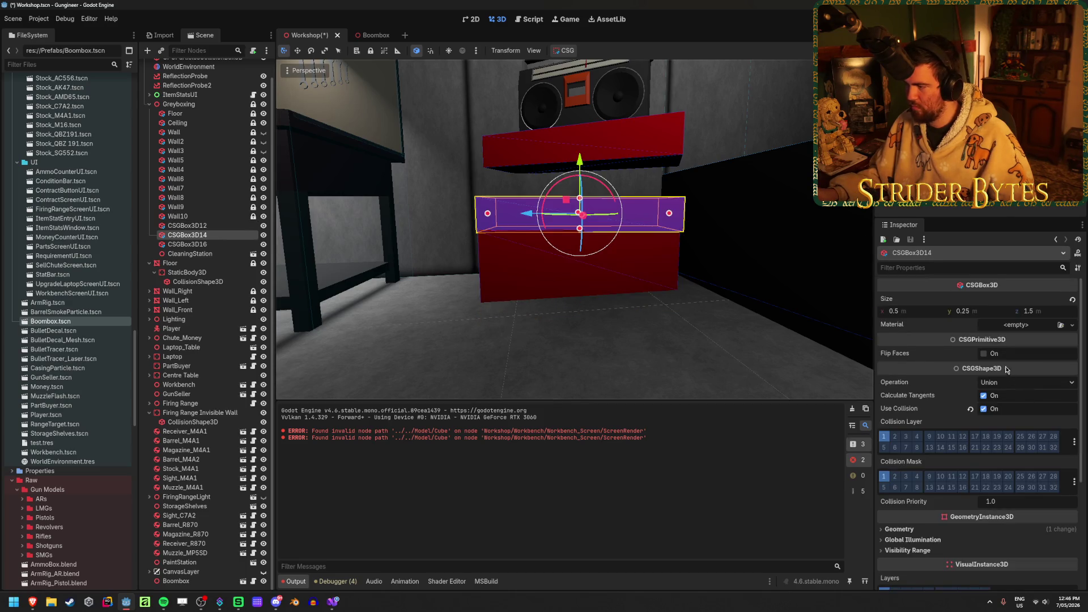
click(980, 313)
text(0.5)
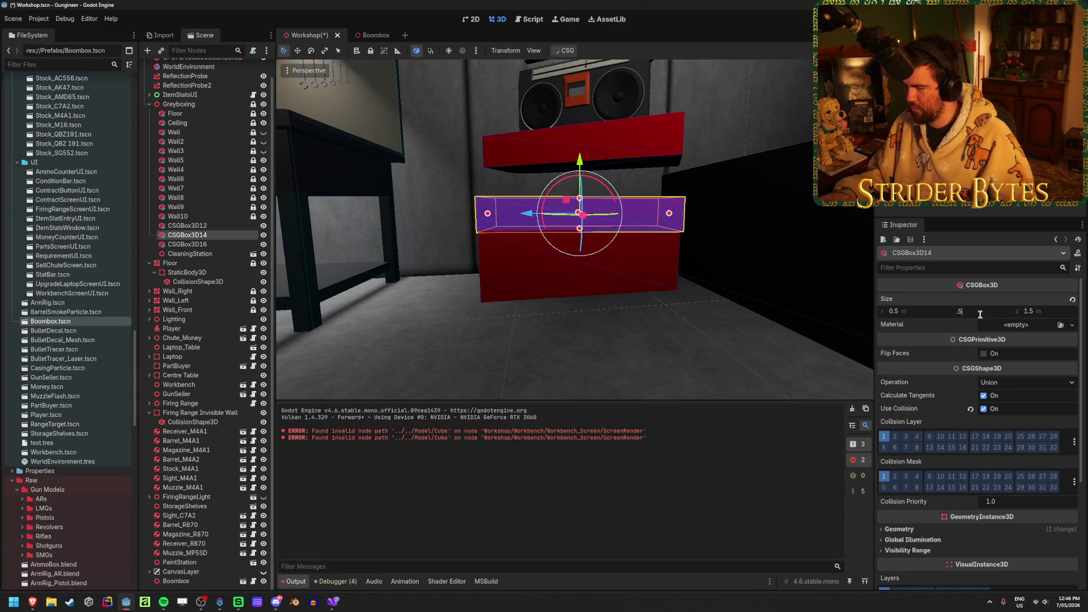
key(Return)
scroll(986, 374, down, 3)
click(908, 479)
click(998, 504)
text(0.75)
key(Return)
Rotate CSGBox3D14 with the gizmo to line up with the stack
middle_drag(811, 358, 861, 380)
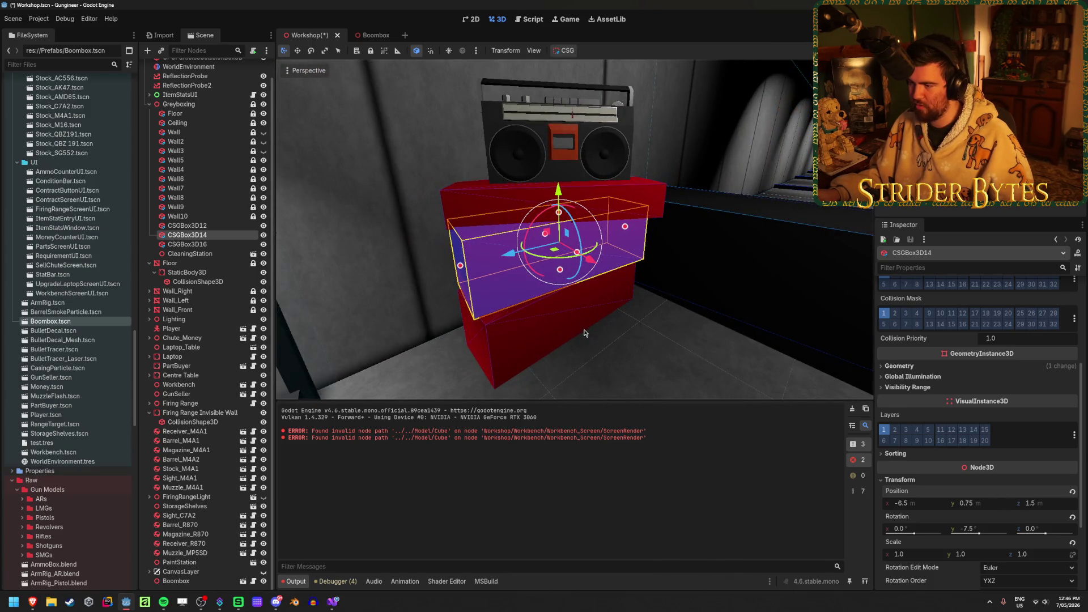
click(582, 337)
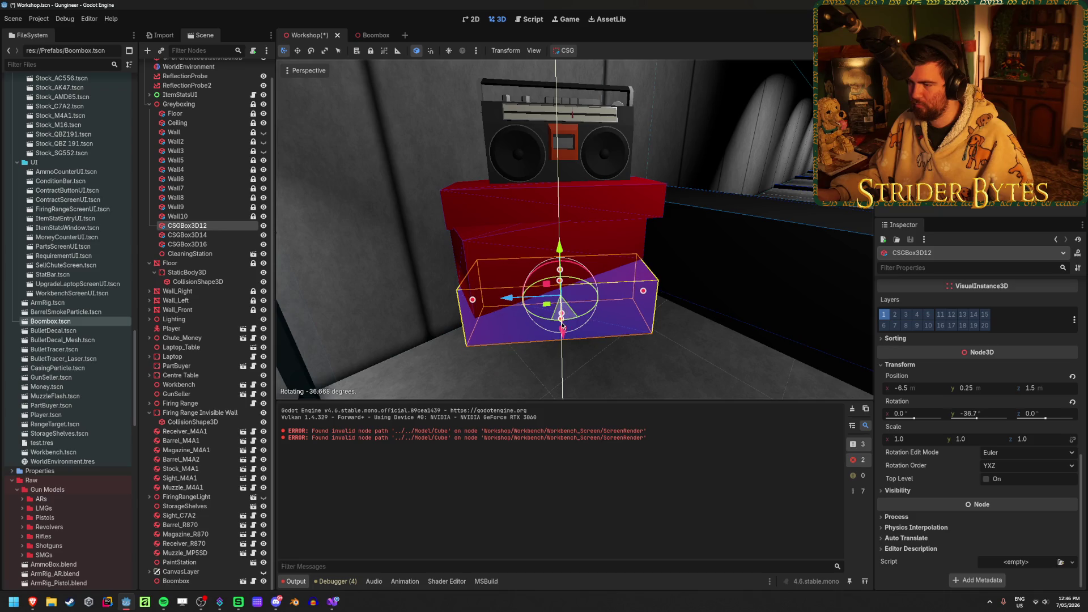
click(578, 269)
drag(571, 261, 579, 269)
click(693, 336)
mouse_move(693, 335)
middle_down()
mouse_move(623, 340)
mouse_move(637, 291)
middle_up()
Set CSGBox3D14's Size x to 0.75 m
click(635, 294)
scroll(957, 376, up, 5)
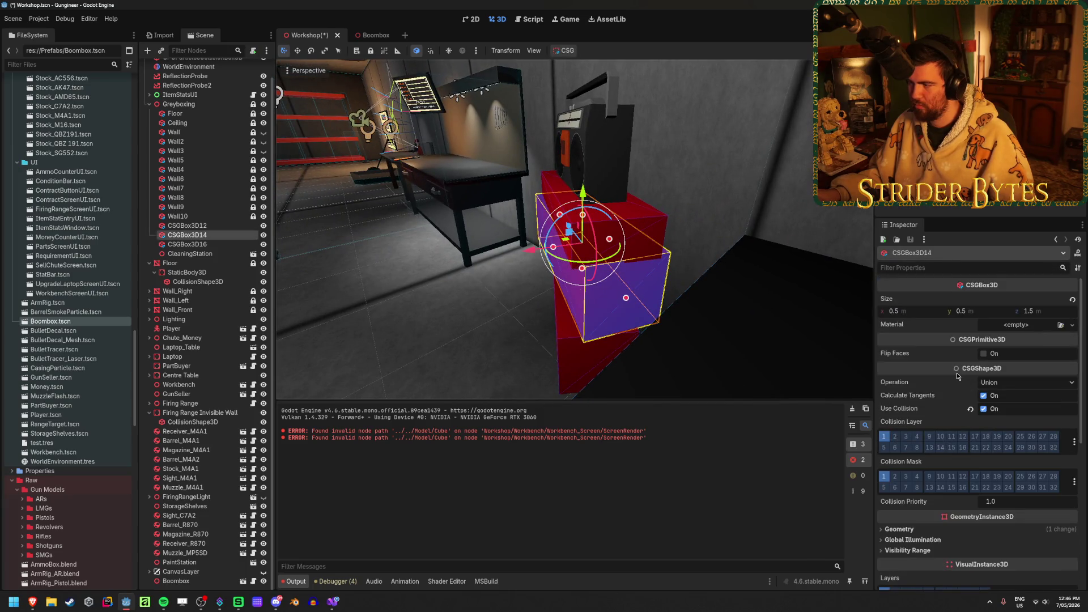
click(914, 313)
text(.75)
key(Return)
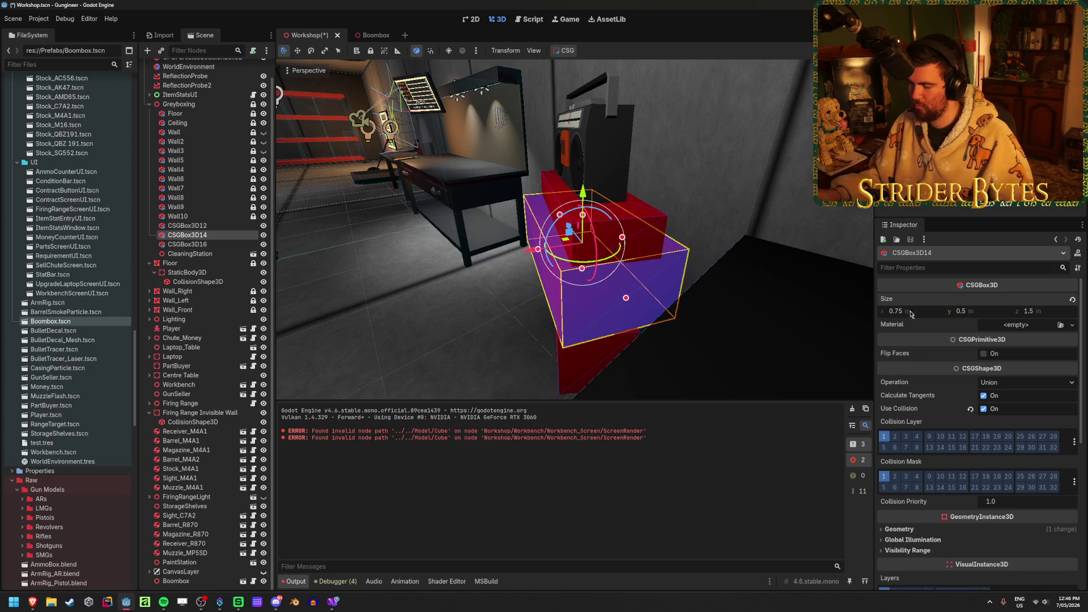
Set CSGBox3D12's Size x to 0.75 m and save the scene
click(568, 373)
scroll(907, 313, up, 3)
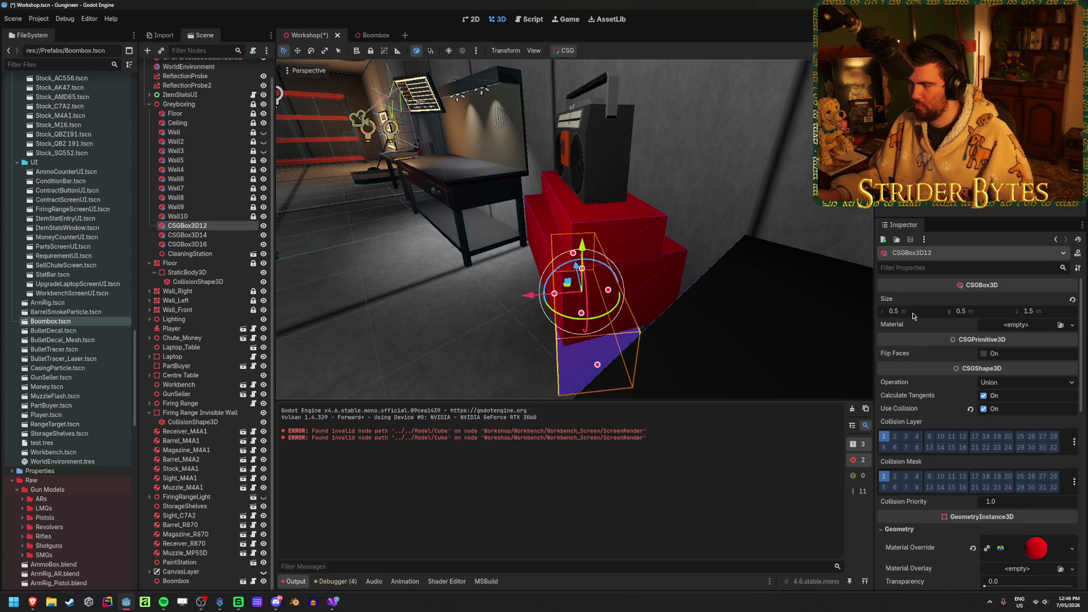
click(912, 312)
text(5)
key(Return)
click(468, 342)
right_drag(467, 342, 347, 330)
key(ctrl+s)
Set the top box CSGBox3D16's Size z to 1.25 m and save
right_drag(592, 321, 591, 278)
click(590, 278)
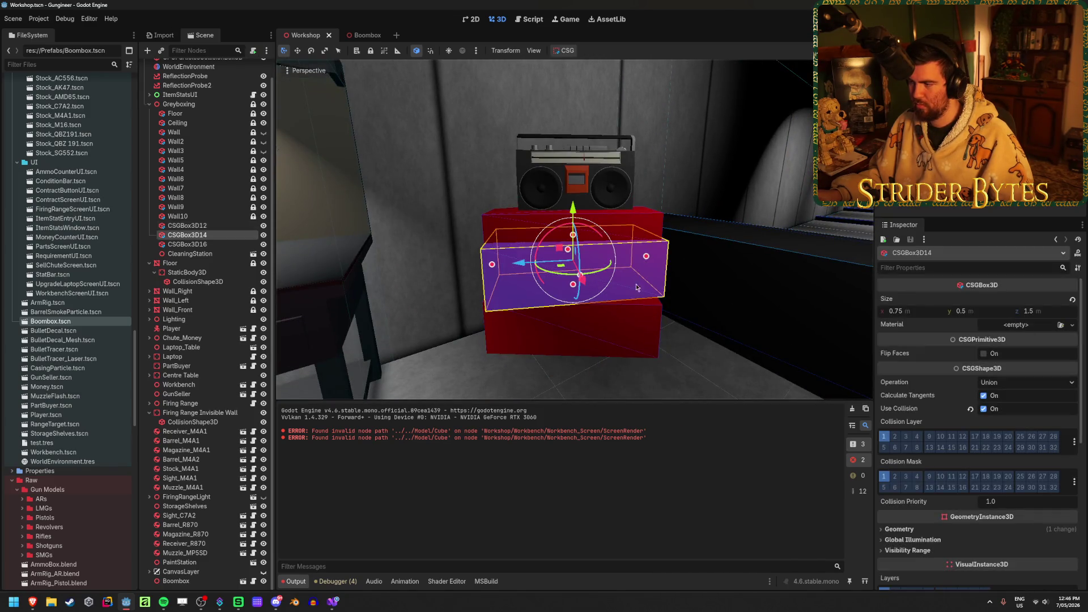
click(653, 222)
click(1045, 312)
key(Return)
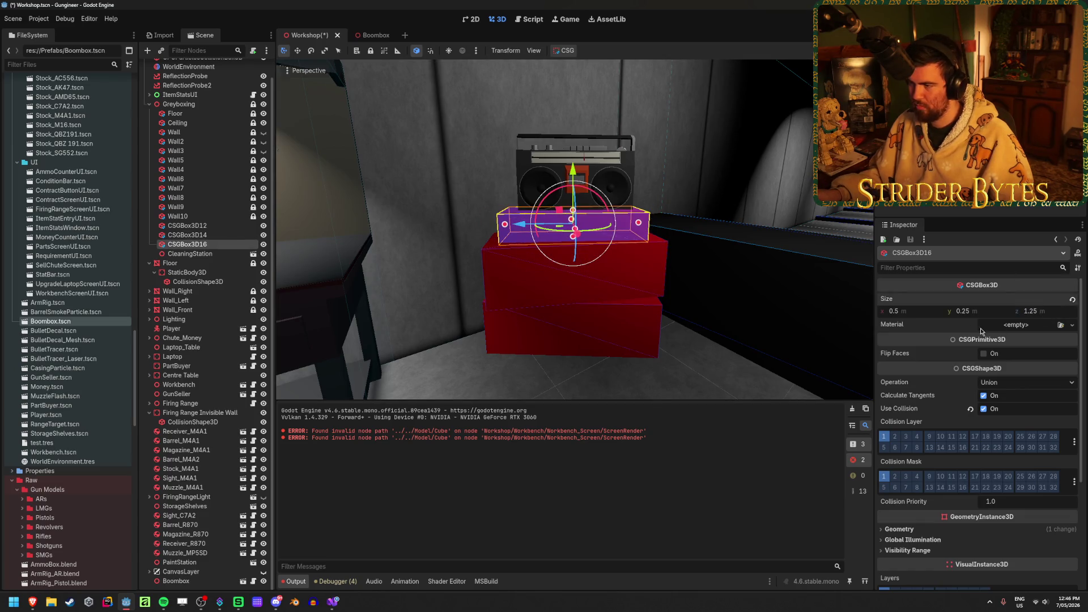
key(ctrl+s)
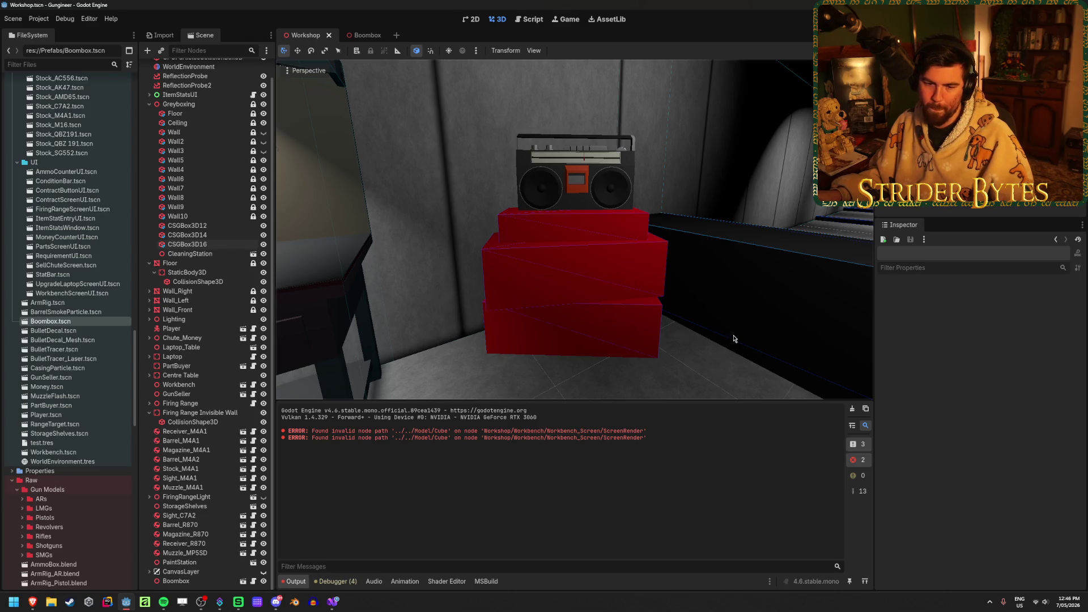
Save the scene, then set the top box CSGBox3D16's Size z to 1.5 m
right_drag(734, 339, 734, 338)
key(ctrl+s)
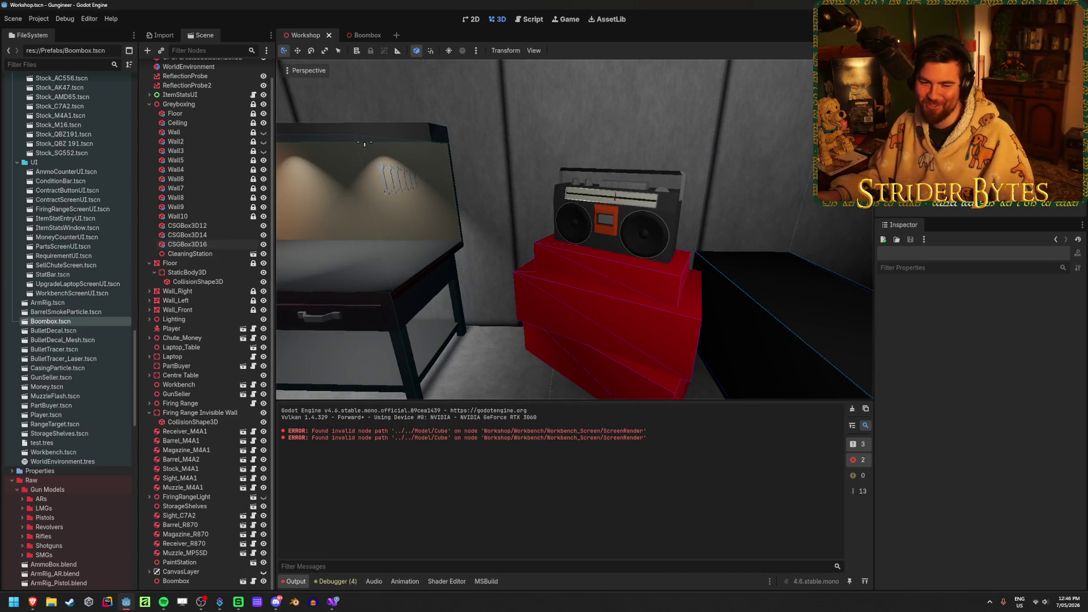
key(ctrl+s)
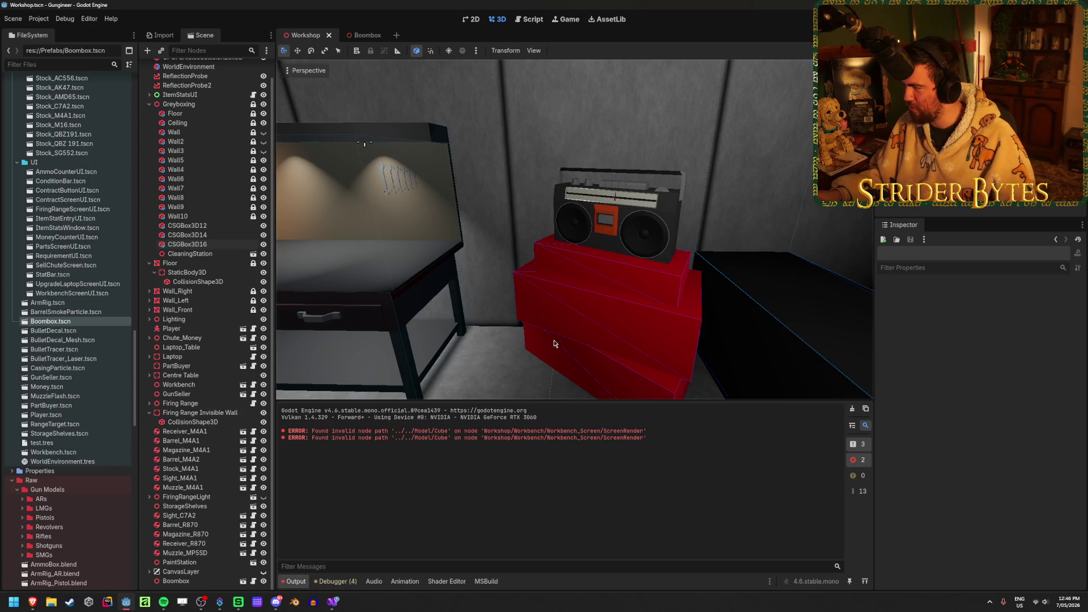
mouse_move(572, 230)
right_down()
mouse_move(510, 229)
mouse_move(497, 307)
mouse_move(462, 329)
mouse_move(510, 294)
right_up()
right_drag(656, 330, 645, 316)
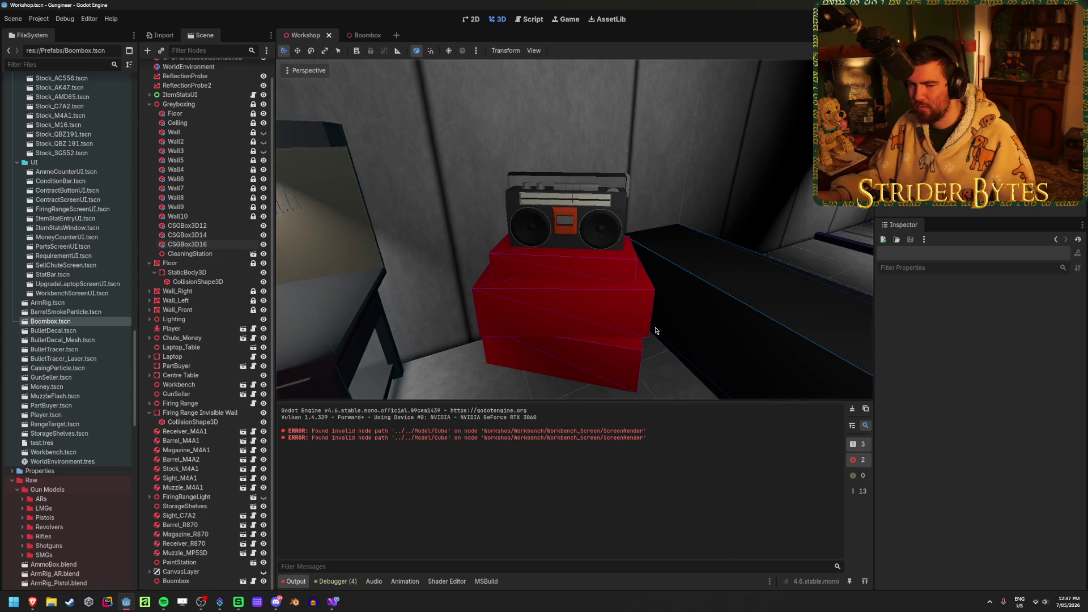
click(613, 280)
click(1037, 311)
text(1)
key(Return)
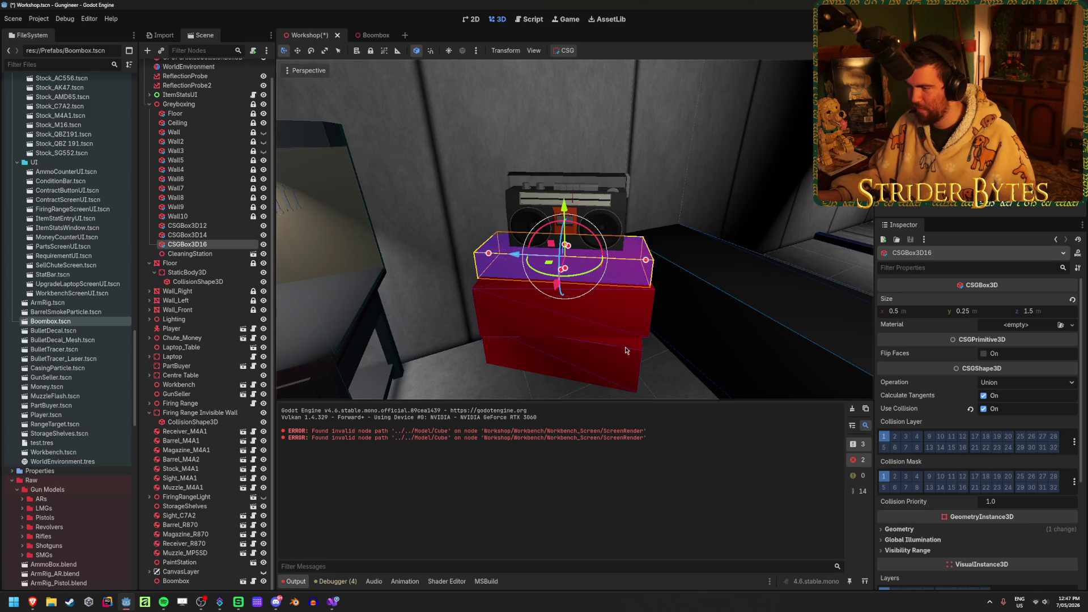
Set Size z to 1.25 m on both CSGBox3D14 and CSGBox3D12, then save
click(639, 366)
shift+click(615, 371)
click(1044, 311)
text(1)
key(Return)
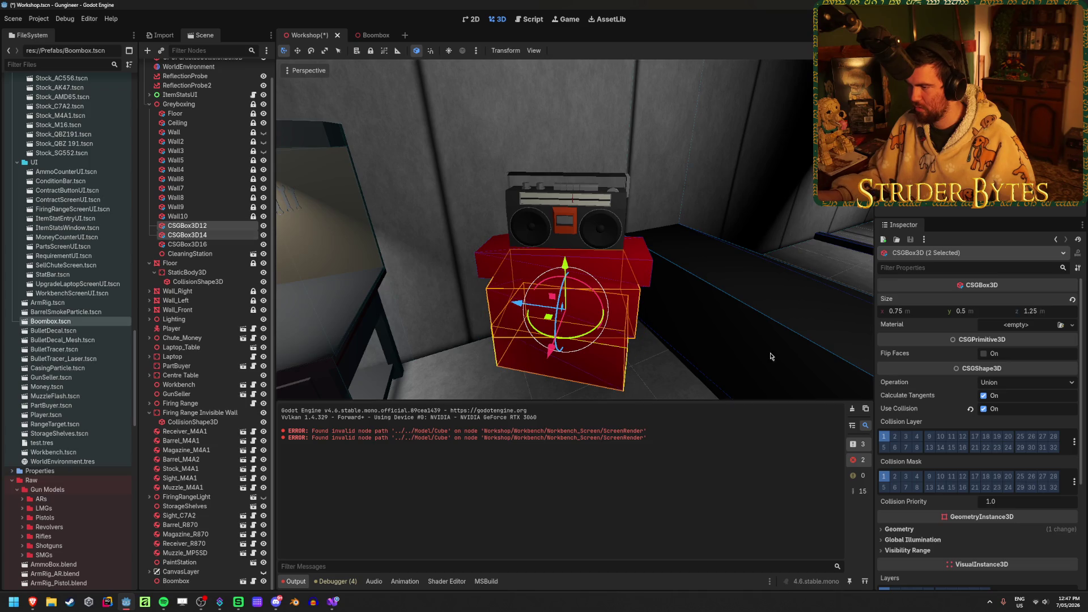
click(736, 352)
mouse_move(737, 351)
right_down()
mouse_move(624, 335)
mouse_move(658, 360)
right_up()
key(ctrl+s)
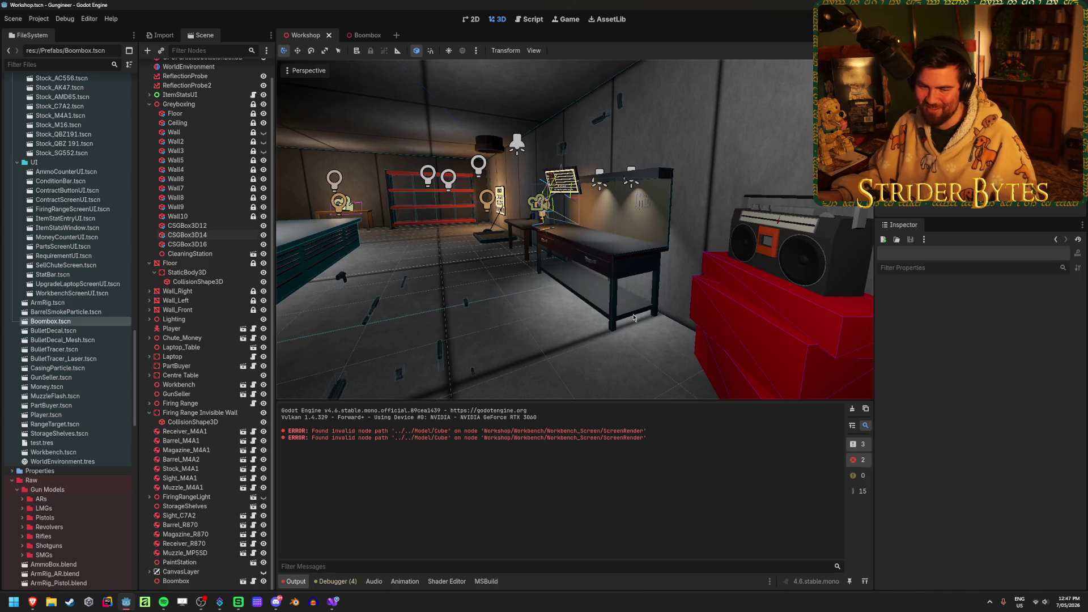
Clear the output log and narrow the middle box CSGBox3D14 to 0.5 m Size x
mouse_move(576, 362)
right_down()
mouse_move(507, 357)
mouse_move(611, 330)
right_up()
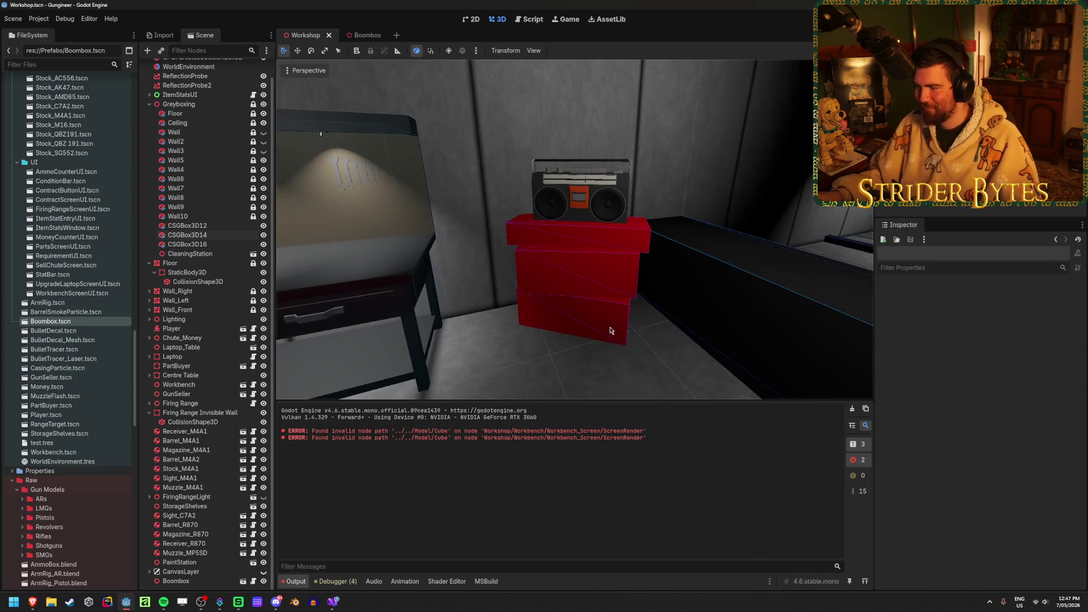
click(853, 411)
mouse_move(586, 386)
right_down()
mouse_move(573, 377)
mouse_move(590, 363)
mouse_move(567, 363)
right_up()
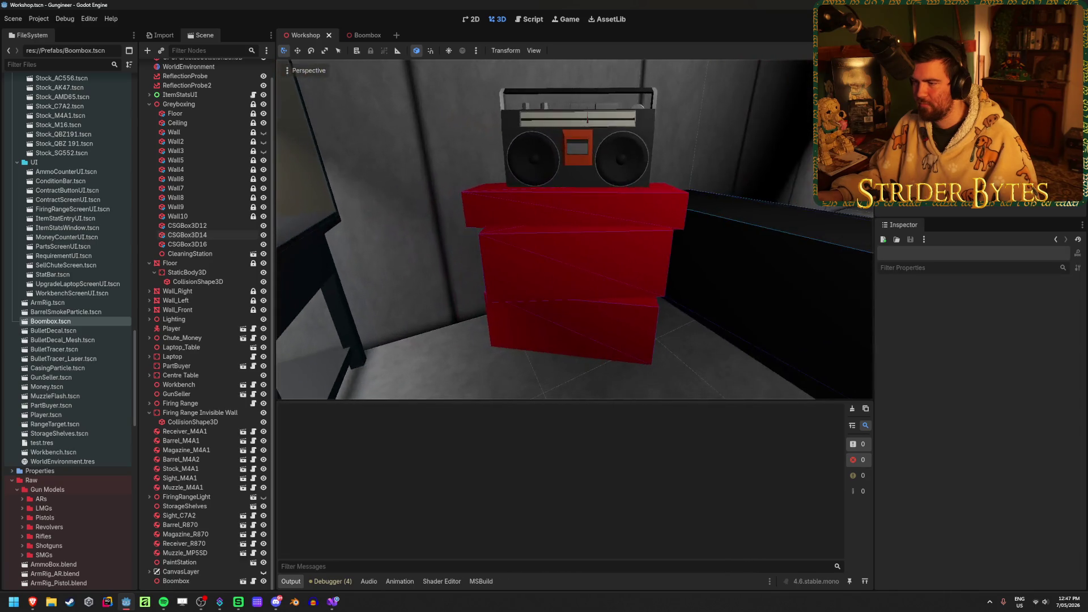
click(544, 283)
mouse_move(719, 336)
right_down()
mouse_move(680, 335)
mouse_move(718, 336)
right_up()
click(907, 311)
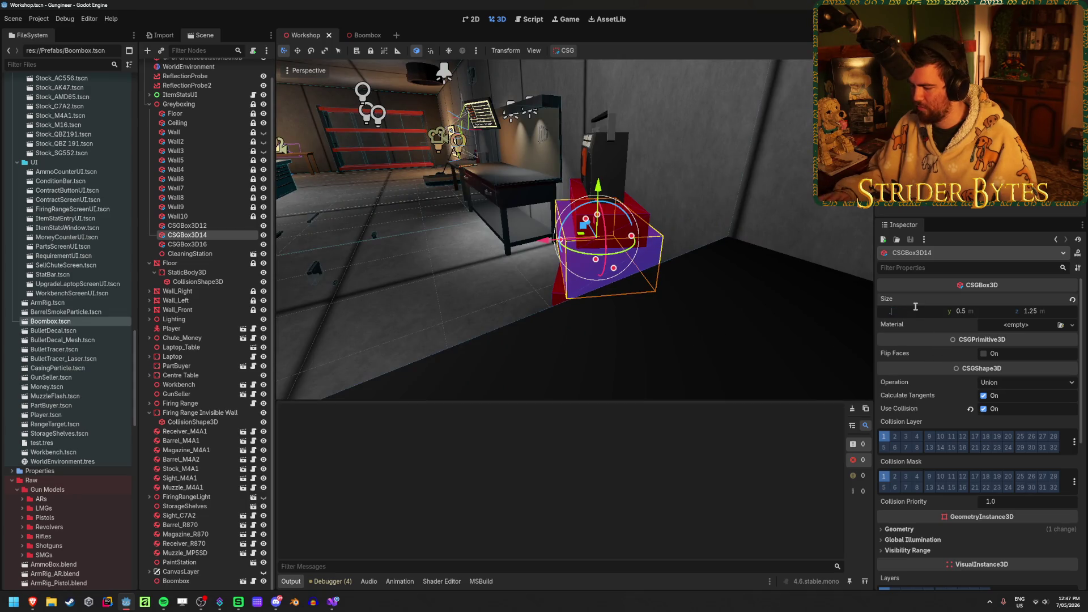
text(0.5)
key(Return)
Save the Workshop scene and switch to Blender from the taskbar
click(398, 285)
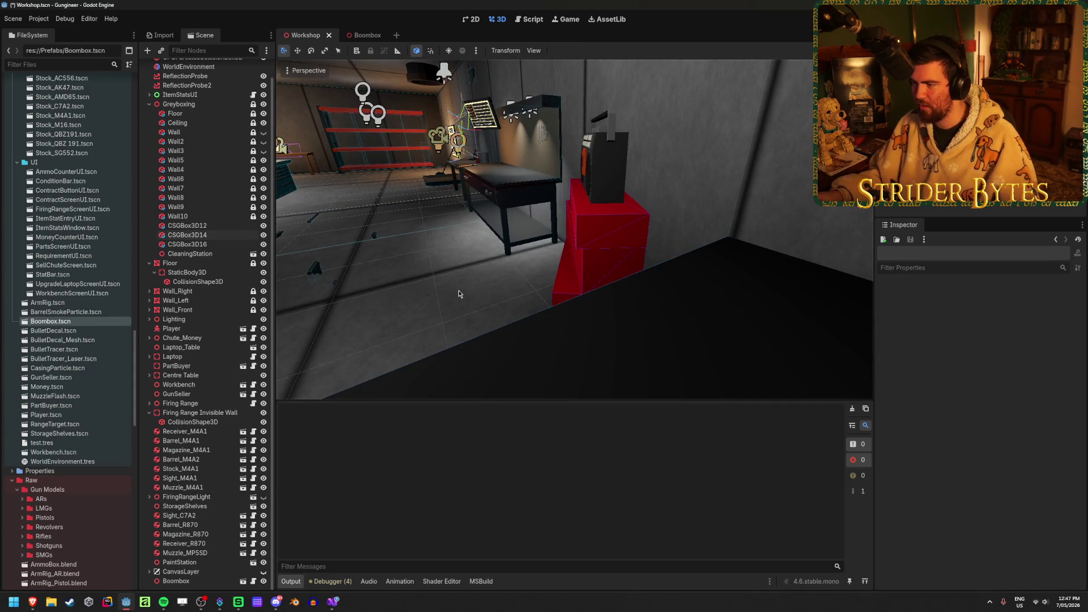
right_drag(457, 290, 442, 290)
right_drag(665, 219, 664, 220)
key(ctrl+s)
click(665, 220)
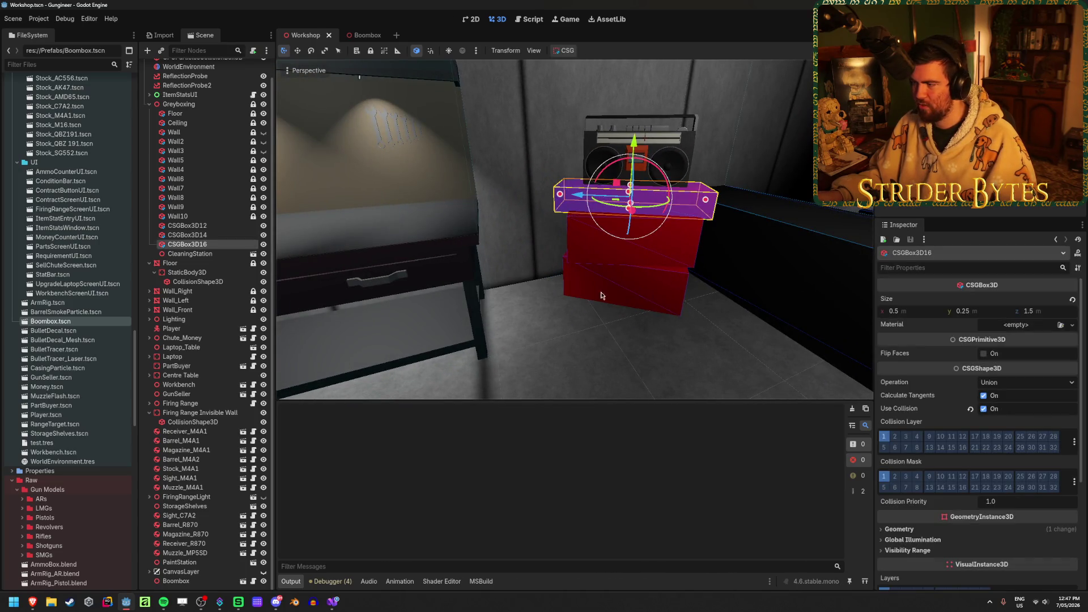
click(294, 601)
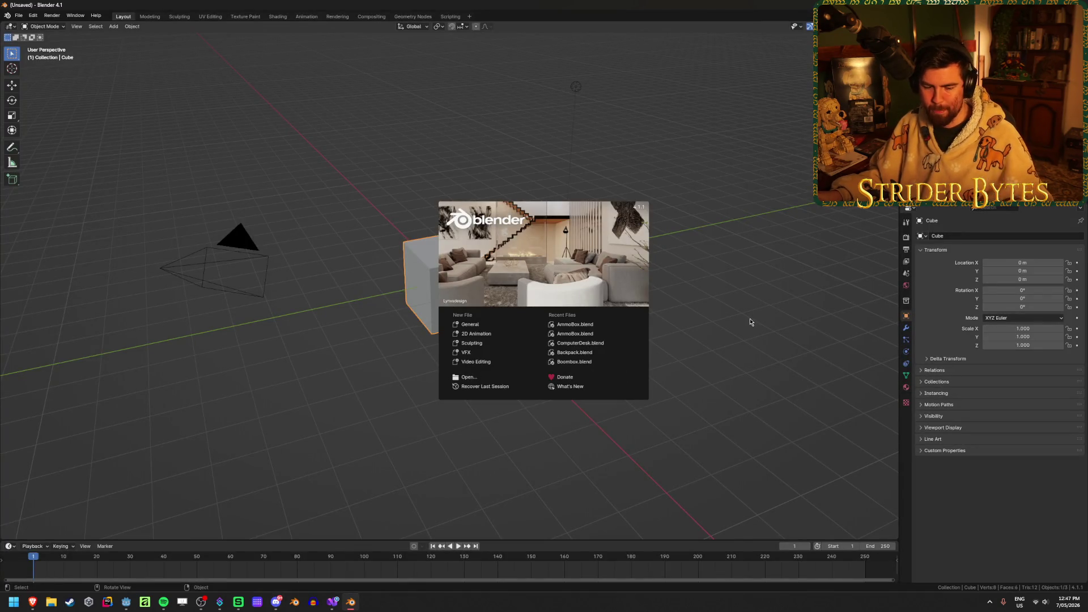
Dismiss the Blender splash and delete all the default scene objects
click(713, 319)
key(a)
key(x)
click(713, 318)
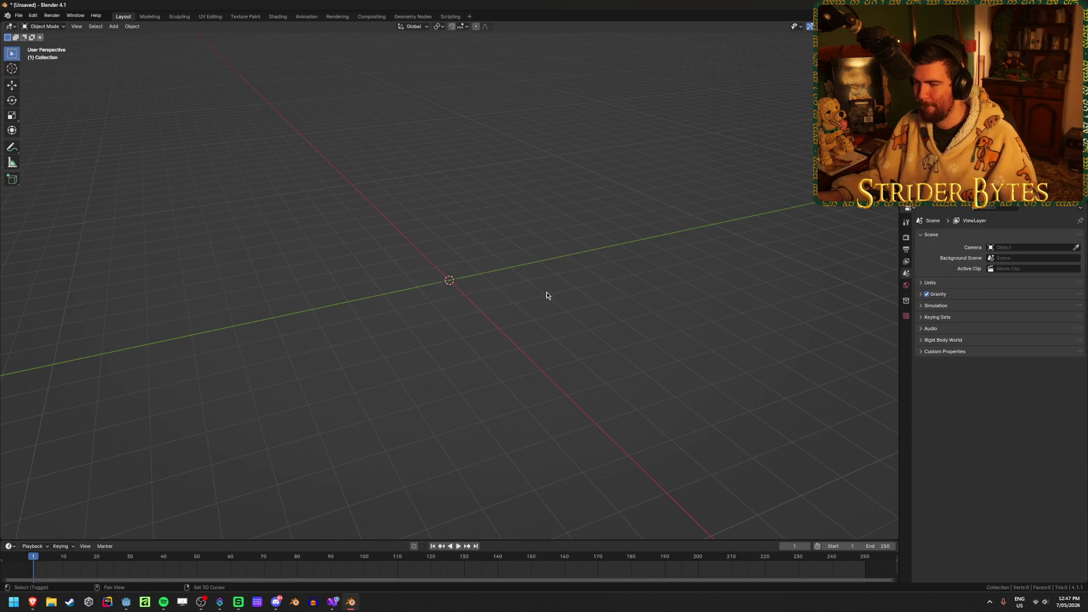
Add a cube and scale it to 0.75 on X, 0.25 on Y and 0.125 on Z
key(shift+a)
mouse_move(528, 304)
click(597, 309)
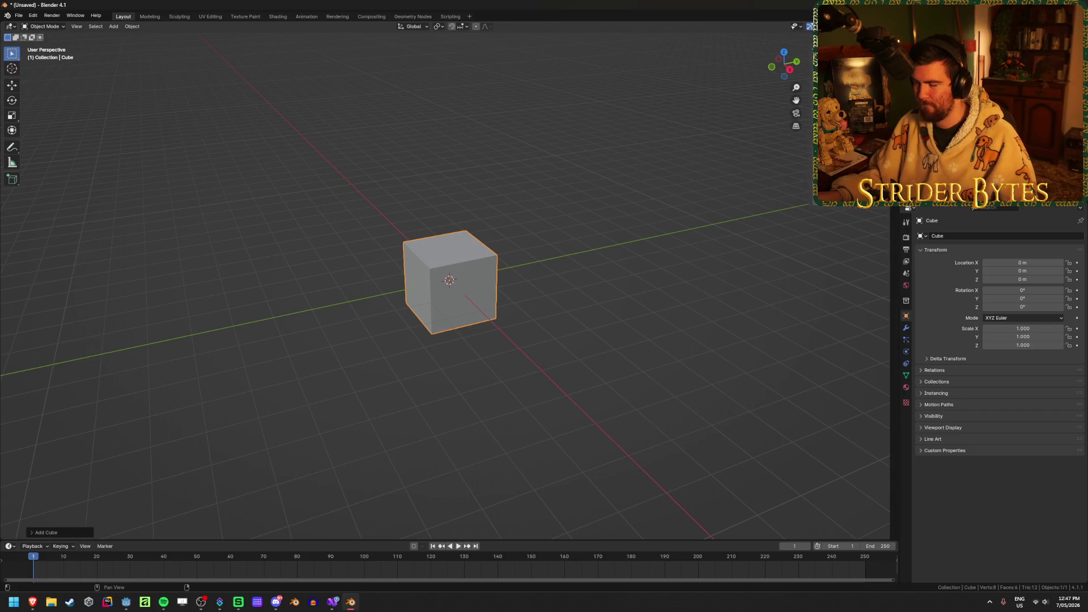
mouse_move(1023, 329)
mouse_down()
mouse_move(1080, 329)
mouse_move(1011, 328)
mouse_up()
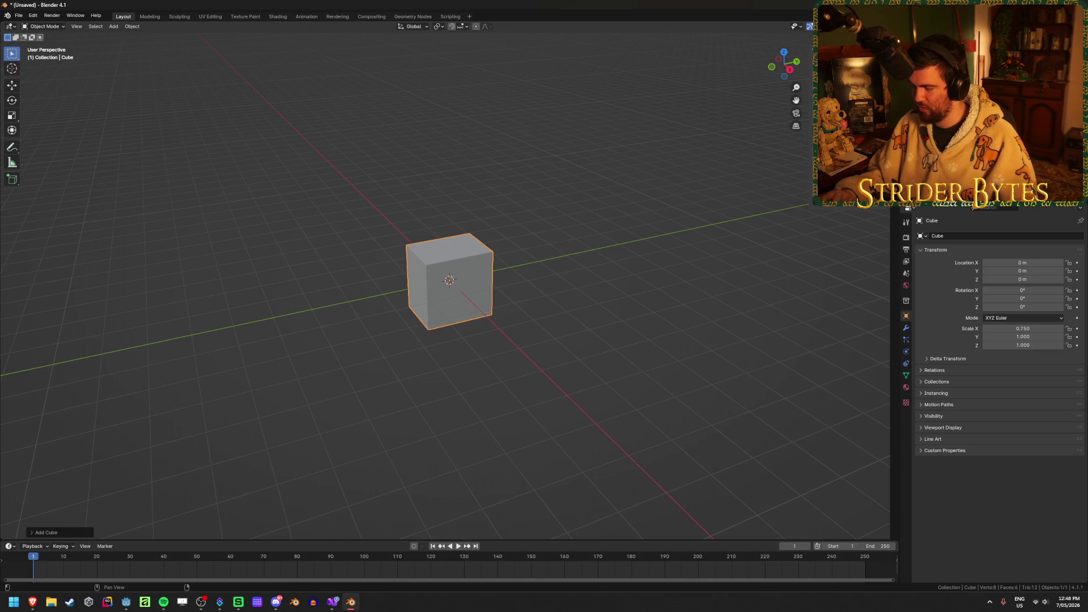
text(sz.125)
key(Return)
text(sy.25)
key(Return)
Switch to the front orthographic view and apply the bar's scale
scroll(548, 303, up, 4)
mouse_move(602, 303)
middle_down()
mouse_move(630, 283)
mouse_move(571, 287)
mouse_move(597, 325)
middle_up()
key(KP_1)
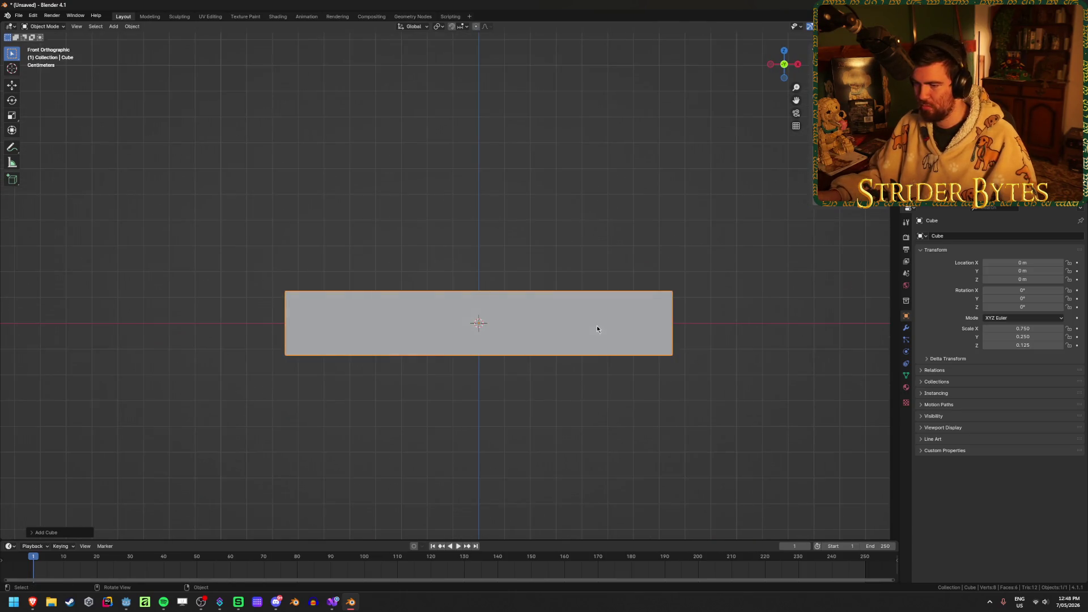
key(ctrl+a)
click(588, 342)
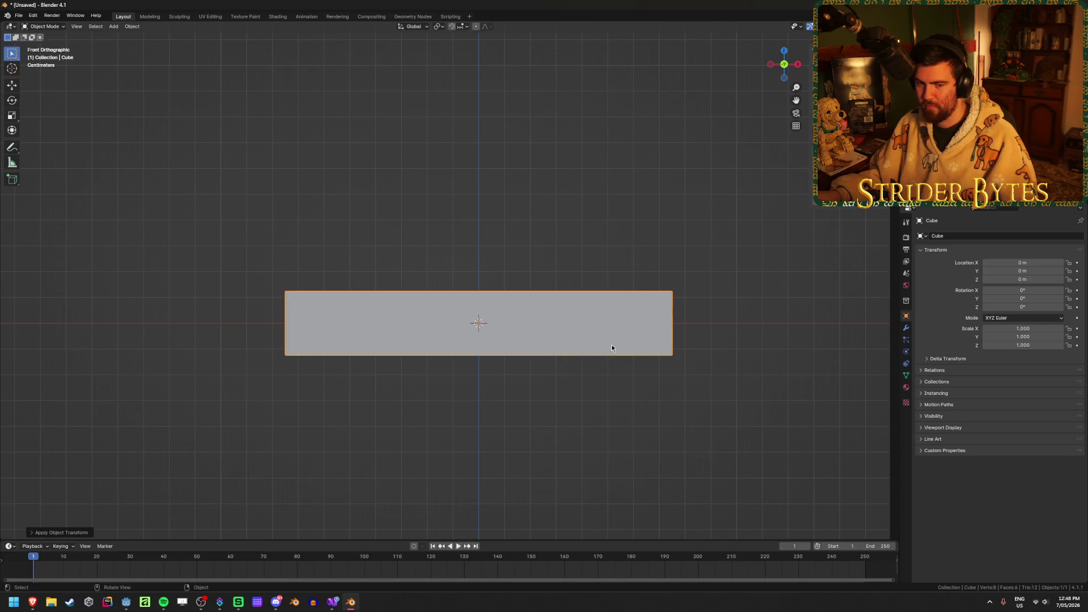
Move the mesh up along Z in Edit Mode to rest on the ground, then start saving the file
key(Tab)
scroll(612, 345, down, 1)
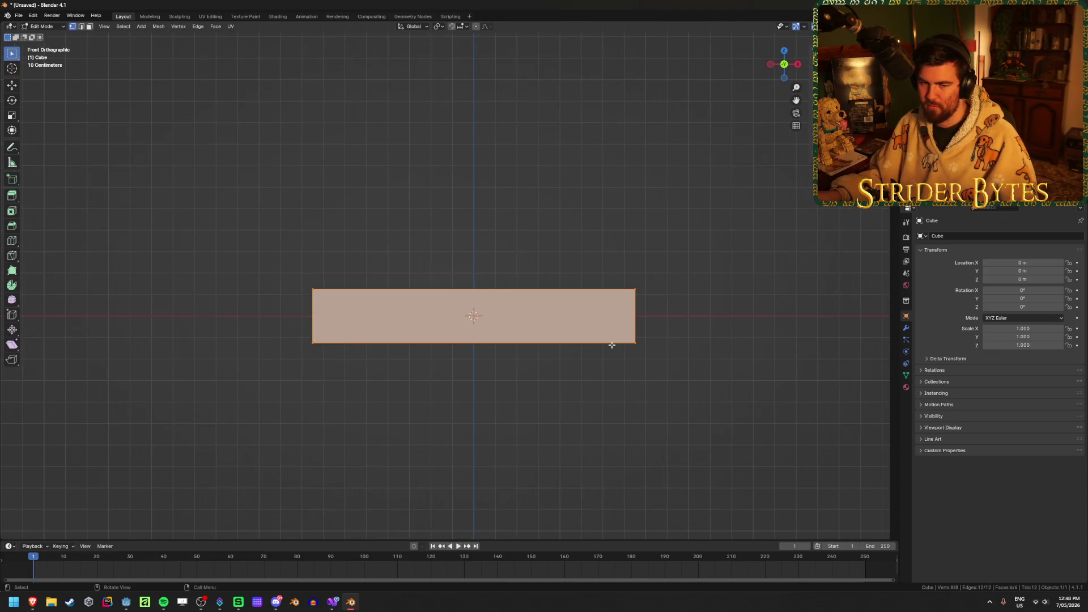
key(g)
key(z)
text(.125)
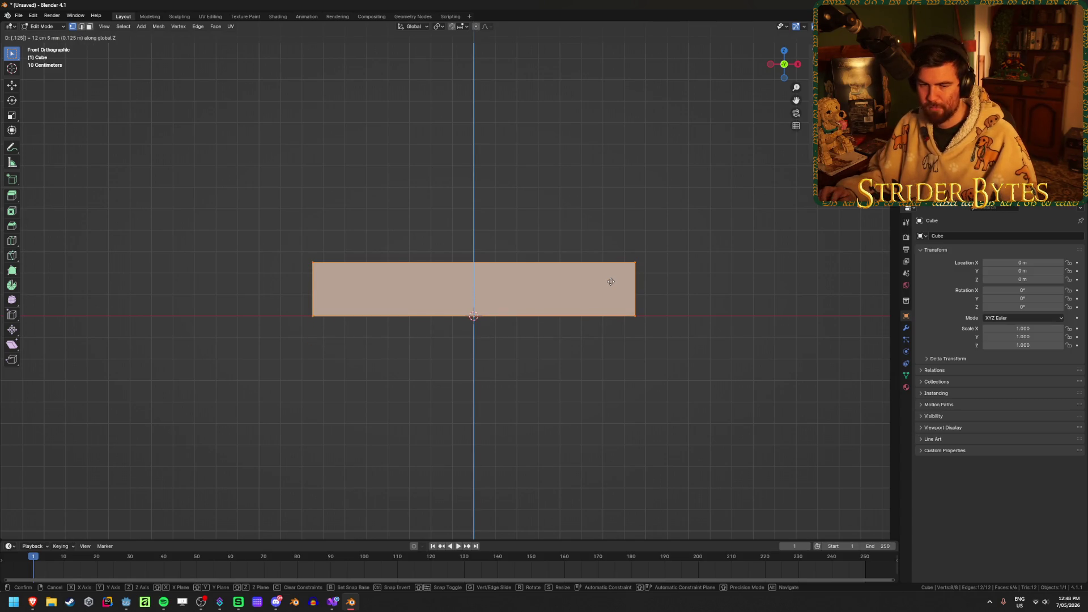
click(611, 281)
click(501, 371)
middle_drag(501, 371, 539, 361)
key(ctrl+s)
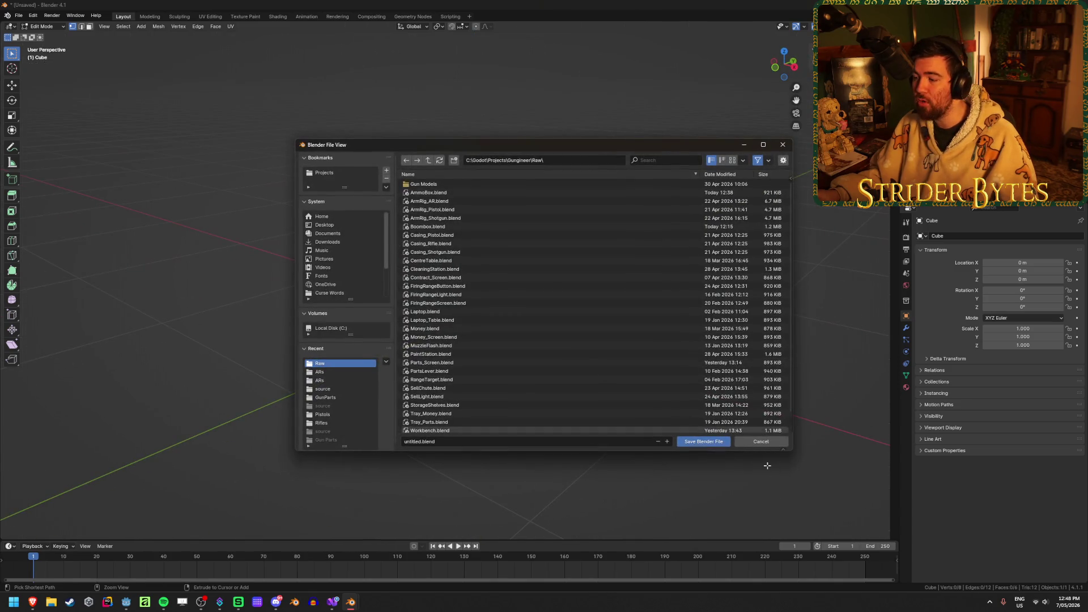
click(426, 443)
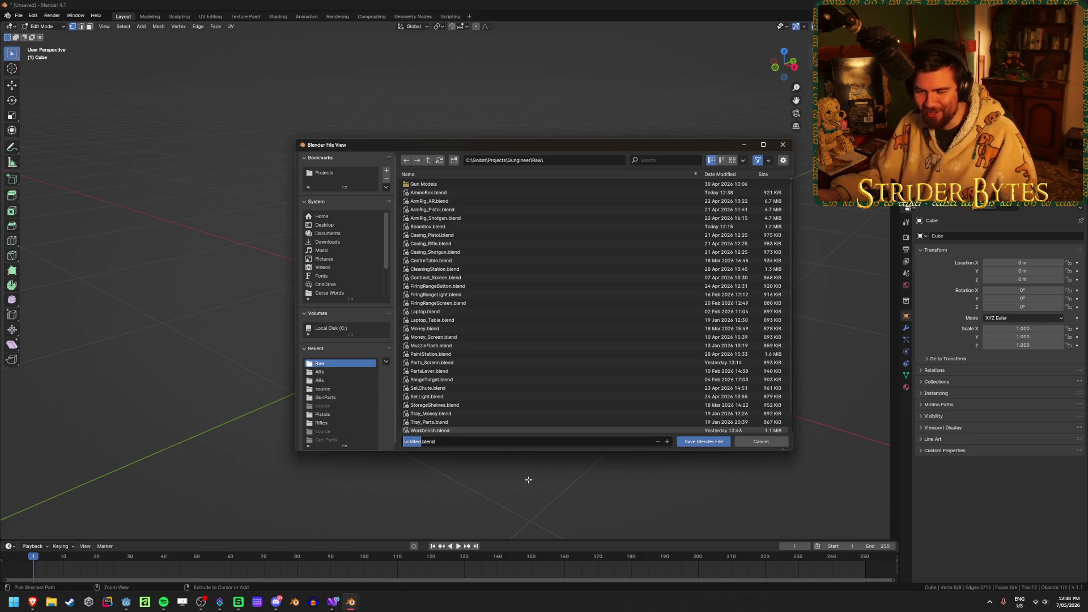
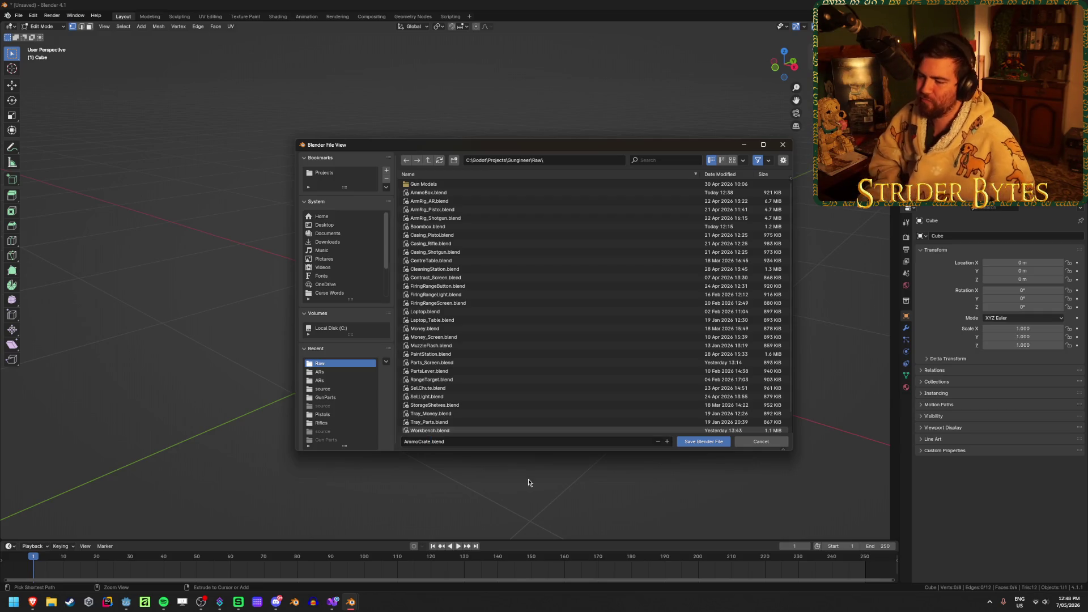
Save the box scene as AmmoCrate.blend in the Raw folder, then resave it in Object Mode
click(713, 441)
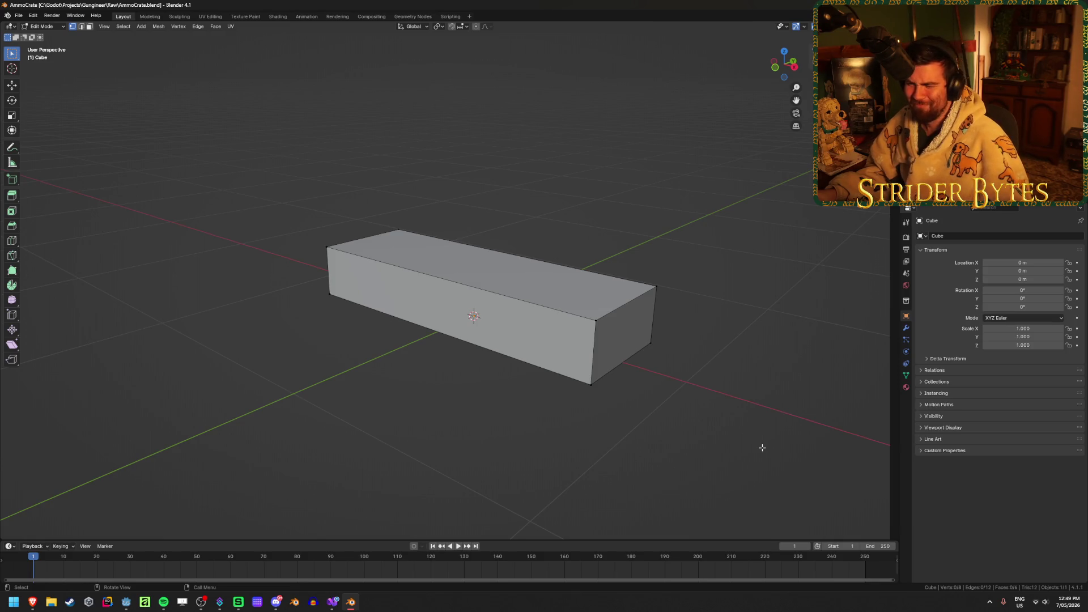
mouse_move(670, 457)
middle_down()
mouse_move(530, 451)
mouse_move(544, 454)
middle_up()
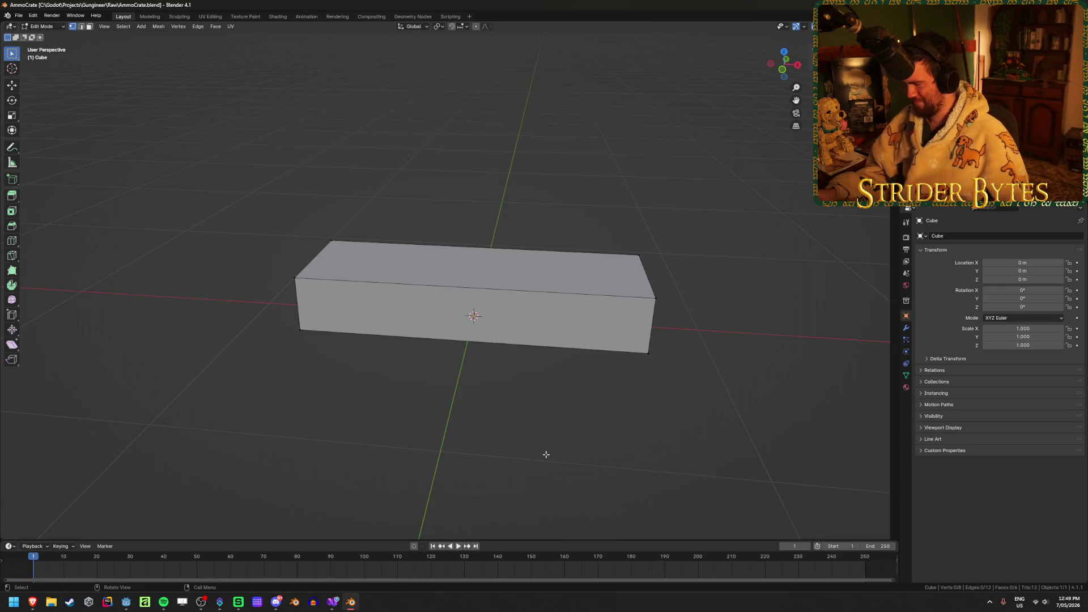
mouse_move(473, 398)
middle_down()
mouse_move(576, 357)
mouse_move(661, 379)
mouse_move(568, 408)
mouse_move(578, 437)
middle_up()
key(Tab)
key(ctrl+s)
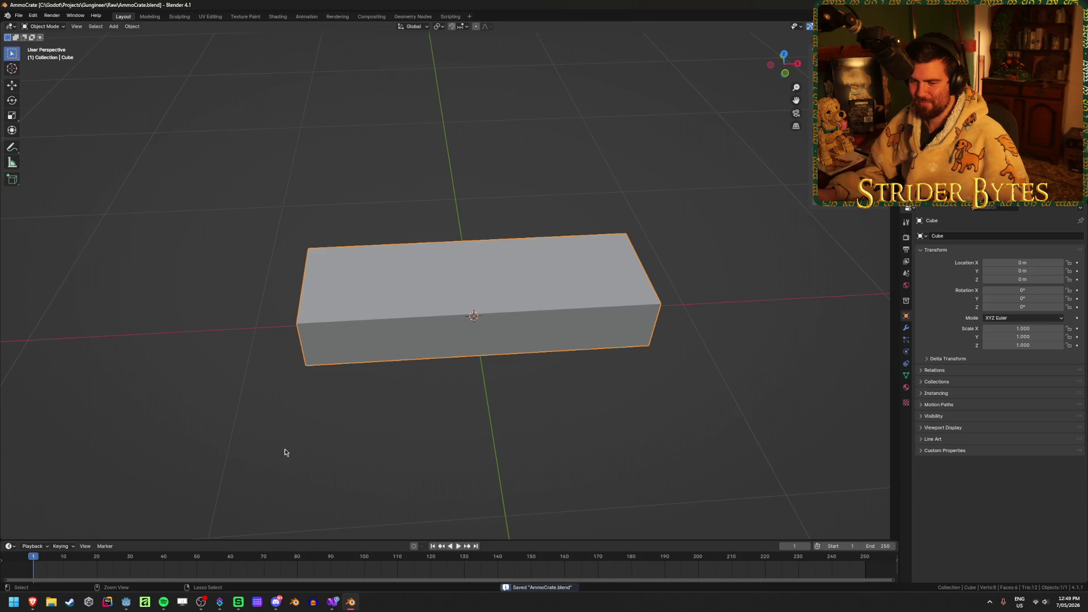
mouse_move(32, 602)
click(117, 565)
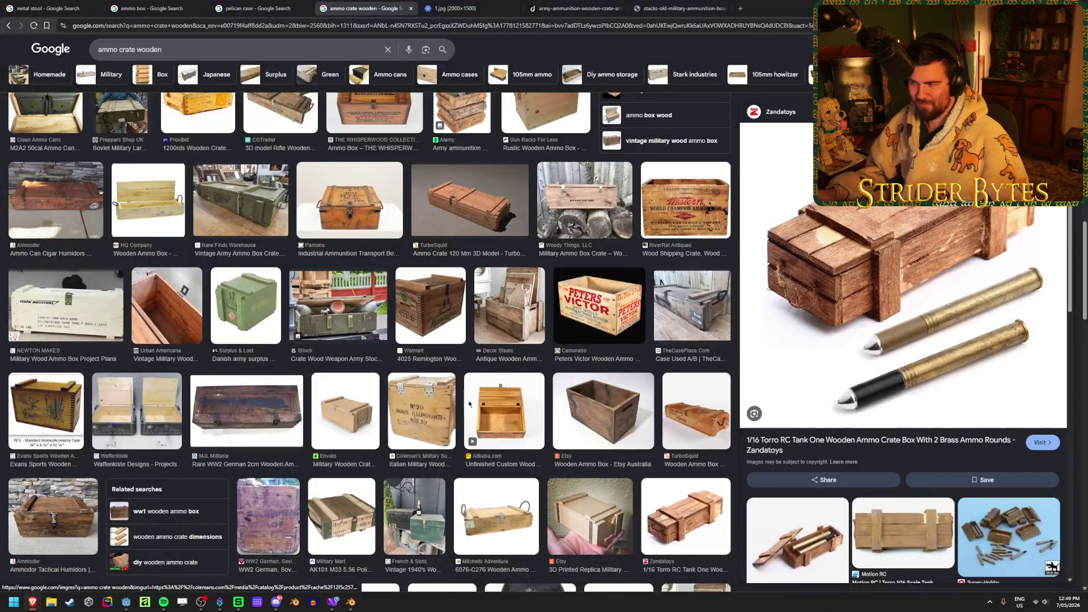
click(506, 4)
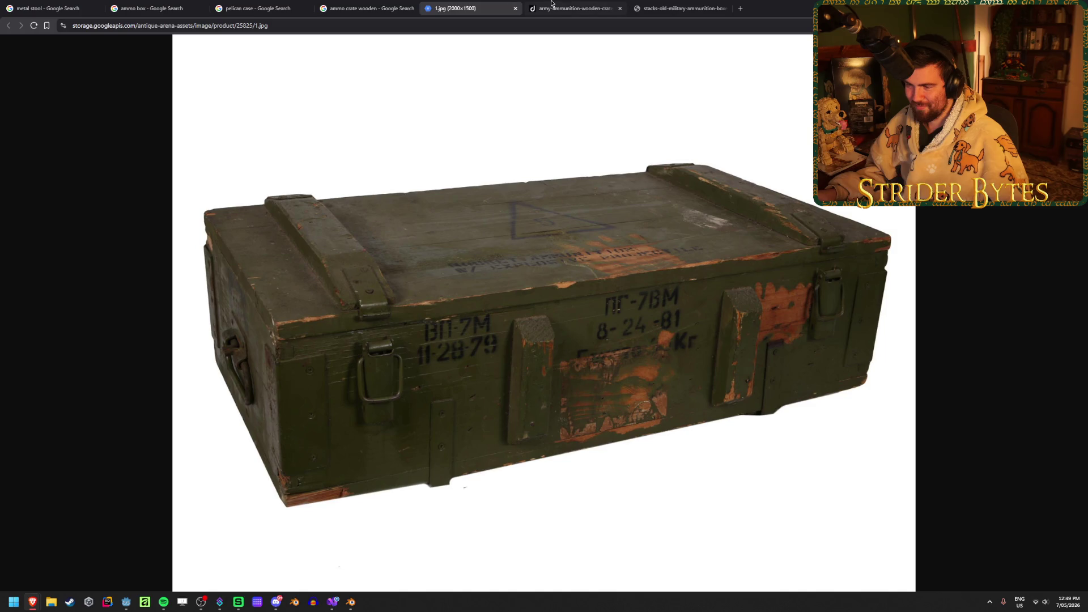
click(573, 8)
click(670, 7)
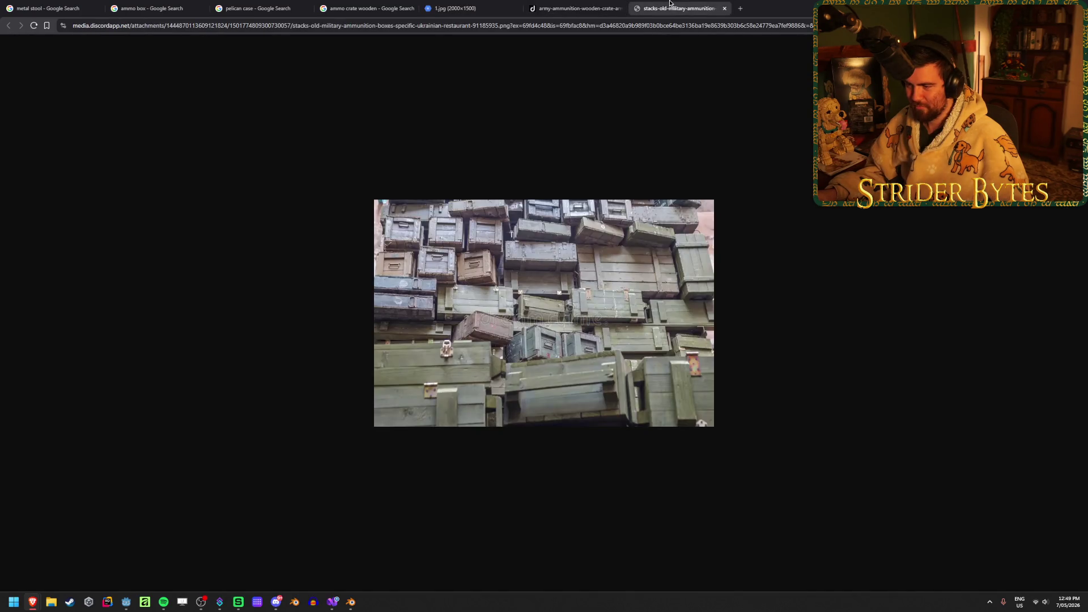
click(573, 8)
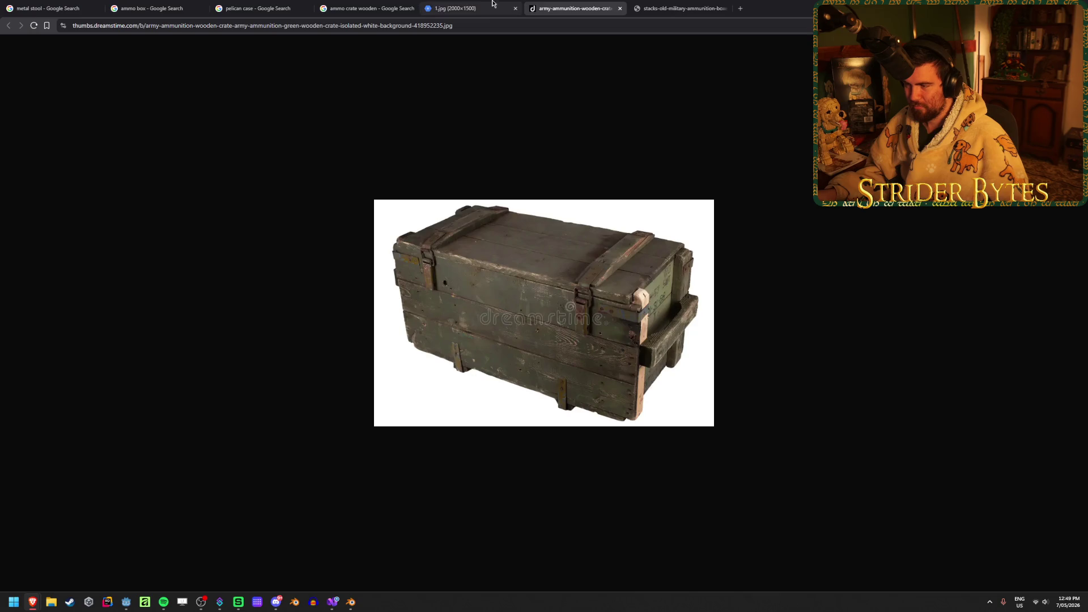
click(459, 8)
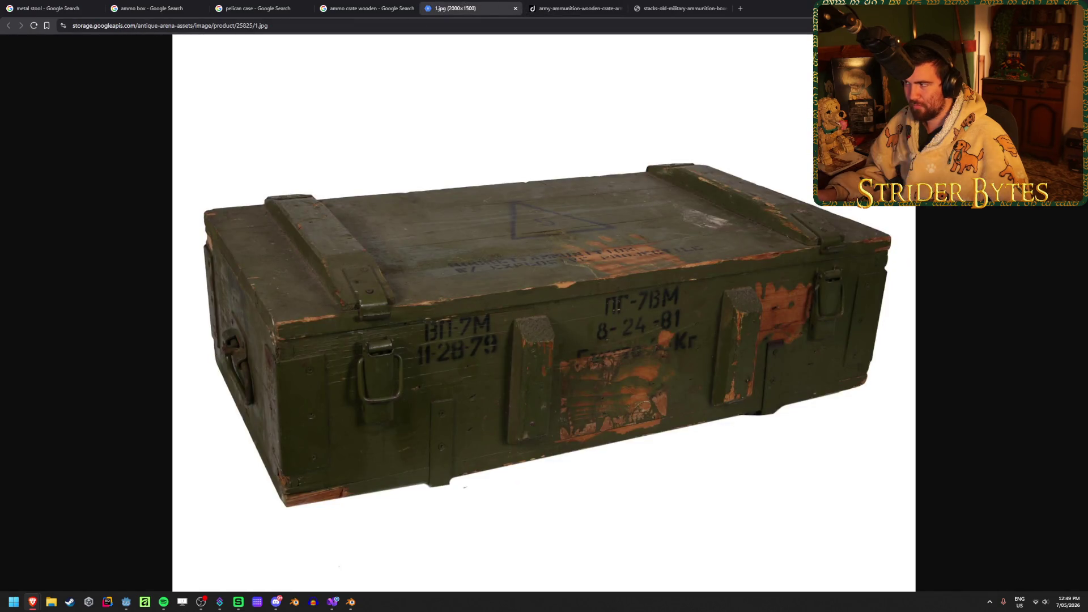
key(alt+Tab)
mouse_move(493, 369)
middle_down()
mouse_move(454, 423)
mouse_move(561, 440)
mouse_move(527, 411)
mouse_move(532, 402)
middle_up()
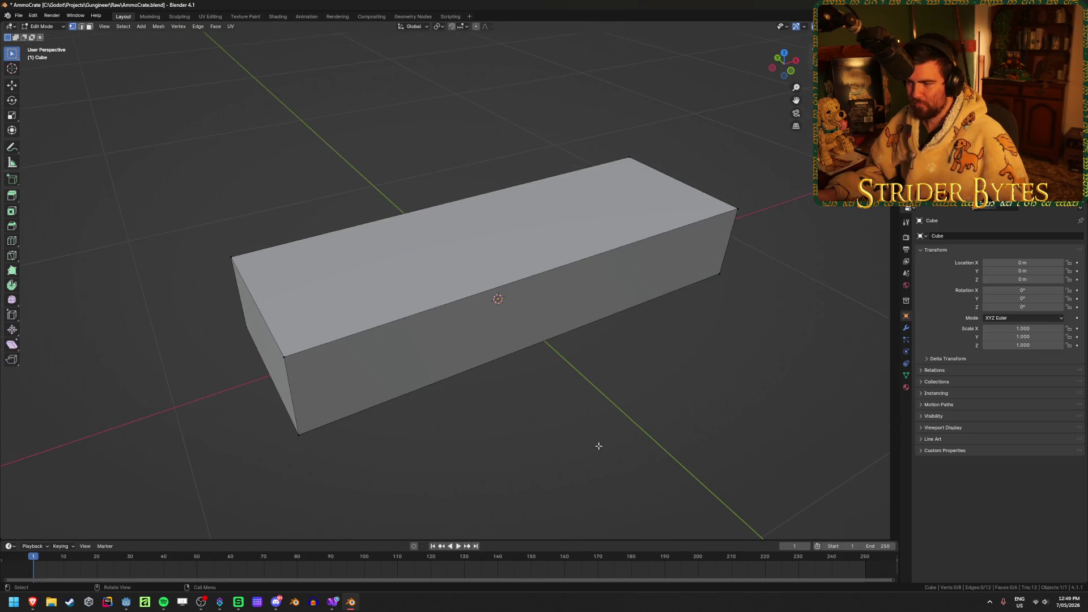
Return the box to Object Mode, preview the Mesh add list, and check the crate reference photo
key(Tab)
click(618, 442)
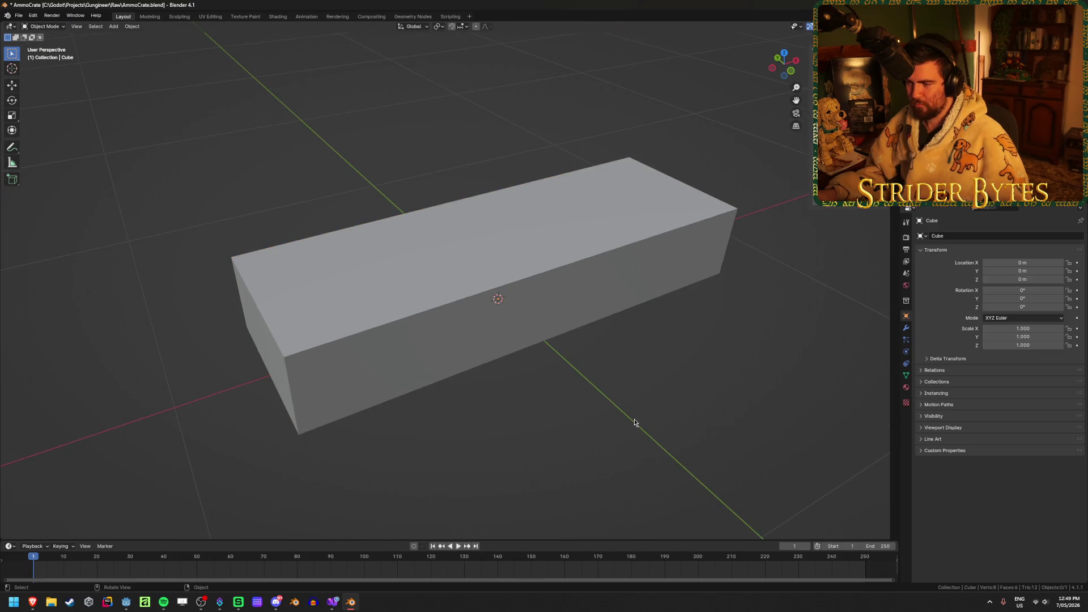
key(shift+a)
mouse_move(641, 420)
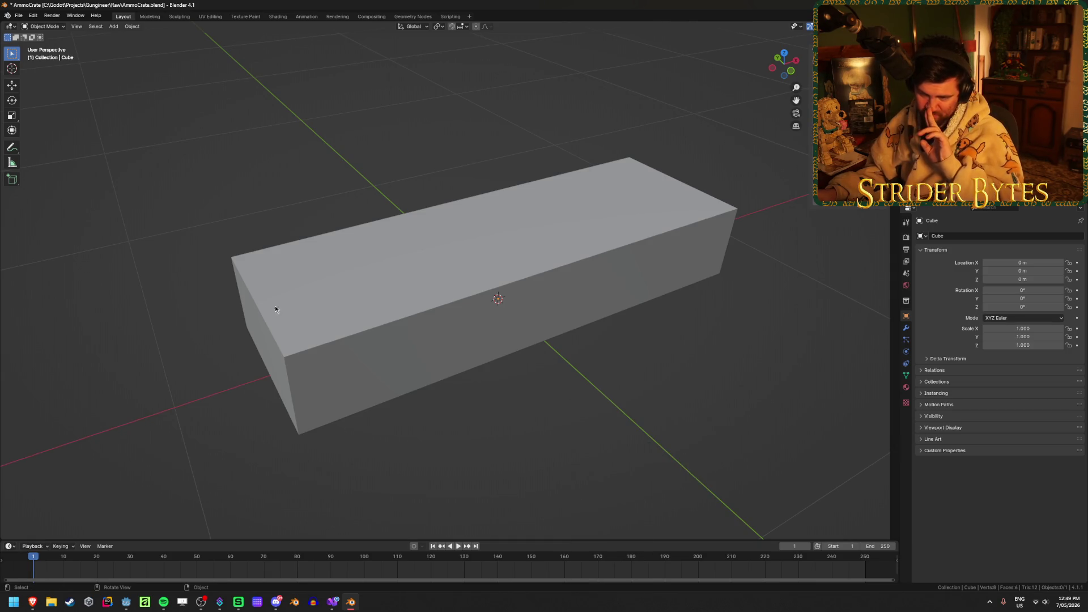
mouse_move(36, 601)
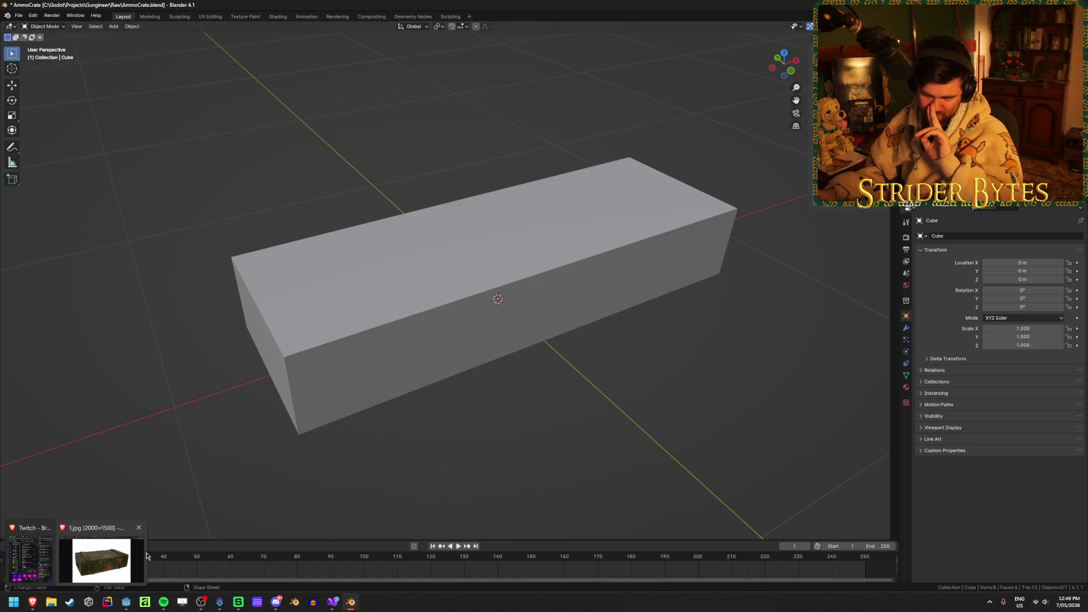
click(107, 562)
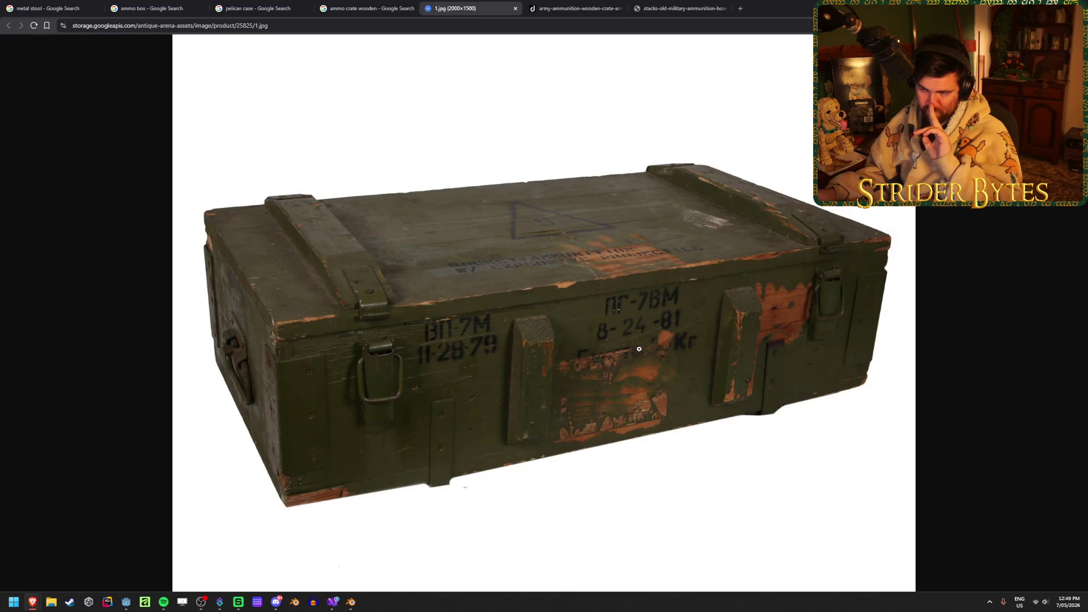
key(alt+Tab)
Orbit to a diagonal top view of the box and save AmmoCrate.blend
click(528, 308)
mouse_move(622, 310)
middle_down()
mouse_move(641, 316)
mouse_move(659, 300)
middle_up()
middle_drag(564, 262, 552, 322)
mouse_move(726, 295)
middle_down()
mouse_move(712, 299)
mouse_move(736, 343)
mouse_move(607, 359)
middle_up()
click(595, 389)
key(ctrl+s)
key(shift+a)
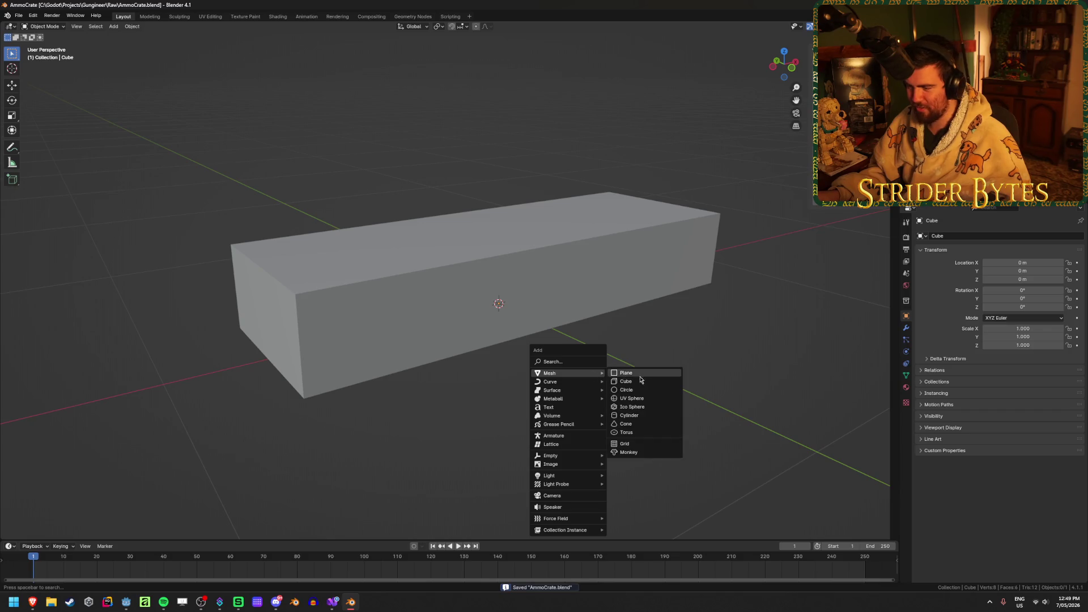
Add a new cube and scale it to 0.75 along X and 0.1 along Y
click(626, 381)
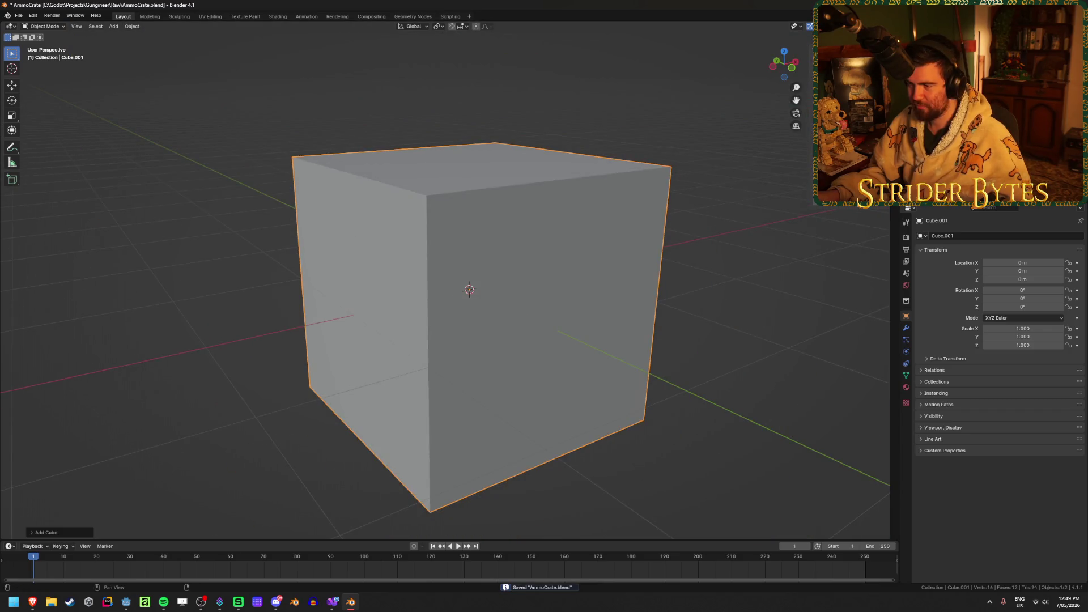
key(s)
key(x)
key(Return)
text(sx1.25)
key(Return)
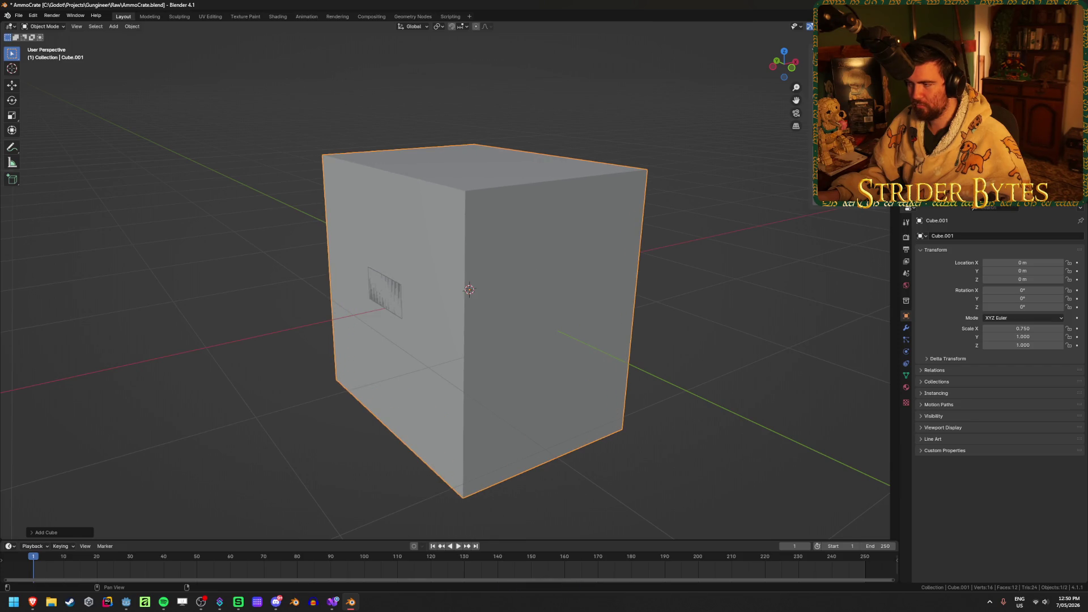
text(sy.15)
key(Return)
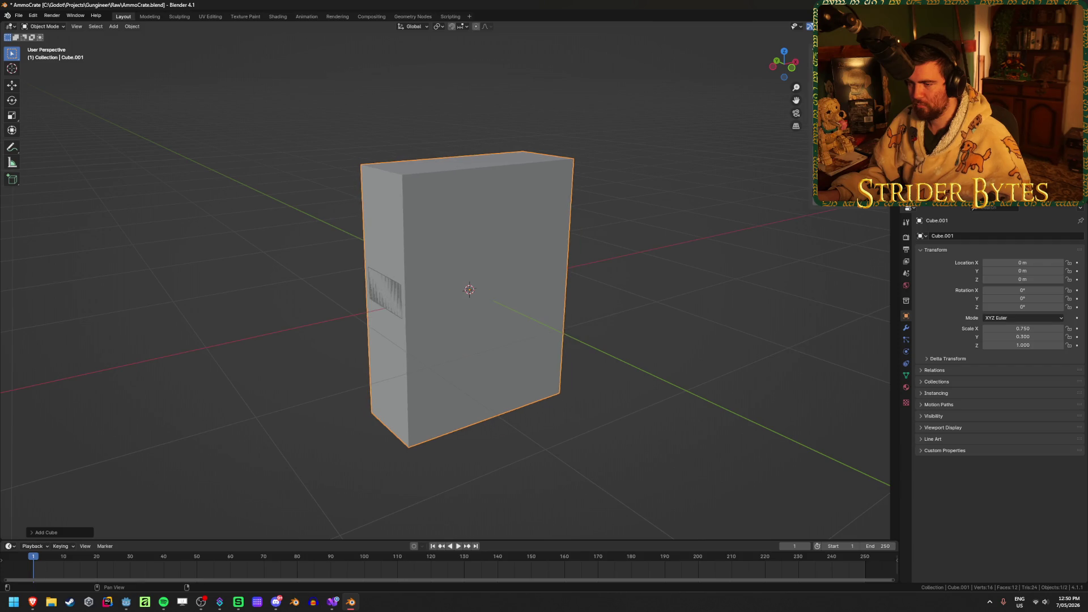
double_click(1023, 337)
text(.1)
key(Return)
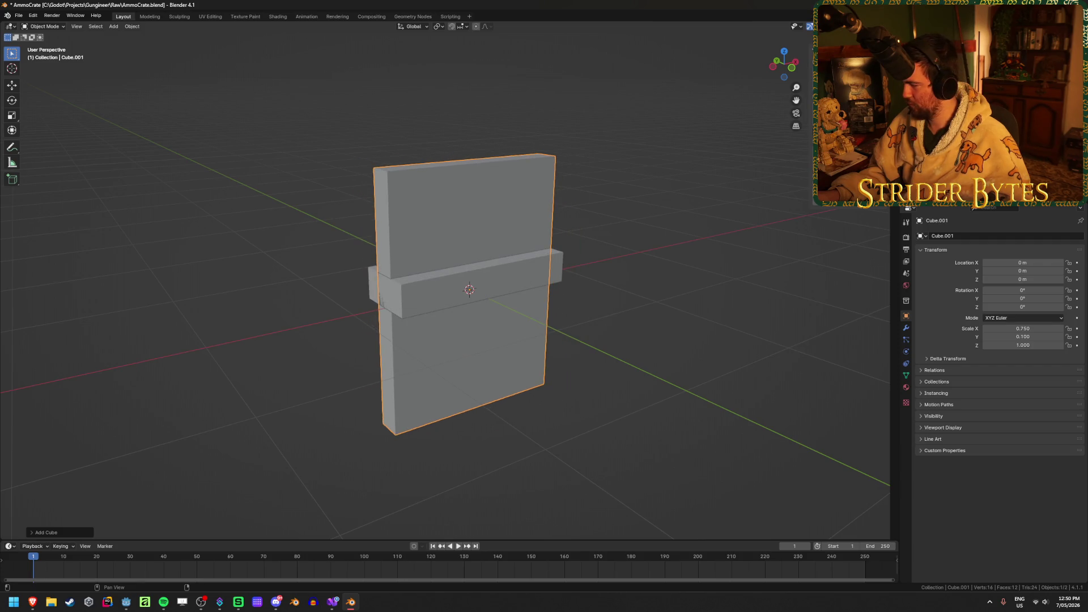
Thin the slab into a plank: 0.062 along Y and 0.005 along Z
scroll(386, 309, up, 5)
middle_drag(385, 311, 423, 310)
scroll(422, 311, down, 3)
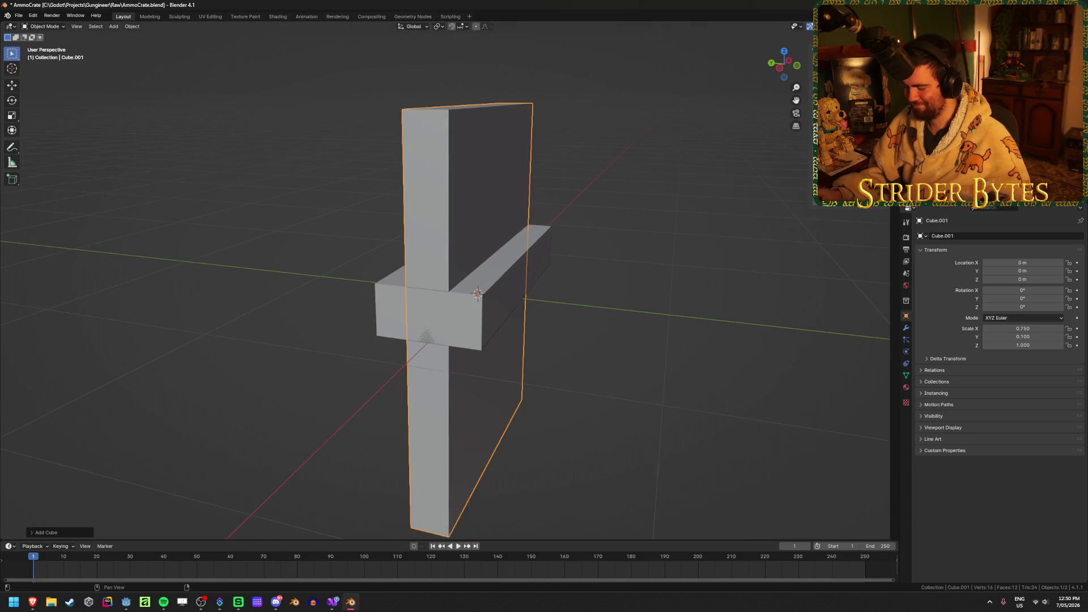
text(sy.625)
key(Return)
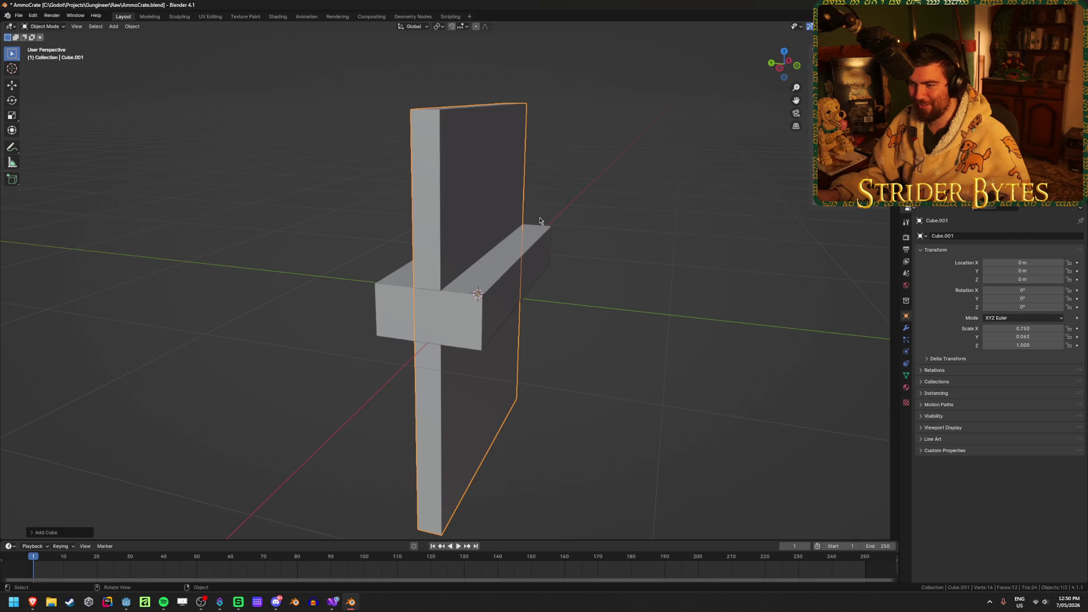
text(sz.005)
key(Return)
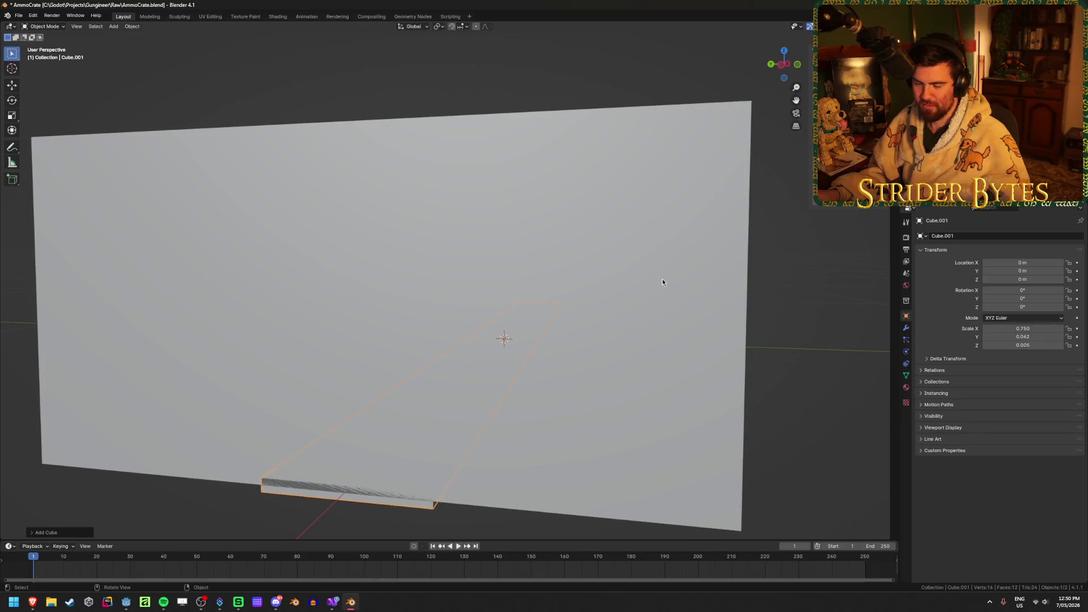
Change the snap target and drop the plank onto the box's top at Z 0.255 m
key(g)
key(z)
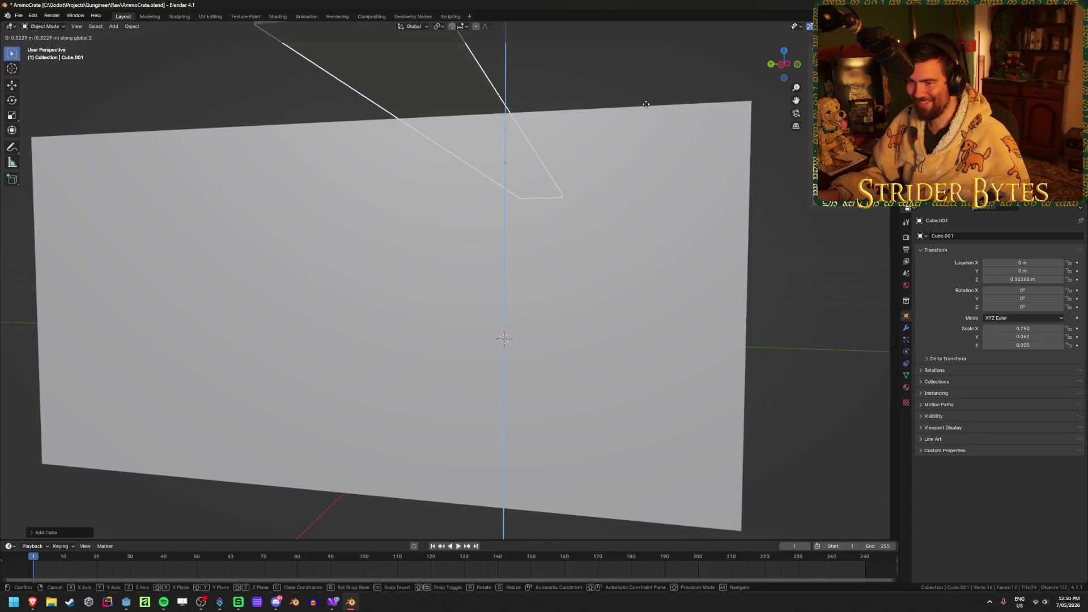
click(557, 92)
click(467, 28)
click(469, 78)
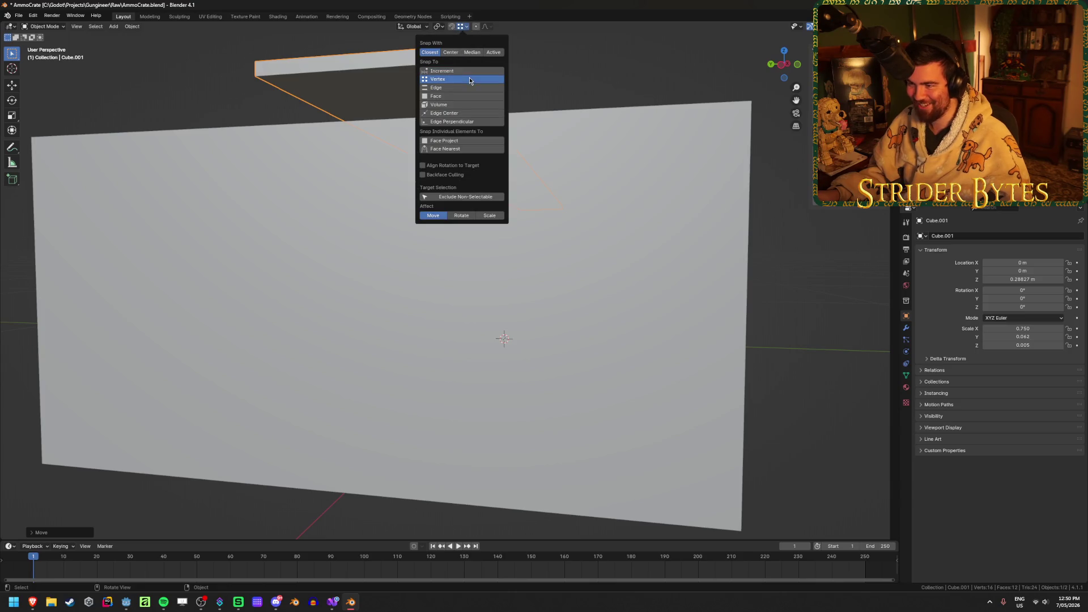
scroll(535, 182, up, 1)
scroll(535, 182, down, 3)
key(g)
key(z)
click(575, 200)
mouse_move(575, 200)
middle_down()
mouse_move(605, 171)
mouse_move(658, 230)
mouse_move(665, 219)
mouse_move(492, 238)
middle_up()
click(659, 228)
click(492, 238)
Try sliding the plank along Y, then undo the move
scroll(611, 217, up, 2)
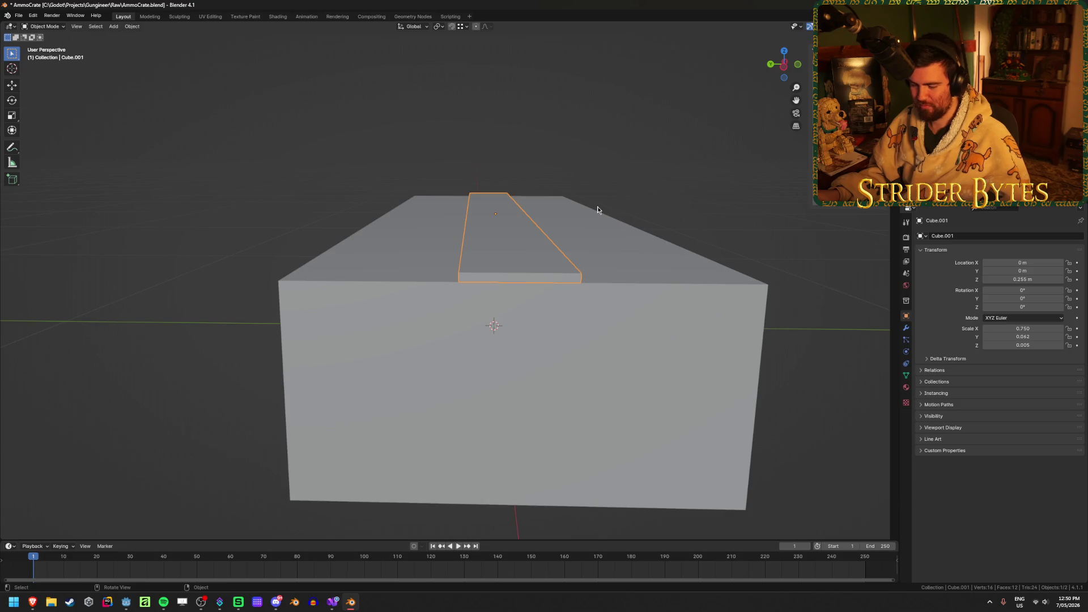
key(g)
key(y)
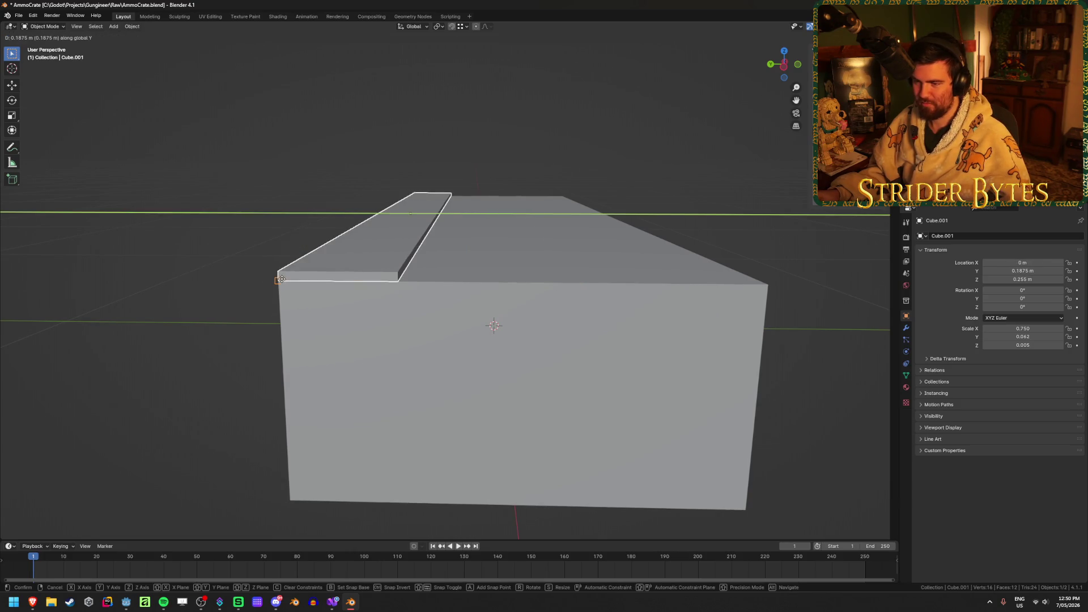
click(350, 210)
middle_drag(351, 210, 374, 218)
key(ctrl+z)
middle_drag(555, 235, 451, 235)
In Edit Mode, move the plank's geometry onto the box's left top edge and switch to edge selection
key(Tab)
key(g)
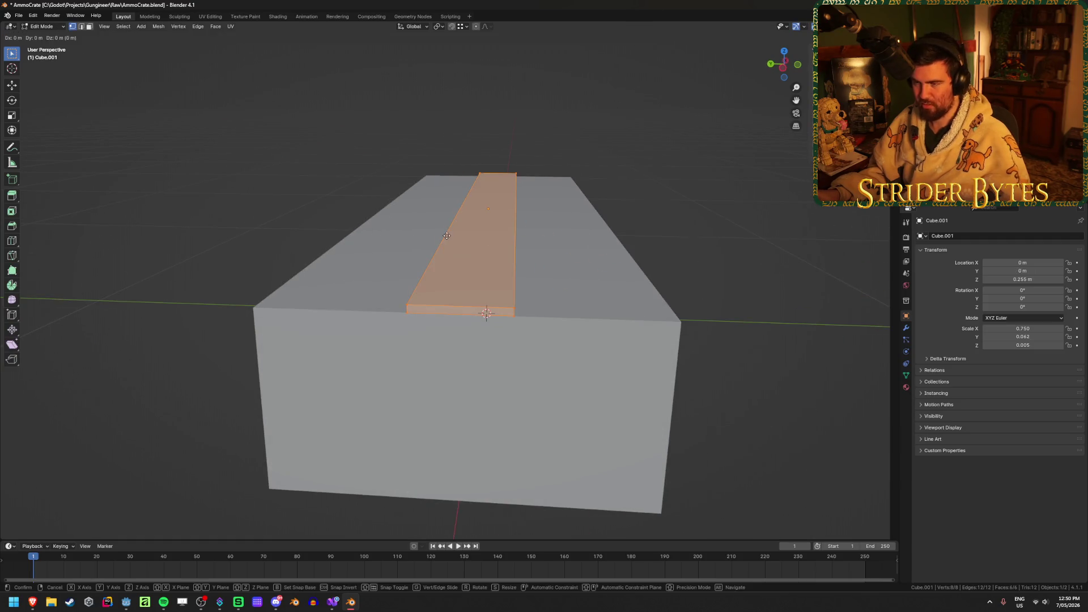
click(342, 219)
middle_drag(343, 219, 497, 211)
key(Tab)
key(shift+z)
key(shift+z)
key(Tab)
scroll(523, 203, up, 2)
key(2)
middle_drag(489, 231, 564, 214)
key(Tab)
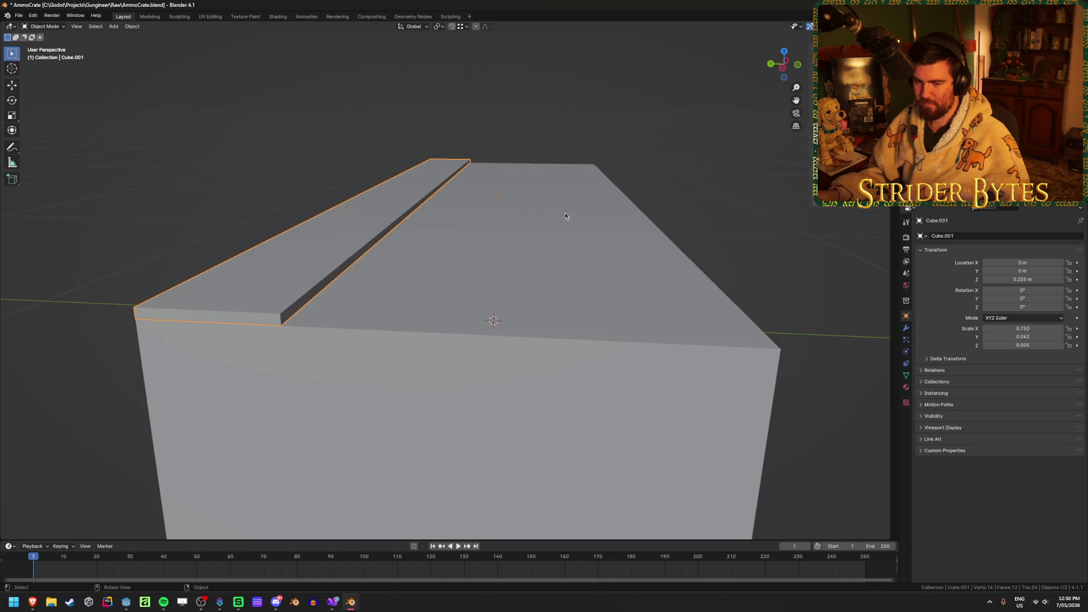
scroll(566, 216, down, 2)
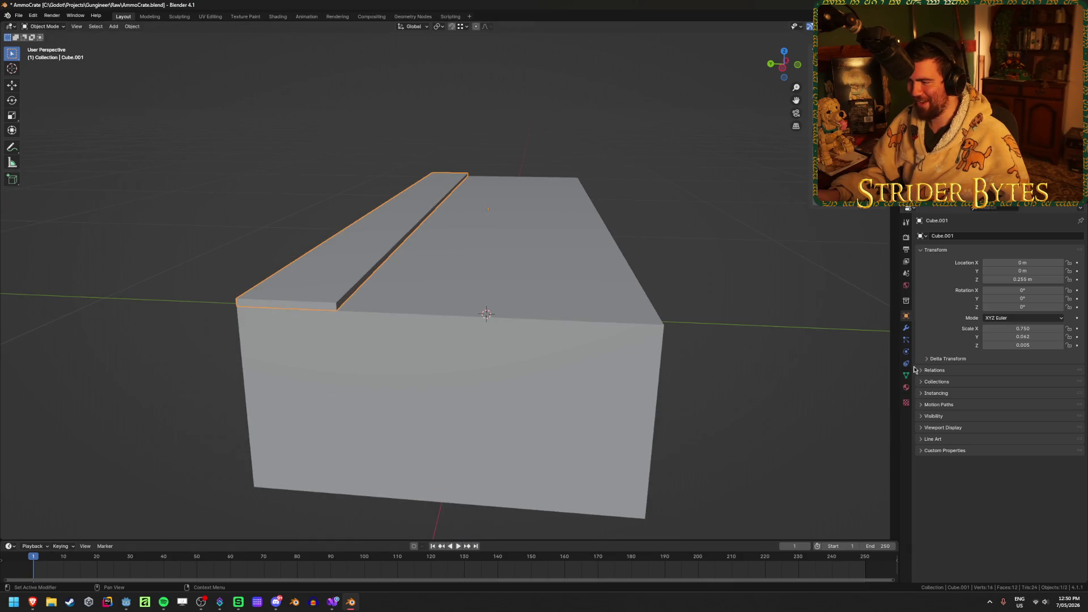
Add an Array modifier to the plank with relative offset X 0 and Y 1
click(906, 328)
click(976, 235)
text(array)
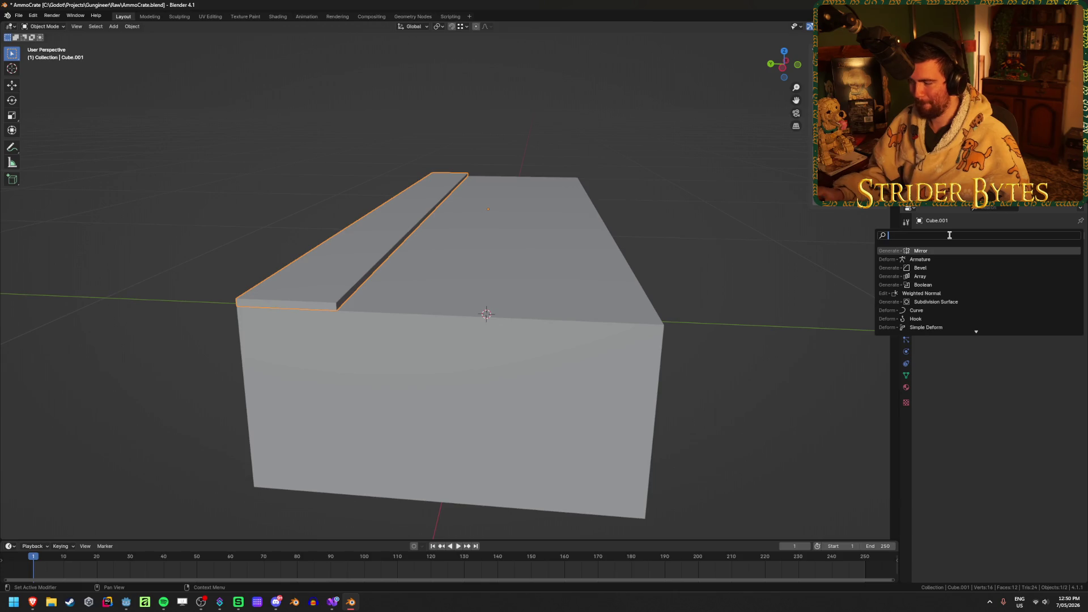
key(Return)
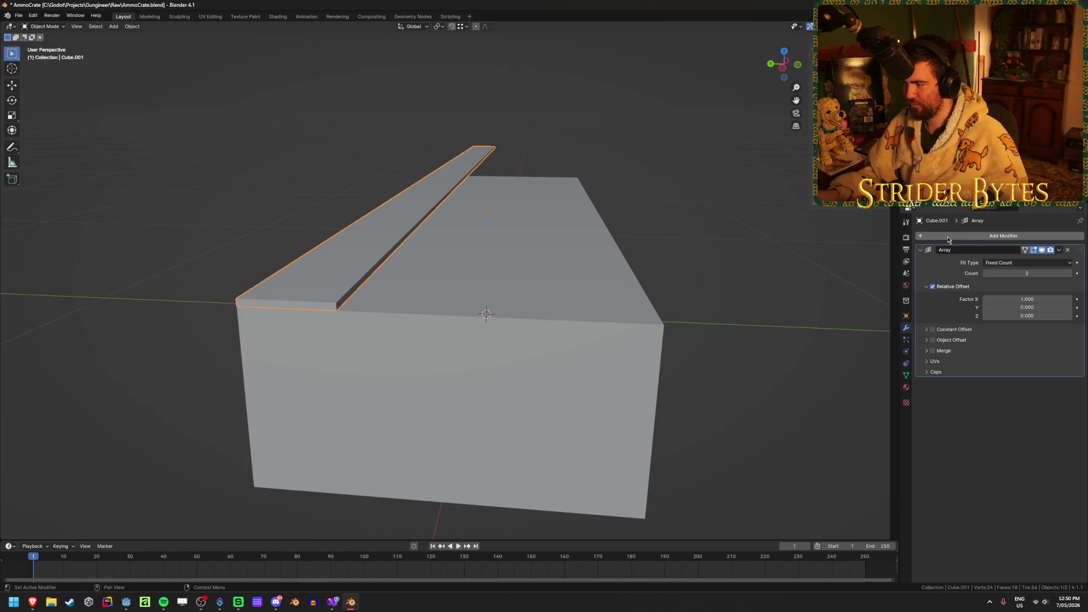
click(1034, 299)
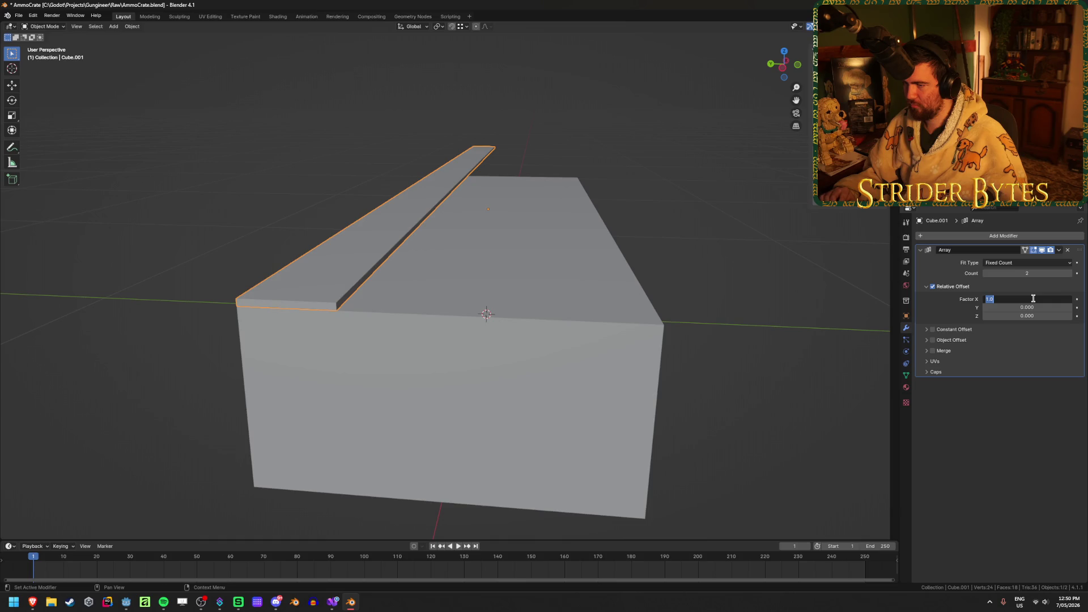
text(0)
key(Tab)
text(1)
key(Return)
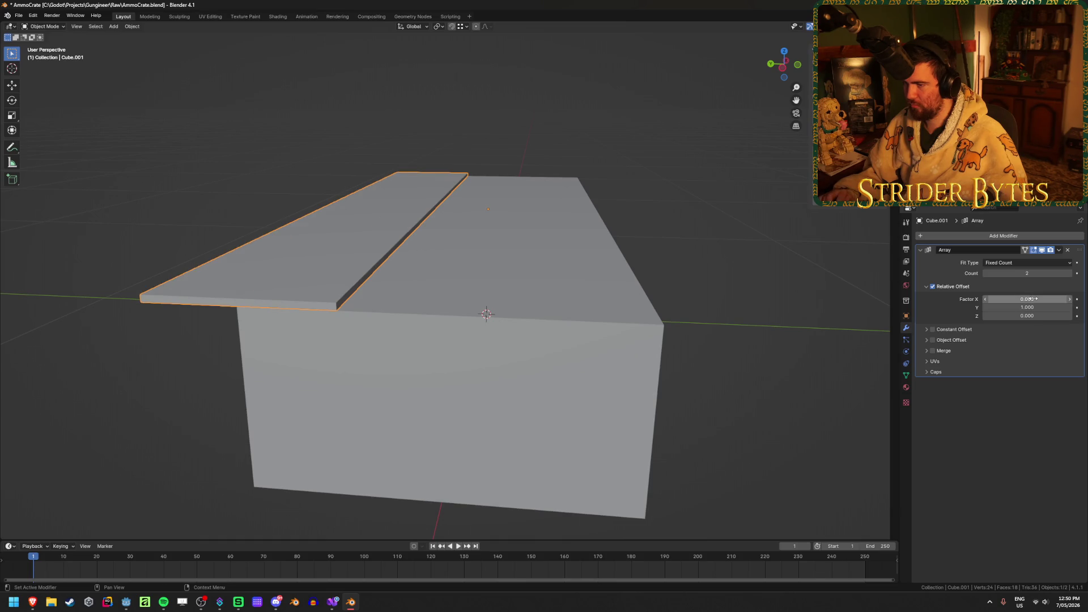
click(1032, 307)
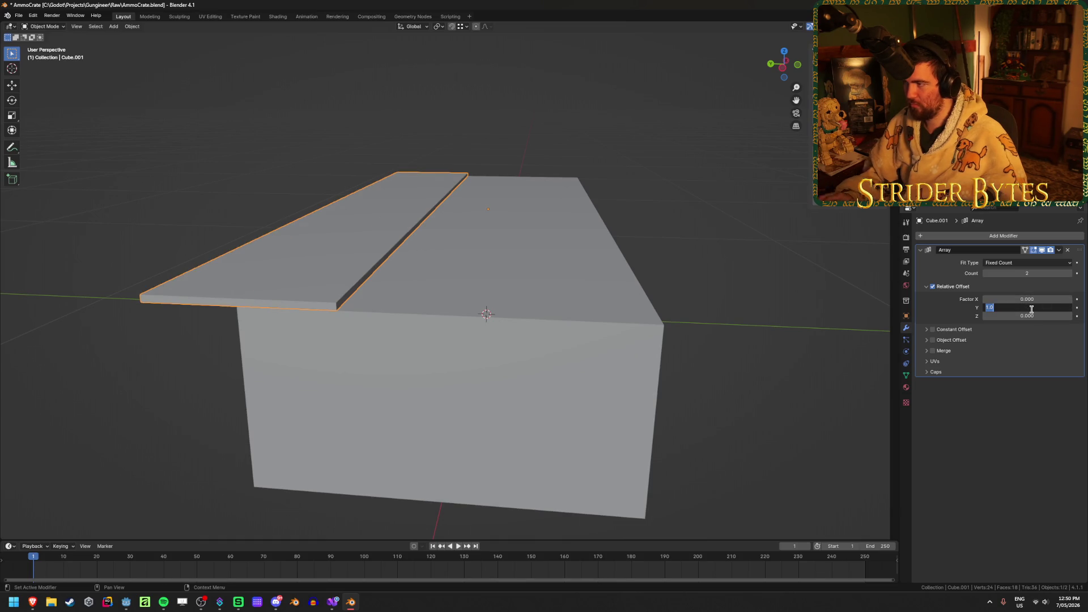
key(Return)
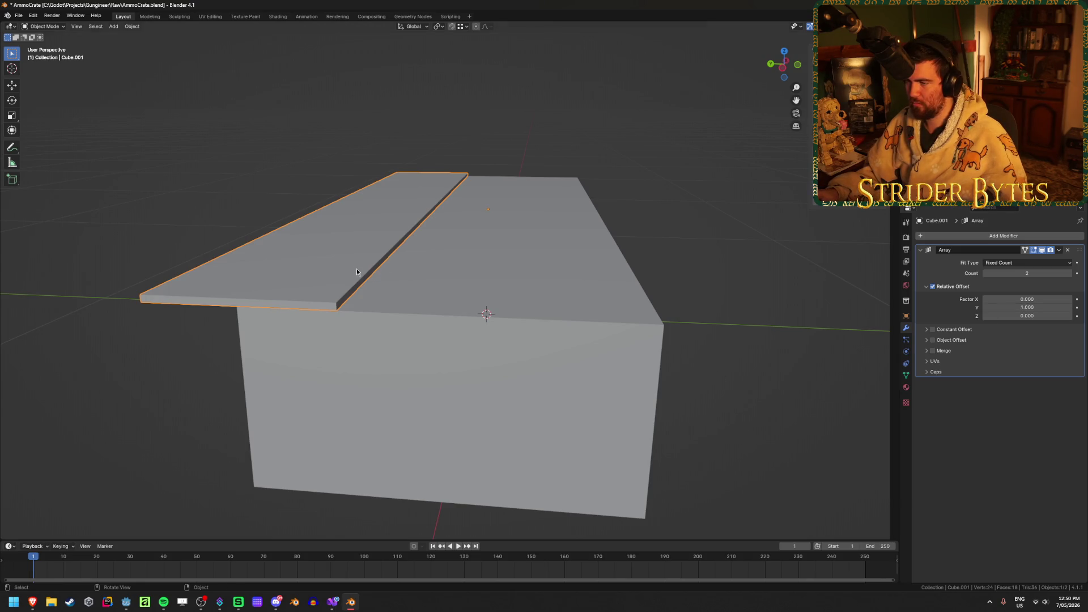
Shift the plank strip along Y to the box's right edge and inspect it in wireframe
key(Tab)
key(g)
key(y)
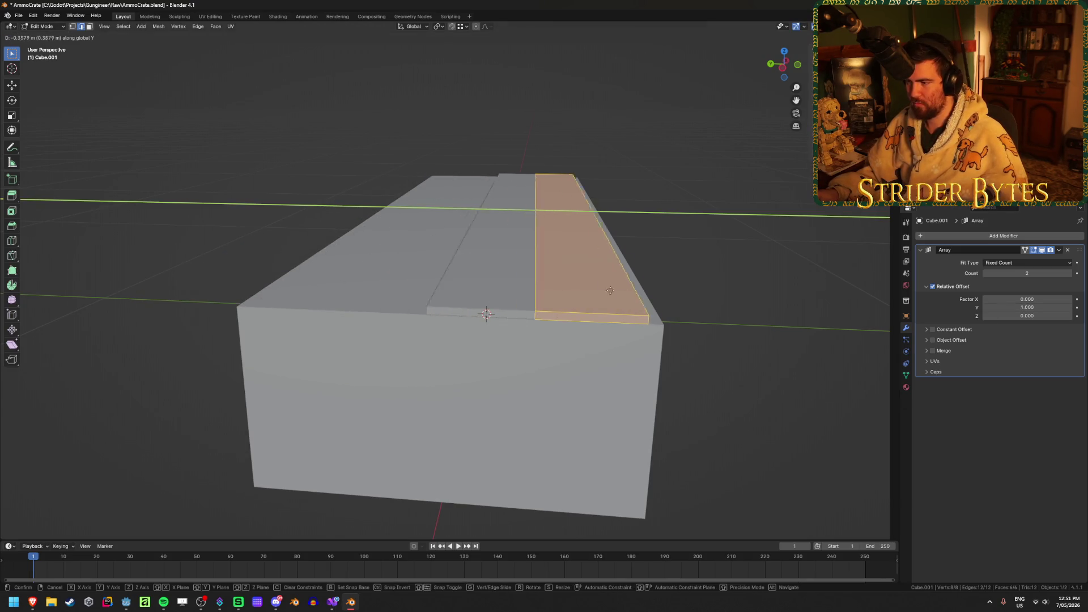
ctrl+click(656, 323)
mouse_move(411, 291)
middle_down()
mouse_move(510, 301)
mouse_move(517, 285)
middle_up()
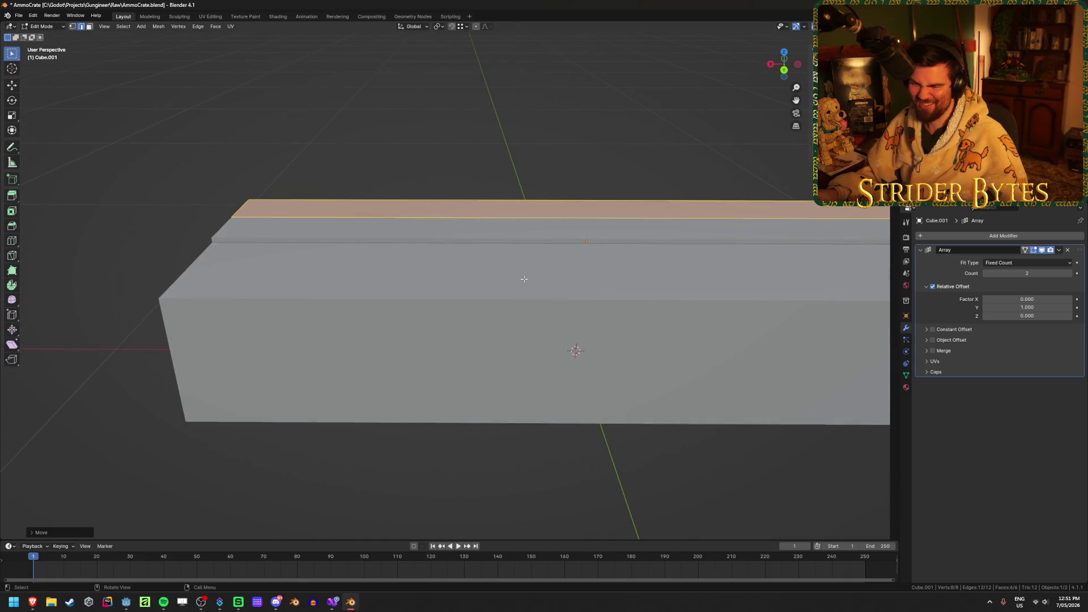
key(shift+z)
scroll(523, 279, down, 3)
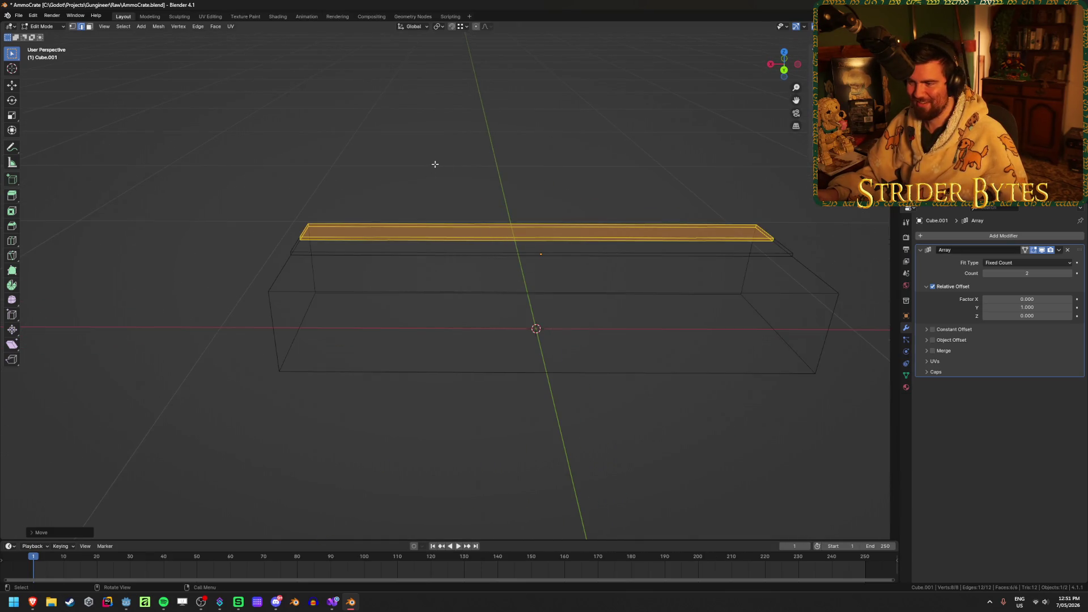
middle_drag(571, 311, 578, 316)
key(shift+z)
scroll(607, 309, up, 5)
mouse_move(491, 321)
middle_down()
mouse_move(597, 361)
mouse_move(590, 334)
middle_up()
Cancel a trial bevel and apply the plank's scale in Object Mode
key(ctrl+b)
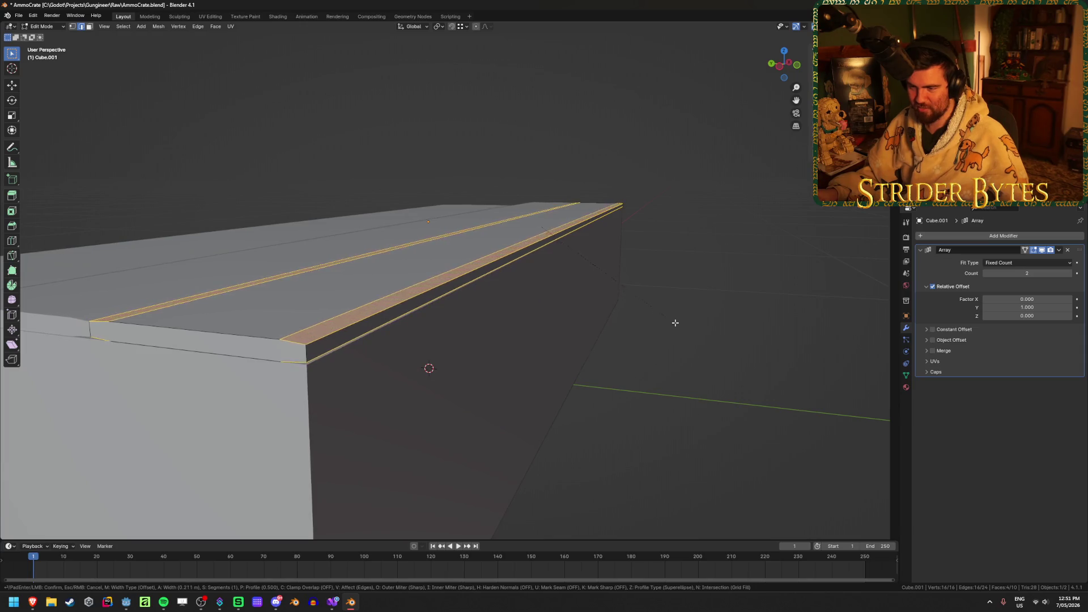
key(Escape)
key(Tab)
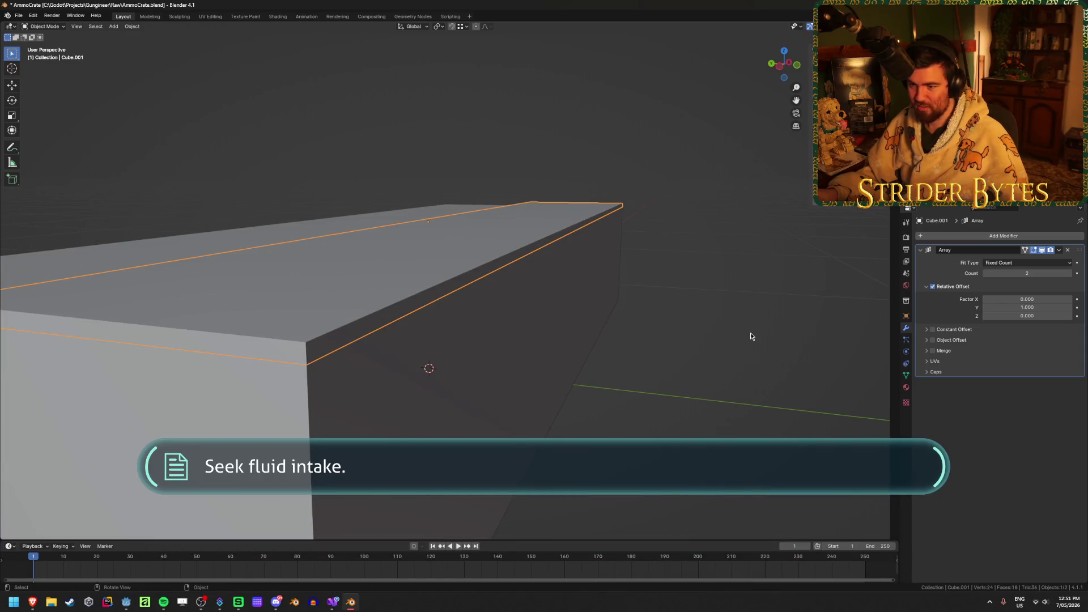
key(ctrl+a)
click(736, 337)
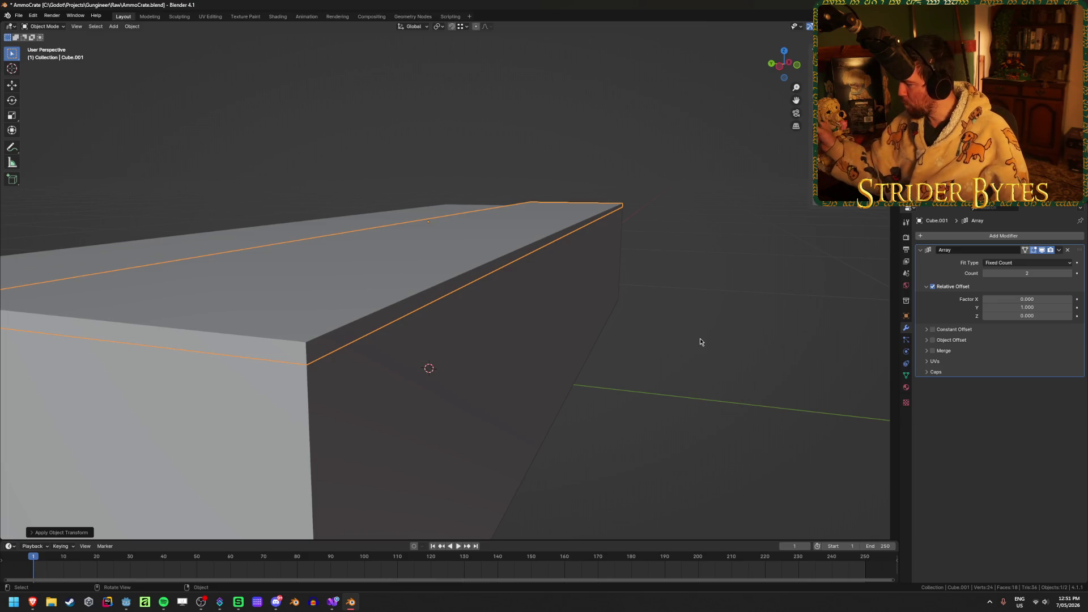
key(shift)
key(alt+Tab)
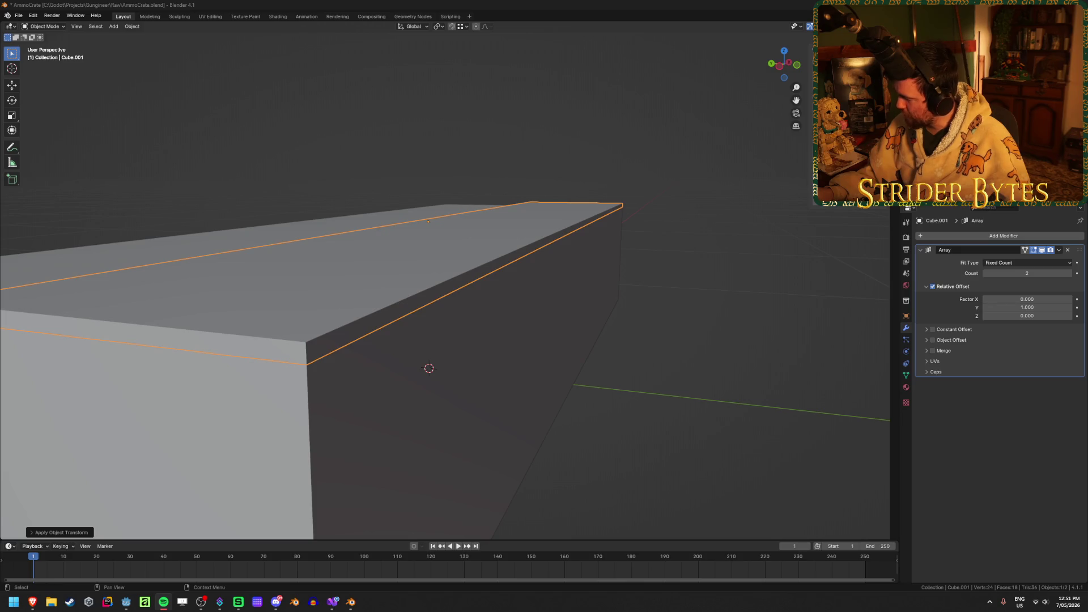
Re-enter Edit Mode on the plank and zoom in along its long top edge
mouse_move(536, 301)
middle_down()
mouse_move(569, 342)
mouse_move(556, 357)
mouse_move(507, 358)
middle_up()
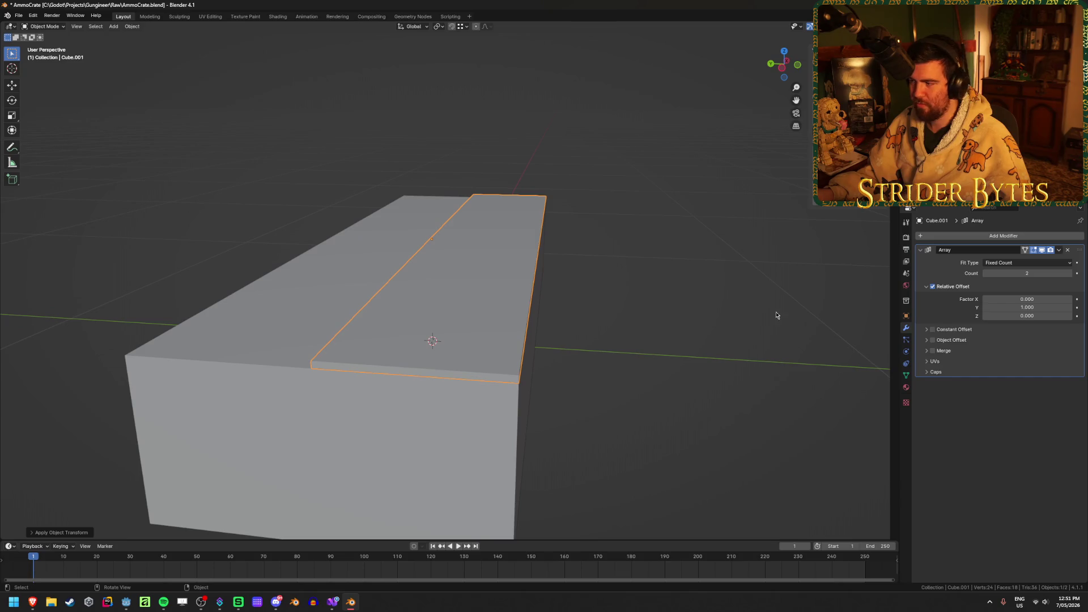
key(Tab)
mouse_move(731, 301)
middle_down()
mouse_move(680, 311)
mouse_move(539, 303)
middle_up()
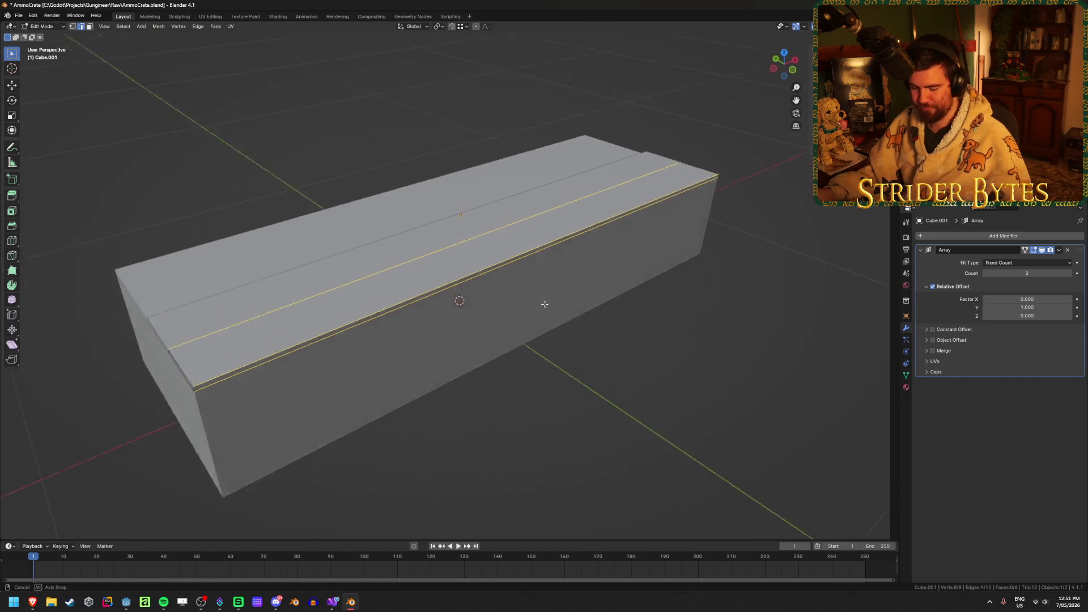
scroll(520, 353, up, 4)
mouse_move(520, 353)
middle_down()
mouse_move(592, 304)
mouse_move(510, 301)
mouse_move(671, 298)
middle_up()
Bevel the plank's long top edge 0.0025 m with one segment, then return to Object Mode
key(ctrl+b)
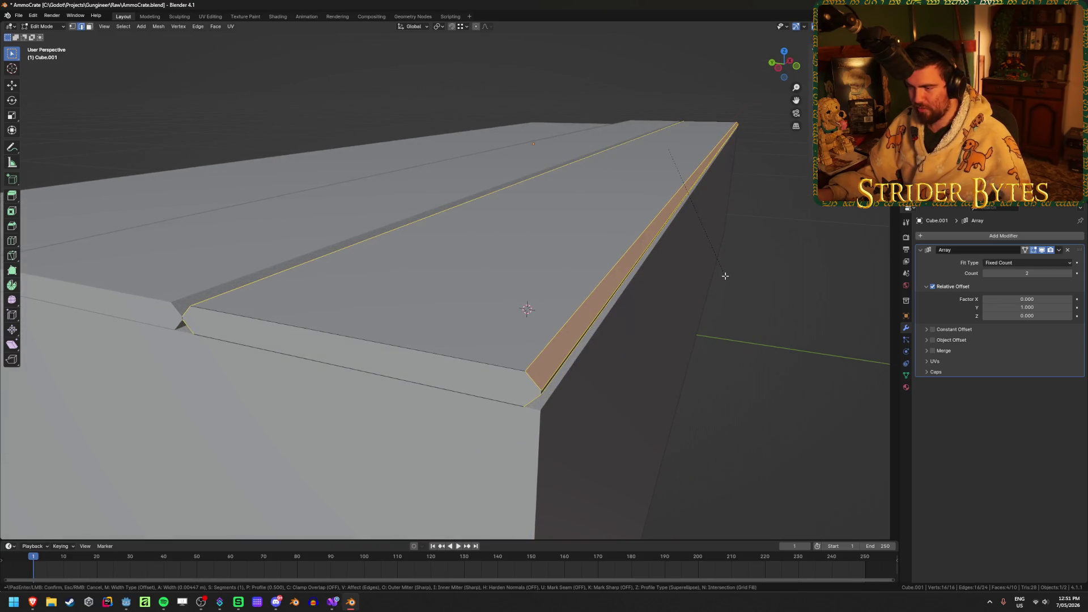
scroll(722, 275, up, 1)
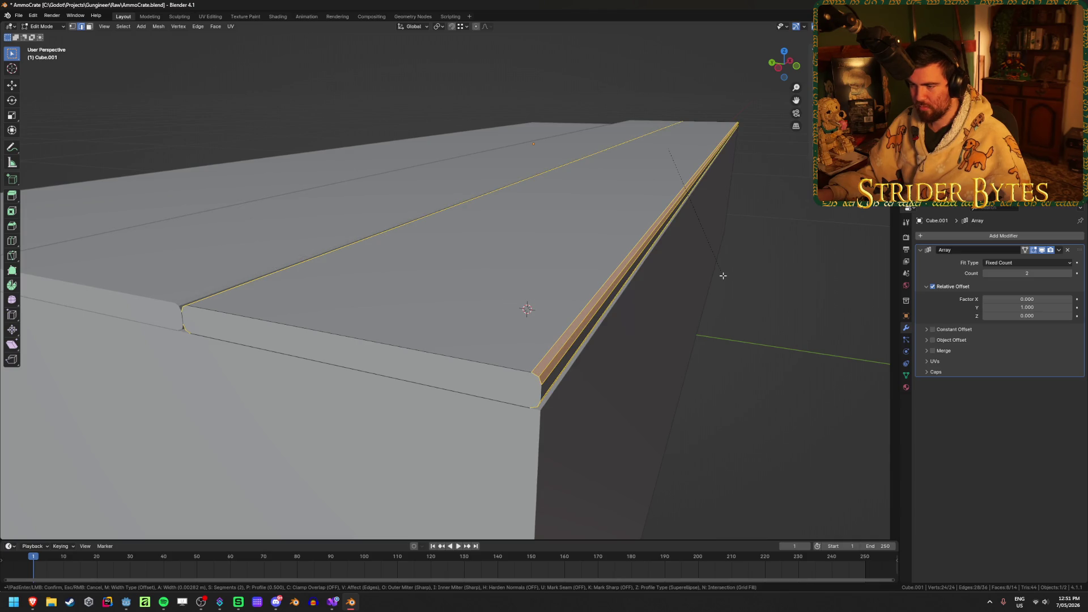
scroll(723, 275, down, 1)
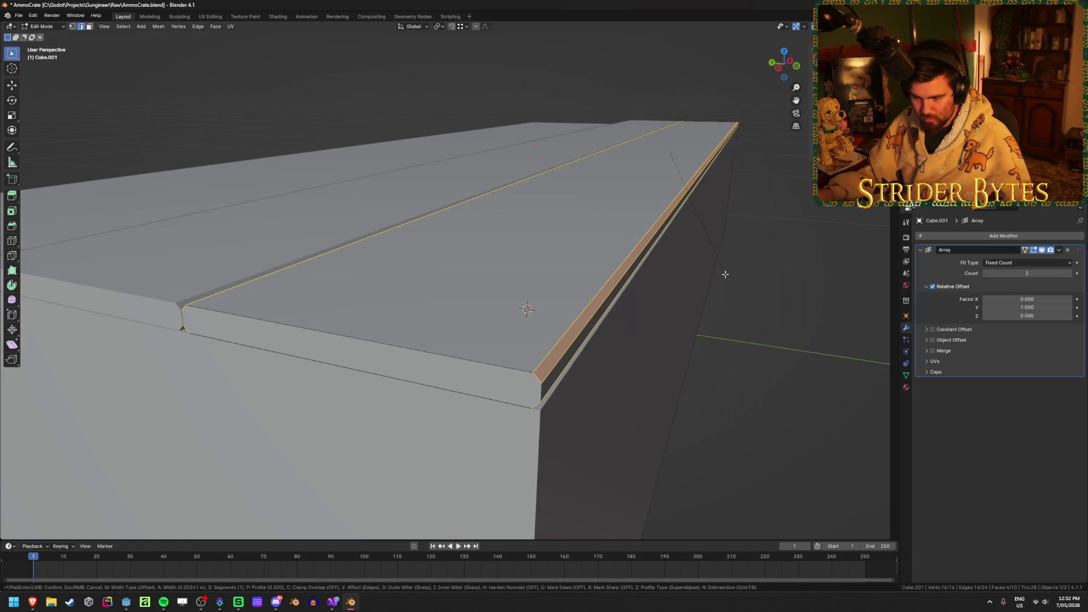
text(0.0025)
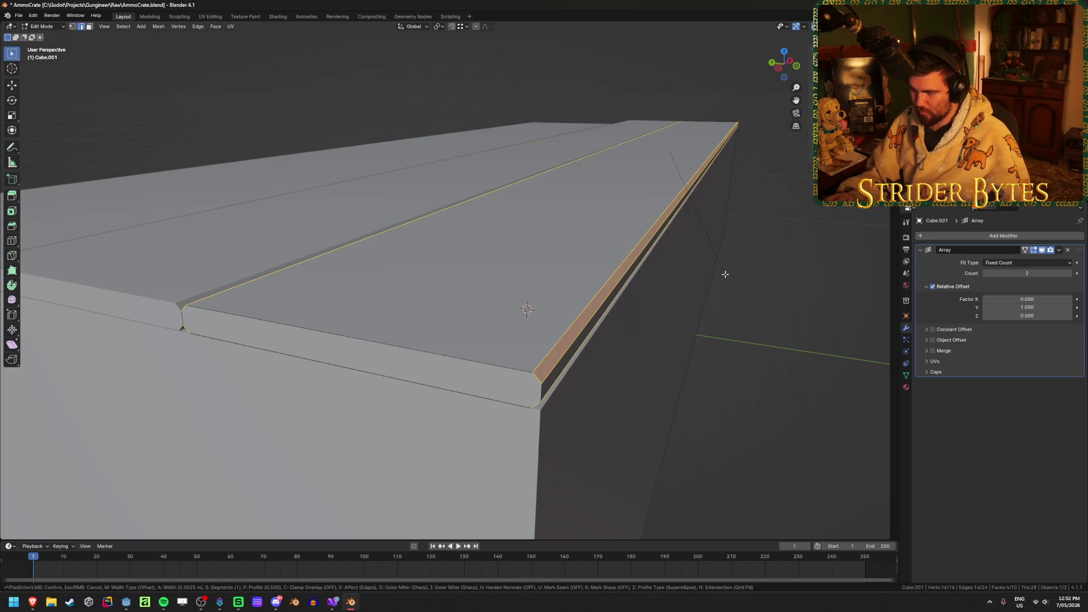
key(Return)
mouse_move(725, 274)
middle_down()
mouse_move(805, 267)
mouse_move(767, 333)
mouse_move(774, 282)
middle_up()
key(Tab)
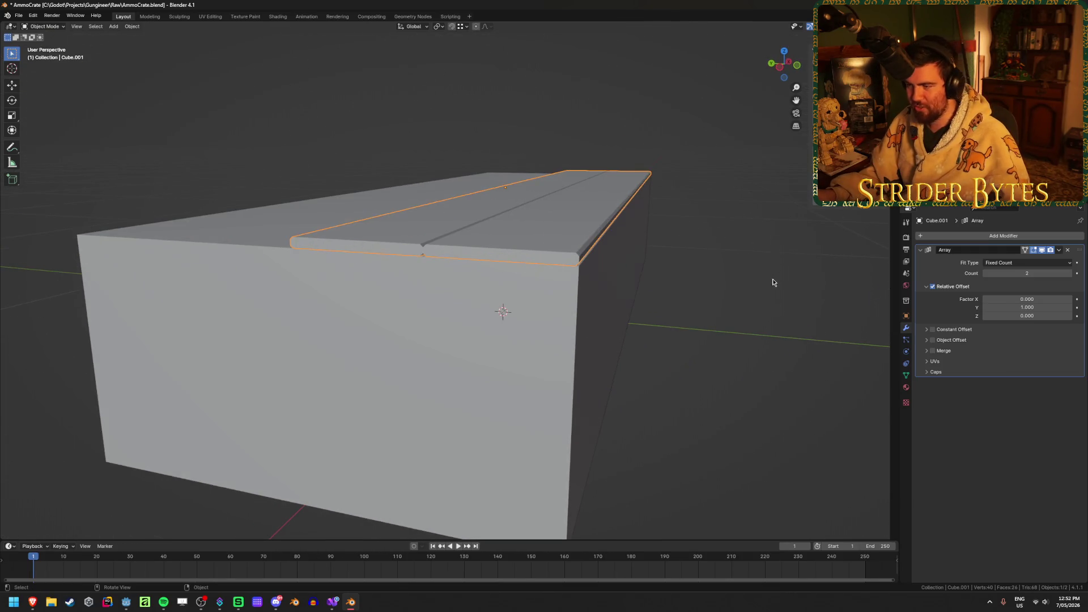
Set the Array count to 4 so the planks span the crate's top
mouse_move(771, 244)
middle_down()
mouse_move(730, 355)
mouse_move(794, 308)
middle_up()
click(730, 355)
click(1071, 275)
click(1070, 274)
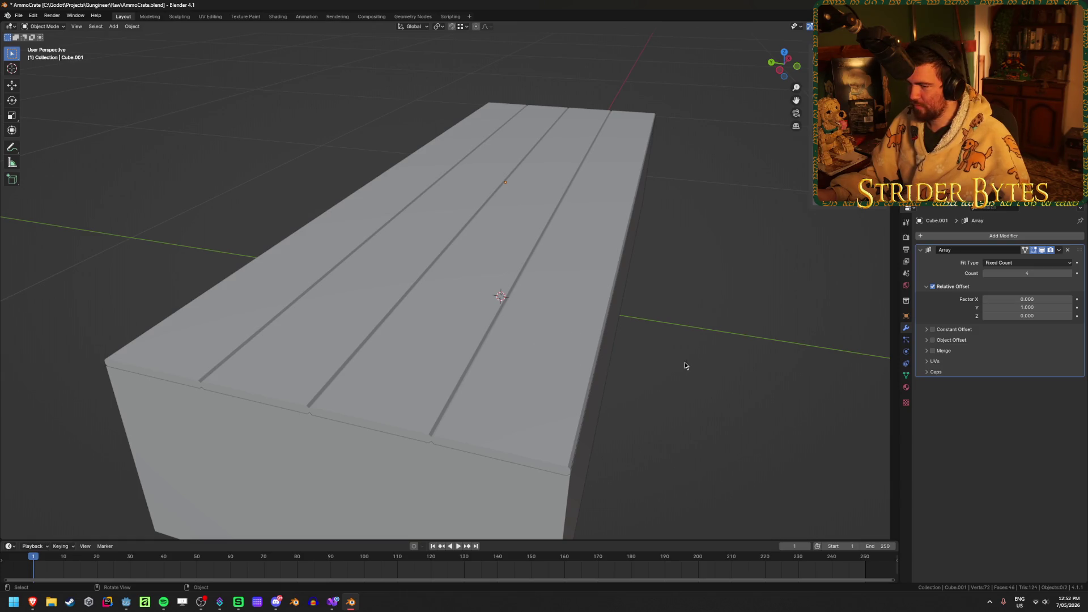
middle_drag(696, 354, 689, 337)
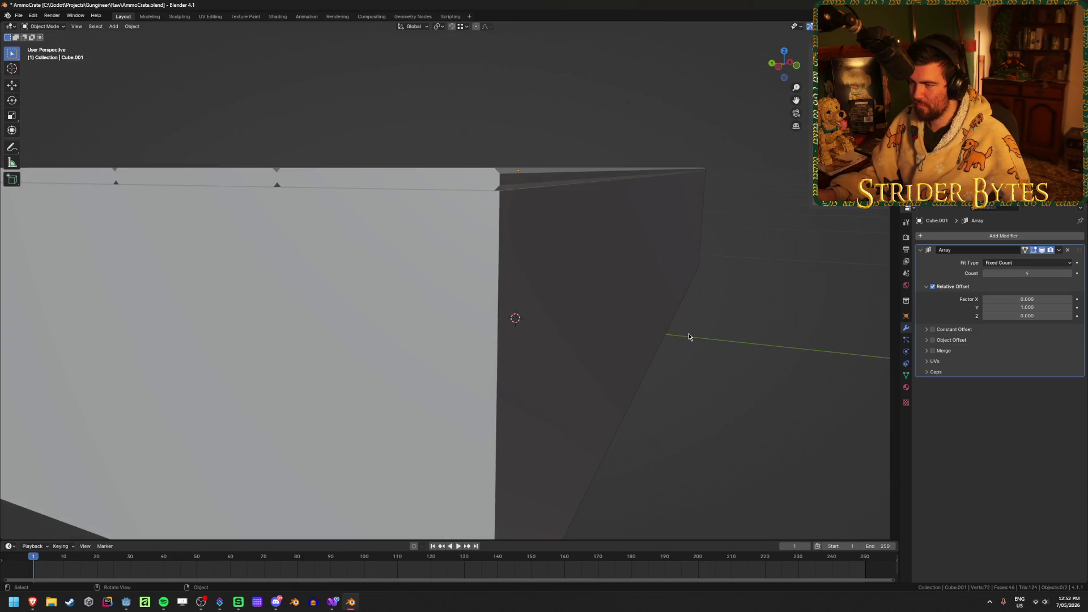
middle_drag(569, 265, 571, 271)
click(571, 271)
key(Tab)
key(Tab)
key(ctrl+z)
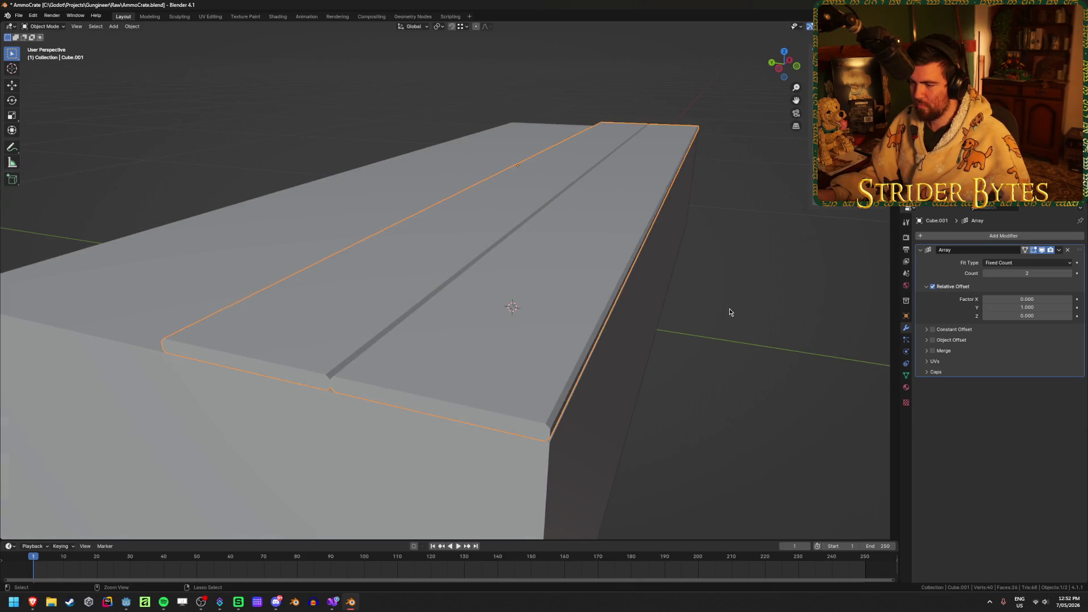
key(Tab)
click(985, 275)
text(4)
key(Return)
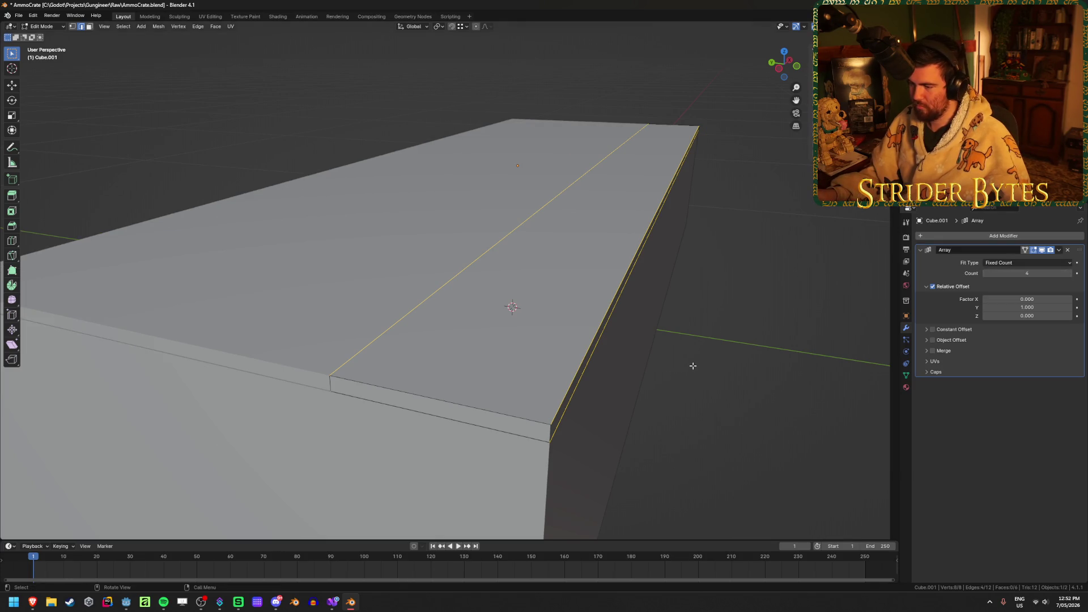
Bevel the plank's other long edge 0.002 m wide and return to Object Mode
key(ctrl+b)
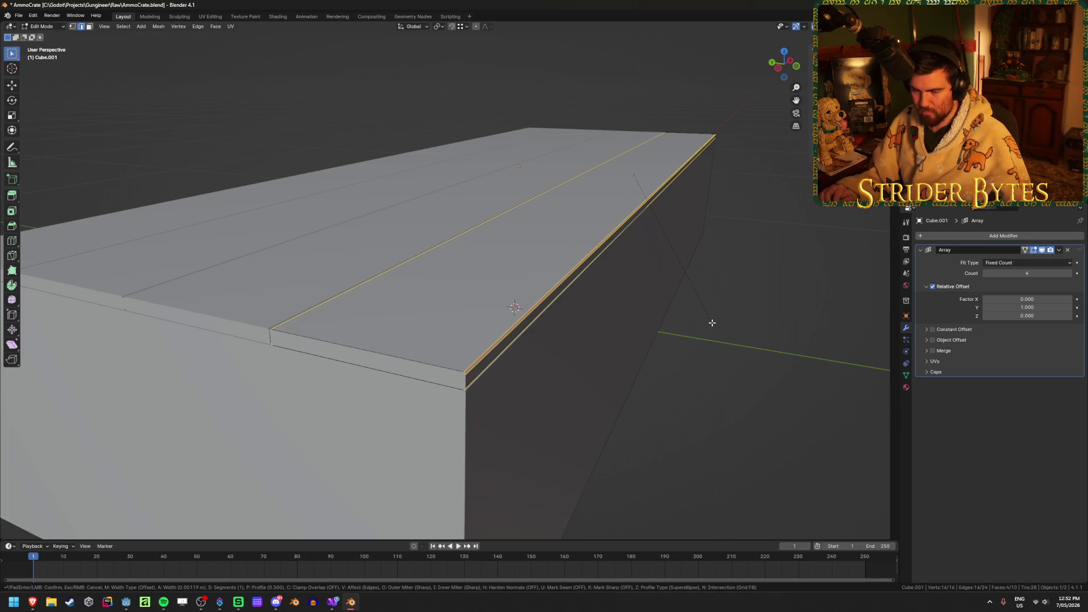
text(0.001)
key(BackSpace)
text(5)
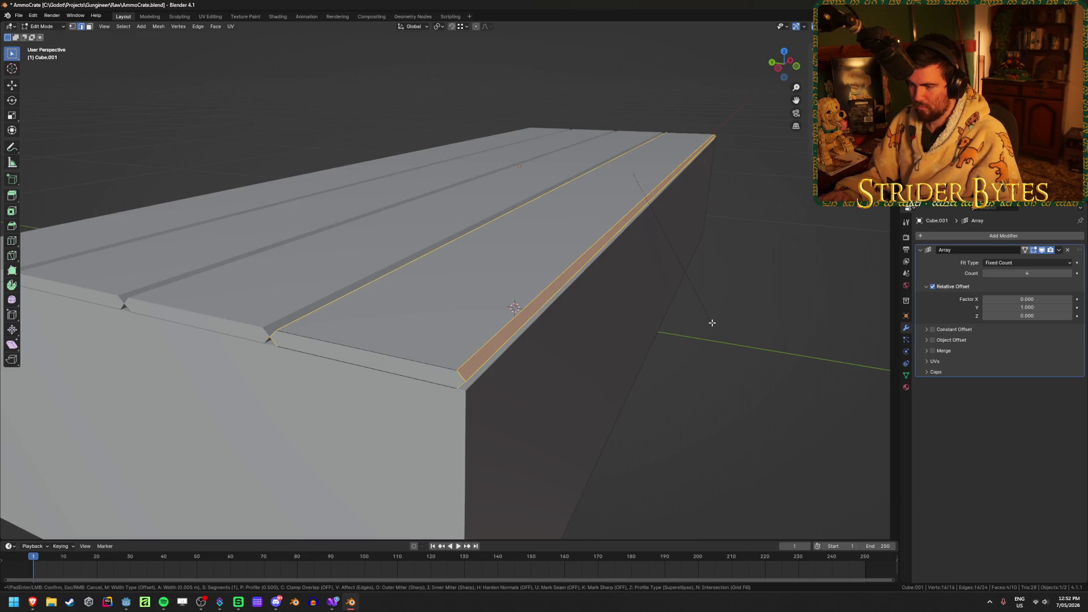
key(BackSpace)
text(2)
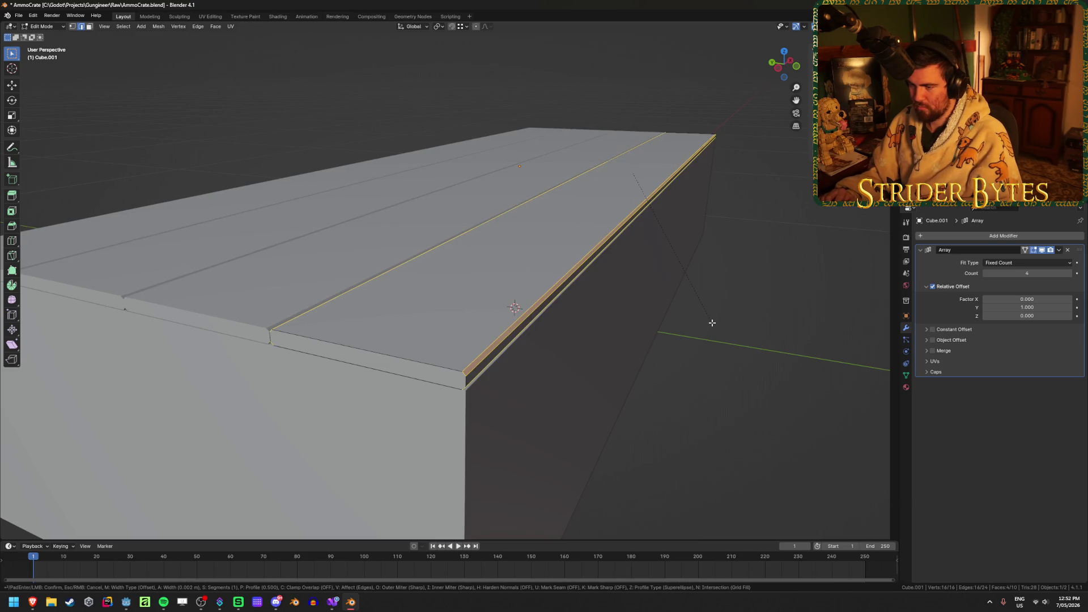
key(Return)
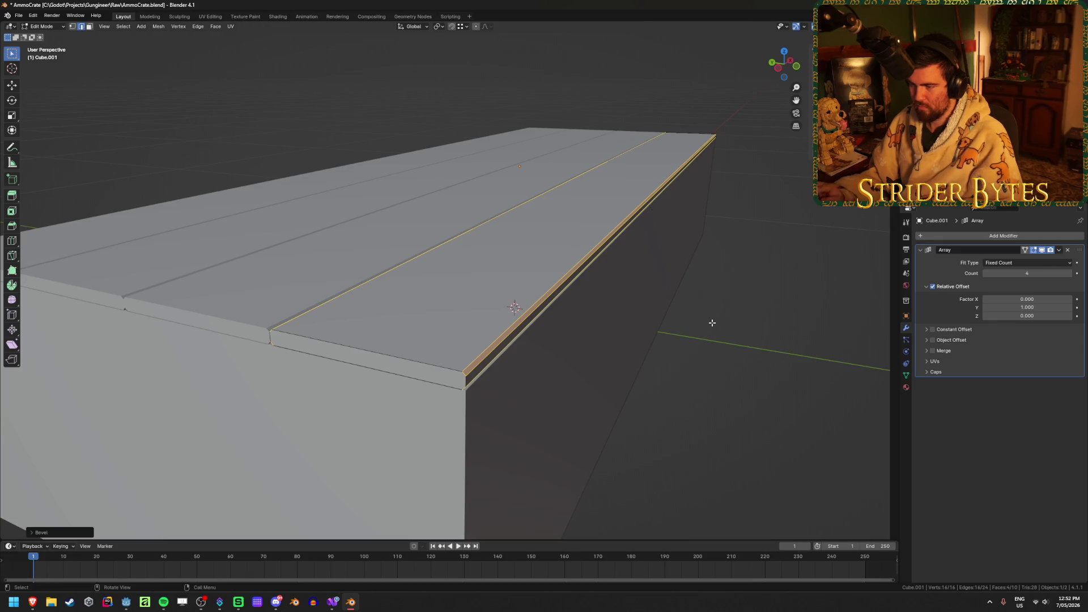
key(Tab)
click(758, 349)
scroll(480, 350, down, 5)
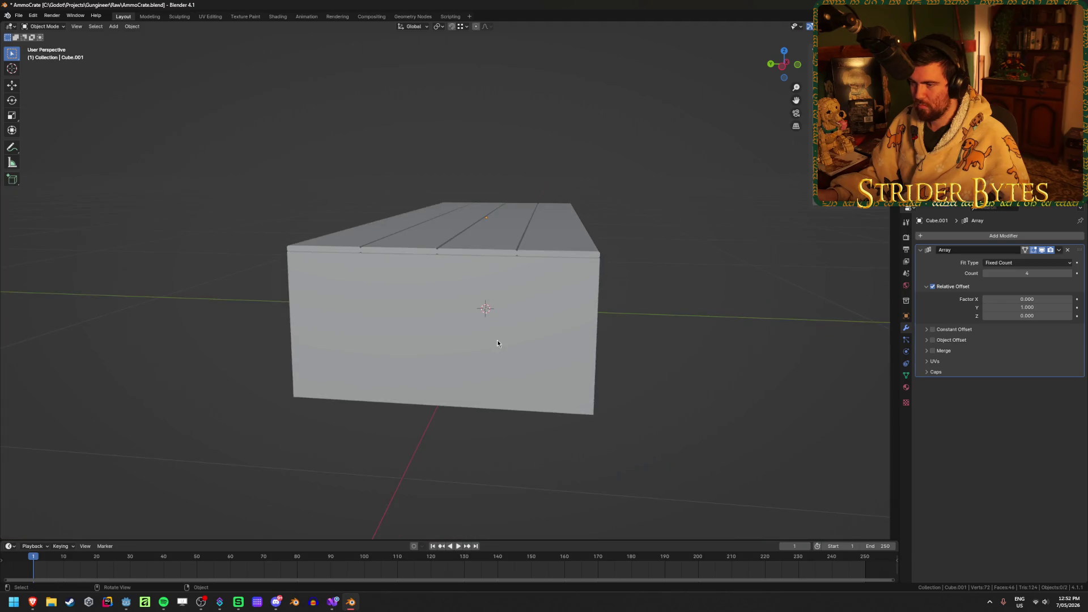
Select the plank lid slab Cube.001 and briefly enter and leave its Edit Mode
mouse_move(497, 339)
middle_down()
mouse_move(492, 391)
mouse_move(433, 359)
mouse_move(468, 396)
middle_up()
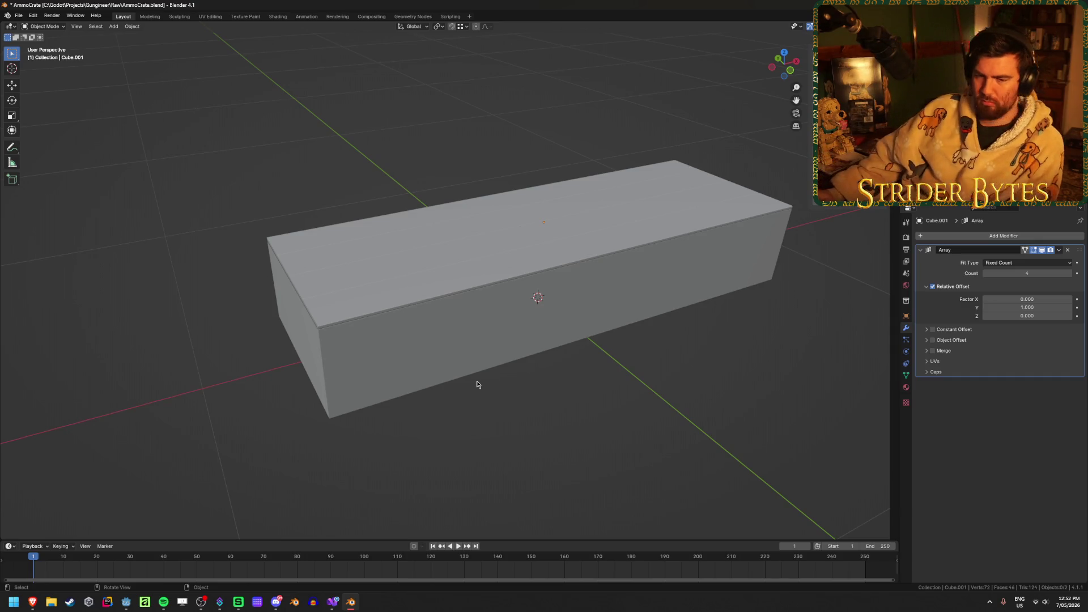
mouse_move(477, 384)
middle_down()
mouse_move(398, 282)
mouse_move(426, 323)
mouse_move(549, 396)
middle_up()
mouse_move(512, 342)
middle_down()
mouse_move(636, 369)
mouse_move(579, 317)
middle_up()
click(579, 316)
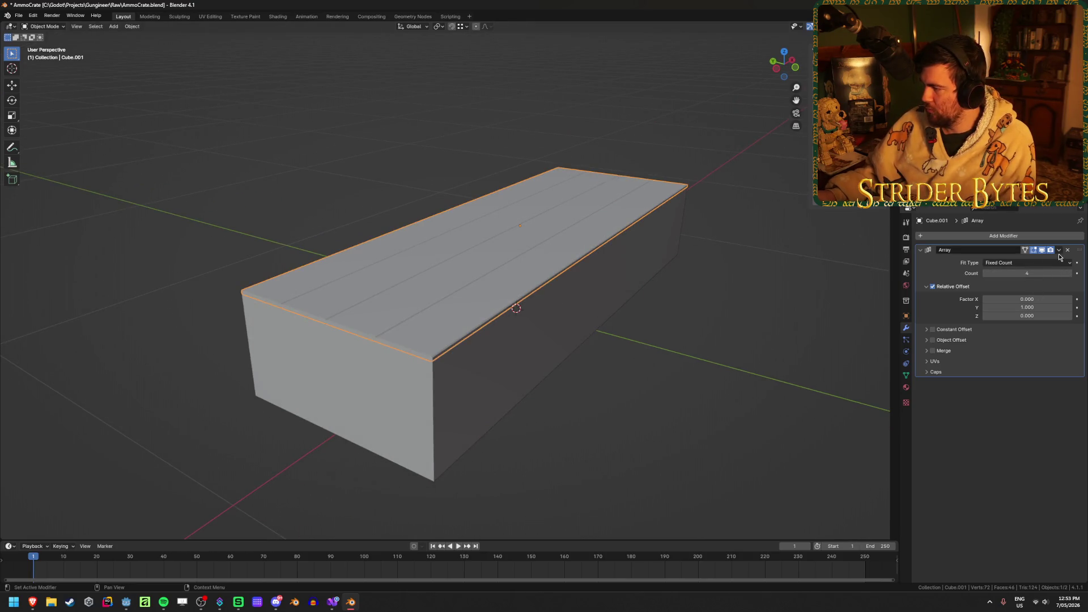
click(1009, 237)
mouse_move(624, 419)
middle_down()
mouse_move(644, 398)
mouse_move(653, 407)
middle_up()
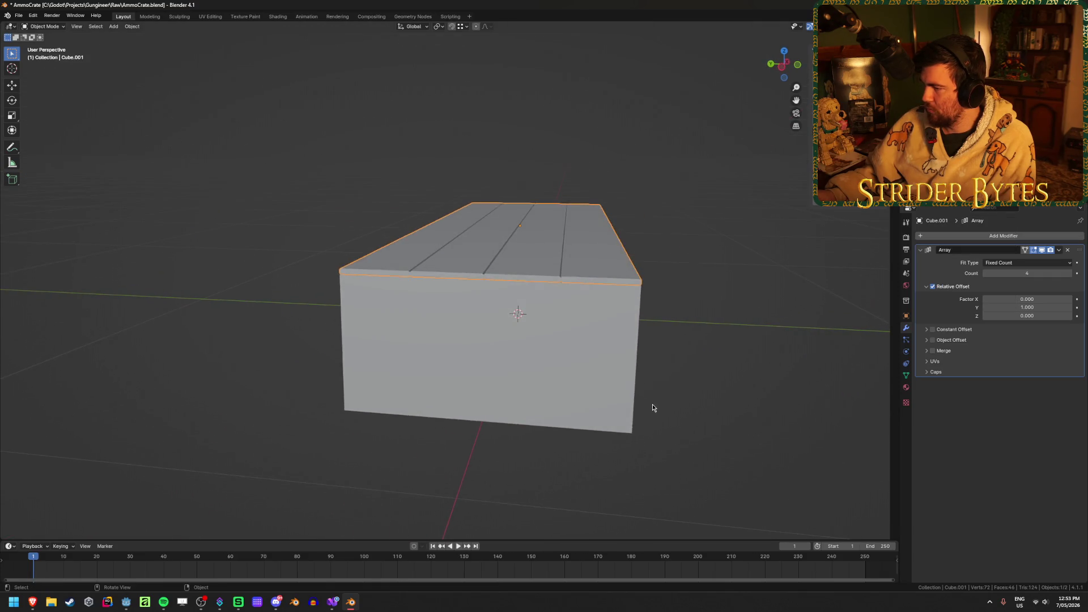
key(Tab)
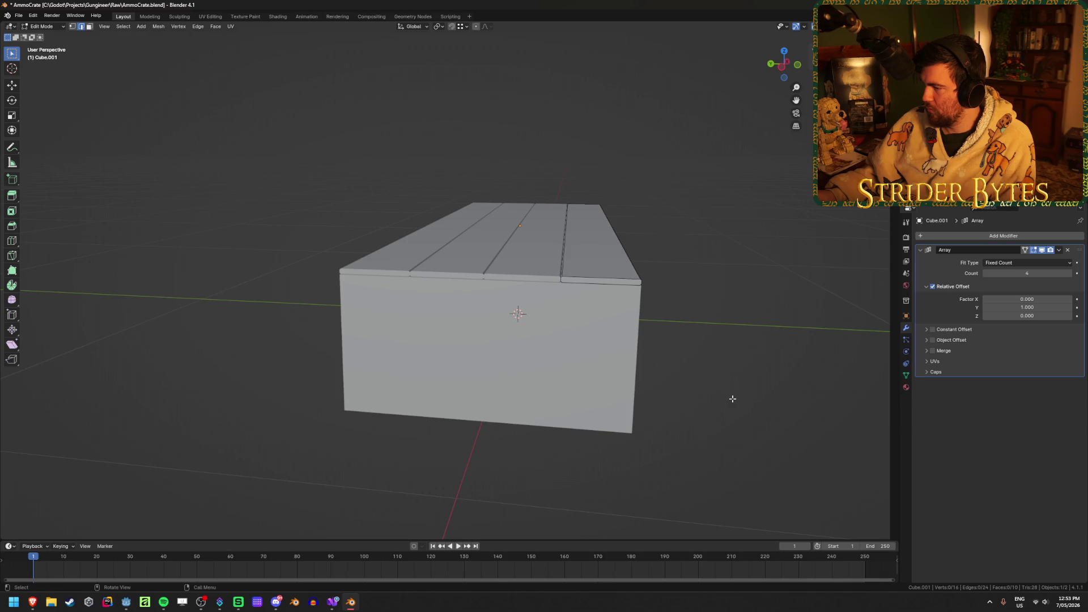
mouse_move(732, 399)
middle_down()
mouse_move(695, 401)
mouse_move(704, 401)
middle_up()
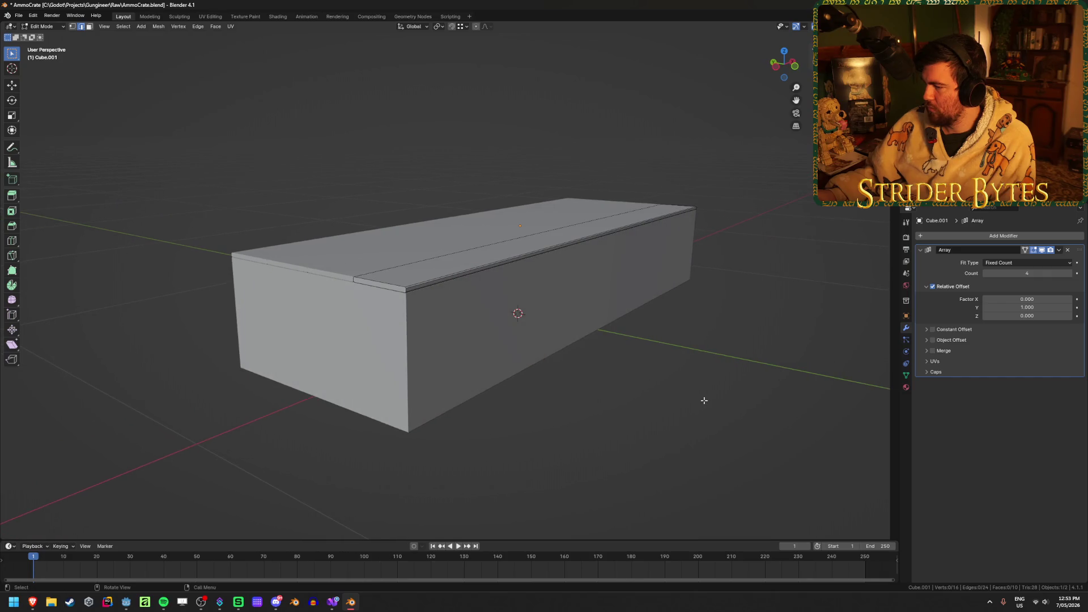
key(Tab)
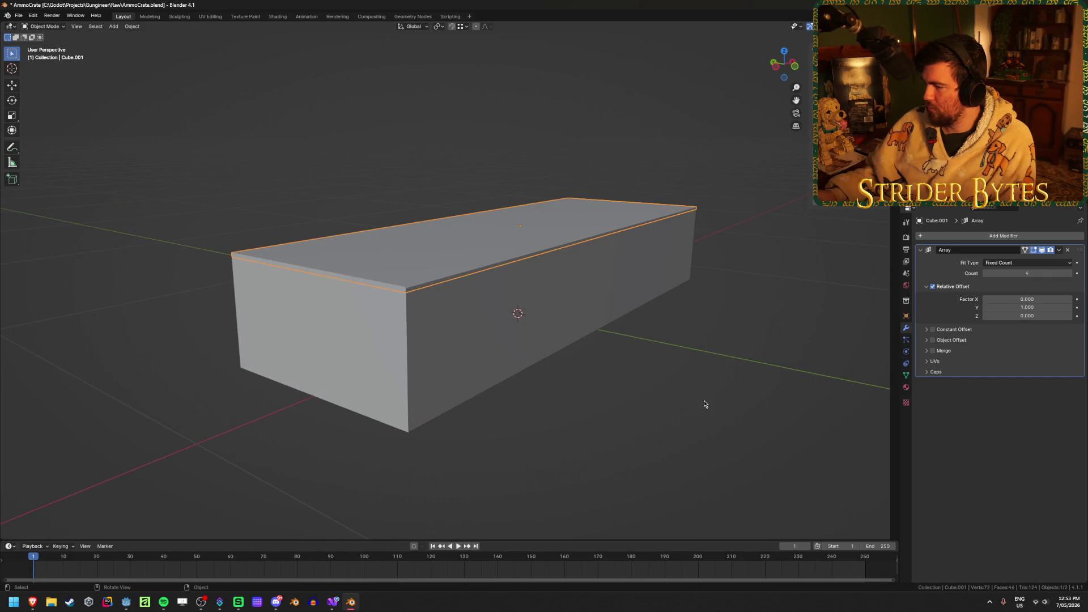
Select the main box Cube and check the Snap pie without snapping anything
mouse_move(704, 400)
middle_down()
mouse_move(669, 393)
mouse_move(653, 372)
mouse_move(633, 411)
middle_up()
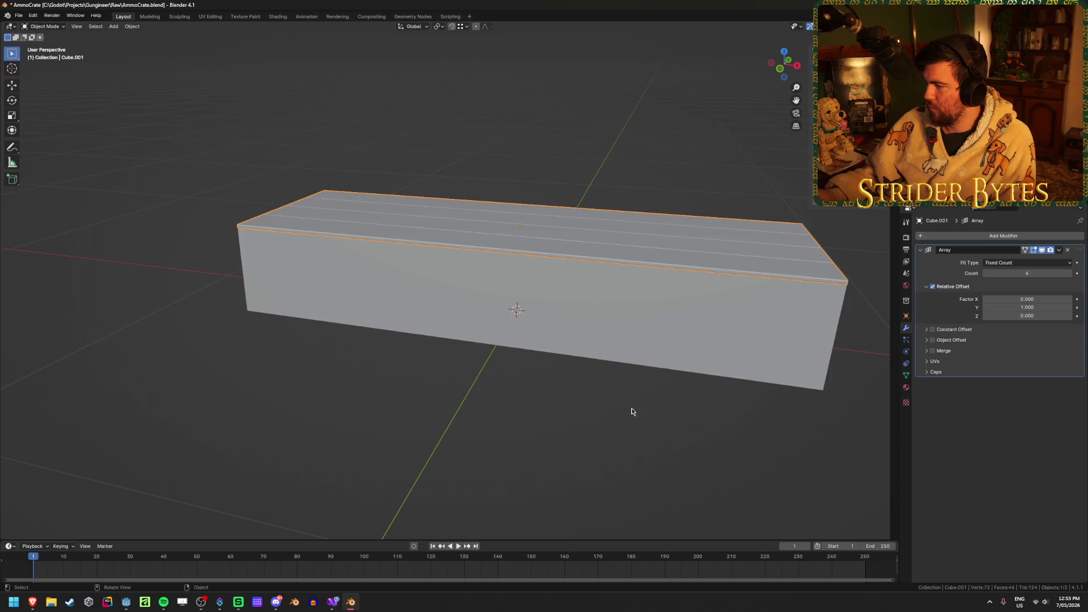
click(553, 333)
key(shift+s)
middle_drag(556, 372, 566, 354)
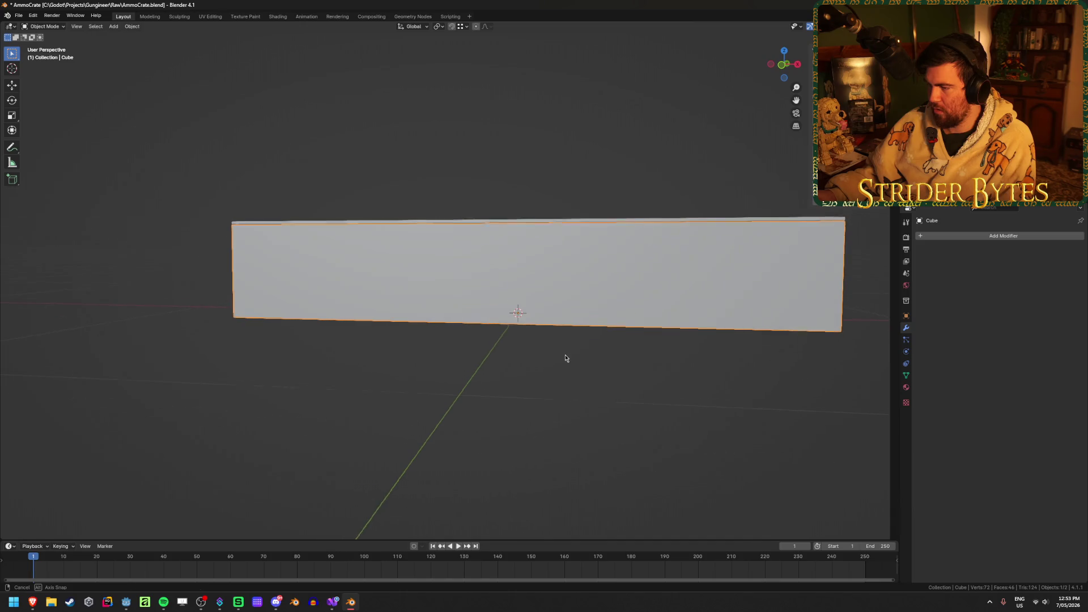
key(shift+s)
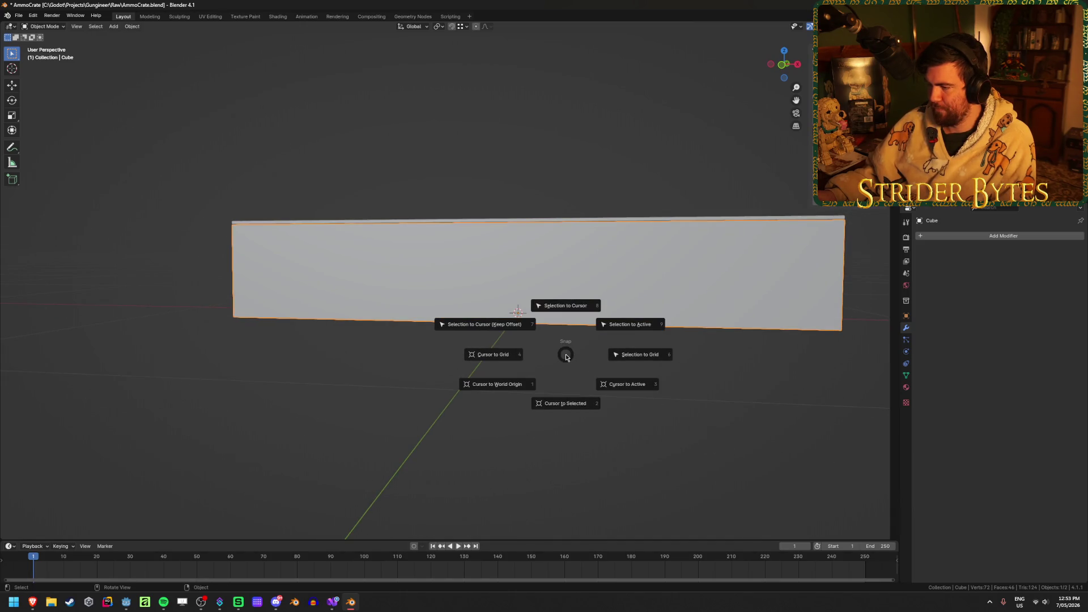
click(226, 416)
middle_drag(226, 415, 338, 369)
Reselect Cube.001 and try a Z-axis move, then cancel it
click(518, 224)
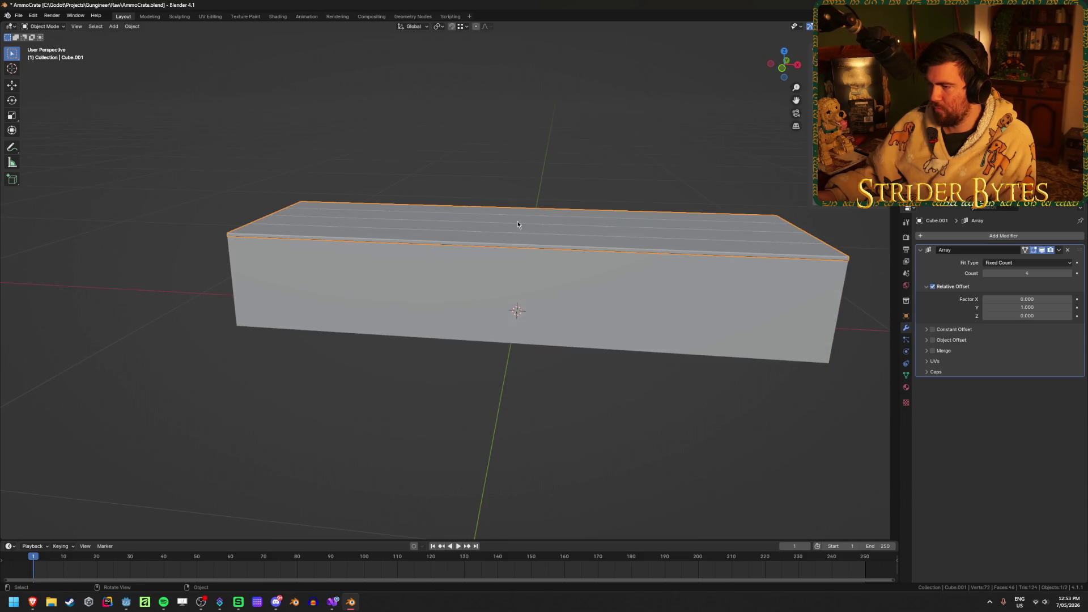
mouse_move(566, 333)
middle_down()
mouse_move(549, 311)
mouse_move(466, 322)
middle_up()
key(g)
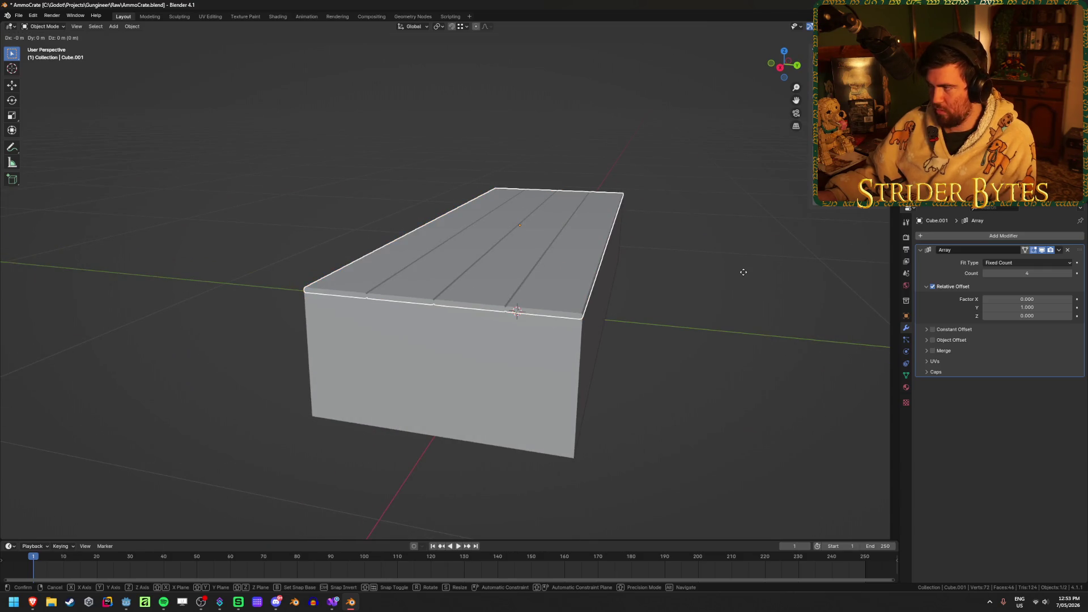
key(z)
right_click(745, 276)
Undo and redo until the plank plate sits back on top, then enter Edit Mode
mouse_move(635, 323)
middle_down()
mouse_move(538, 313)
mouse_move(536, 334)
mouse_move(524, 315)
middle_up()
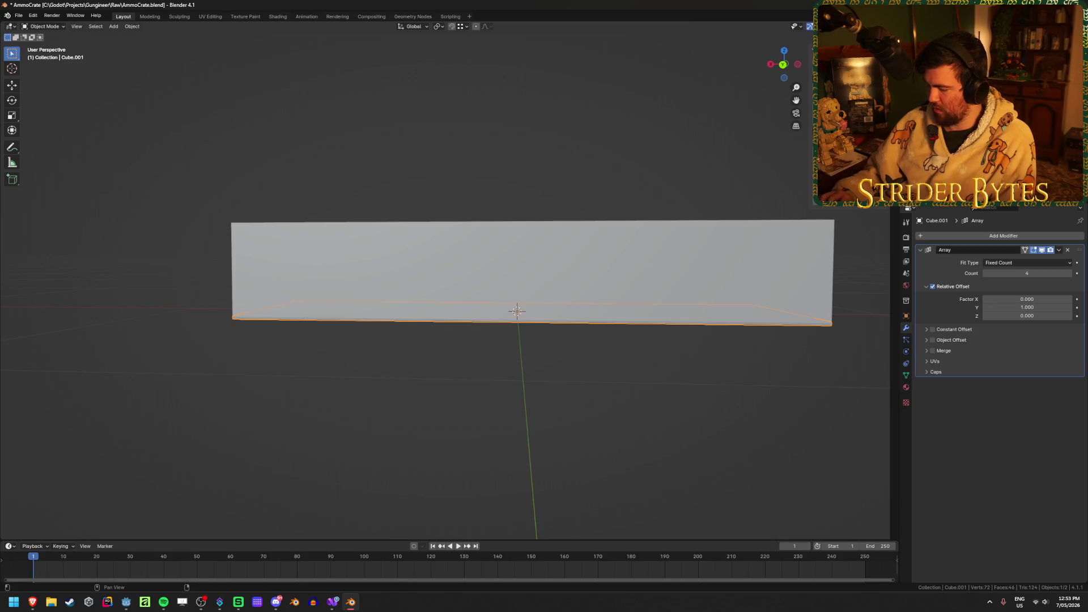
key(ctrl+z)
key(ctrl+shift+z)
key(ctrl+z)
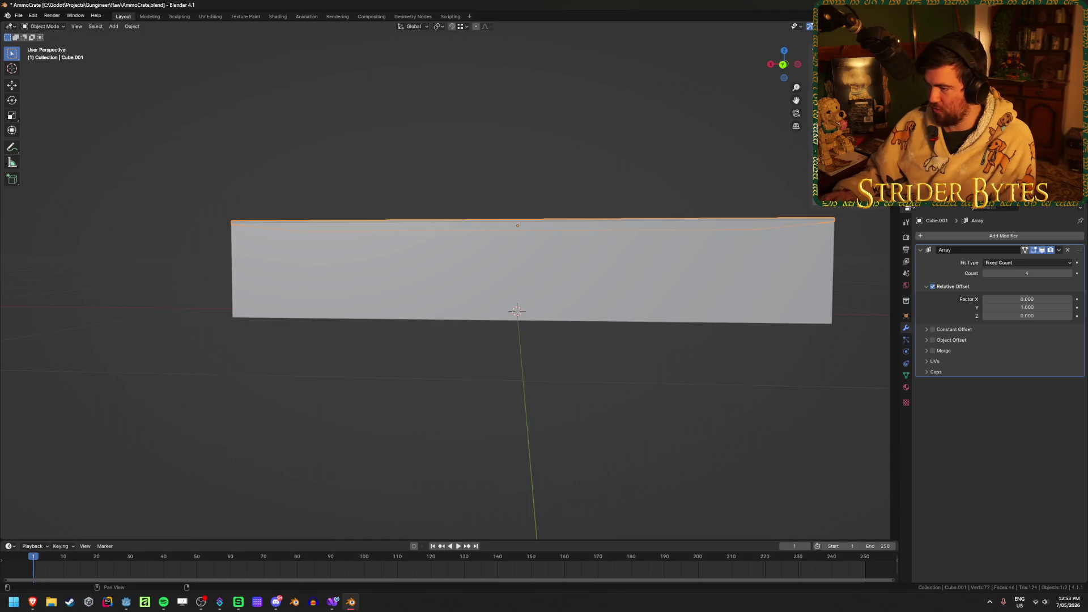
mouse_move(567, 238)
middle_down()
mouse_move(496, 192)
mouse_move(736, 175)
middle_up()
key(Tab)
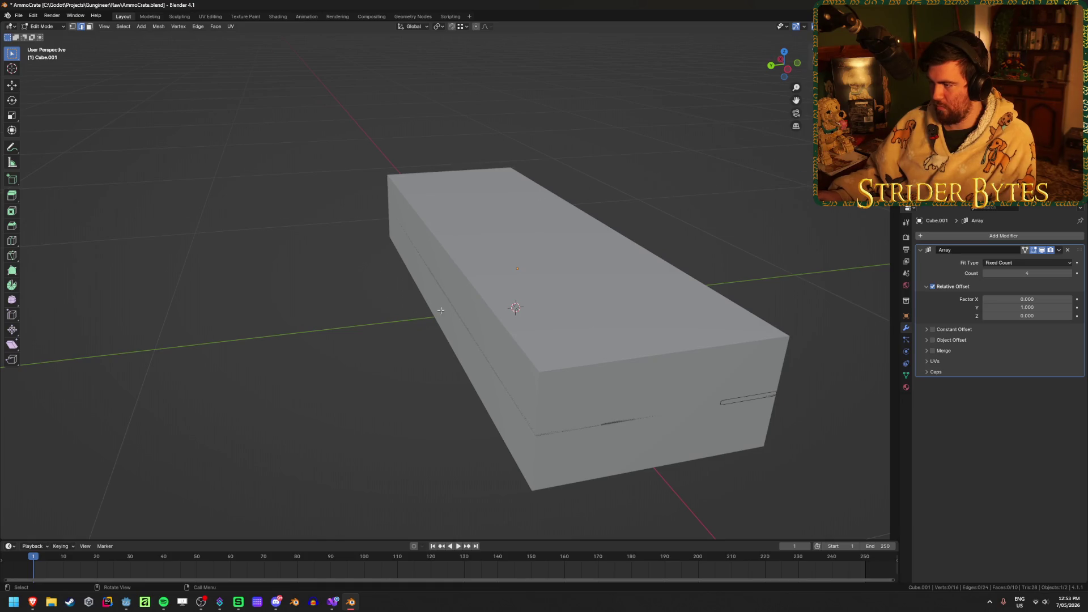
Raise the whole plank lid mesh 0.1 m along Z and return to Object Mode
text(agz.)
text(1)
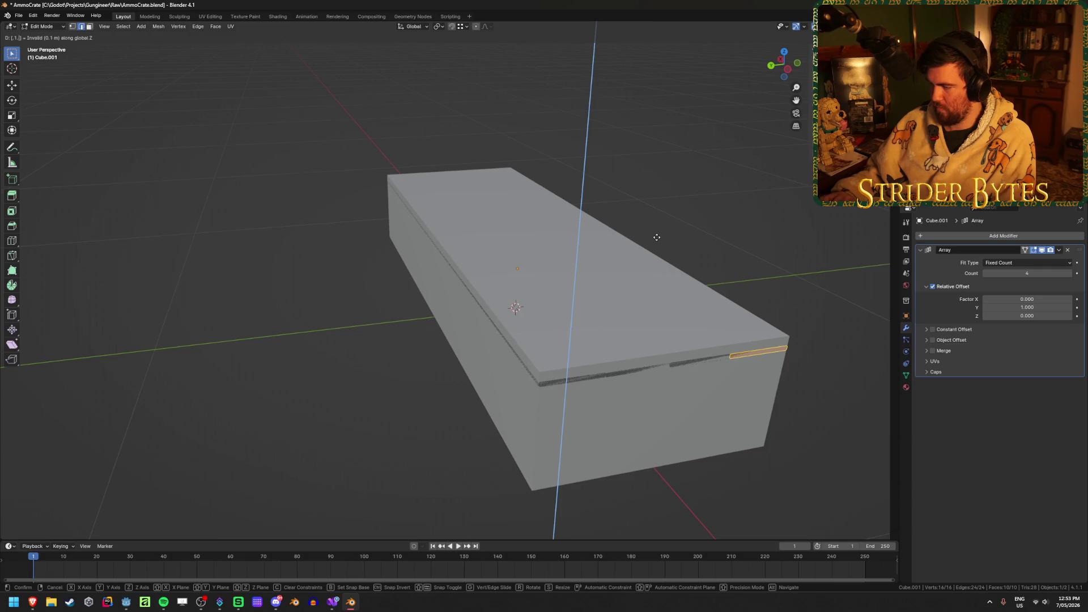
key(Return)
mouse_move(717, 163)
middle_down()
mouse_move(737, 252)
mouse_move(733, 243)
middle_up()
key(Tab)
Deselect all, save AmmoCrate.blend, and reselect the plank lid
click(746, 238)
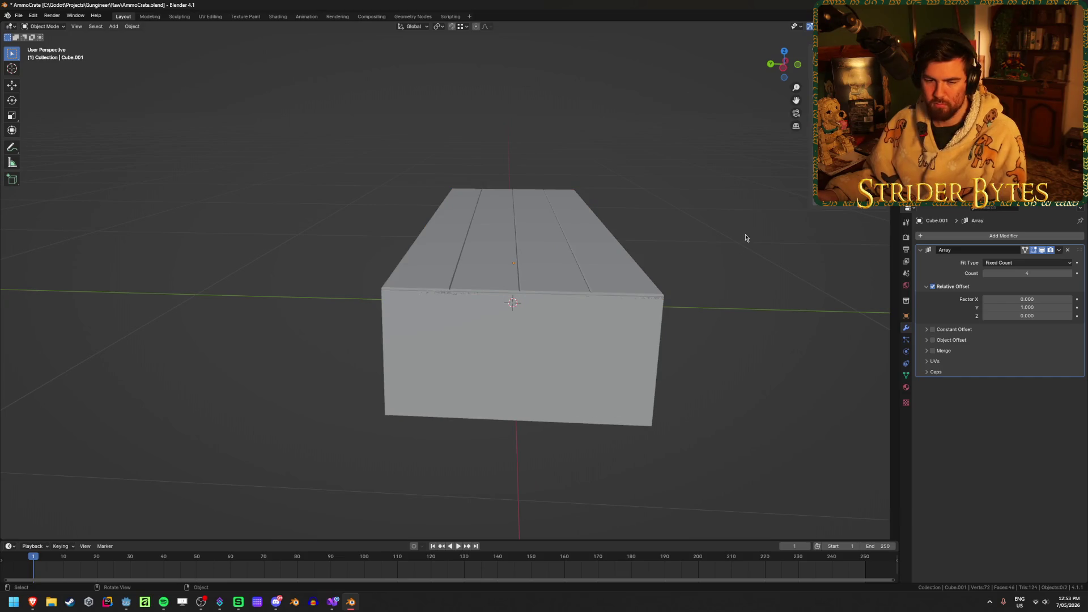
key(ctrl+s)
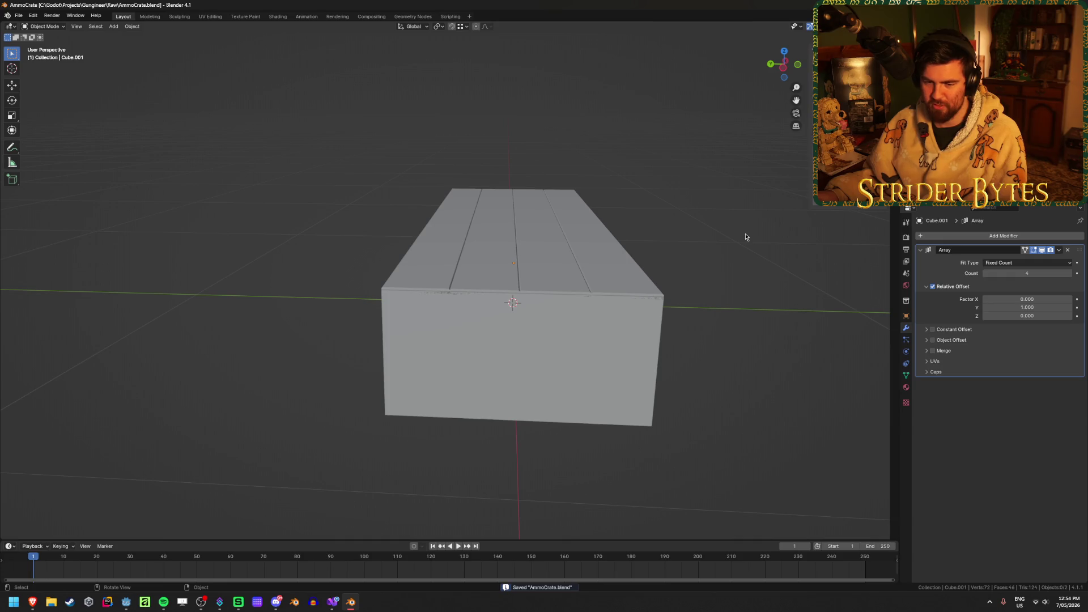
click(627, 257)
mouse_move(729, 240)
middle_down()
mouse_move(716, 244)
mouse_move(732, 264)
middle_up()
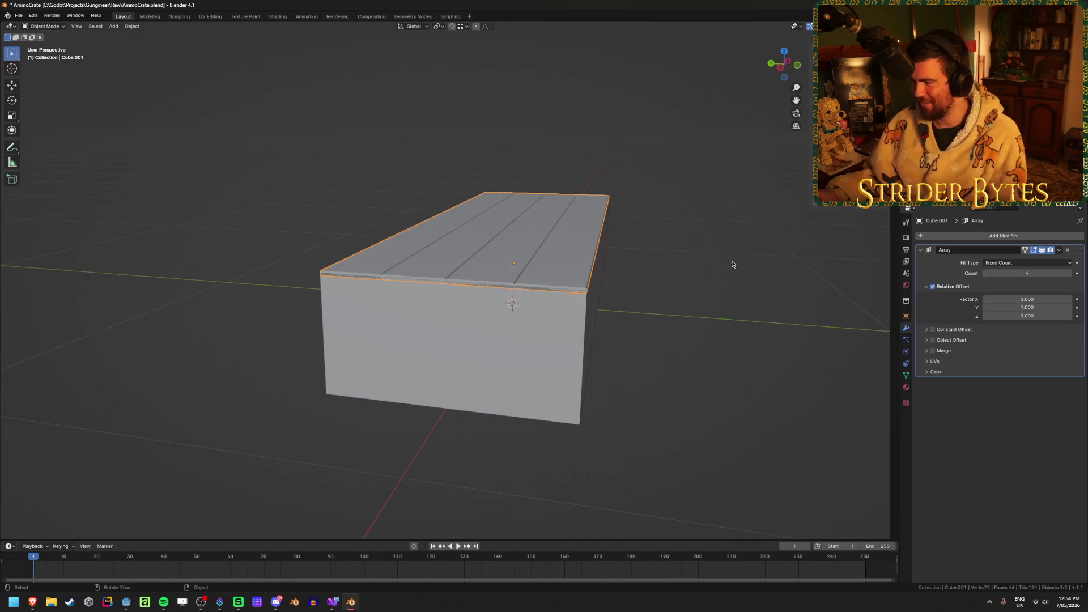
Add a Mirror modifier to the plank lid with only the Z axis enabled
click(1011, 235)
click(1003, 258)
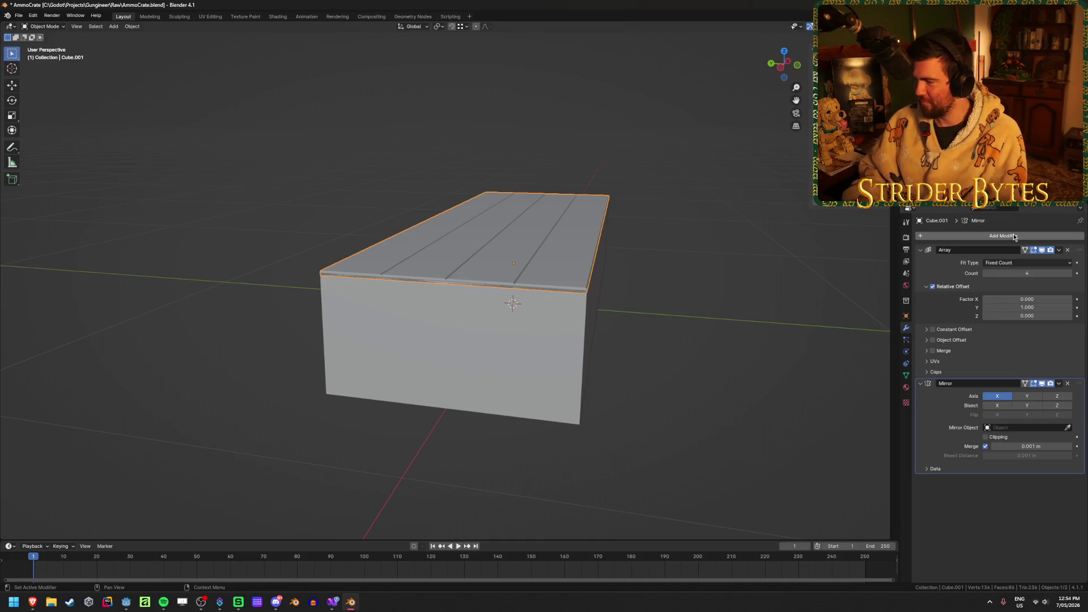
middle_drag(653, 325, 630, 314)
click(1012, 396)
click(1057, 396)
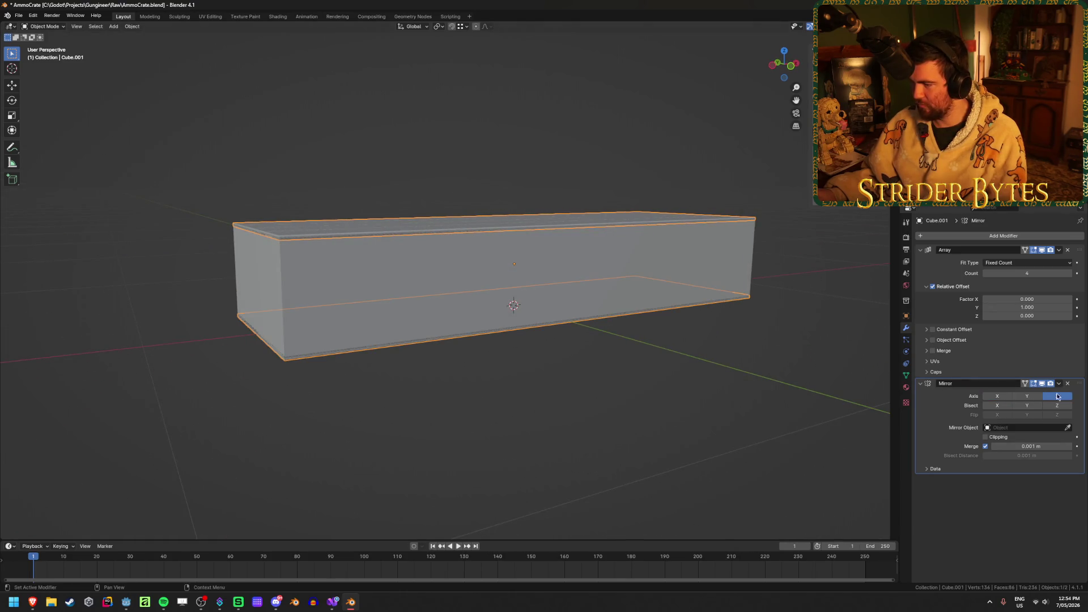
middle_drag(372, 339, 518, 339)
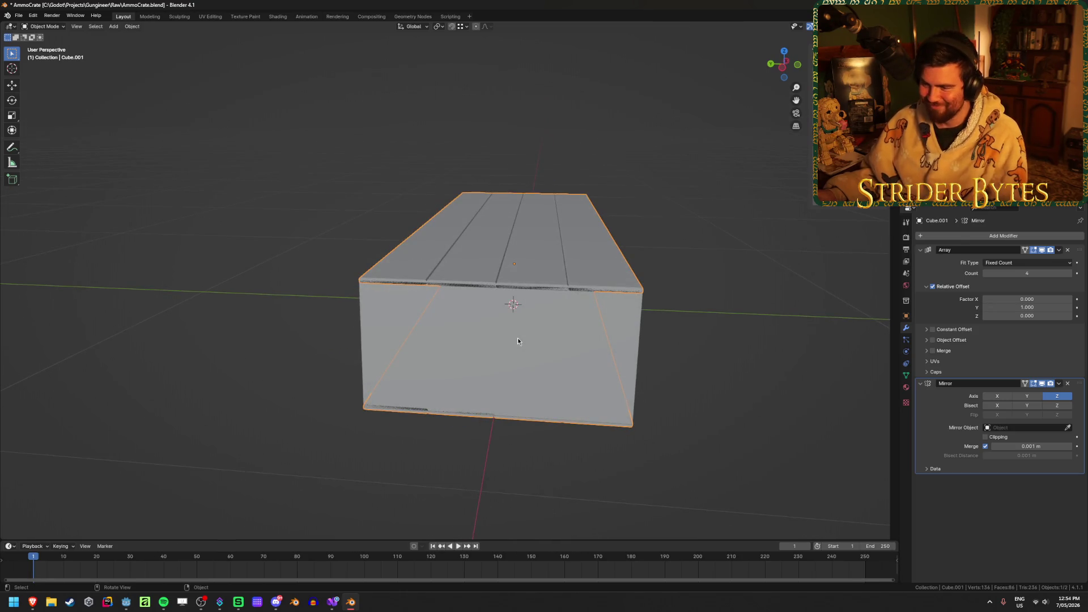
mouse_move(773, 333)
middle_down()
mouse_move(707, 337)
mouse_move(763, 329)
middle_up()
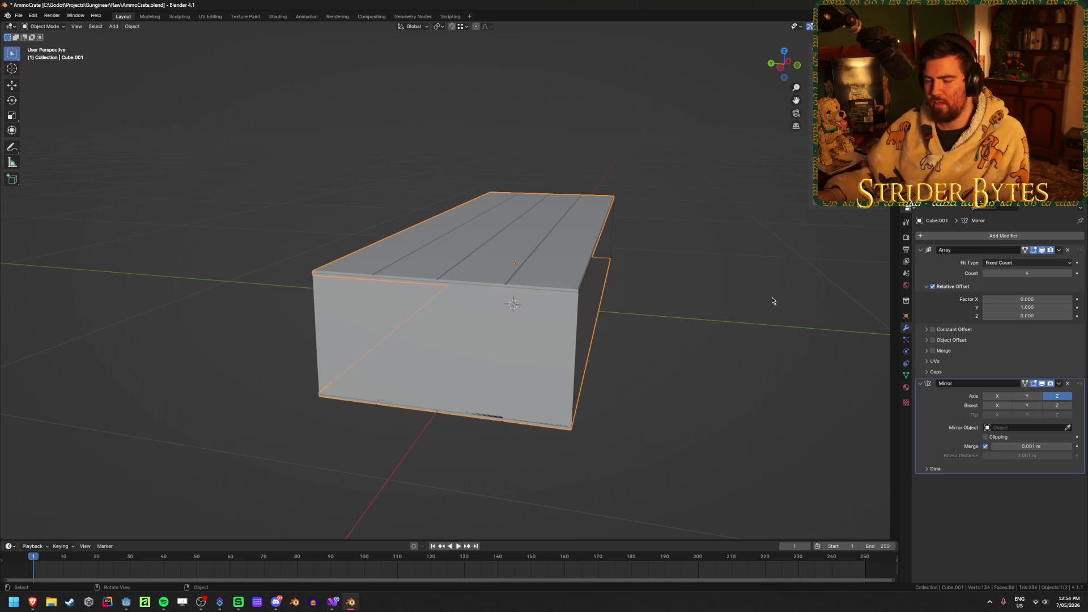
mouse_move(772, 297)
middle_down()
mouse_move(732, 303)
mouse_move(754, 296)
middle_up()
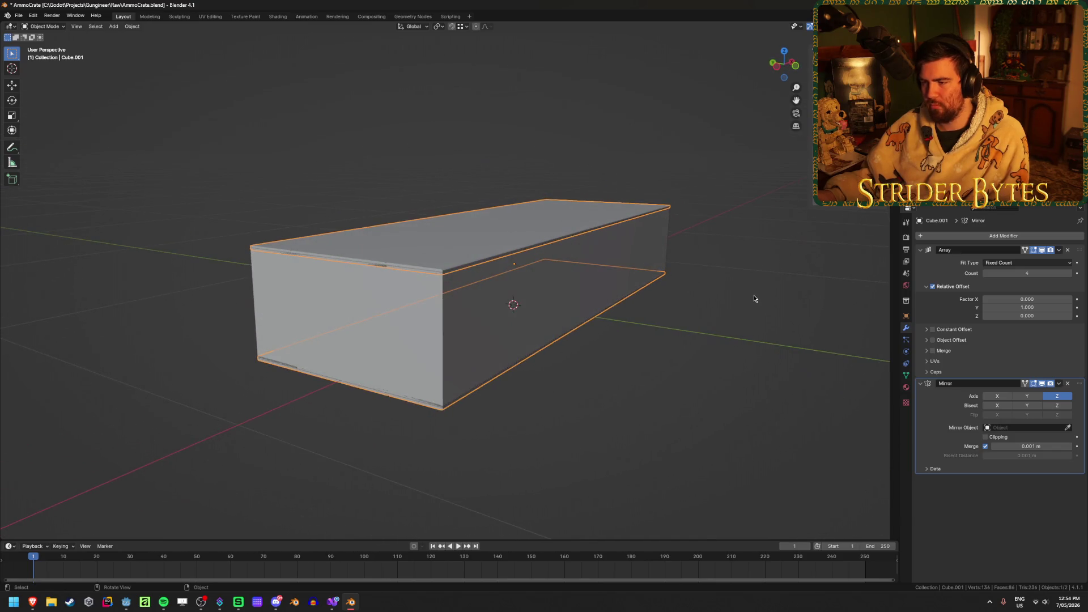
Duplicate the plank panel in place and rotate the copy's mesh 90° about X
key(shift+d)
right_click(753, 299)
key(Tab)
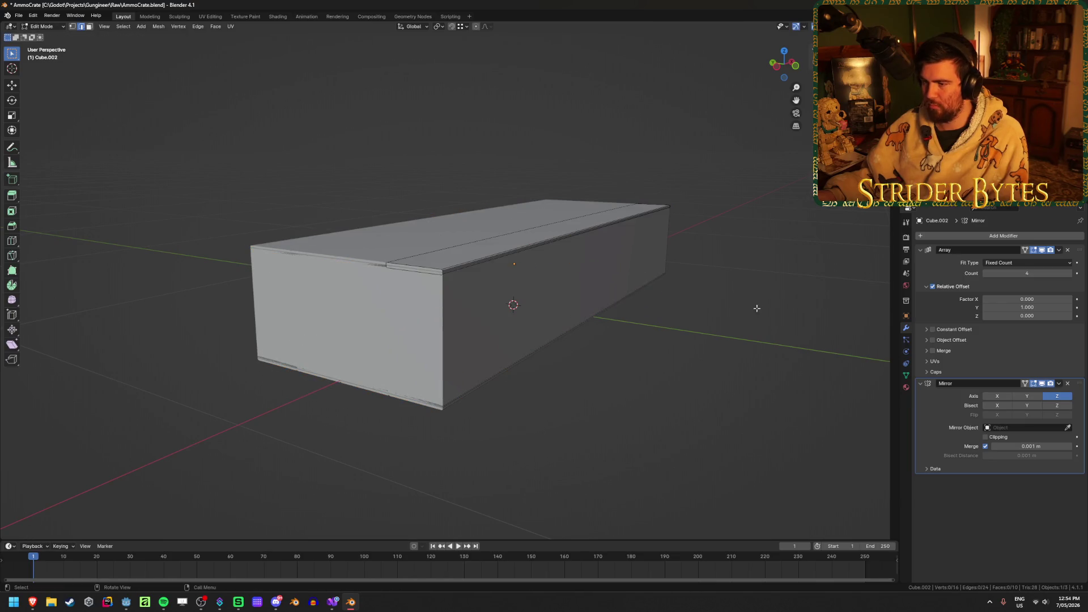
text(ar)
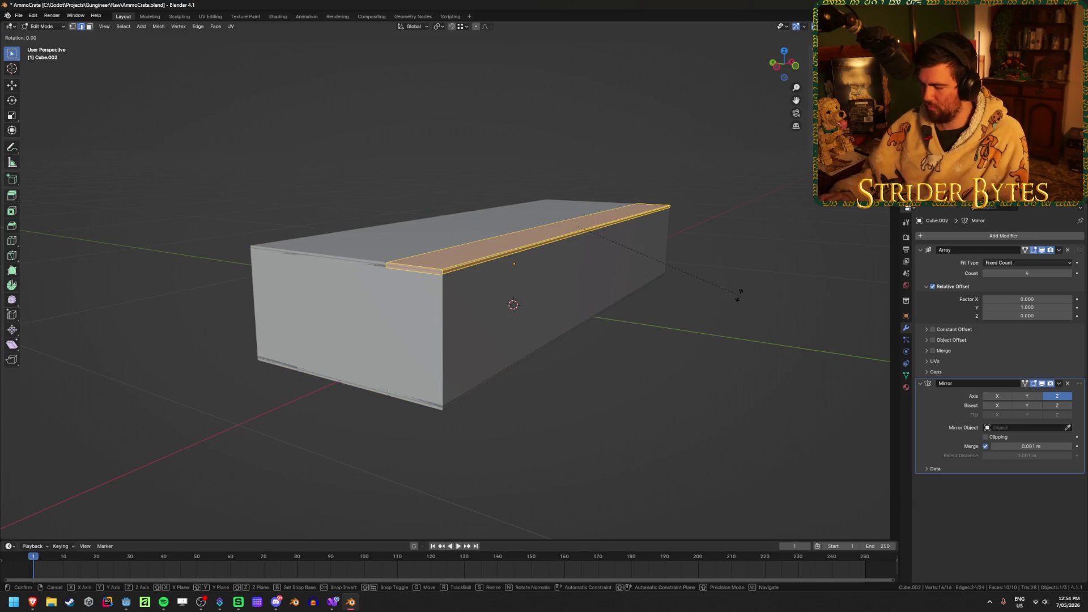
text(90)
text(y)
key(Return)
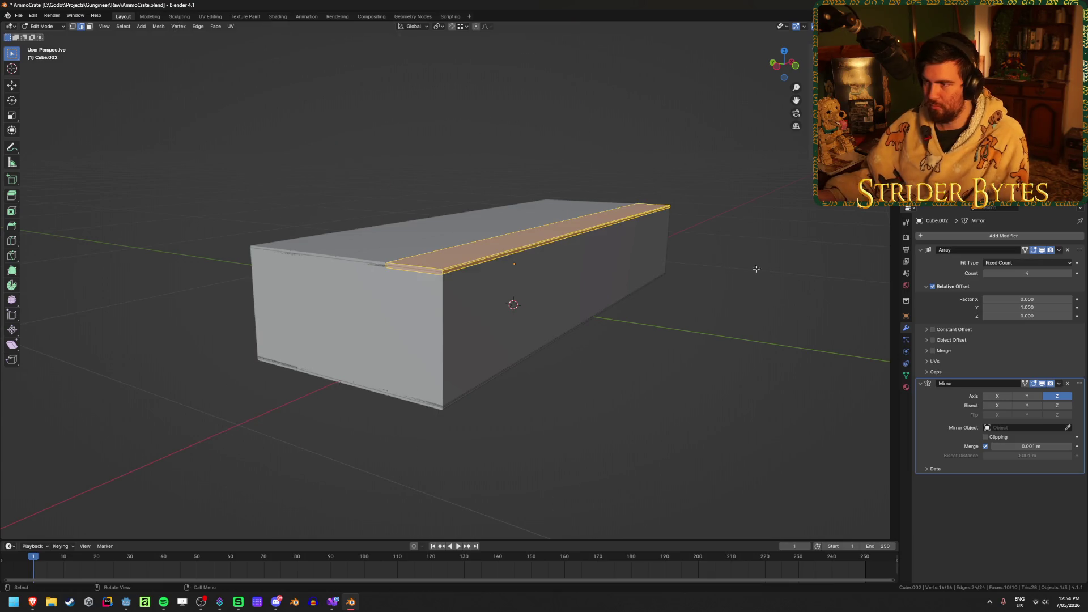
click(439, 27)
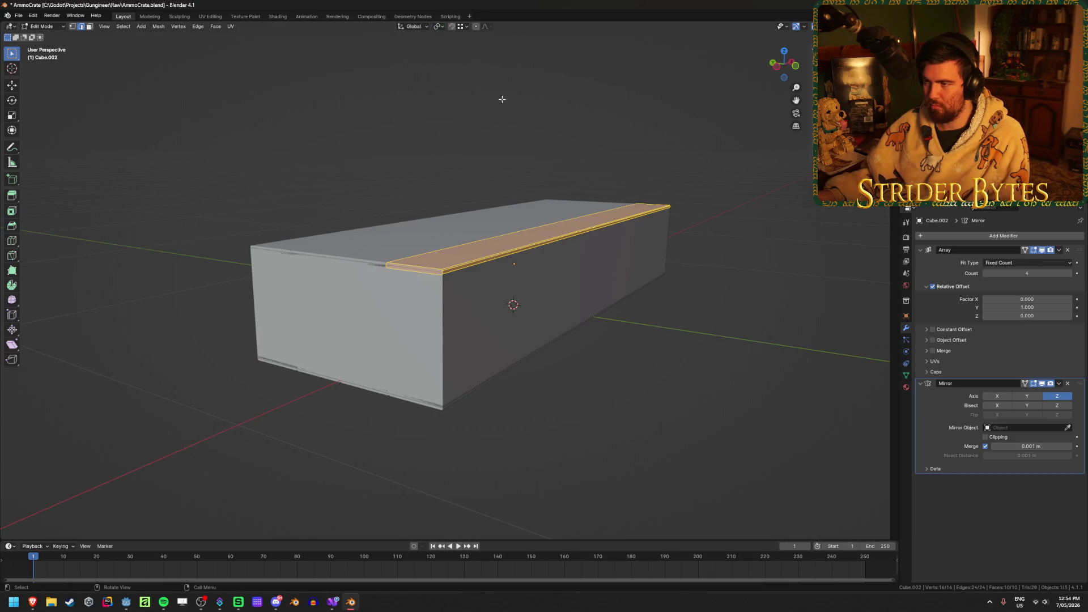
key(r)
text(x)
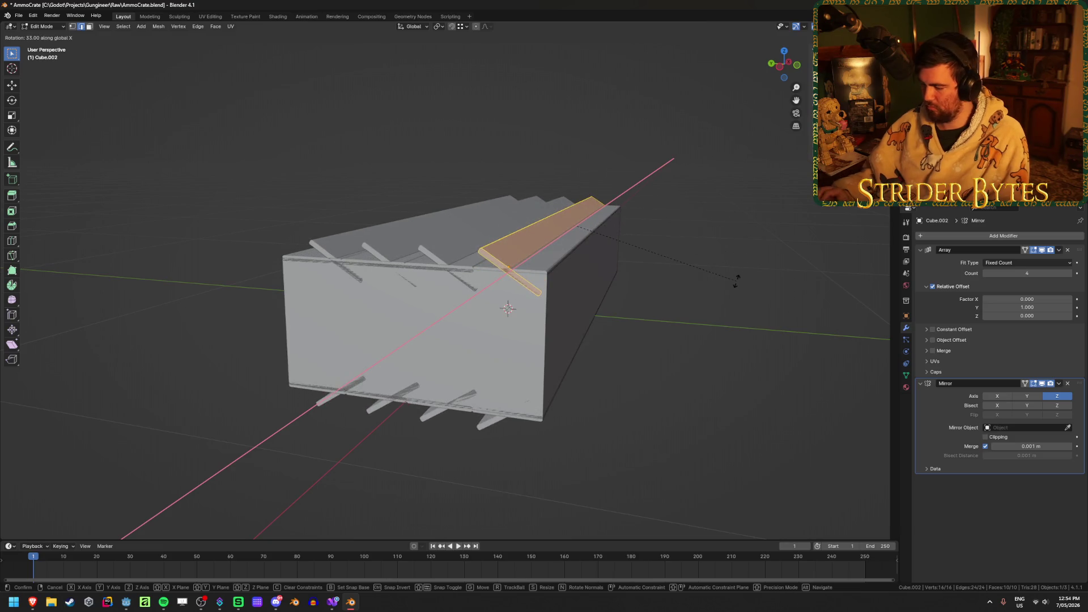
text(90)
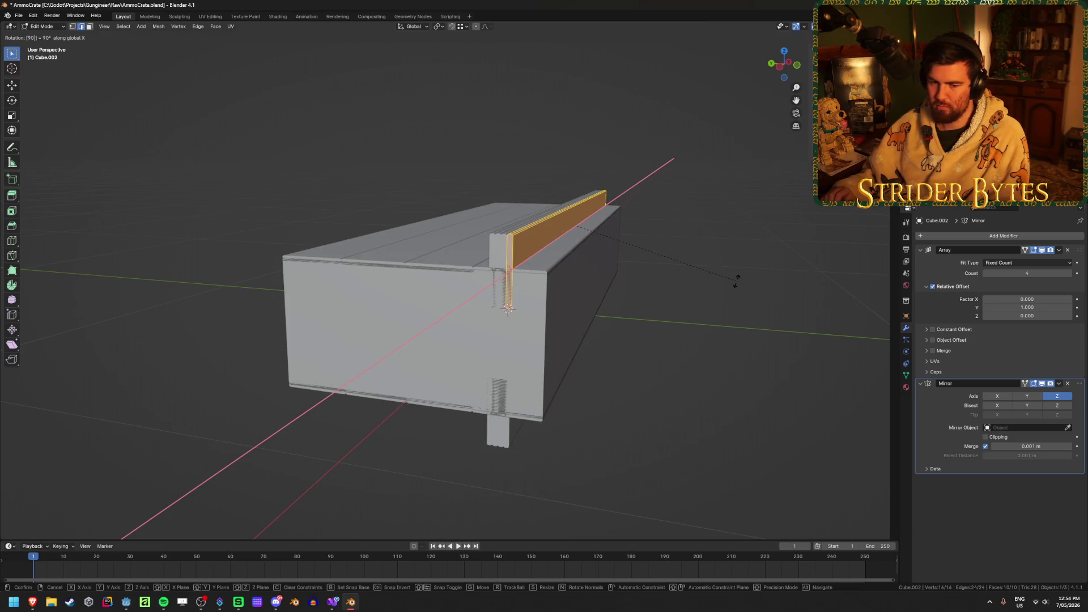
key(Return)
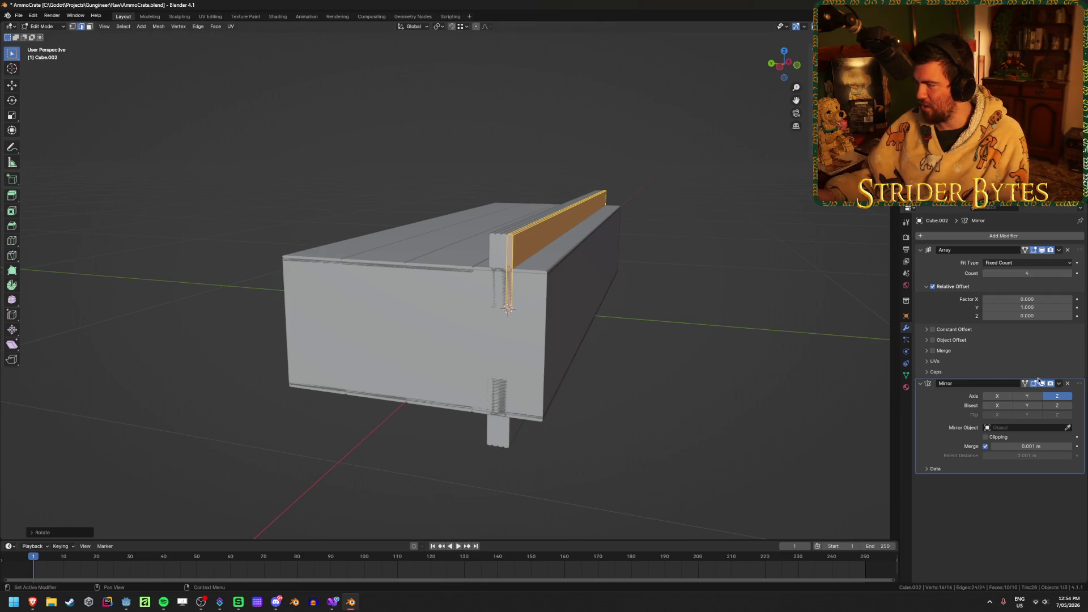
Set the Array modifier's relative Y offset factor to 0
click(1020, 307)
text(0)
key(Return)
click(1027, 298)
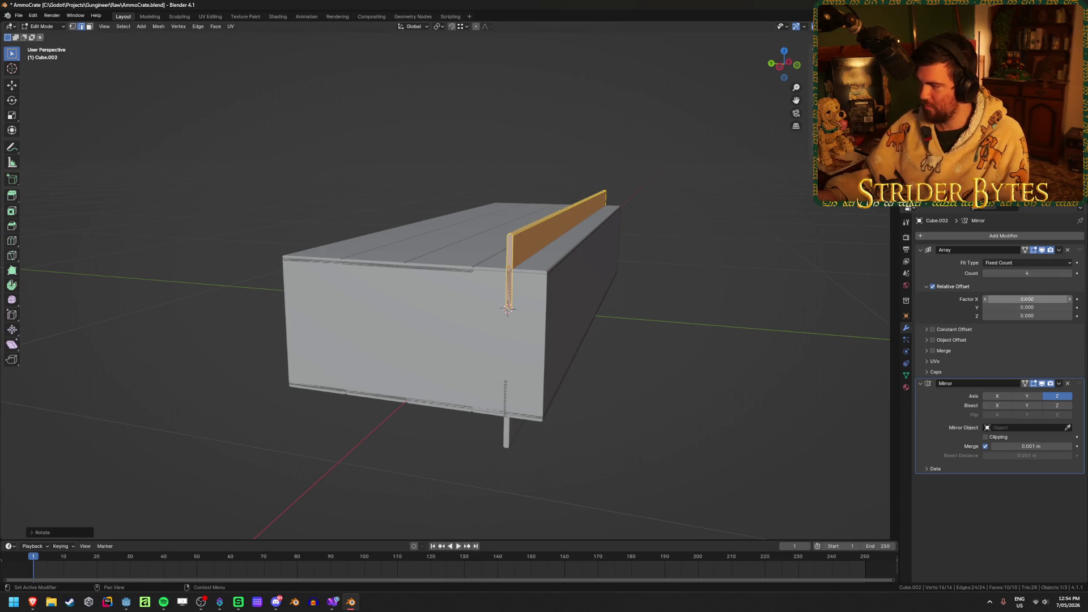
Set the Array offset factors to X 0 and Z 1, with a count of 2
key(Return)
click(1030, 298)
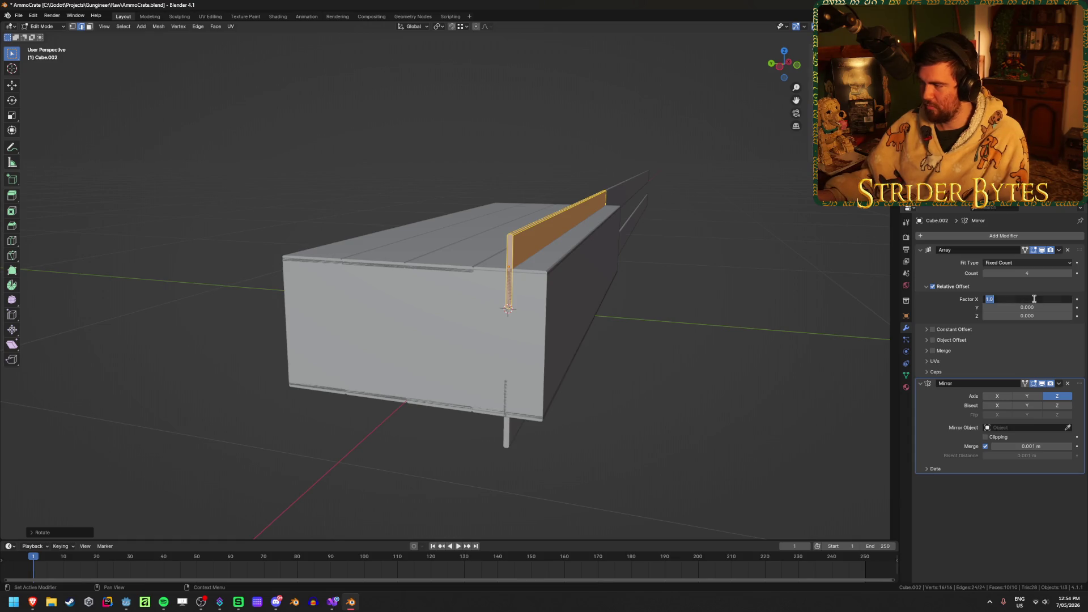
text(0)
click(1035, 316)
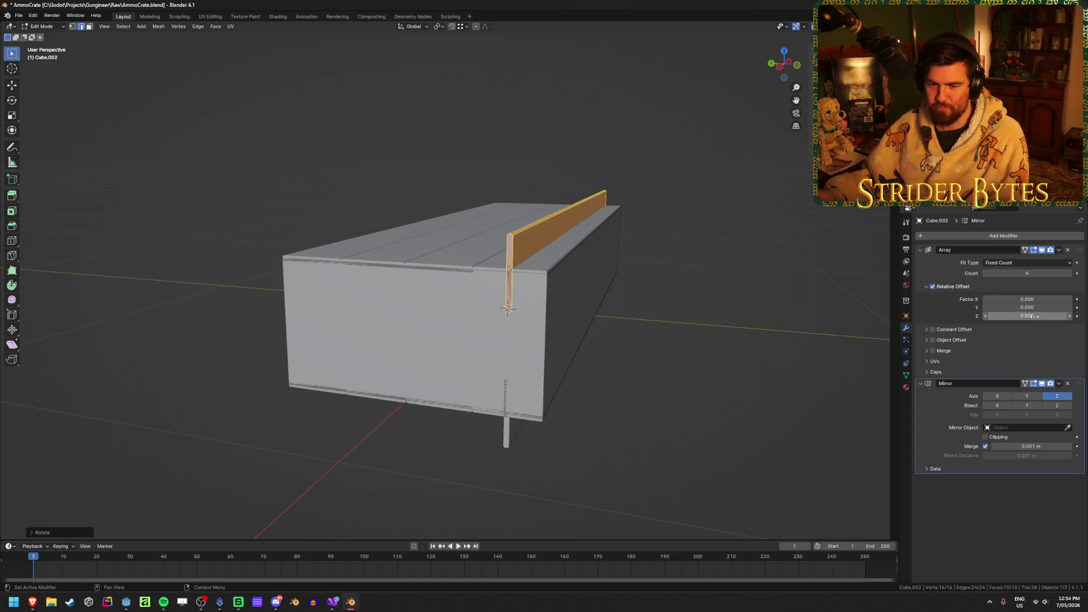
text(1)
key(Return)
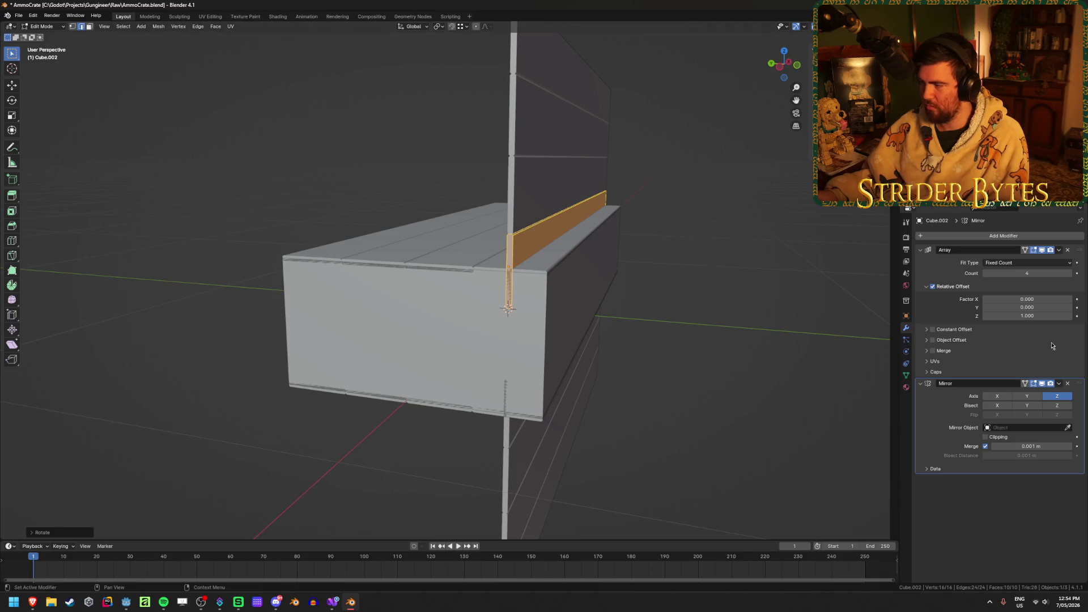
click(1033, 272)
text(2)
key(Return)
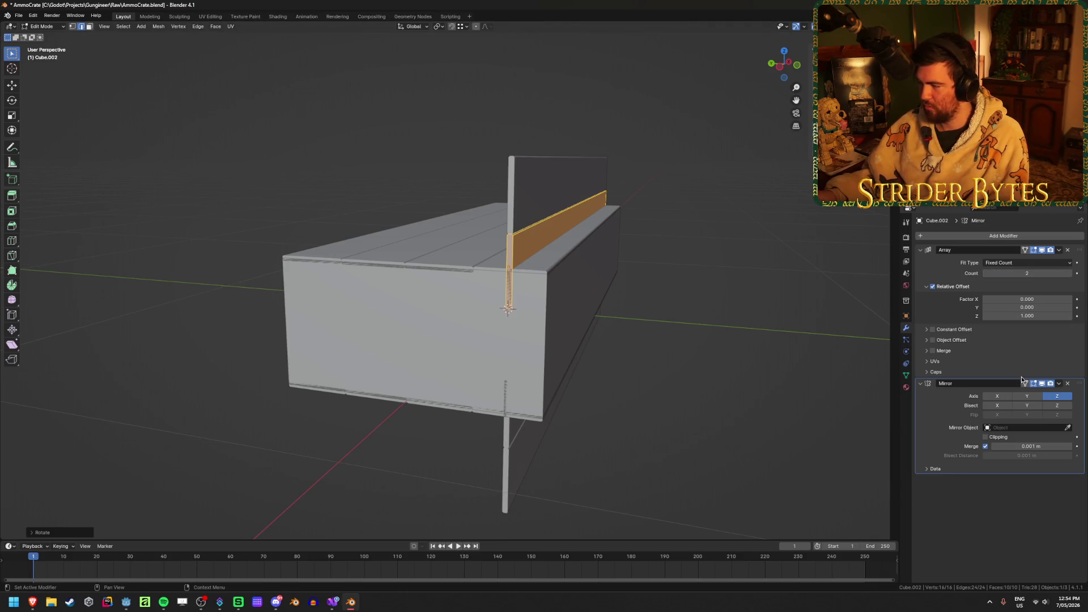
Switch the Mirror axis from Z to Y and check it in the right side view
click(1058, 396)
click(998, 396)
click(1027, 396)
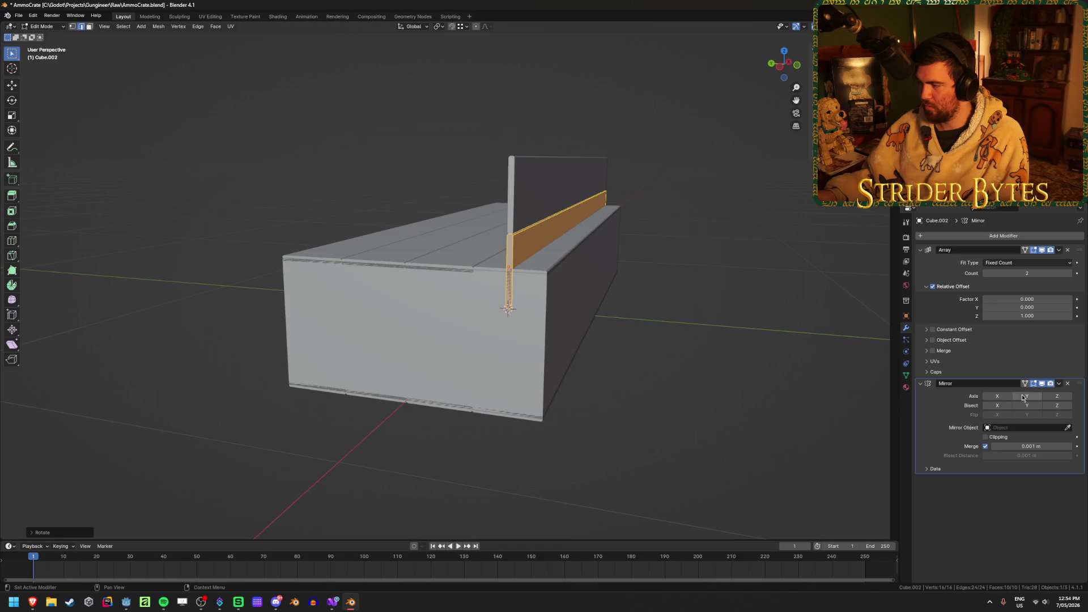
middle_drag(567, 277, 618, 280)
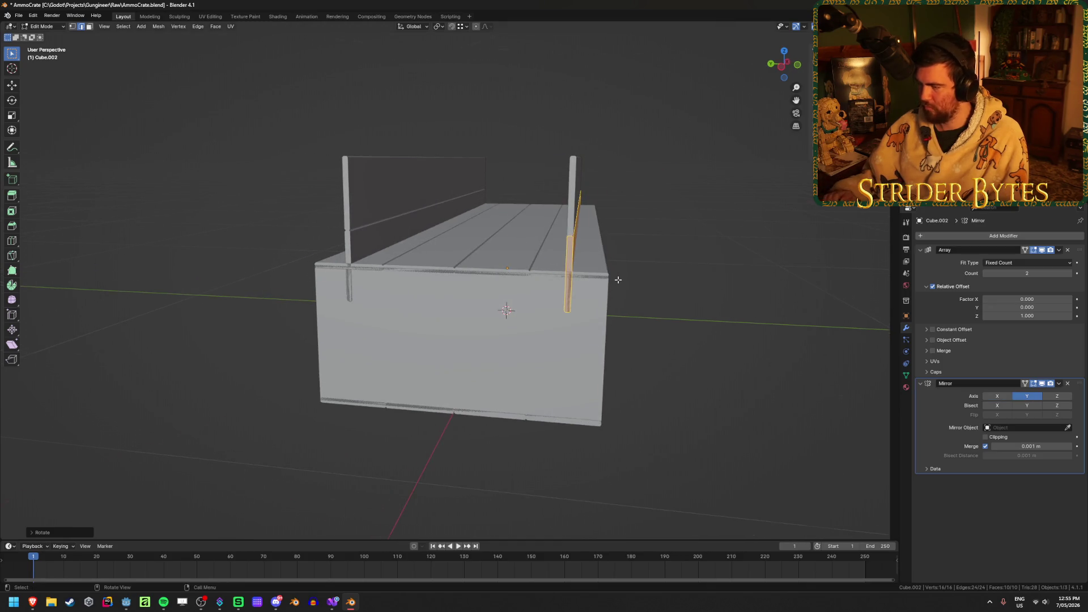
key(KP_3)
mouse_move(694, 319)
shift+middle_down()
mouse_move(654, 343)
mouse_move(572, 335)
shift+middle_up()
scroll(655, 344, up, 3)
scroll(572, 336, up, 2)
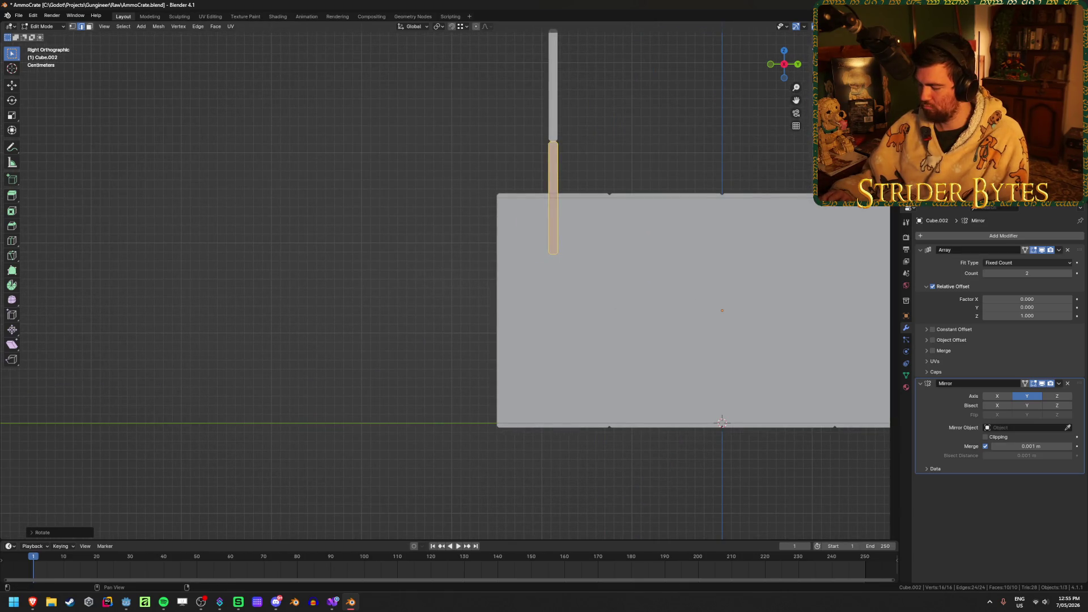
Slide the end batten onto the crate's end face, then raise it 0.0625 m along Z
key(g)
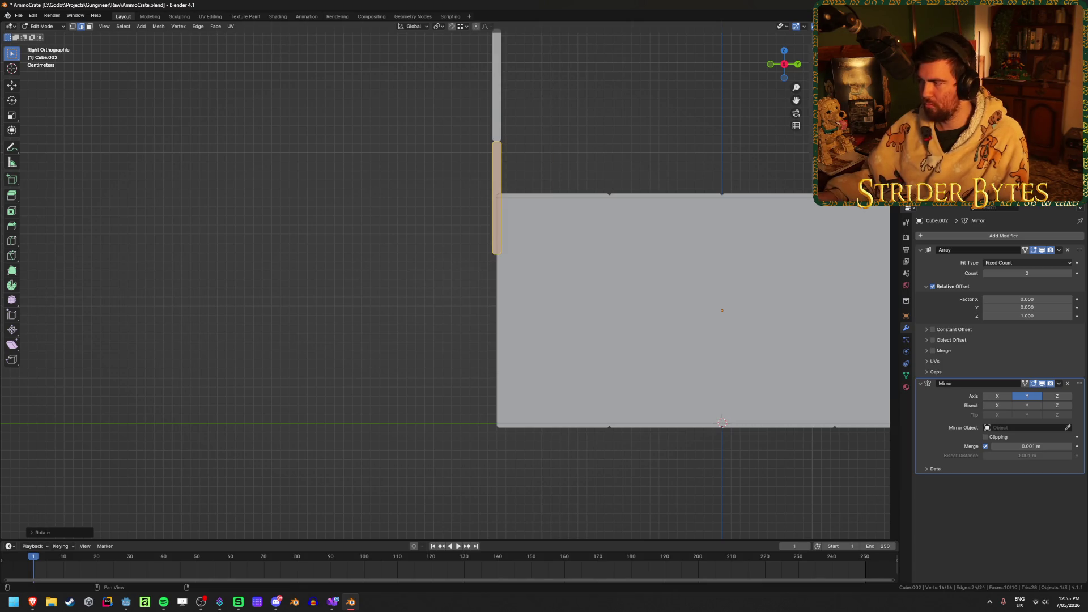
key(g)
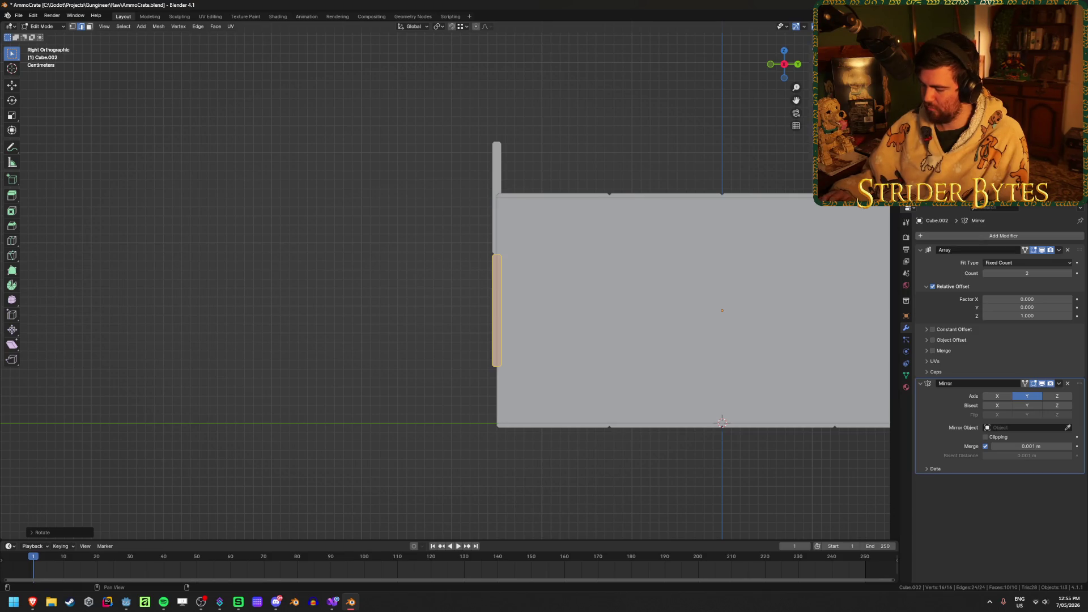
key(ctrl+z)
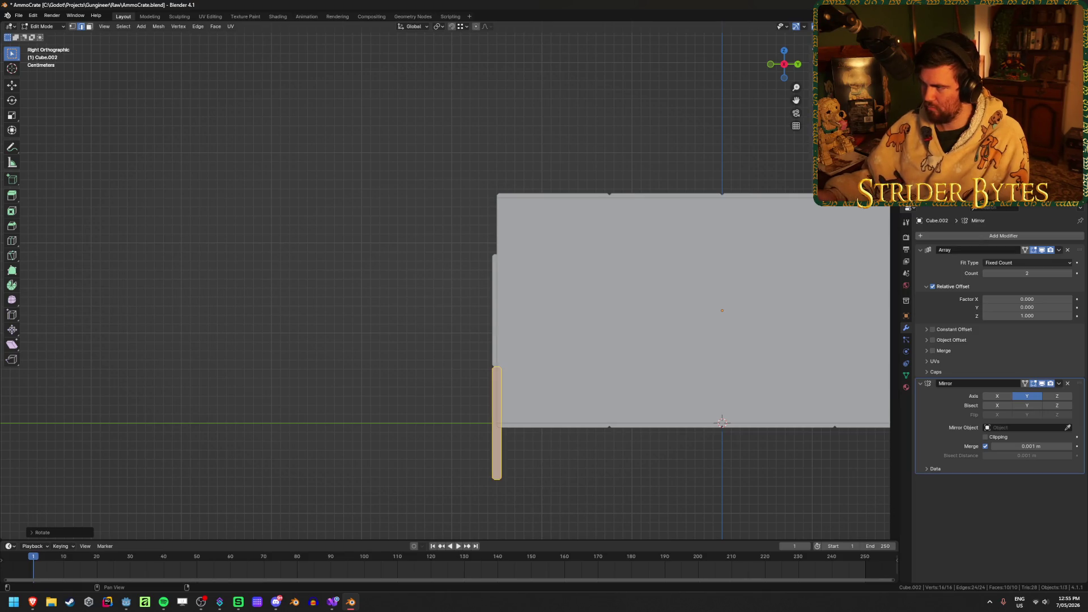
mouse_move(400, 272)
middle_down()
mouse_move(308, 297)
mouse_move(409, 307)
middle_up()
key(g)
key(z)
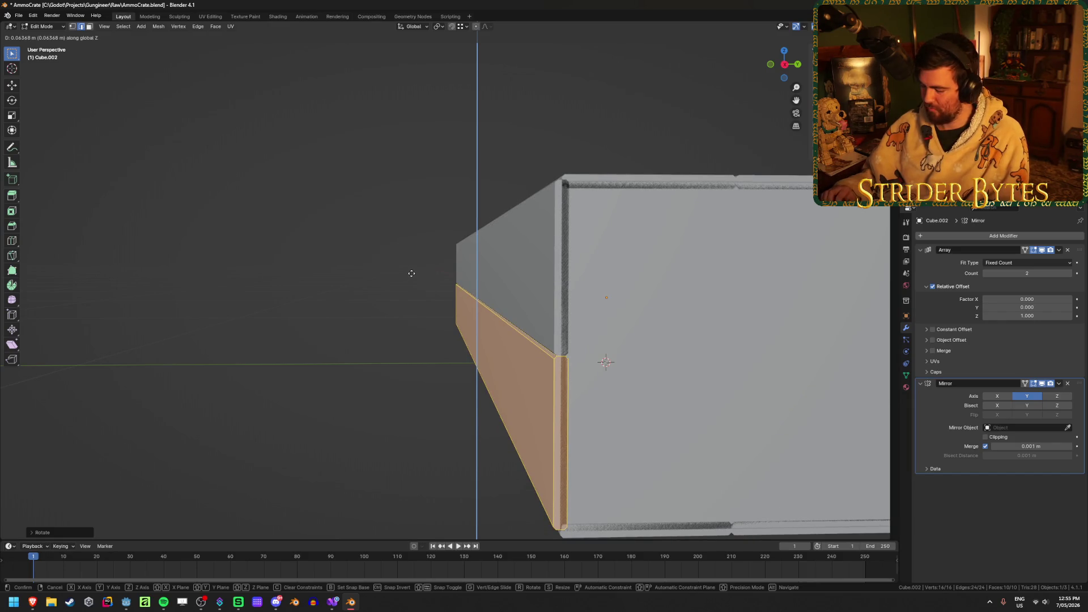
key(equal)
text(625)
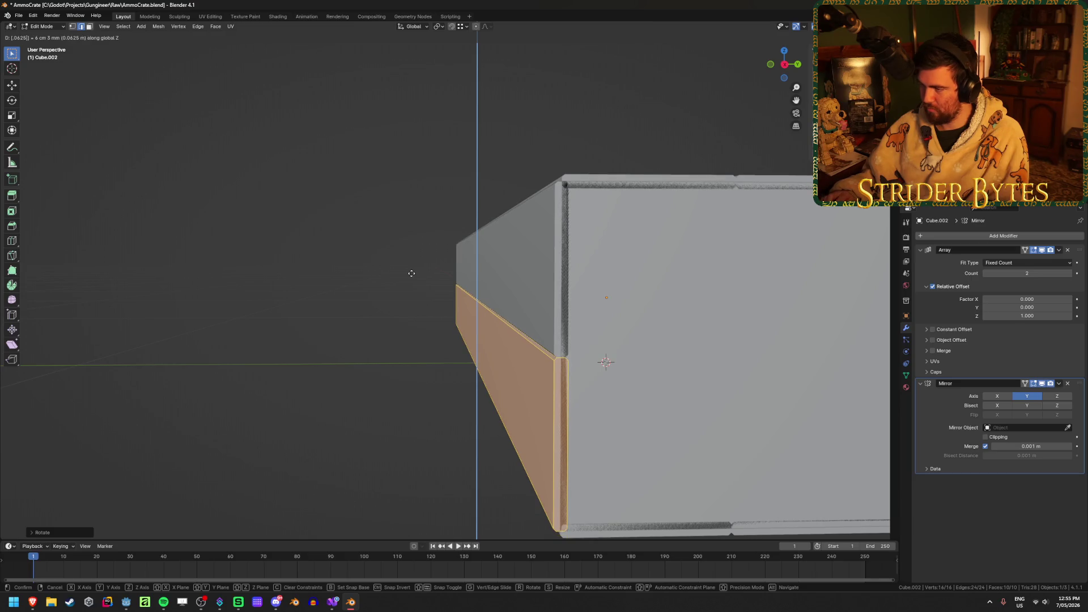
key(Return)
middle_drag(383, 342, 550, 348)
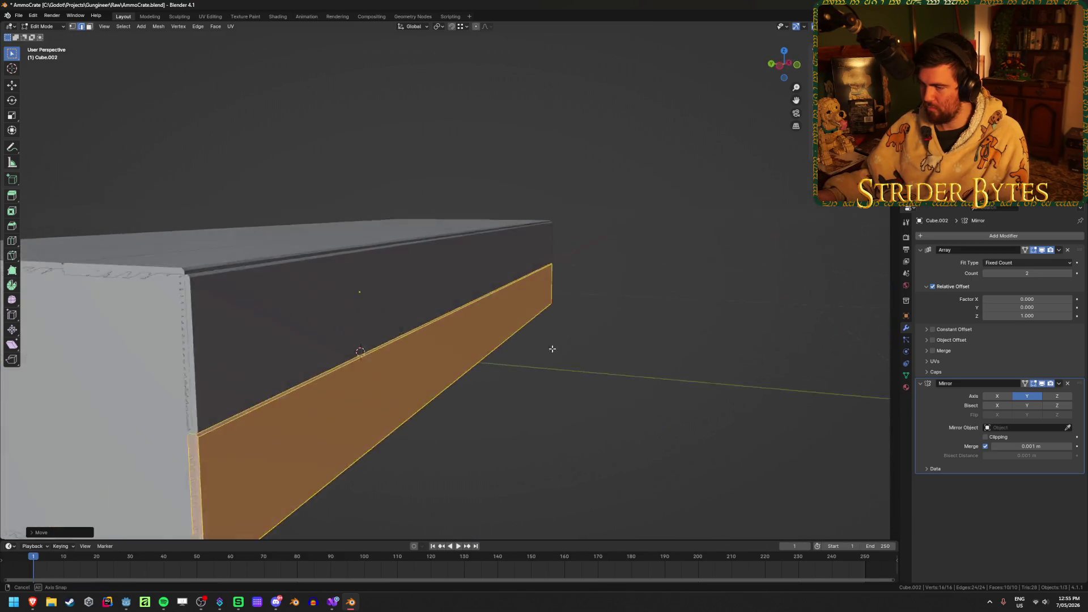
scroll(551, 349, down, 5)
Return to Object Mode, deselect, and reselect the batten object
key(Tab)
click(734, 365)
mouse_move(682, 401)
middle_down()
mouse_move(778, 403)
mouse_move(651, 450)
mouse_move(624, 413)
middle_up()
scroll(624, 412, up, 3)
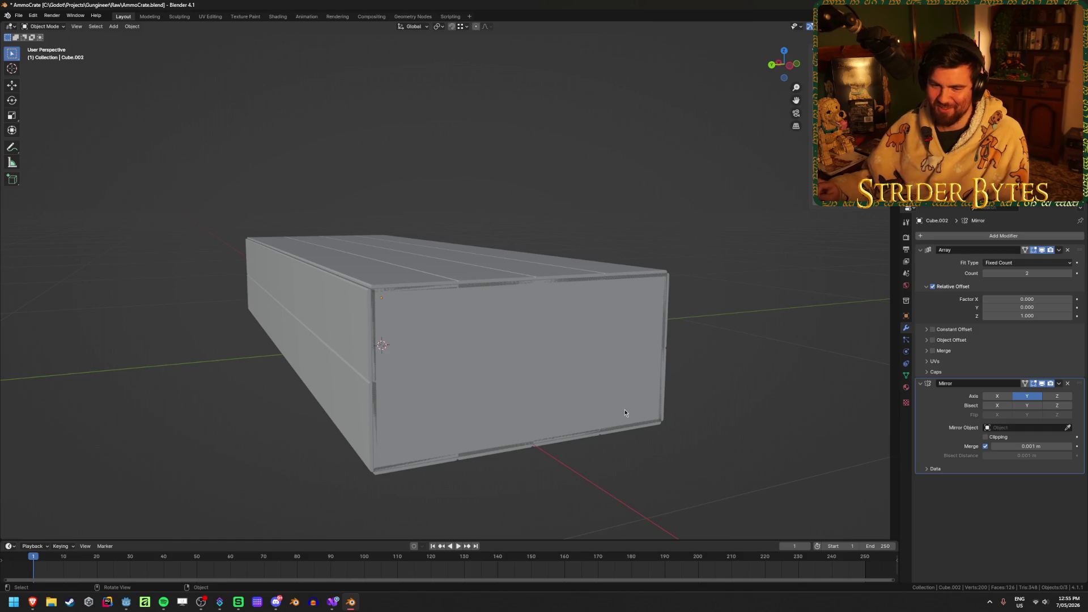
click(287, 314)
mouse_move(287, 314)
middle_down()
mouse_move(611, 414)
mouse_move(631, 395)
mouse_move(605, 416)
middle_up()
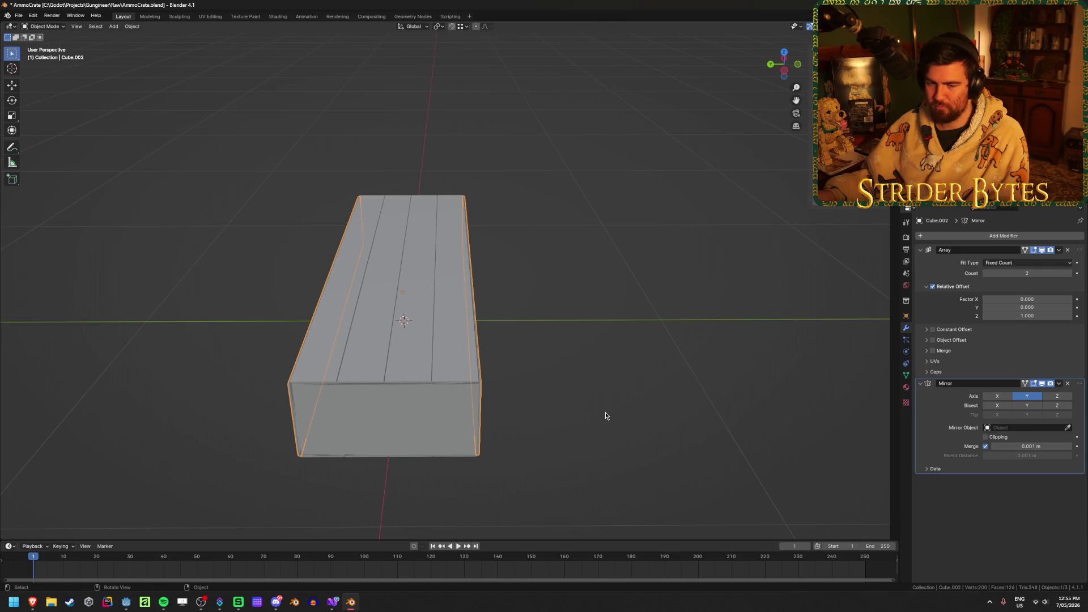
Duplicate the end batten in place and rotate the copy about Z
key(shift+d)
right_click(640, 368)
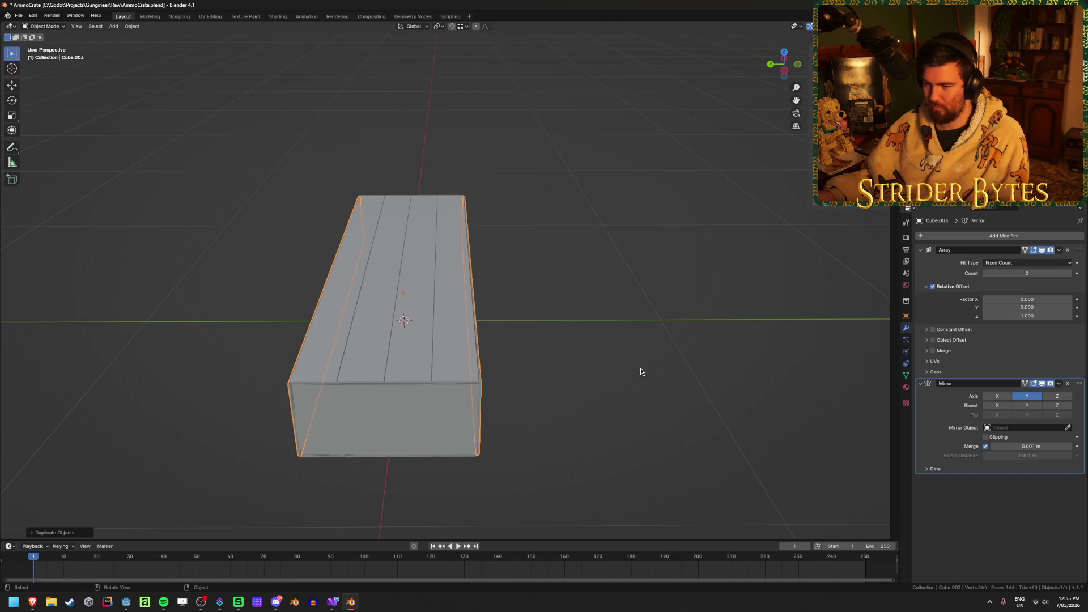
key(r)
key(z)
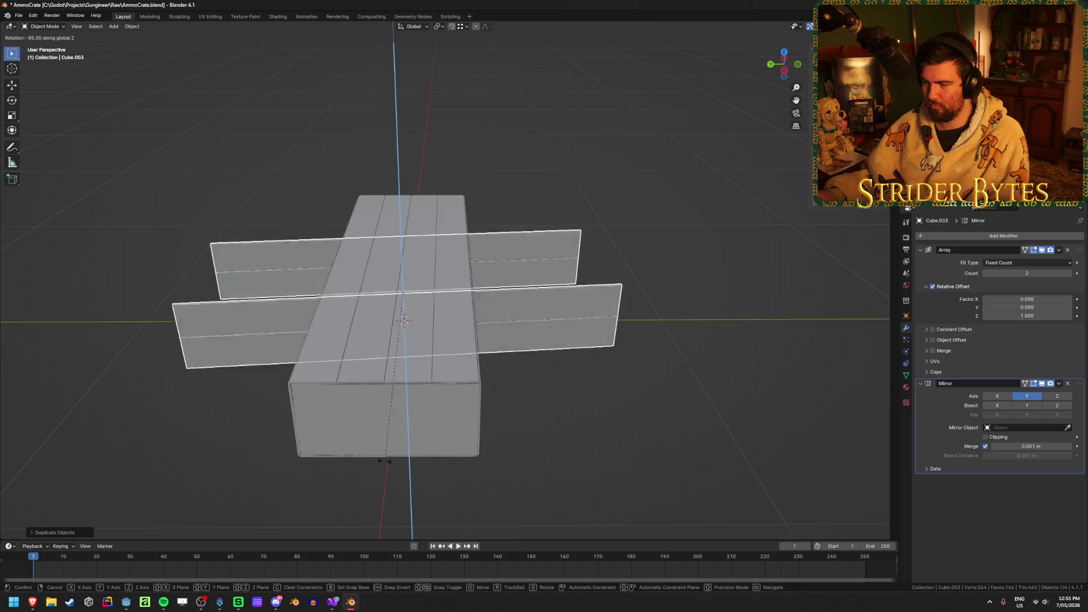
click(361, 448)
In the copy's Edit Mode, slide its vertical edge along X in front wireframe view
key(Tab)
middle_drag(676, 417, 631, 410)
key(KP_1)
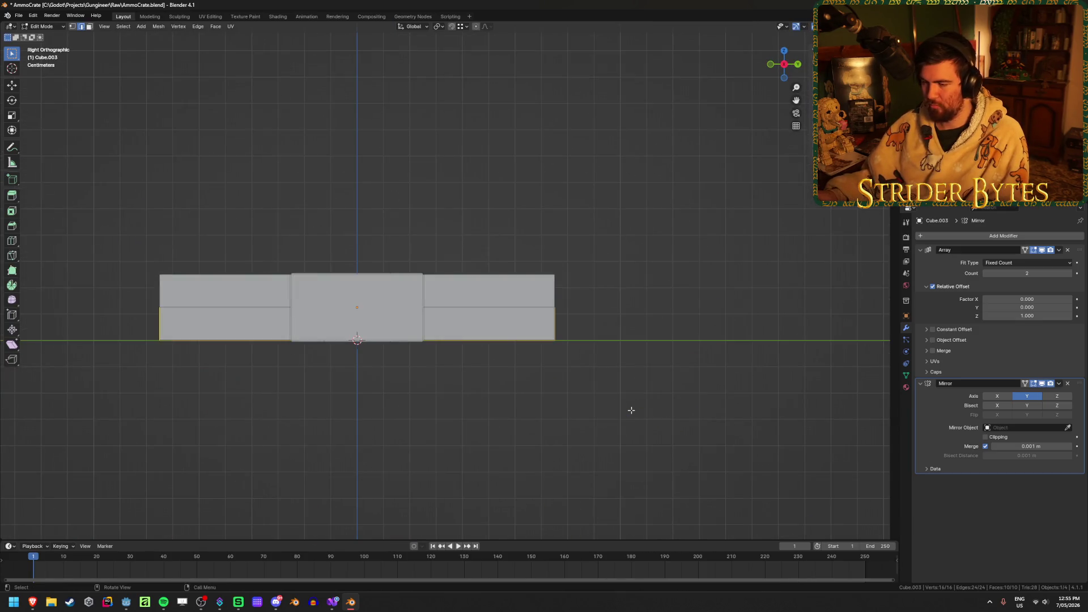
key(shift+z)
key(g)
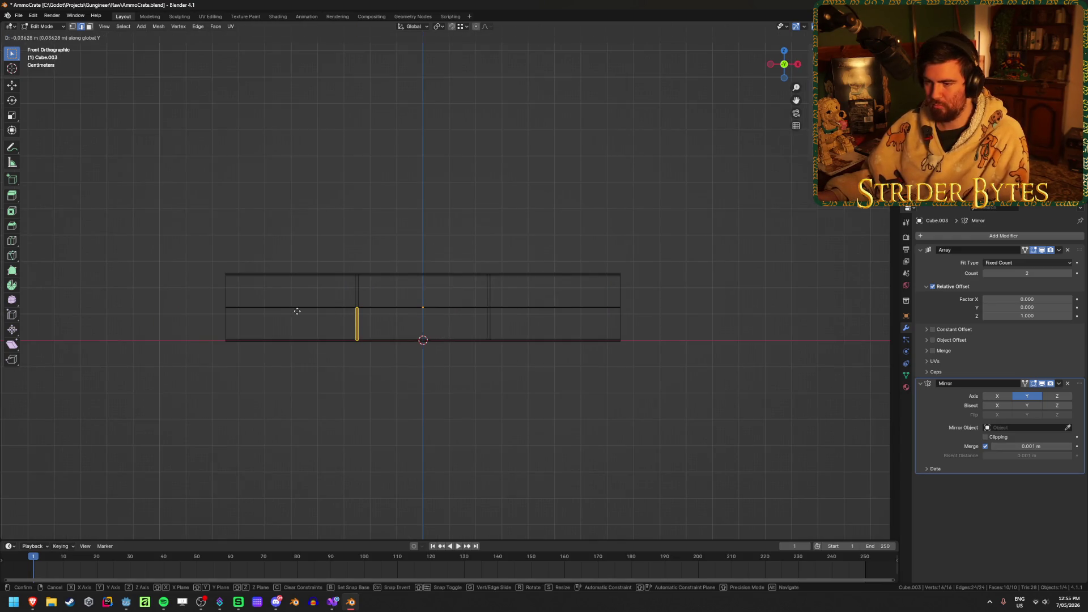
key(x)
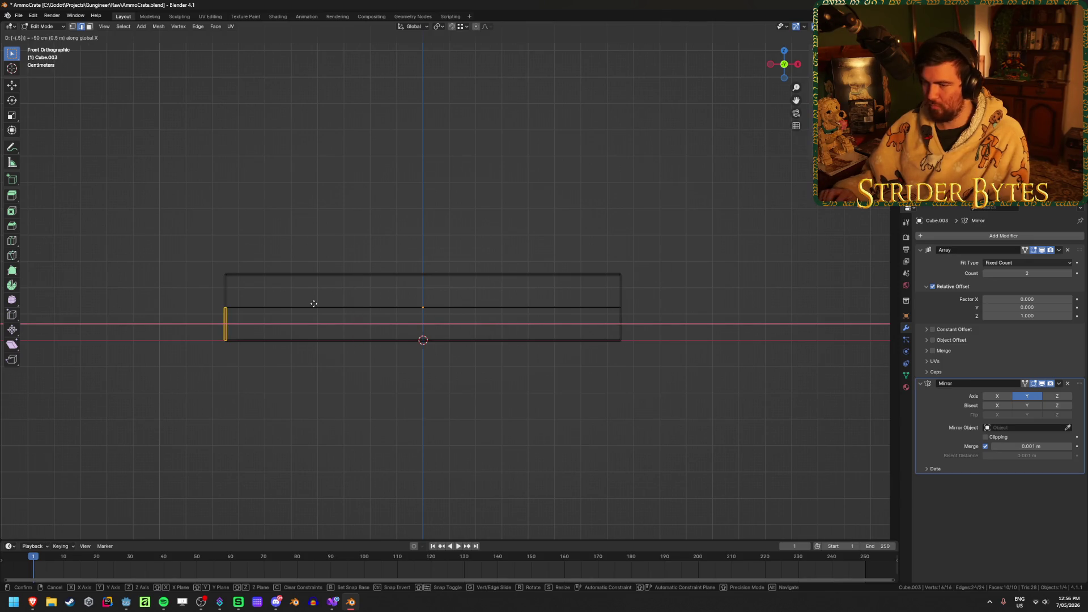
click(314, 303)
middle_drag(314, 304, 498, 340)
key(shift+z)
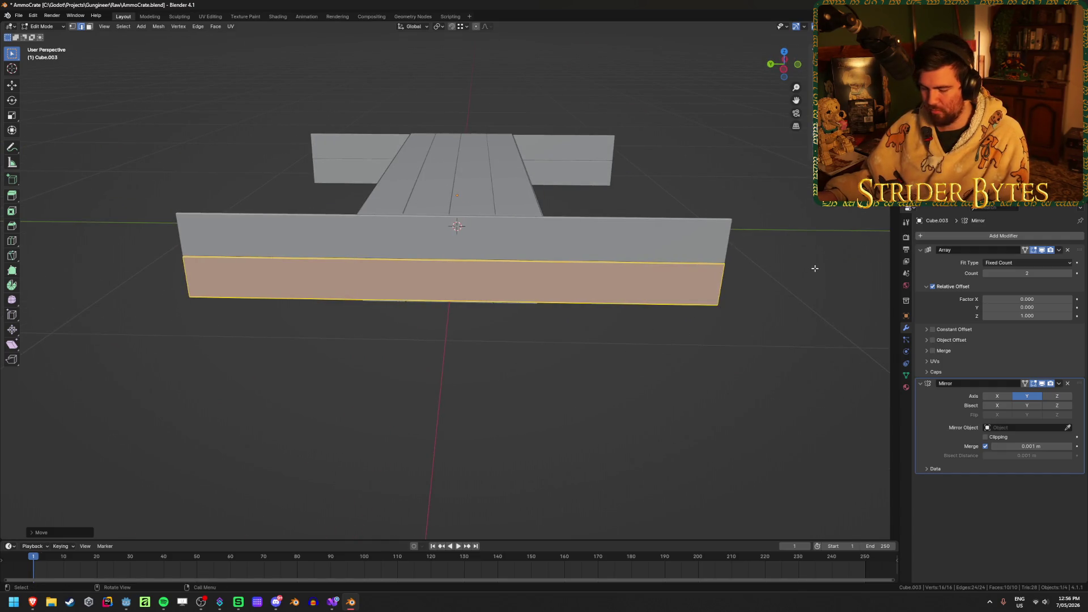
Scale the selected face to 0.33 along Y and return to Object Mode
key(s)
key(z)
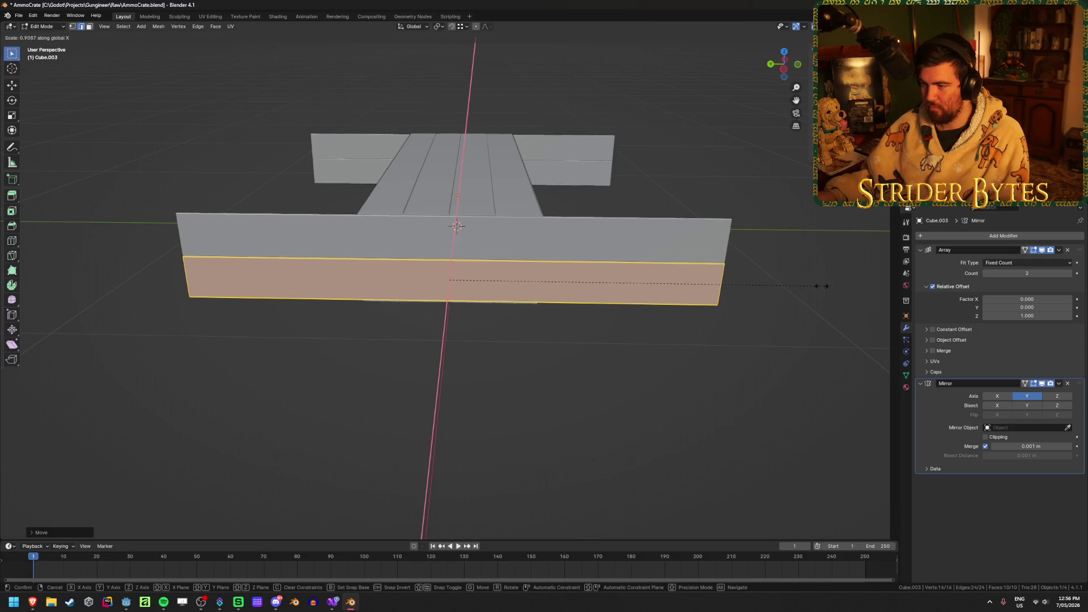
key(y)
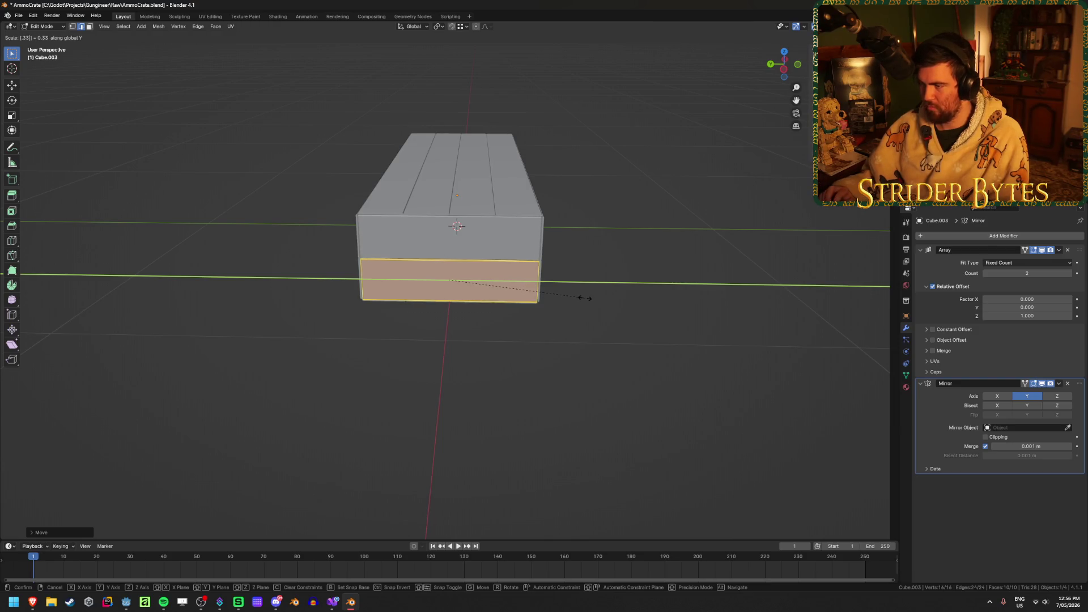
click(586, 298)
scroll(586, 298, up, 2)
mouse_move(586, 297)
middle_down()
mouse_move(445, 280)
mouse_move(603, 403)
middle_up()
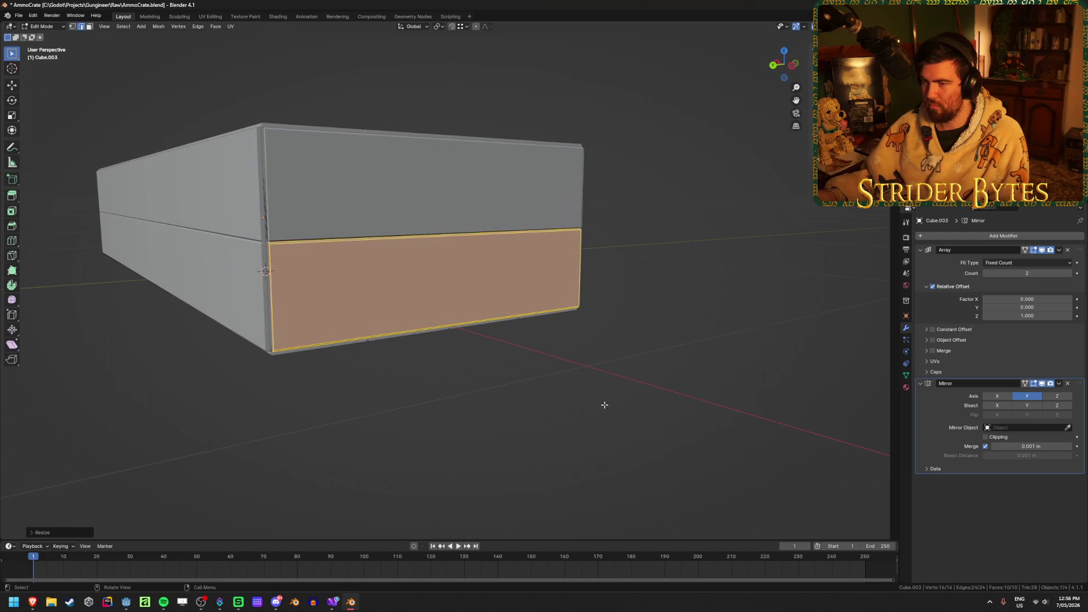
key(Tab)
click(668, 374)
mouse_move(655, 376)
middle_down()
mouse_move(525, 352)
mouse_move(267, 396)
mouse_move(360, 410)
mouse_move(465, 400)
middle_up()
scroll(525, 351, down, 4)
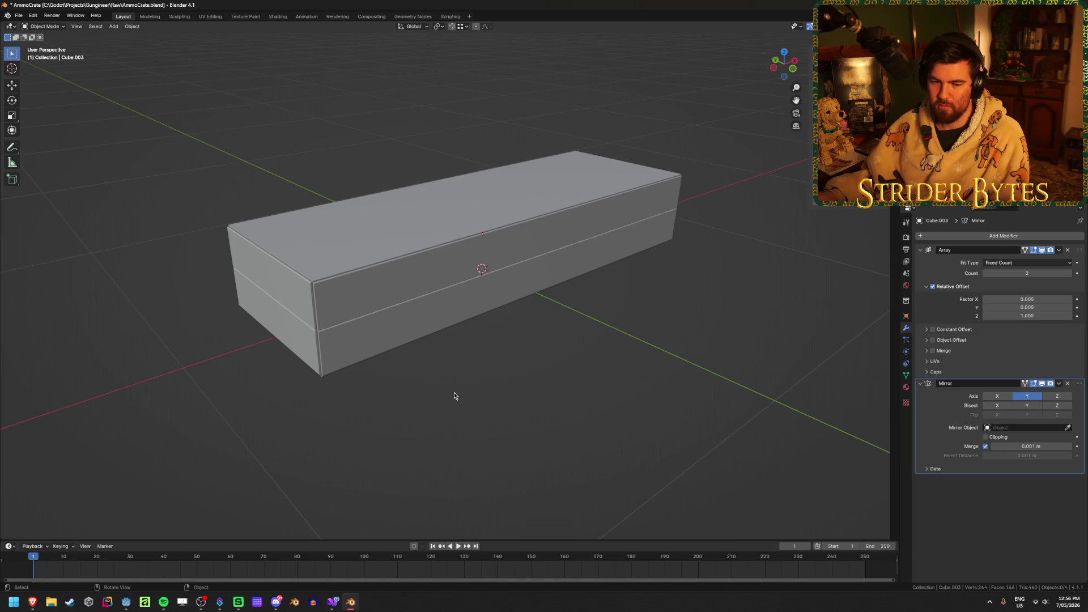
Inspect the crate pieces by orbiting and checking front and right orthographic views
mouse_move(454, 392)
middle_down()
mouse_move(450, 381)
mouse_move(486, 379)
middle_up()
click(468, 333)
click(623, 398)
click(369, 274)
click(725, 400)
middle_drag(725, 399, 605, 345)
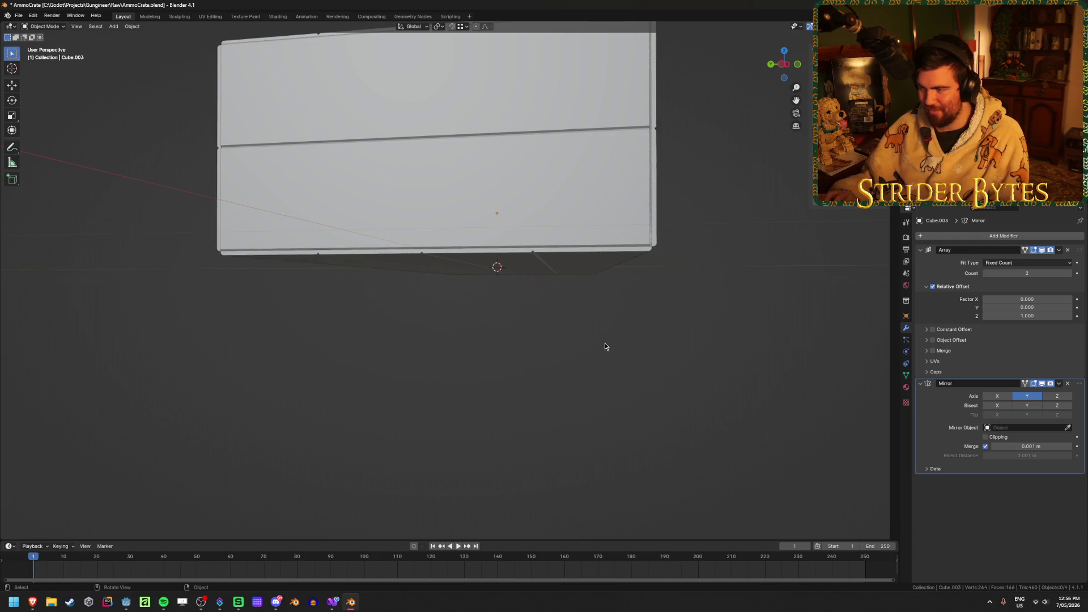
key(KP_1)
key(KP_3)
Apply scale and then rotation to the selected crate piece
click(402, 235)
key(ctrl+a)
click(403, 237)
key(ctrl+a)
click(402, 228)
Check the battens and crate body, then mirror the side battens and plank box across X
middle_drag(423, 242, 493, 294)
click(385, 270)
click(315, 208)
mouse_move(335, 311)
middle_down()
mouse_move(389, 294)
mouse_move(309, 377)
mouse_move(260, 390)
mouse_move(508, 390)
middle_up()
click(508, 390)
mouse_move(576, 392)
middle_down()
mouse_move(434, 399)
mouse_move(749, 356)
middle_up()
click(749, 359)
mouse_move(450, 355)
middle_down()
mouse_move(527, 365)
mouse_move(338, 425)
mouse_move(489, 379)
mouse_move(445, 395)
mouse_move(648, 382)
middle_up()
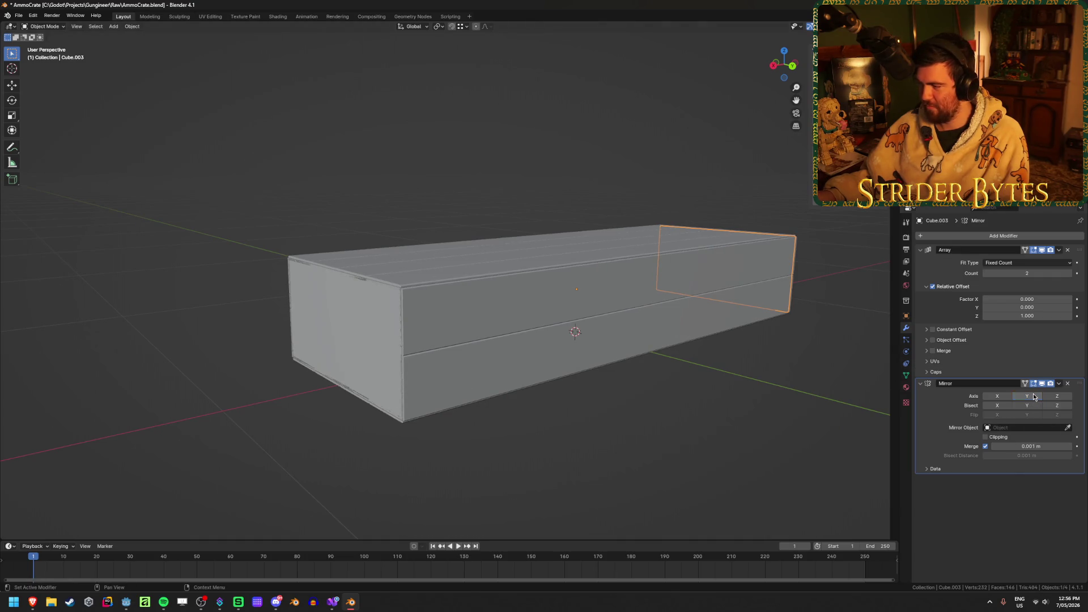
click(1011, 396)
click(506, 466)
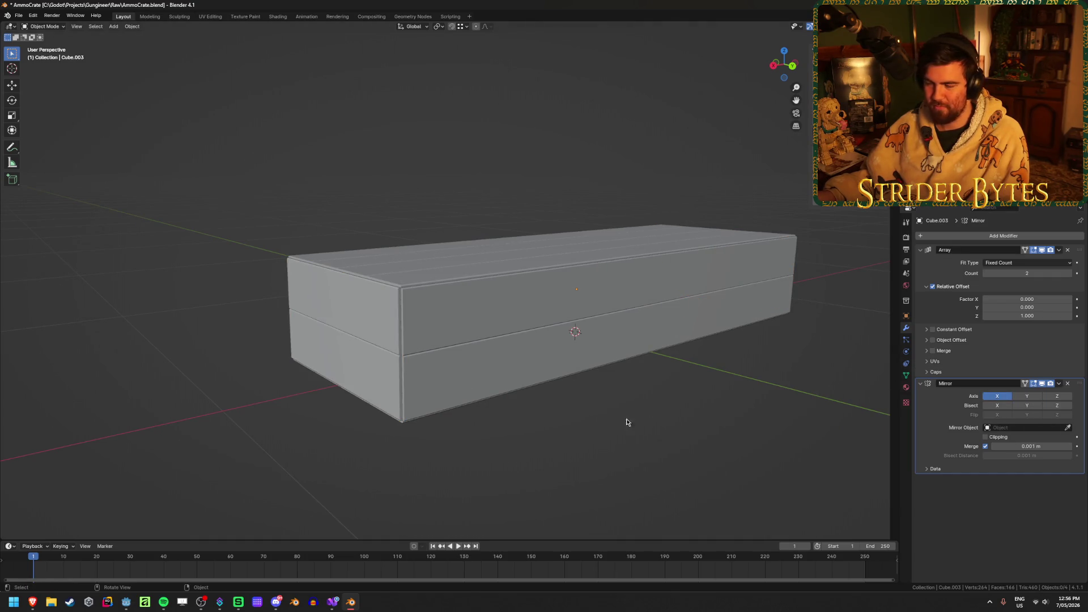
Save AmmoCrate.blend and look over the mirrored box's top and sides
middle_drag(774, 425, 686, 430)
key(ctrl+s)
mouse_move(724, 383)
middle_down()
mouse_move(452, 440)
mouse_move(461, 395)
middle_up()
click(426, 369)
click(431, 406)
scroll(432, 408, up, 3)
mouse_move(453, 424)
middle_down()
mouse_move(502, 394)
mouse_move(493, 422)
mouse_move(469, 396)
mouse_move(486, 389)
mouse_move(496, 410)
middle_up()
scroll(486, 389, up, 3)
mouse_move(593, 333)
middle_down()
mouse_move(554, 343)
mouse_move(505, 324)
mouse_move(475, 327)
middle_up()
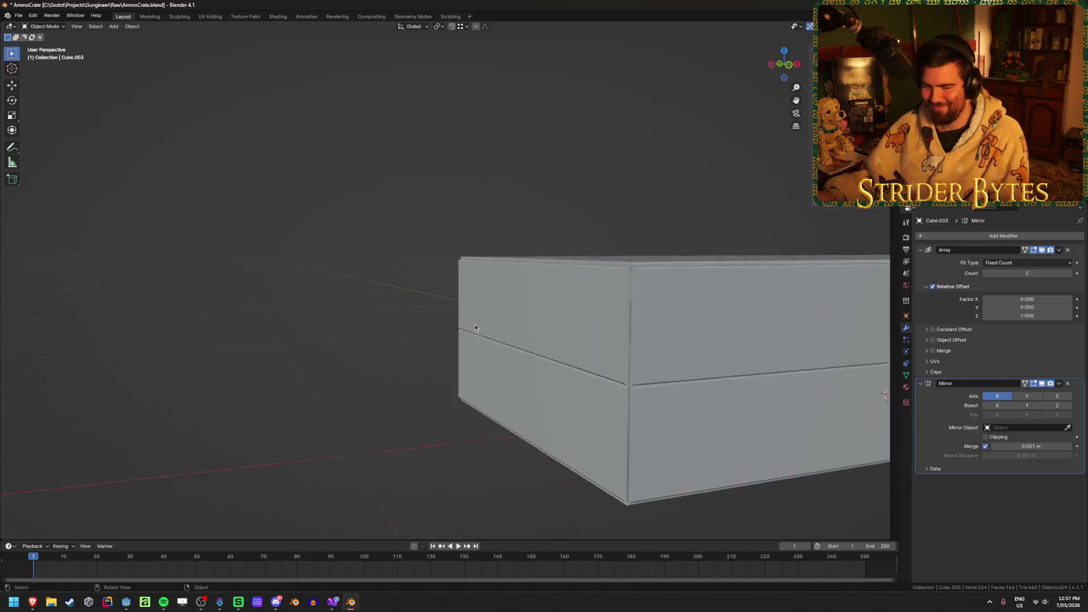
scroll(475, 328, down, 3)
Save AmmoCrate.blend again and bring the ammo-crate reference photo window forward
key(ctrl+s)
scroll(615, 389, down, 2)
mouse_move(359, 457)
middle_down()
mouse_move(602, 379)
mouse_move(567, 396)
middle_up()
click(14, 602)
click(95, 580)
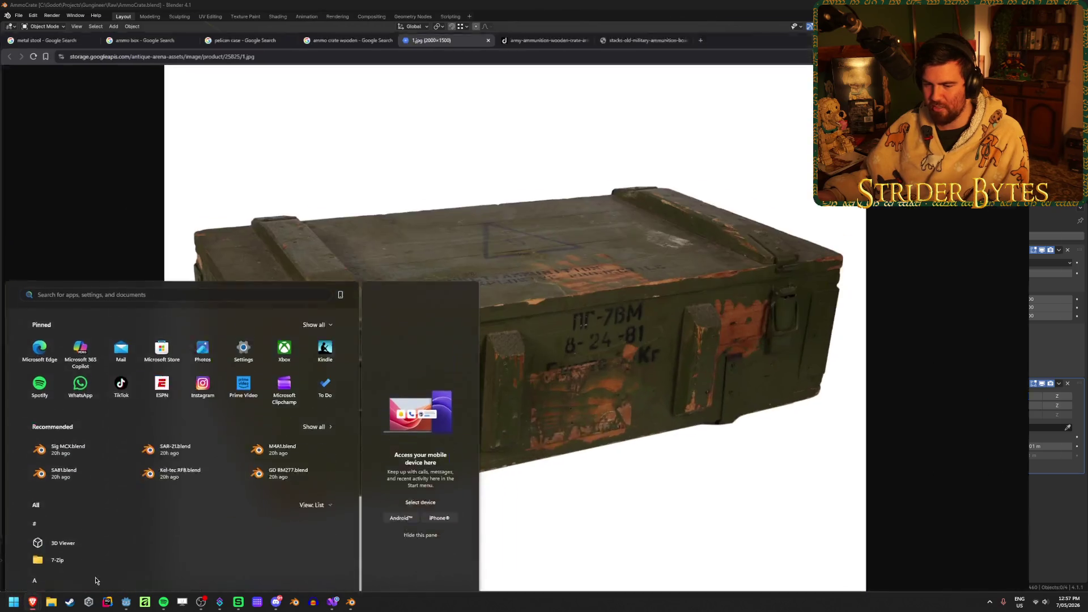
Compare the army-ammunition crate and stacked military ammo box photos, then go back to Blender's crate view
click(587, 8)
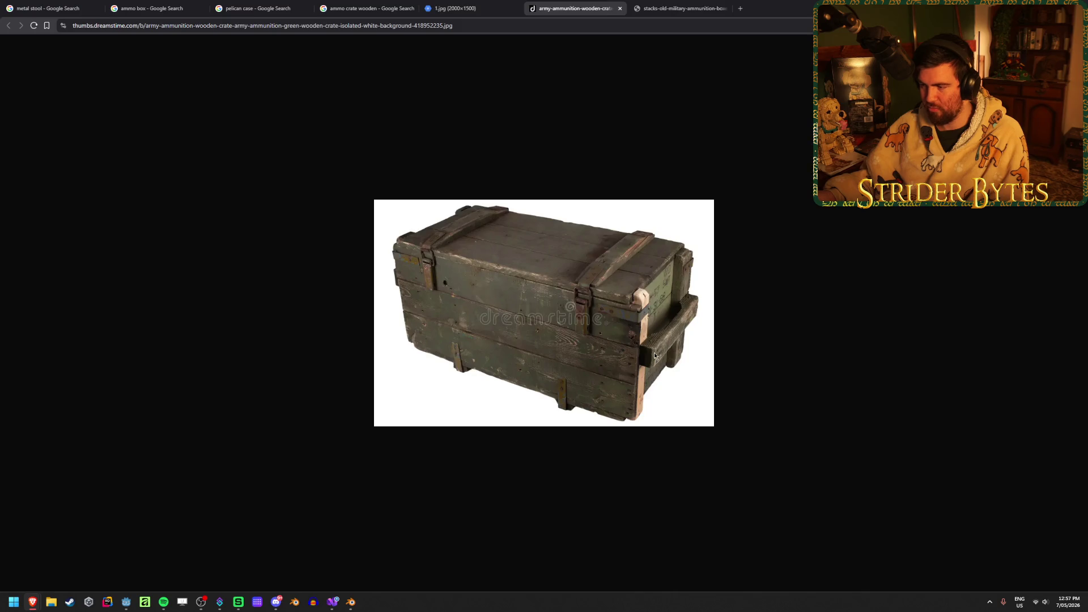
click(697, 5)
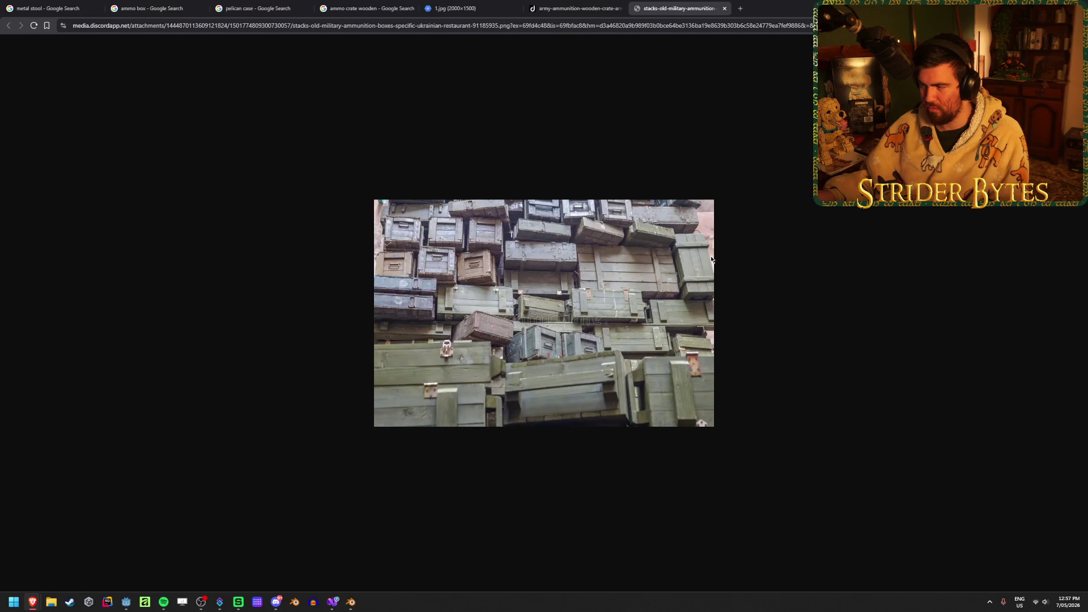
key(alt+Tab)
mouse_move(344, 372)
middle_down()
mouse_move(304, 364)
mouse_move(470, 378)
middle_up()
scroll(474, 376, up, 3)
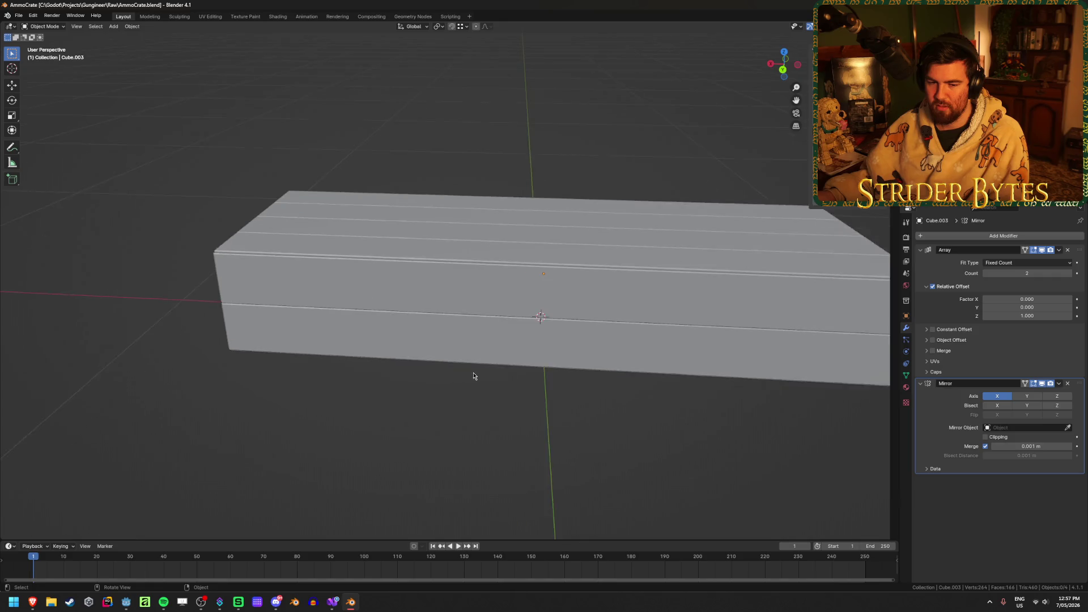
Delete the outer guide Cube using wireframe view, then return to solid shading
key(shift+z)
click(560, 282)
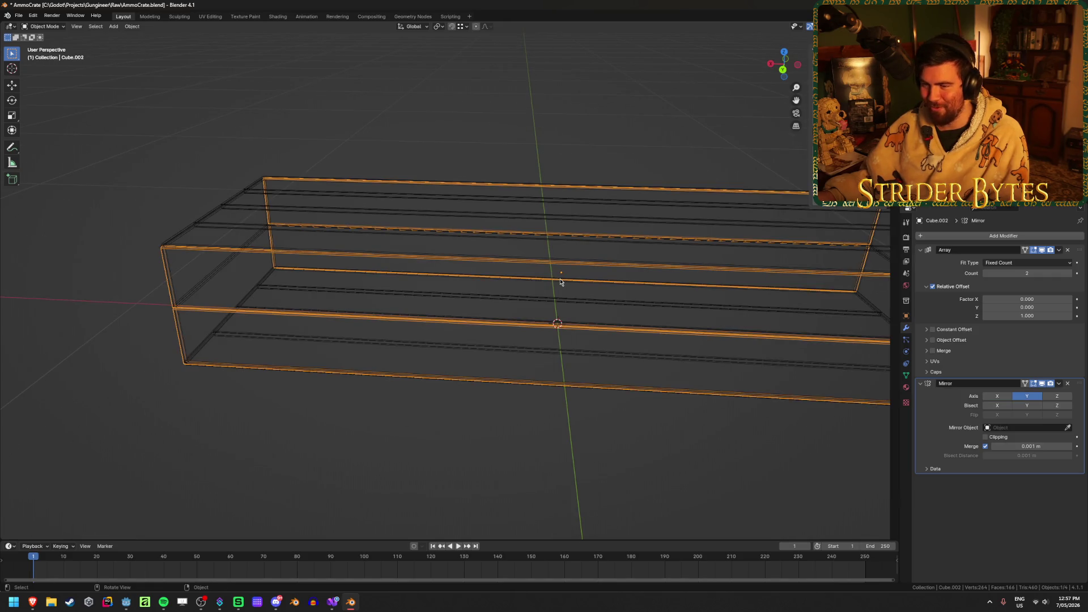
click(560, 282)
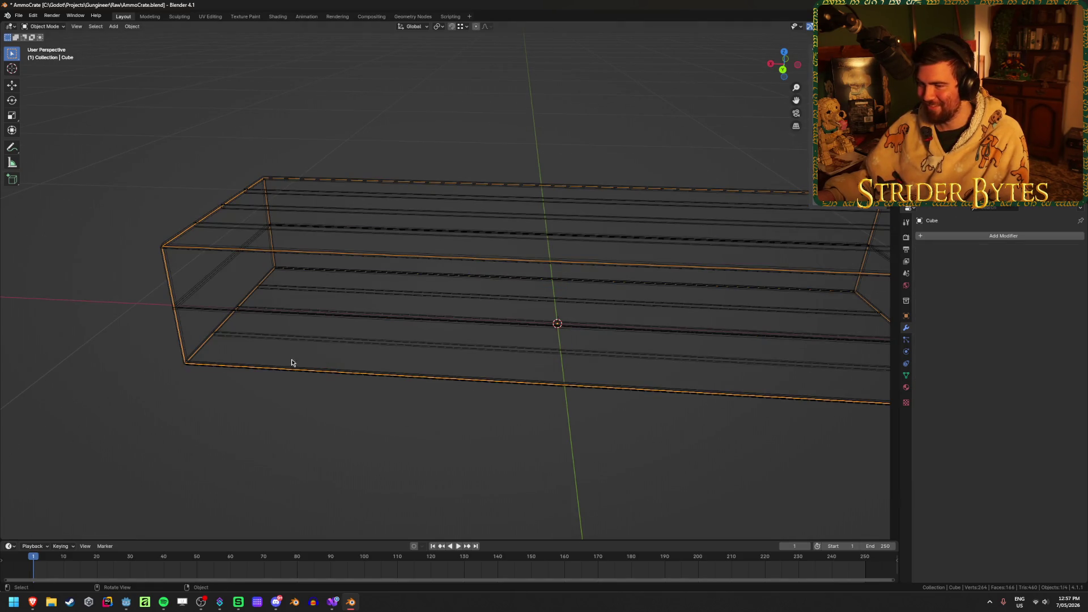
key(x)
click(319, 359)
key(shift+z)
mouse_move(394, 485)
middle_down()
mouse_move(444, 460)
mouse_move(545, 452)
middle_up()
scroll(544, 452, down, 3)
middle_drag(610, 391, 585, 408)
Add a new cube and flatten it along X into a thin slab
key(shift+a)
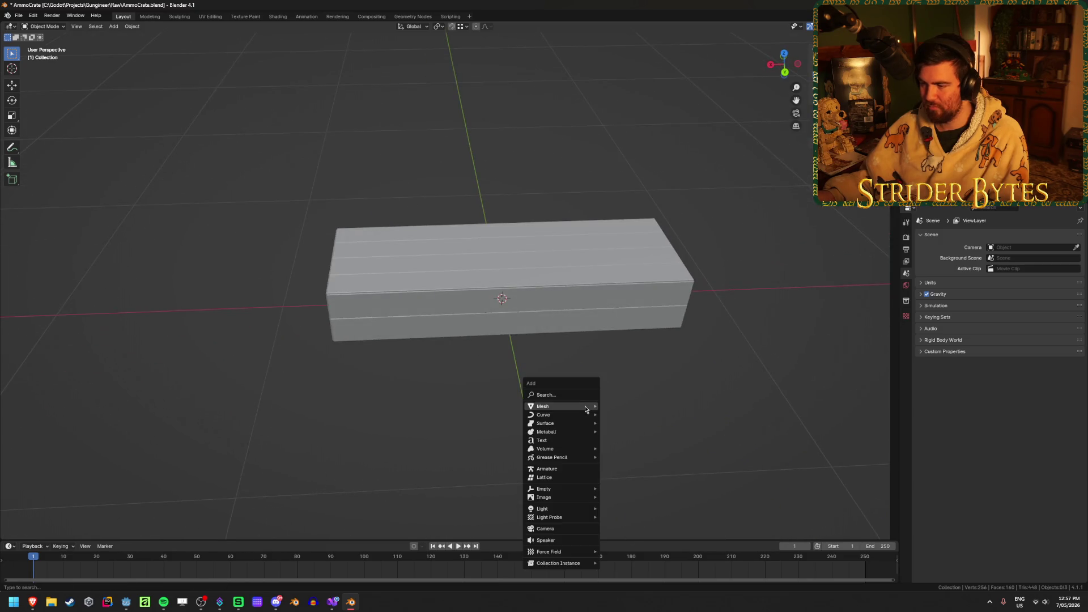
mouse_move(585, 408)
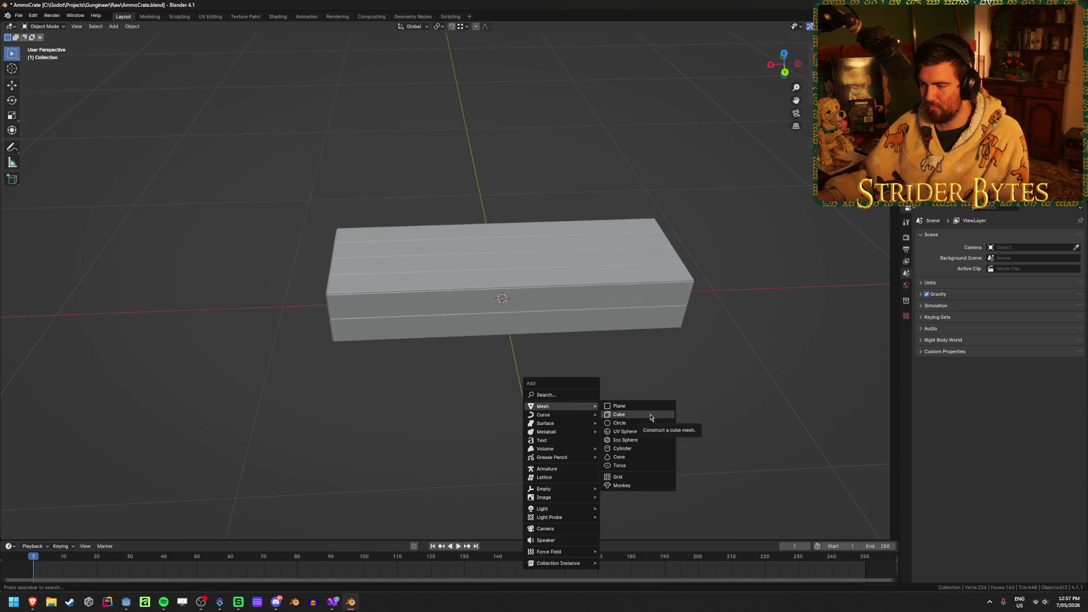
click(651, 417)
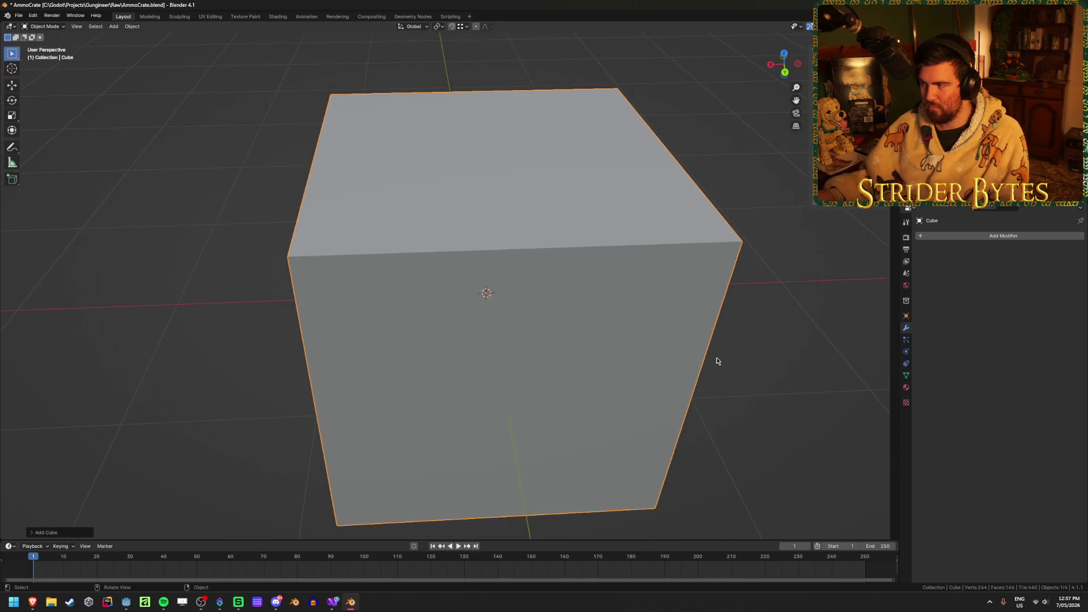
key(s)
key(x)
key(Return)
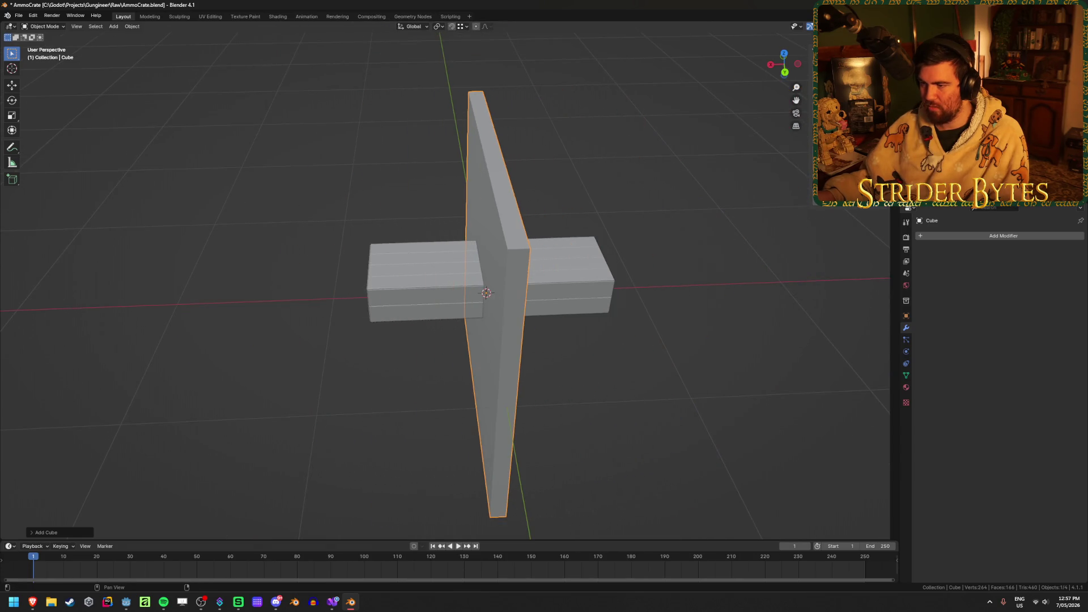
key(s)
key(x)
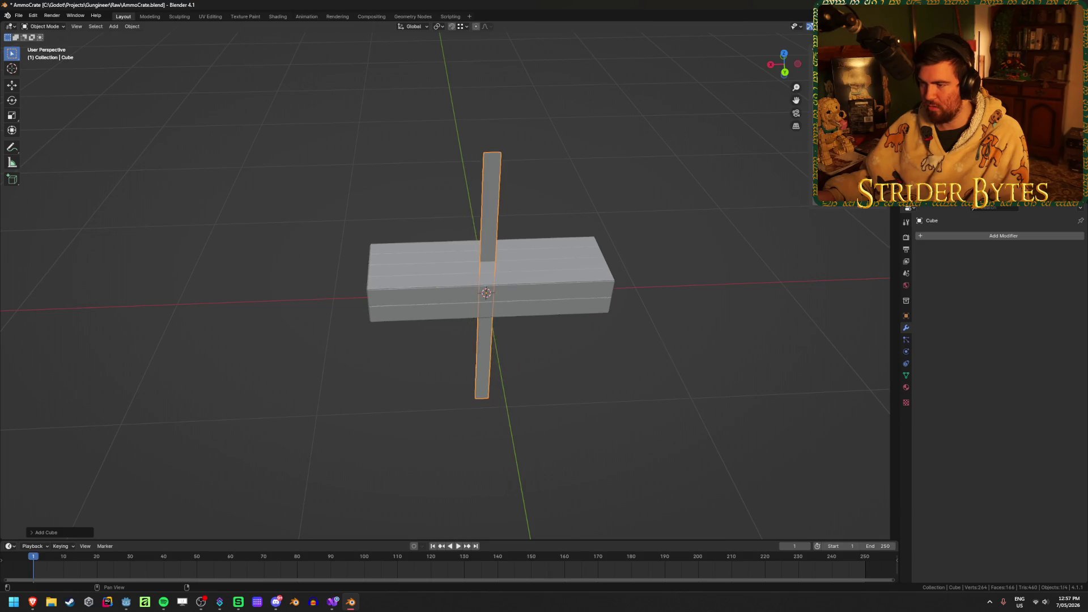
key(Return)
Narrow the slab further and rotate it 90° around X
middle_drag(527, 266, 567, 250)
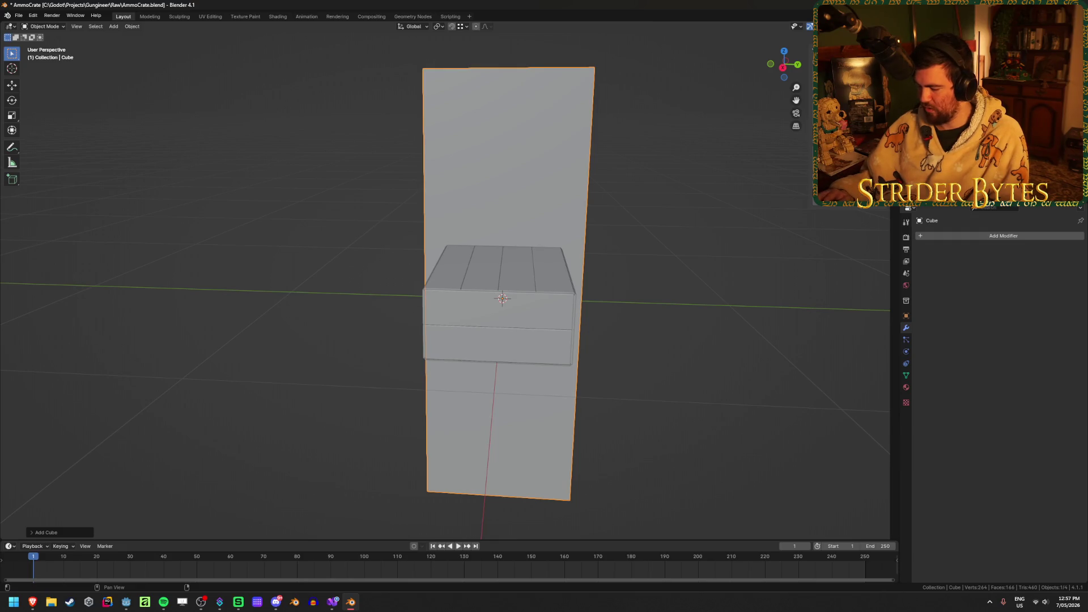
key(s)
key(x)
key(Return)
key(r)
key(x)
key(9)
key(0)
key(Return)
Move the slab along Z to position it on the crate and check it from the right side
mouse_move(533, 288)
middle_down()
mouse_move(486, 263)
mouse_move(446, 277)
middle_up()
scroll(497, 297, up, 2)
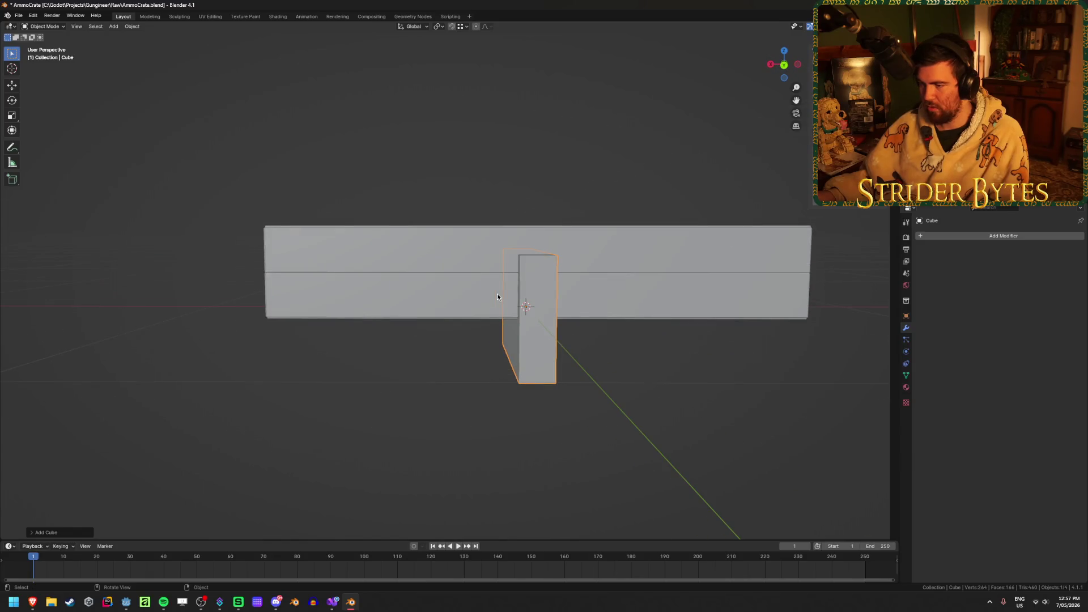
text(gz1.25)
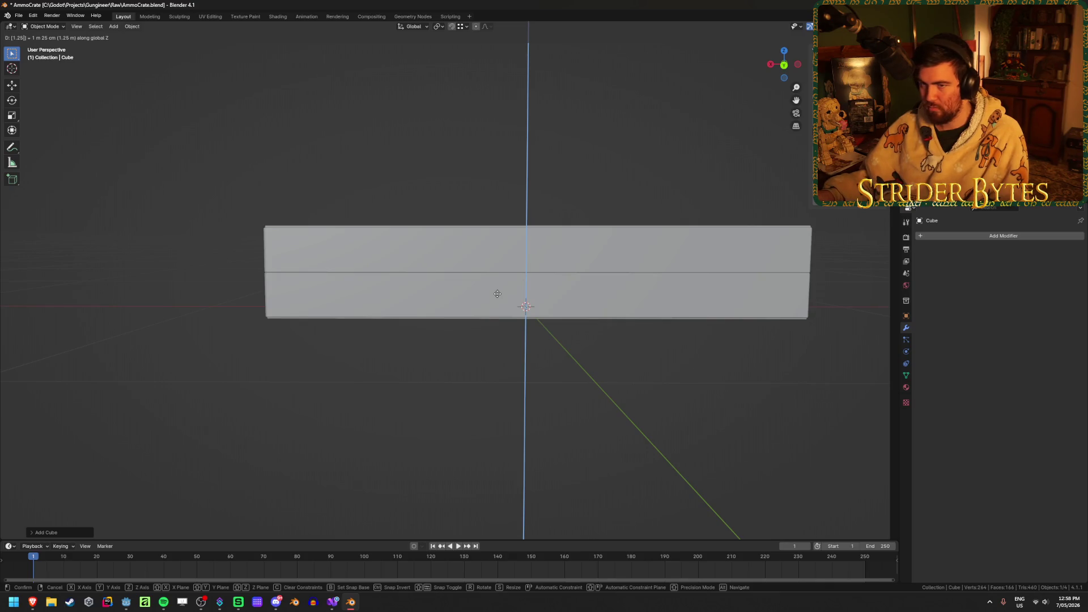
key(BackSpace)
key(BackSpace)
key(BackSpace)
key(BackSpace)
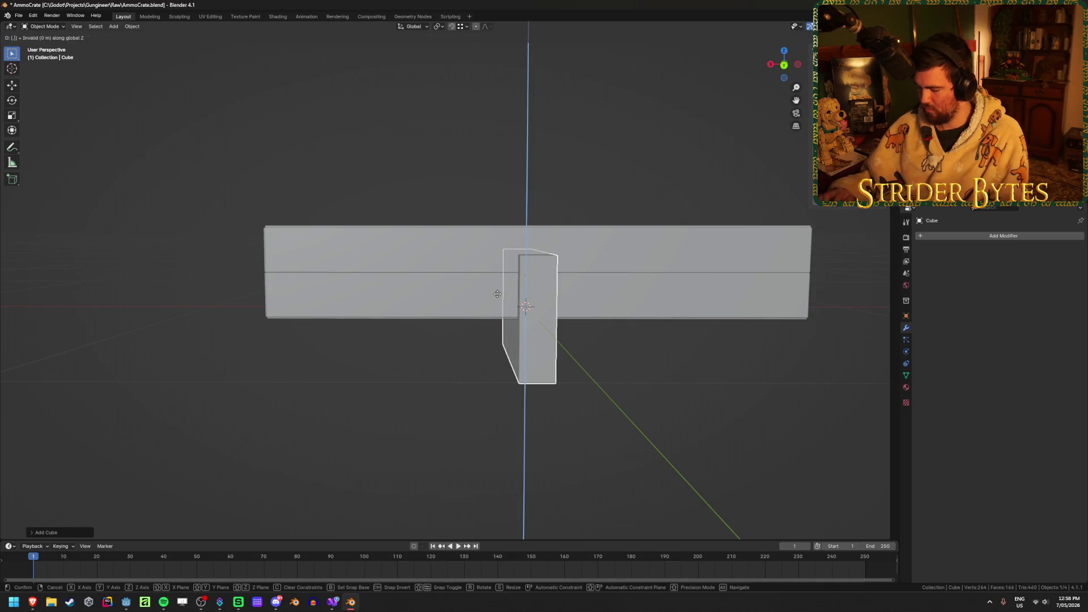
click(493, 255)
mouse_move(493, 255)
middle_down()
mouse_move(453, 278)
mouse_move(474, 295)
middle_up()
key(KP_3)
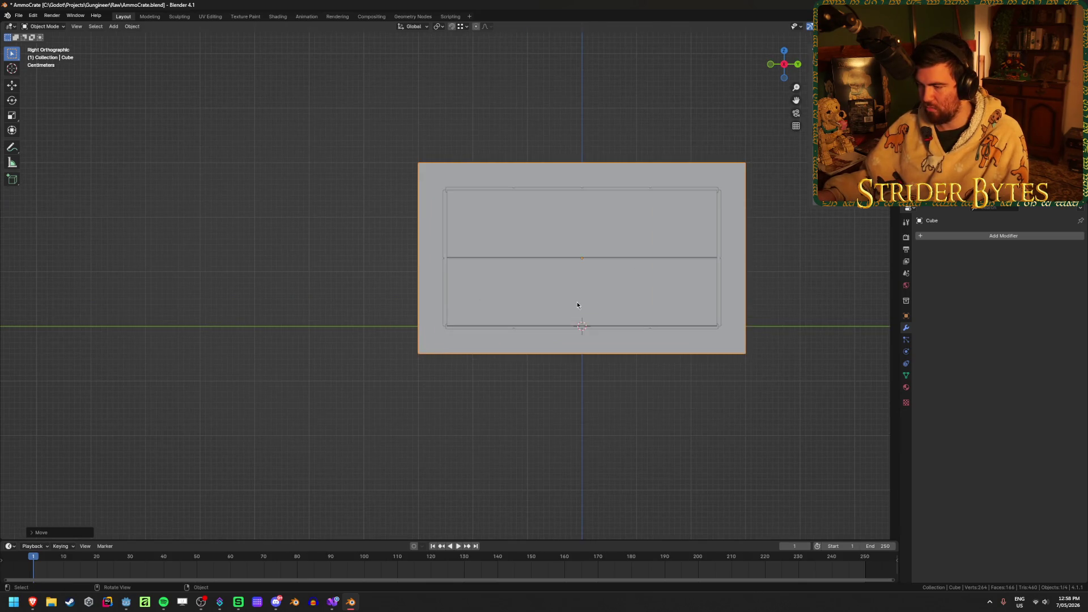
shift+middle_drag(643, 301, 586, 306)
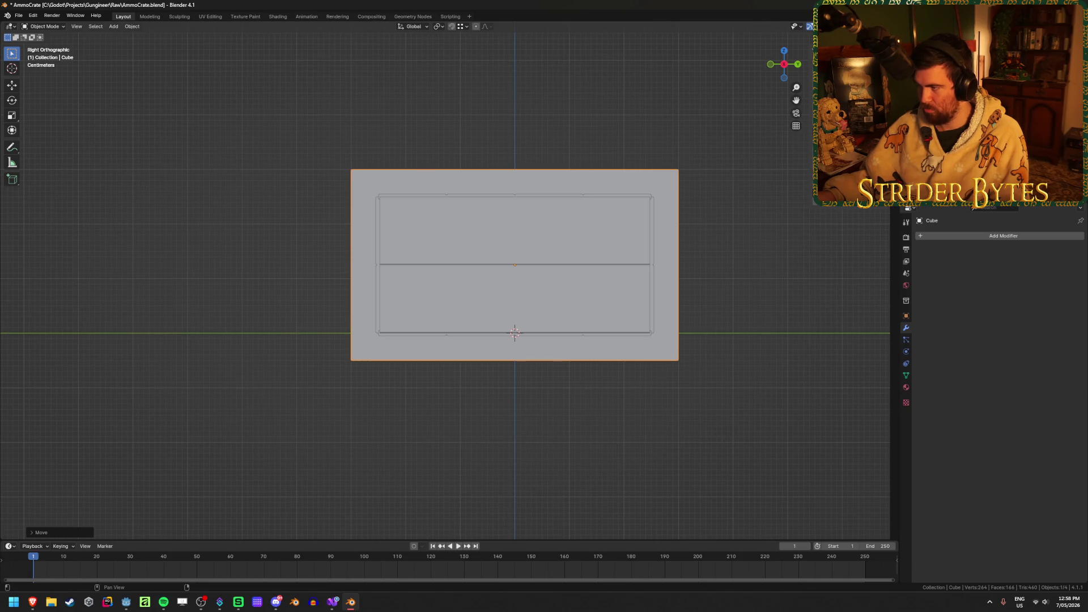
mouse_move(774, 277)
middle_down()
mouse_move(712, 295)
mouse_move(678, 294)
mouse_move(670, 277)
mouse_move(660, 284)
middle_up()
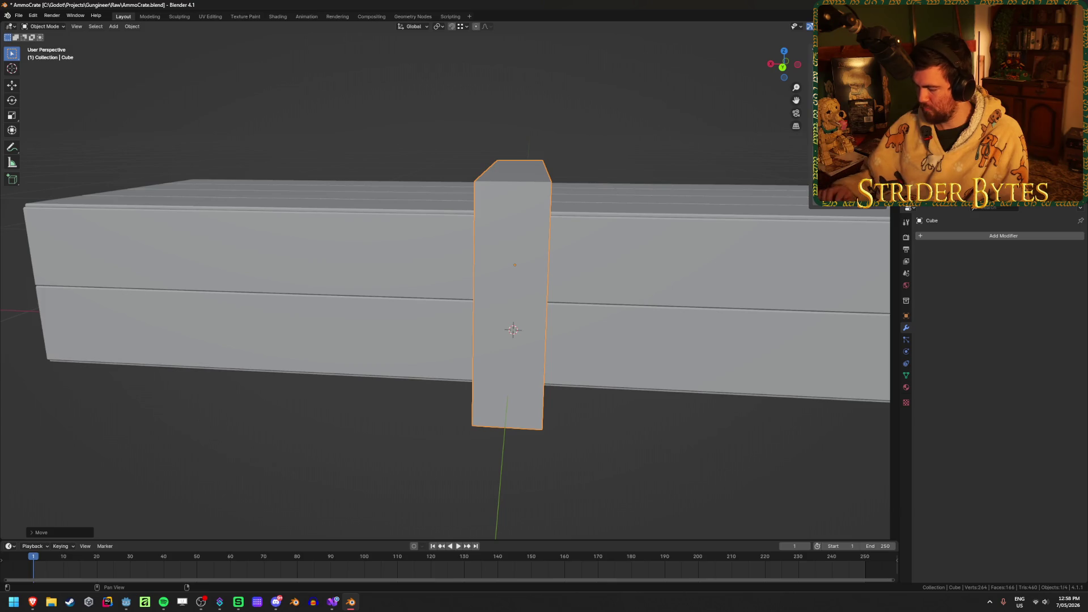
middle_drag(544, 258, 527, 248)
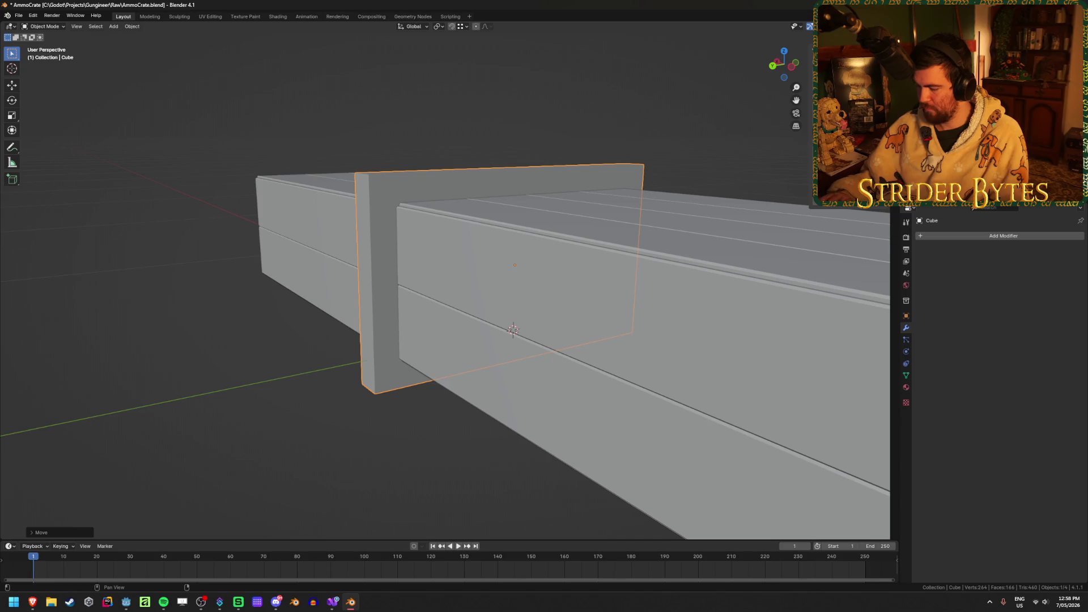
key(ctrl+z)
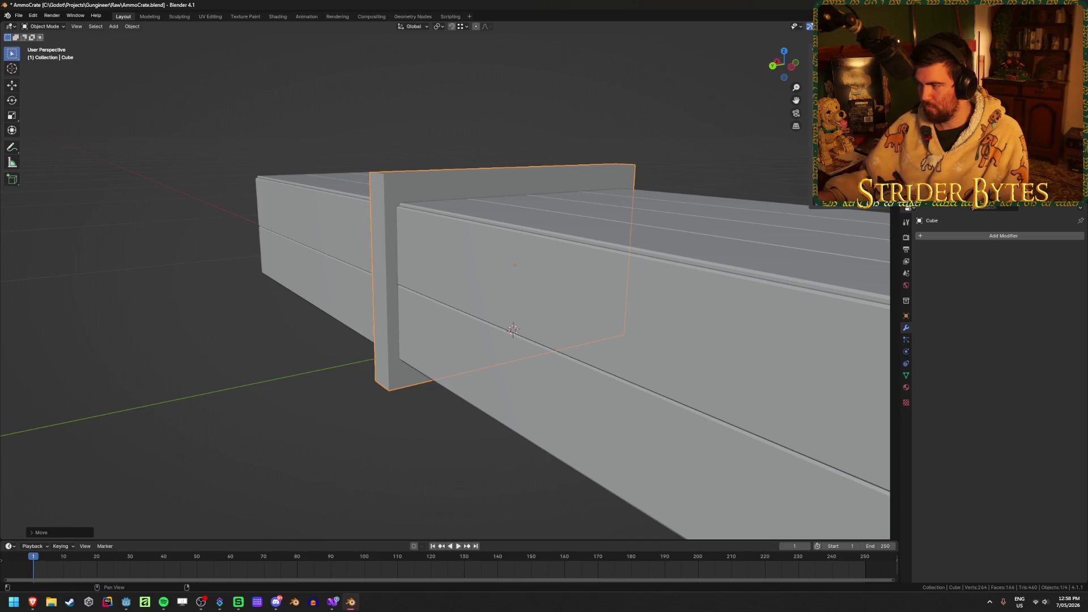
Select the upright batten strap and bring up the Apply transforms menu
click(167, 355)
scroll(217, 347, down, 5)
middle_drag(217, 347, 292, 343)
scroll(481, 371, up, 5)
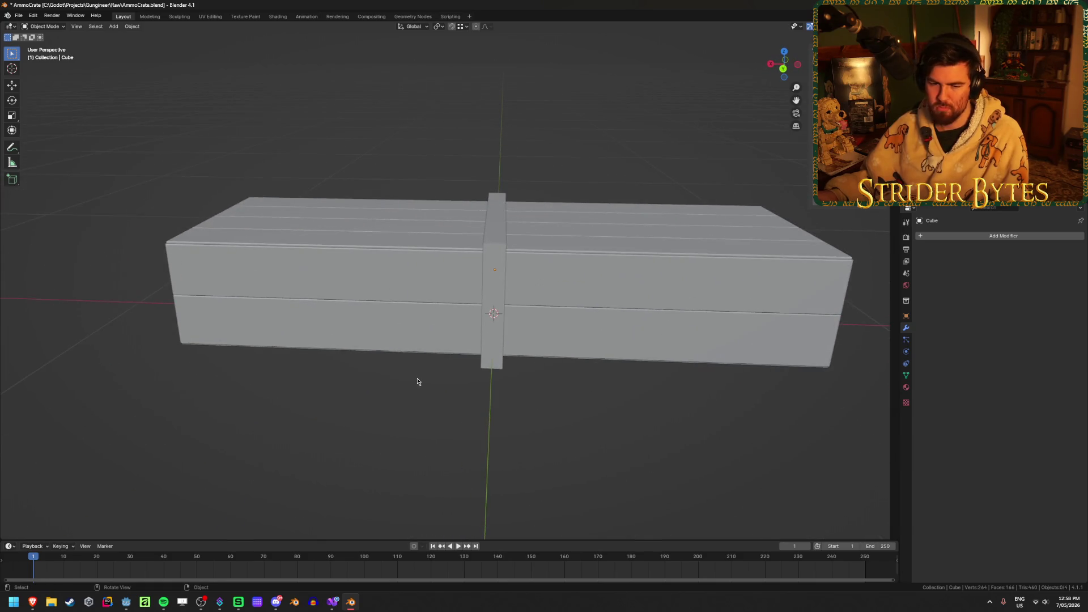
click(493, 292)
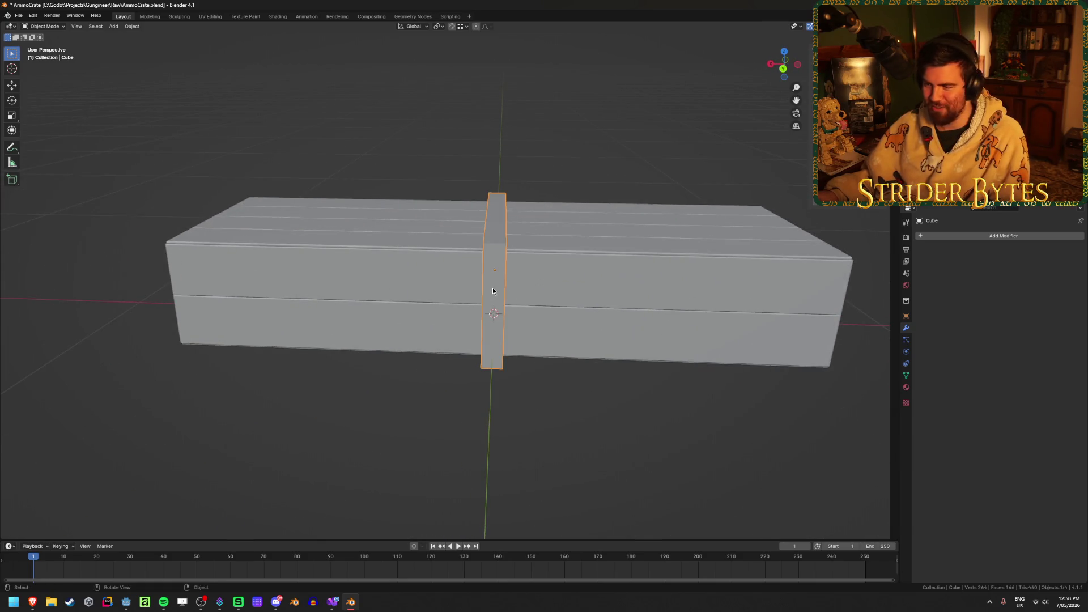
key(ctrl+a)
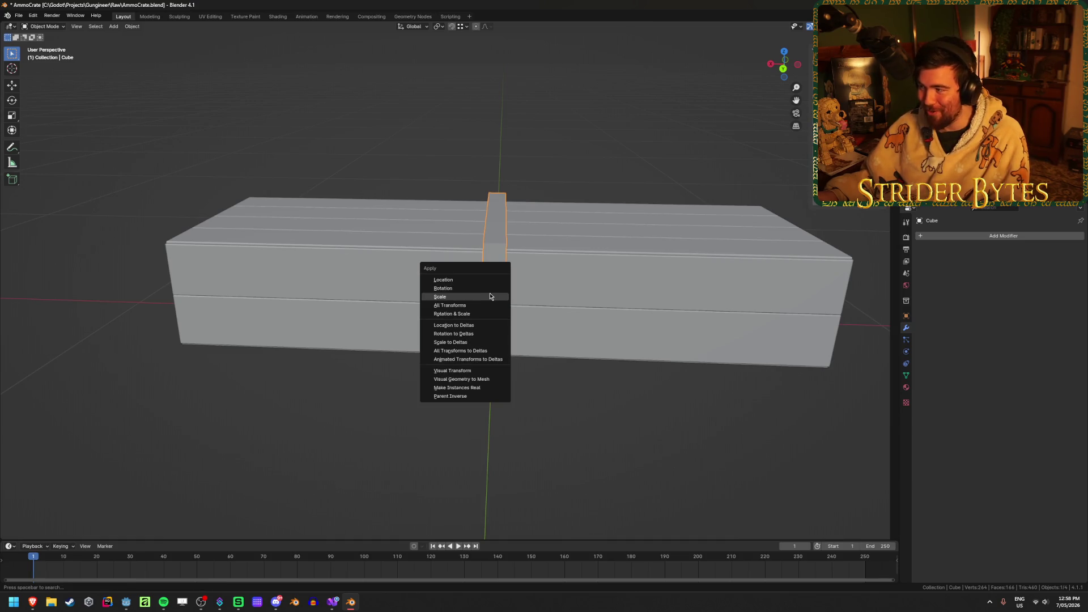
Apply the strap's scale and add a Mirror modifier to it
click(488, 294)
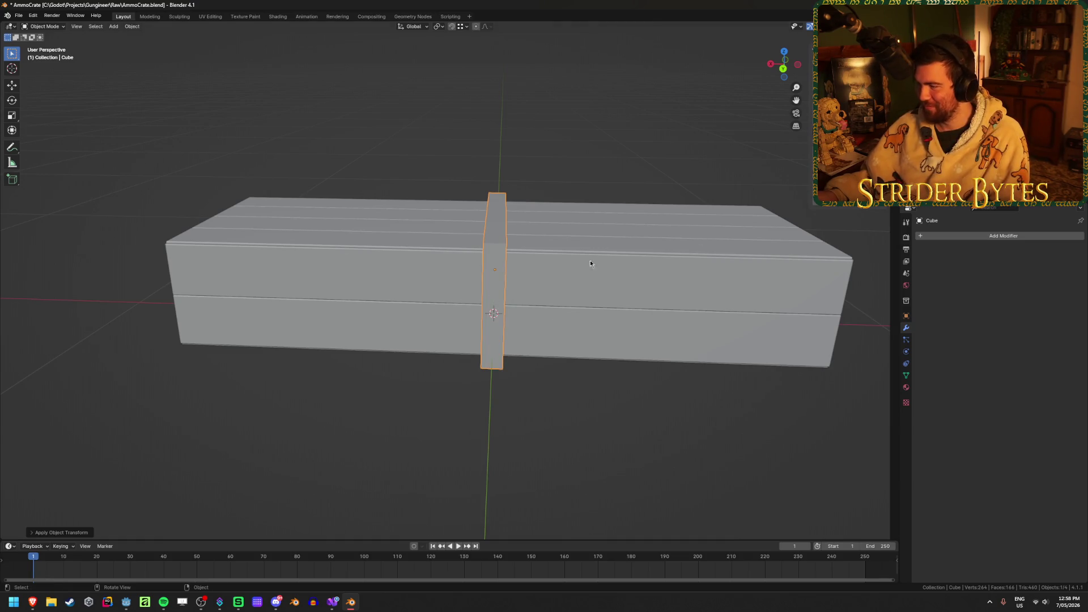
click(1003, 236)
text(mir)
click(991, 242)
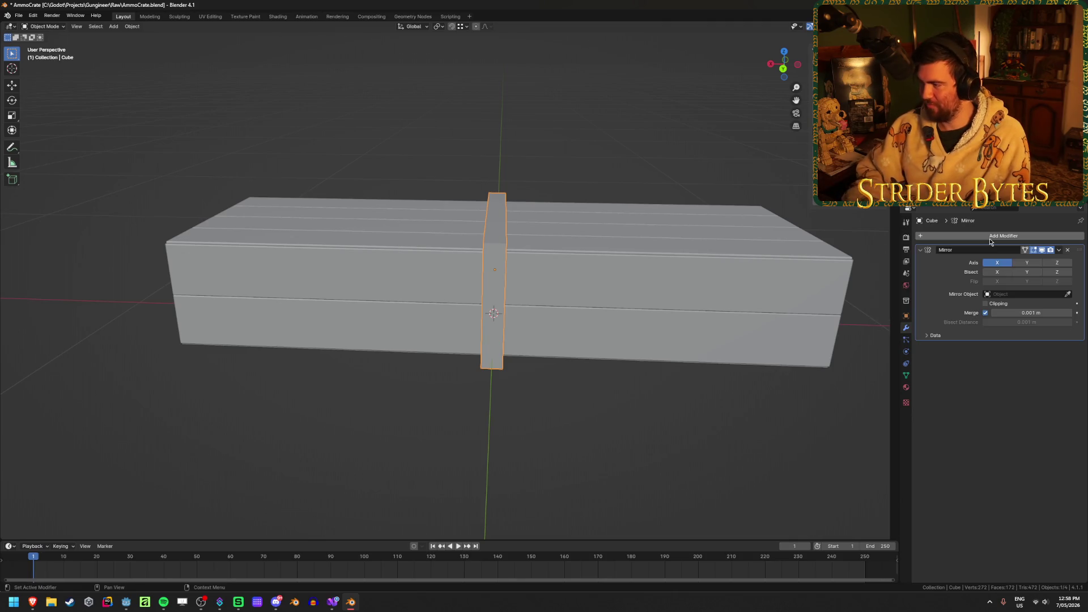
Shift the strap's mesh 0.5 along X so mirrored straps sit near each crate end
key(Tab)
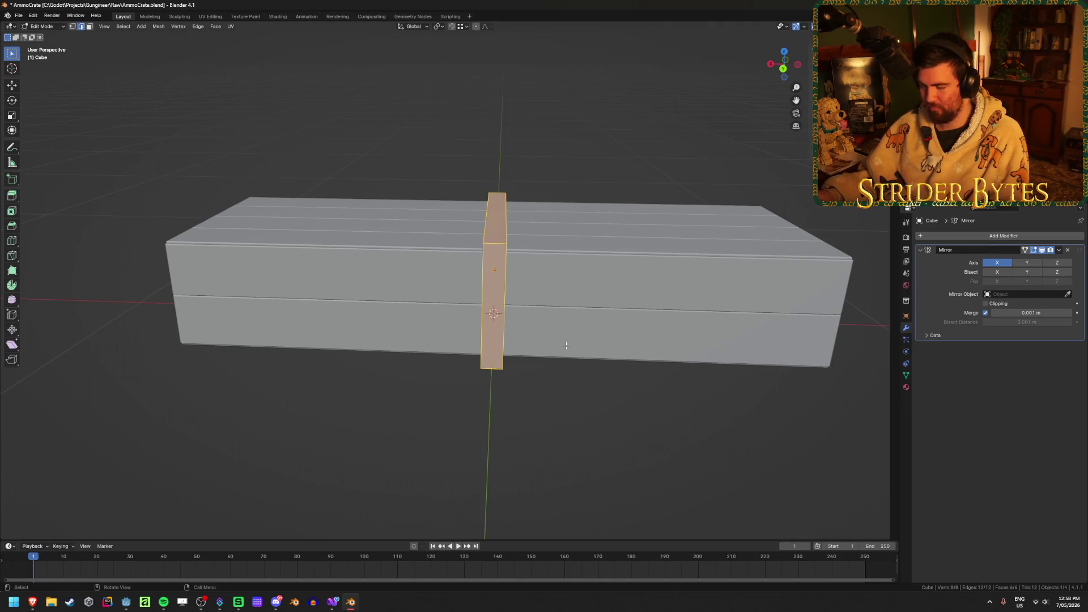
key(g)
text(x)
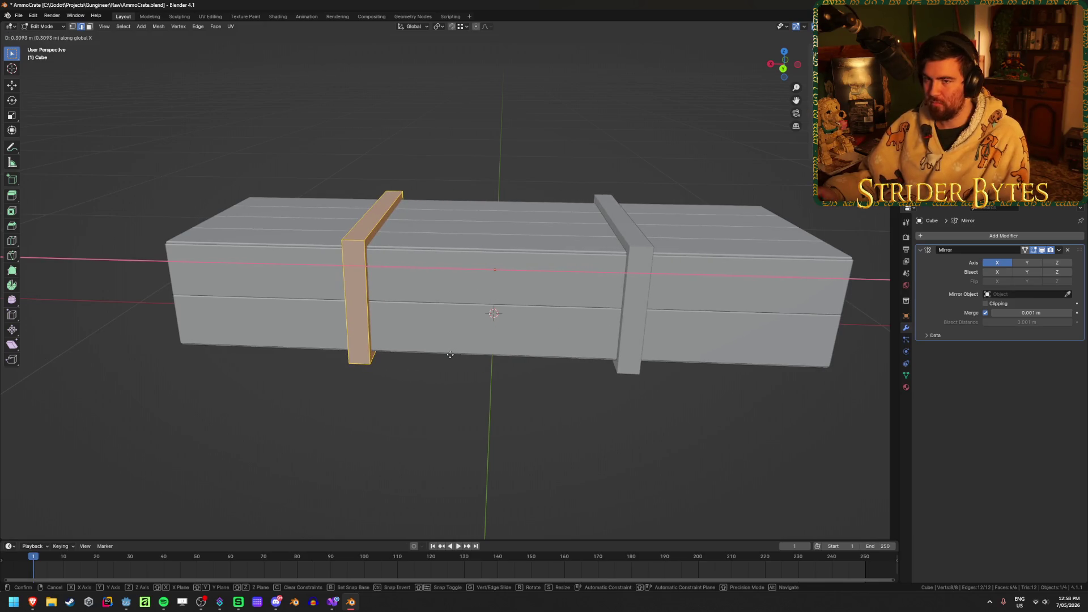
text(.5)
key(Return)
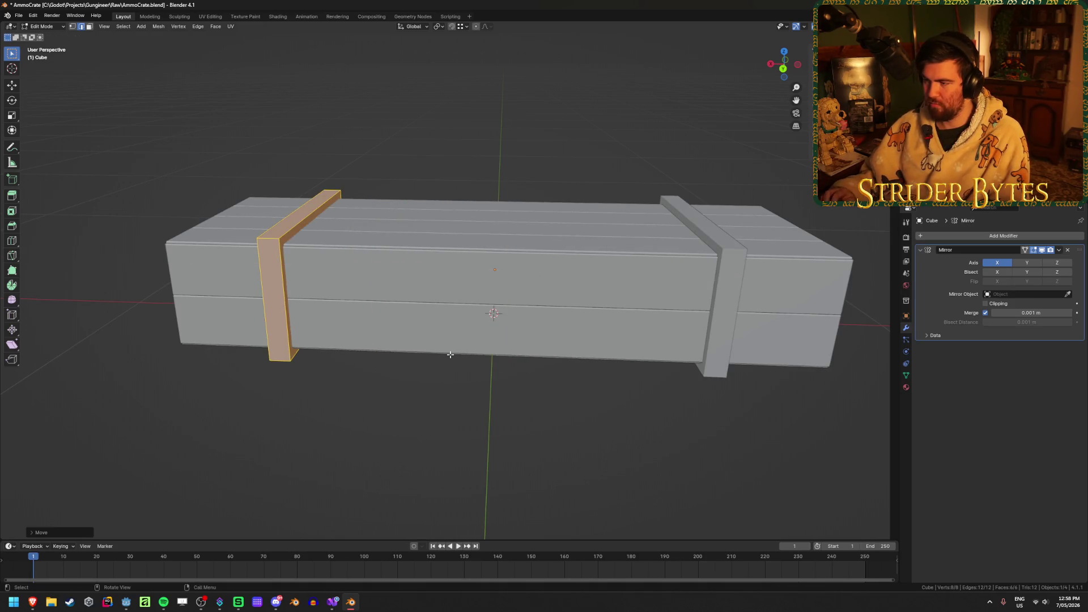
click(348, 484)
key(Tab)
click(318, 452)
scroll(378, 365, up, 3)
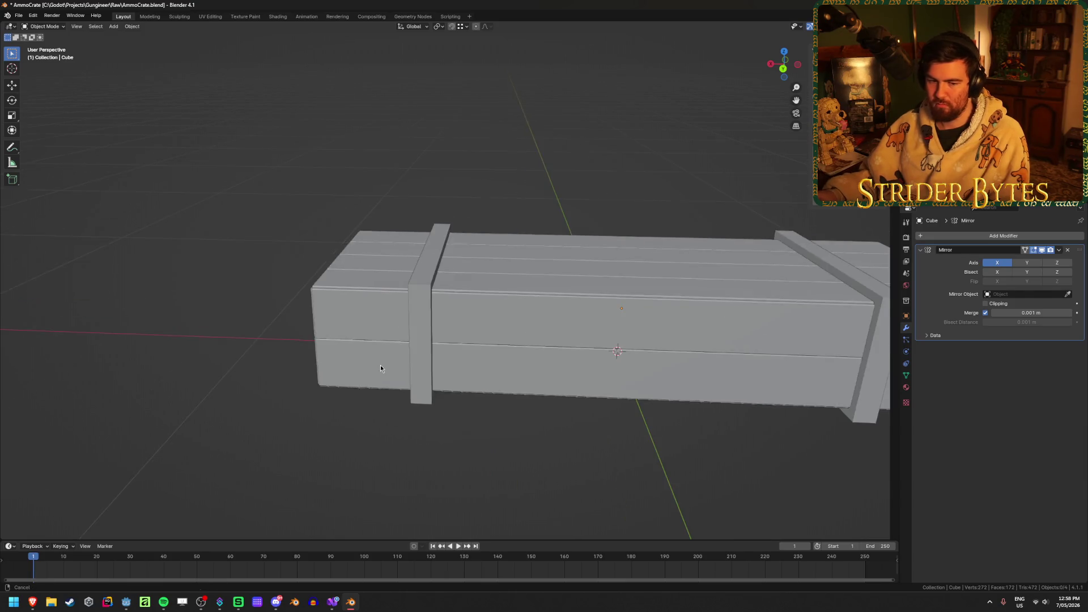
mouse_move(378, 366)
middle_down()
mouse_move(491, 367)
mouse_move(359, 342)
mouse_move(419, 318)
mouse_move(470, 323)
middle_up()
In Edit Mode, select the strap's edge loops and both vertical sides using X-ray front view
click(359, 342)
key(Tab)
alt+click(347, 329)
alt+click(468, 323)
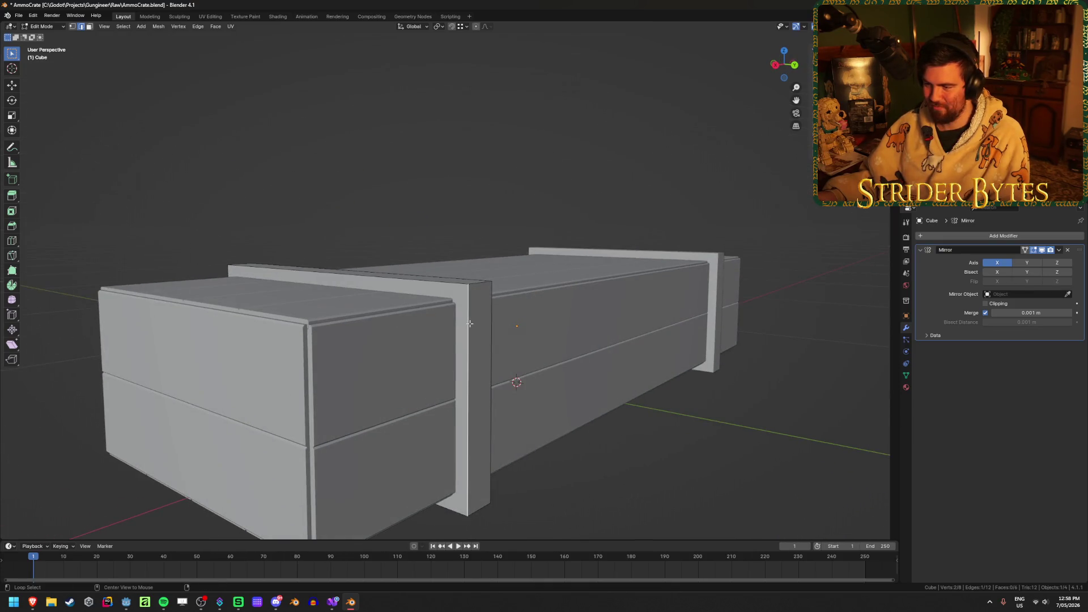
key(shift+z)
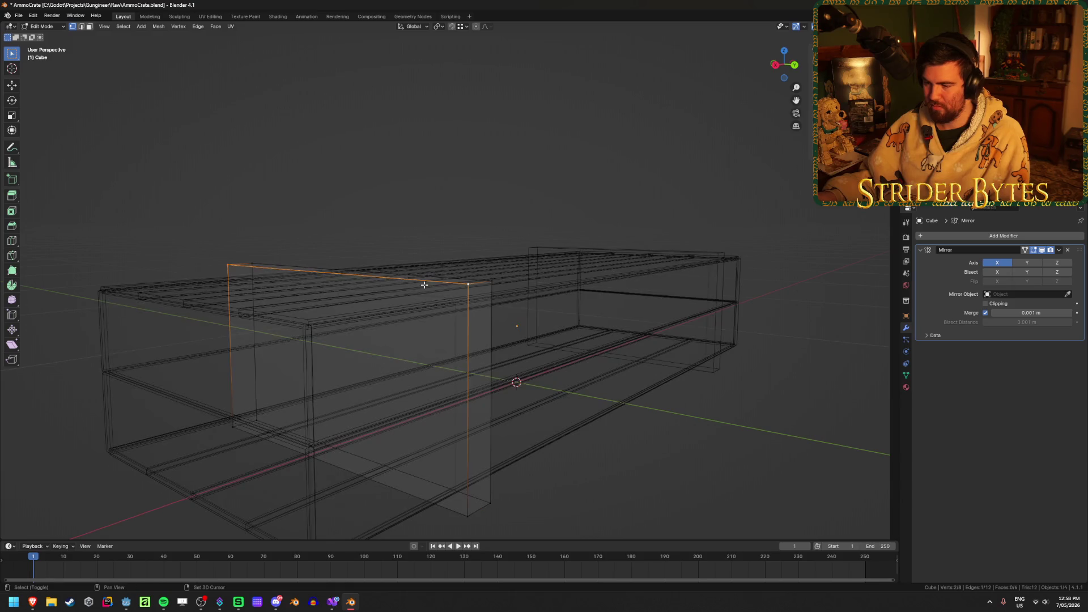
key(KP_1)
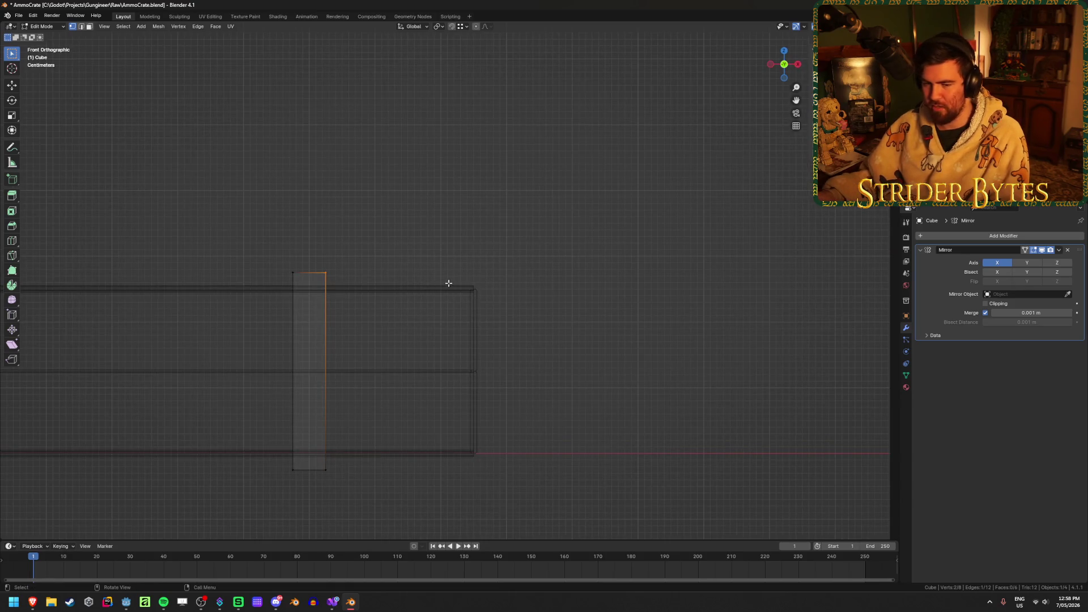
drag(382, 236, 311, 471)
shift+drag(253, 221, 294, 518)
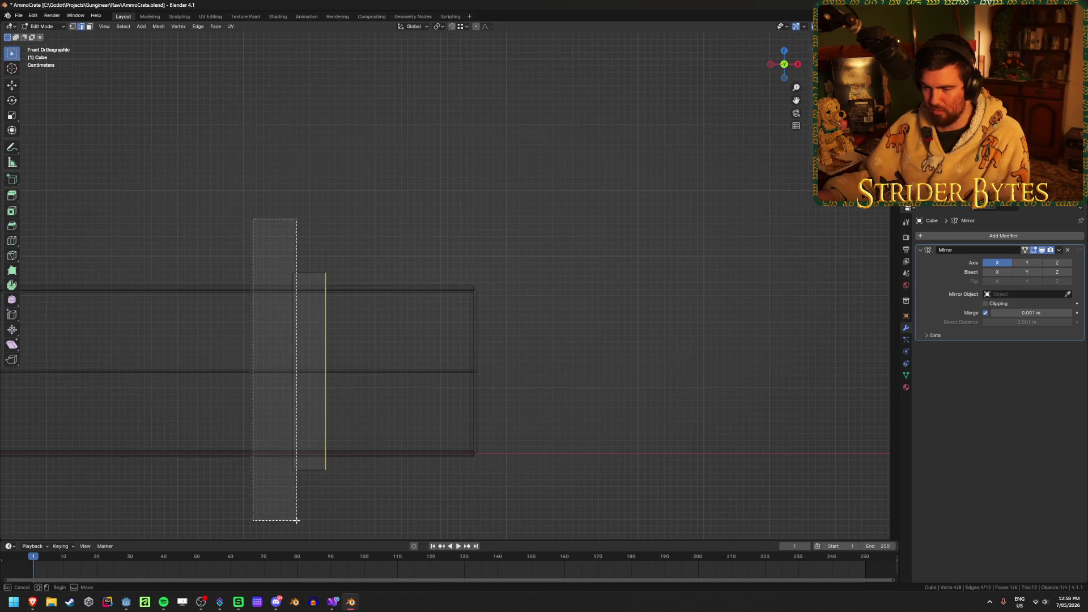
mouse_move(568, 300)
middle_down()
mouse_move(420, 330)
mouse_move(479, 331)
middle_up()
key(shift+z)
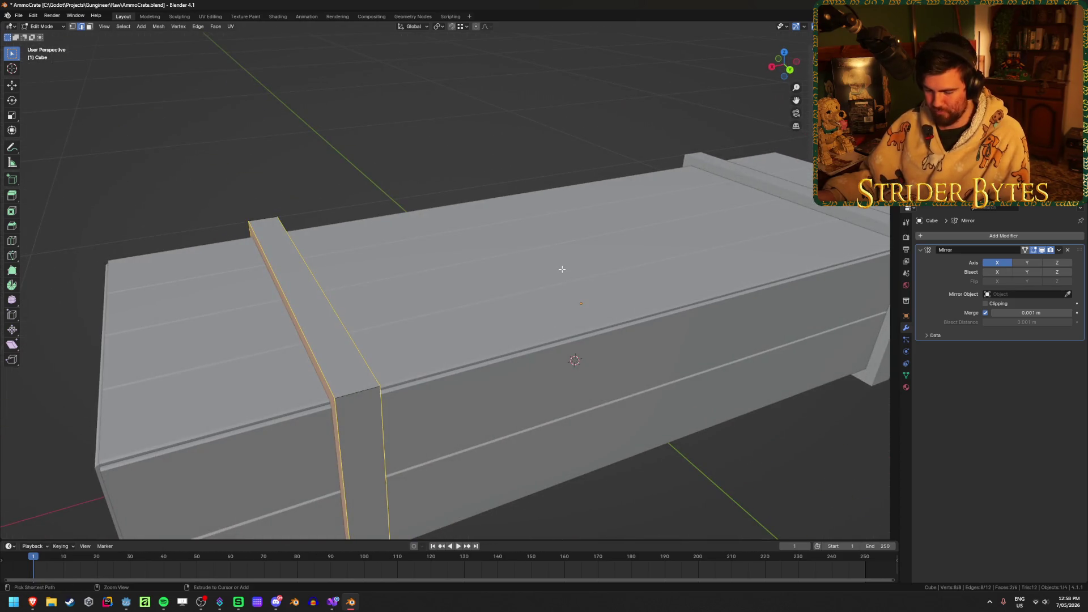
Bevel the selected strap edges by 0.005 m and return to Object Mode
key(ctrl+b)
click(575, 277)
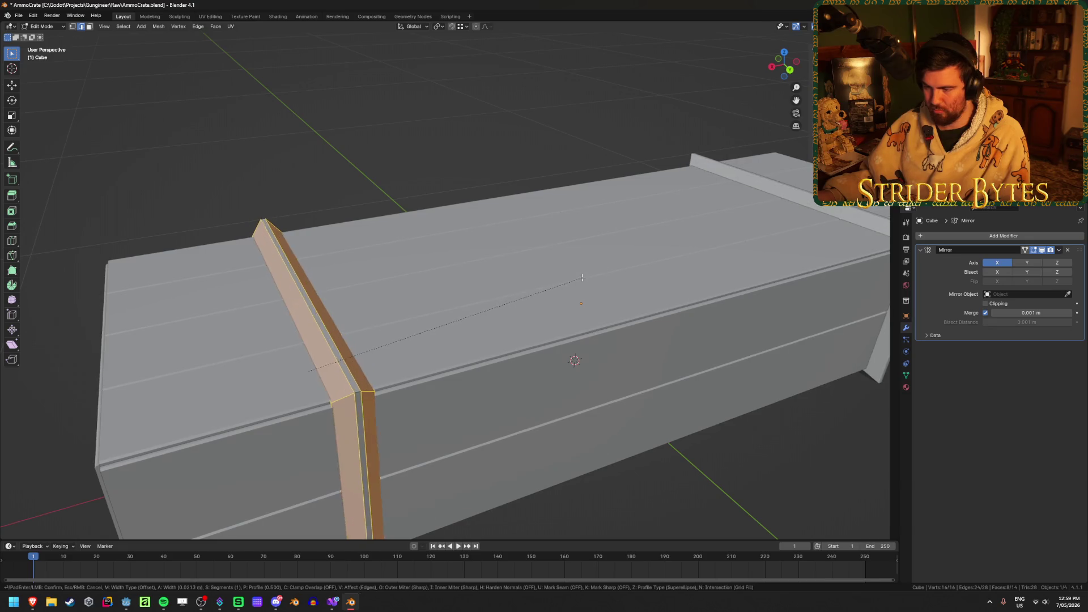
key(Tab)
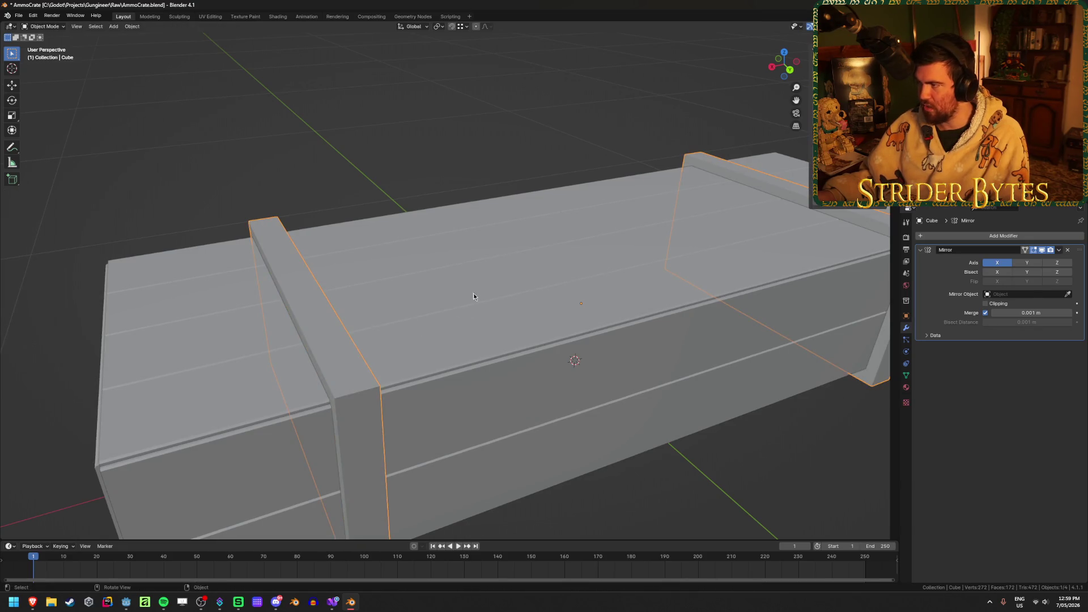
key(Tab)
key(ctrl+b)
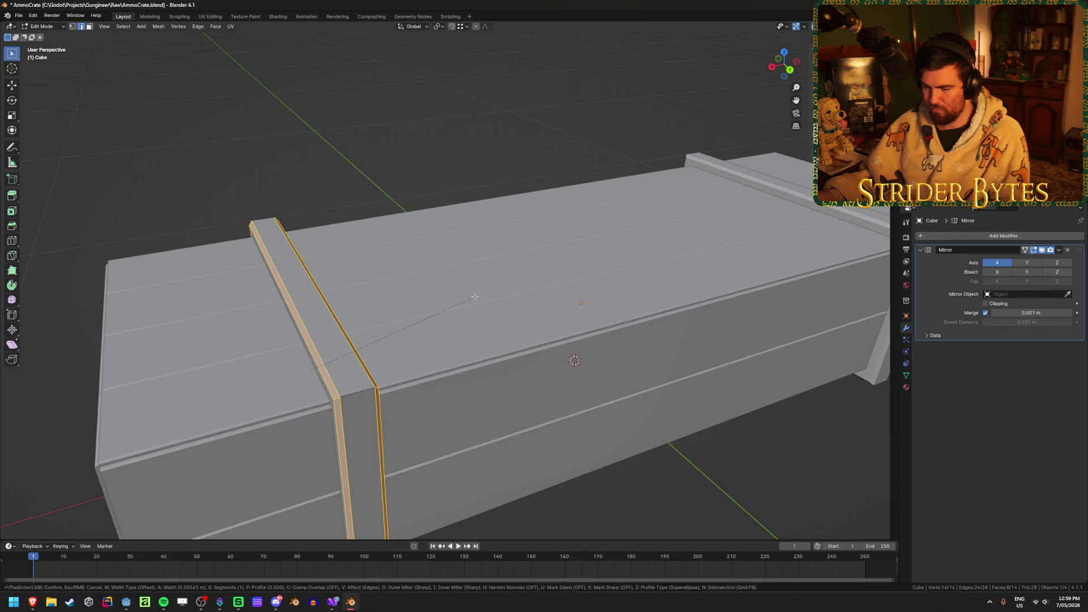
text(0.005)
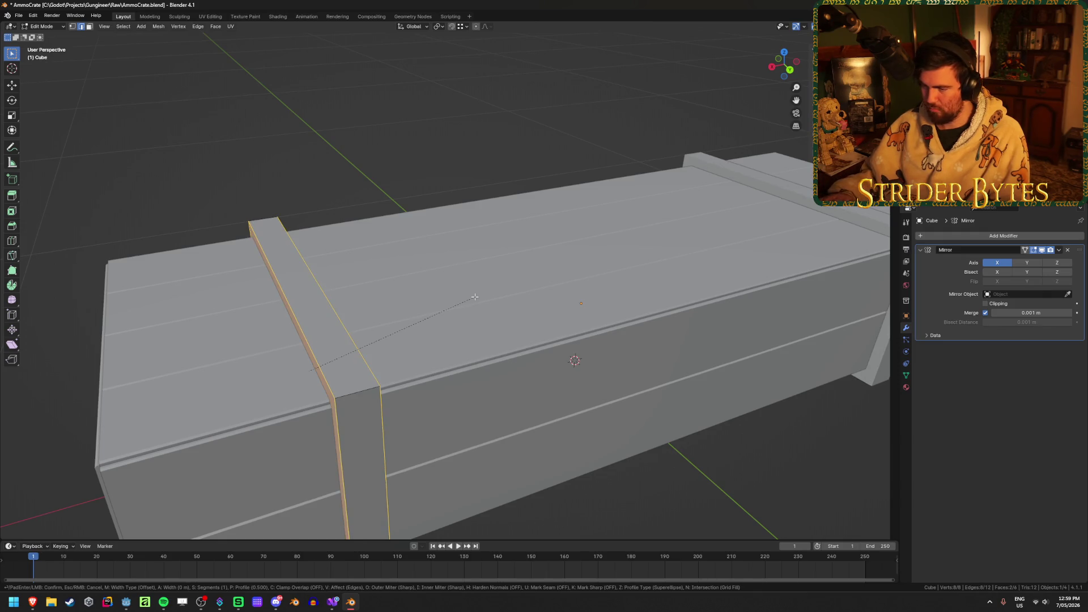
key(Return)
key(Tab)
click(141, 238)
mouse_move(142, 238)
middle_down()
mouse_move(180, 221)
mouse_move(292, 220)
mouse_move(179, 226)
mouse_move(114, 397)
middle_up()
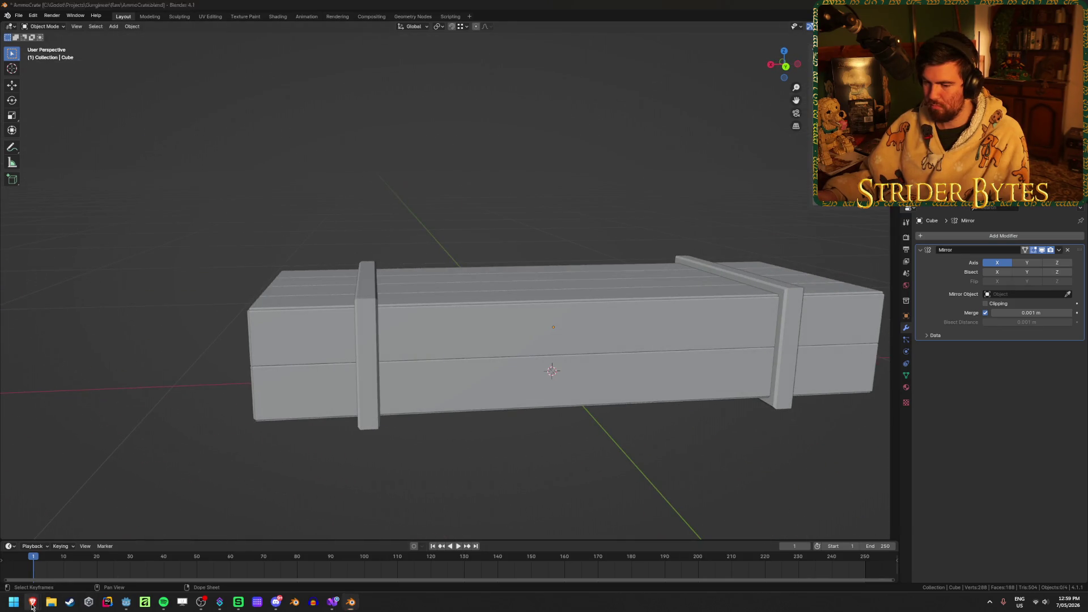
mouse_move(32, 602)
mouse_move(111, 561)
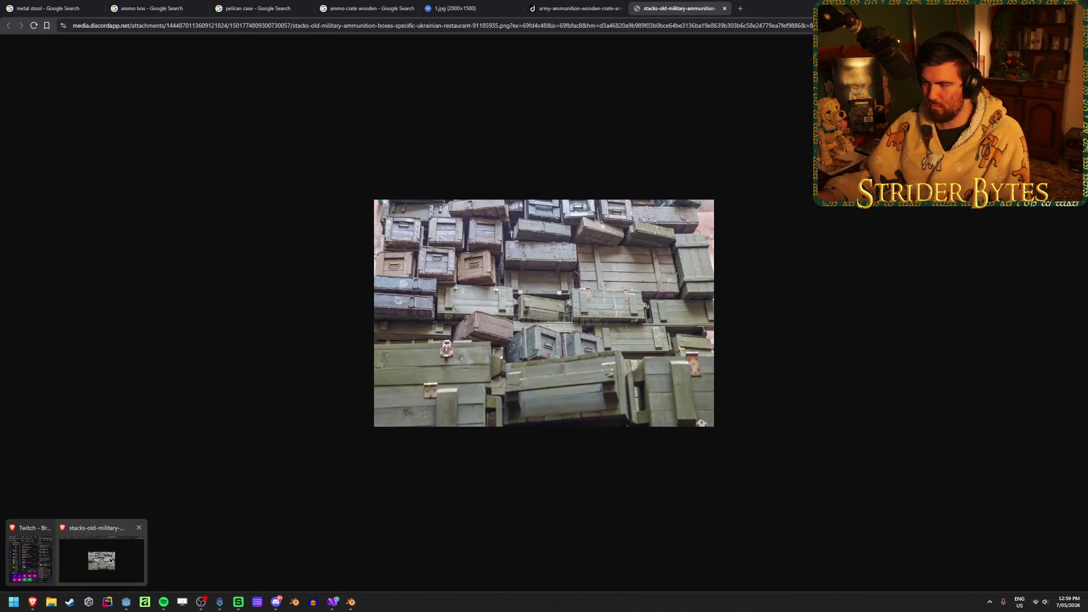
click(110, 561)
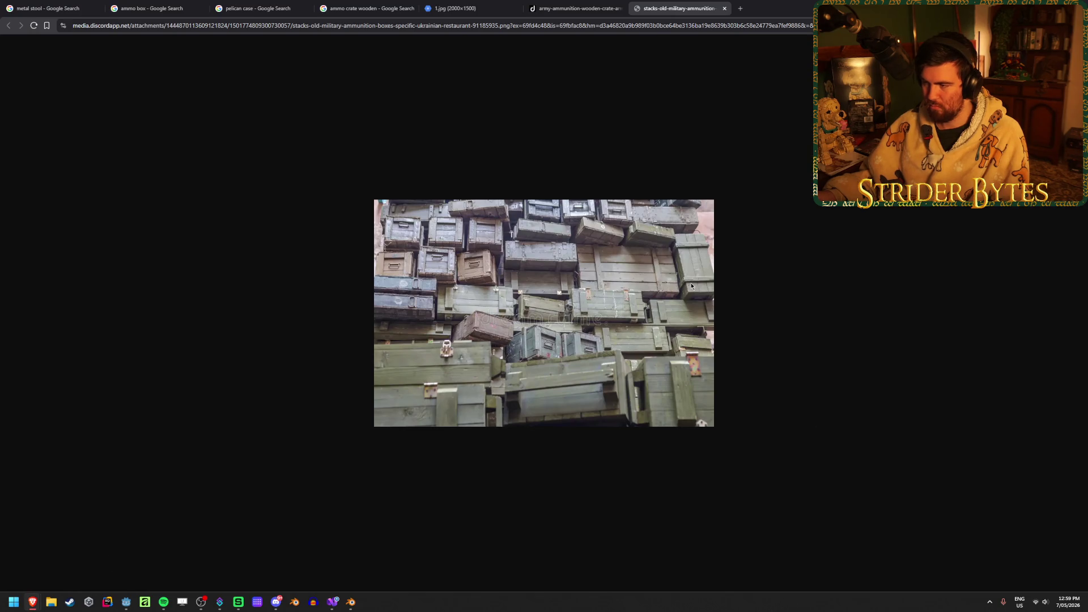
key(alt+Tab)
mouse_move(485, 143)
middle_down()
mouse_move(607, 221)
mouse_move(637, 202)
mouse_move(606, 300)
middle_up()
key(Tab)
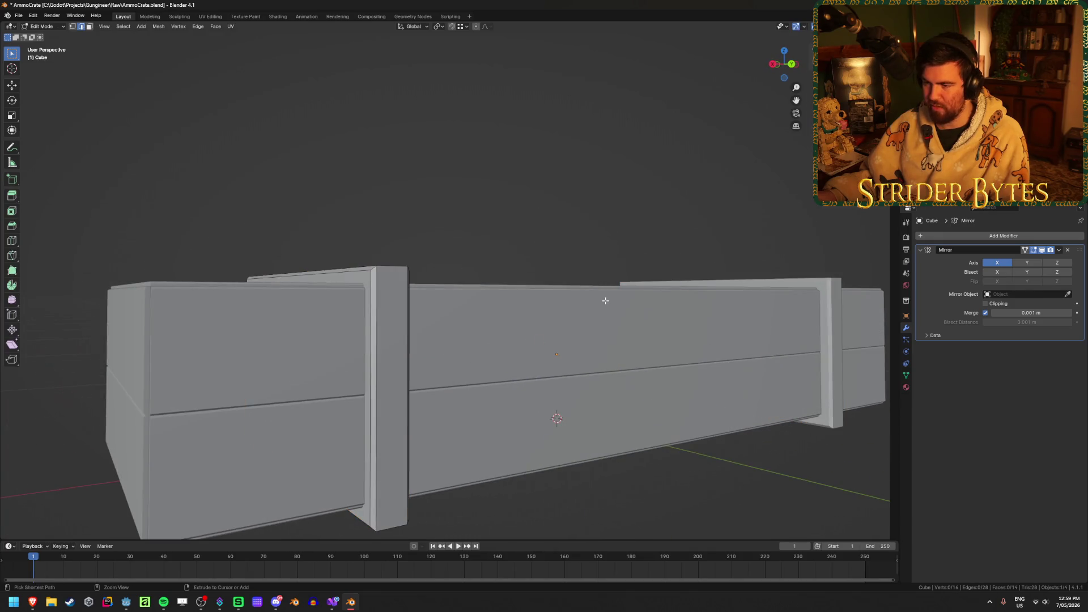
Bevel the second strap's side edges, leave Edit Mode, and save AmmoCrate.blend
key(ctrl+z)
middle_drag(467, 160, 465, 181)
key(ctrl+b)
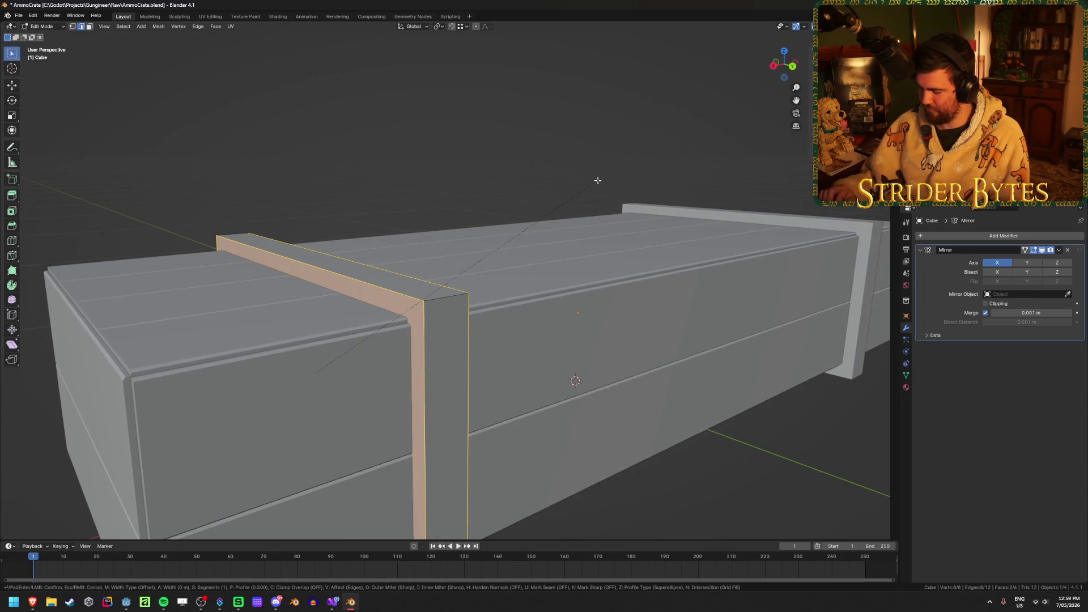
click(598, 181)
key(Tab)
click(535, 163)
scroll(535, 162, down, 4)
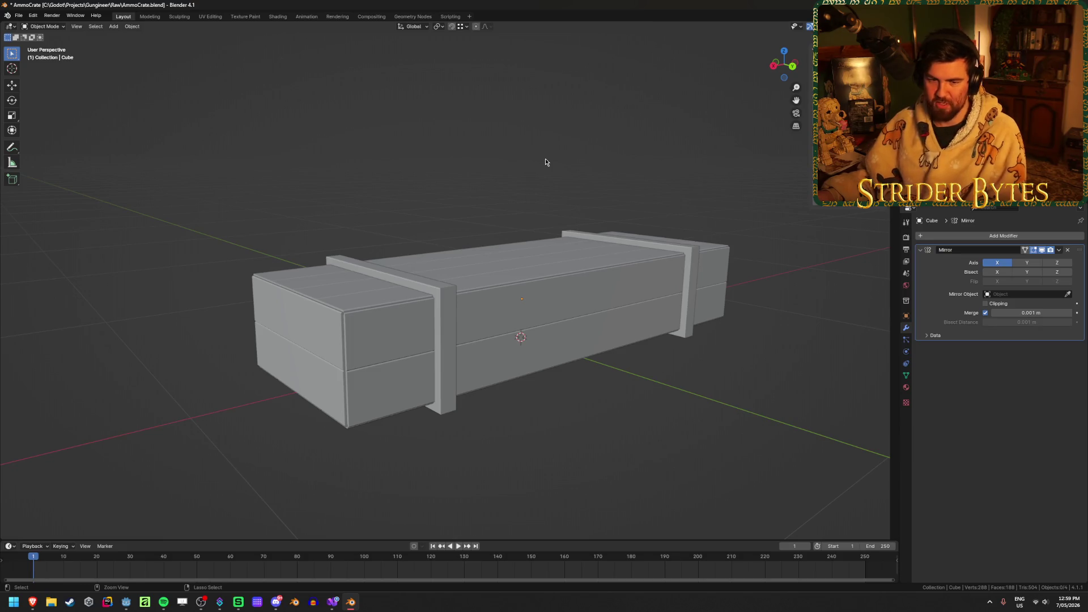
key(ctrl+s)
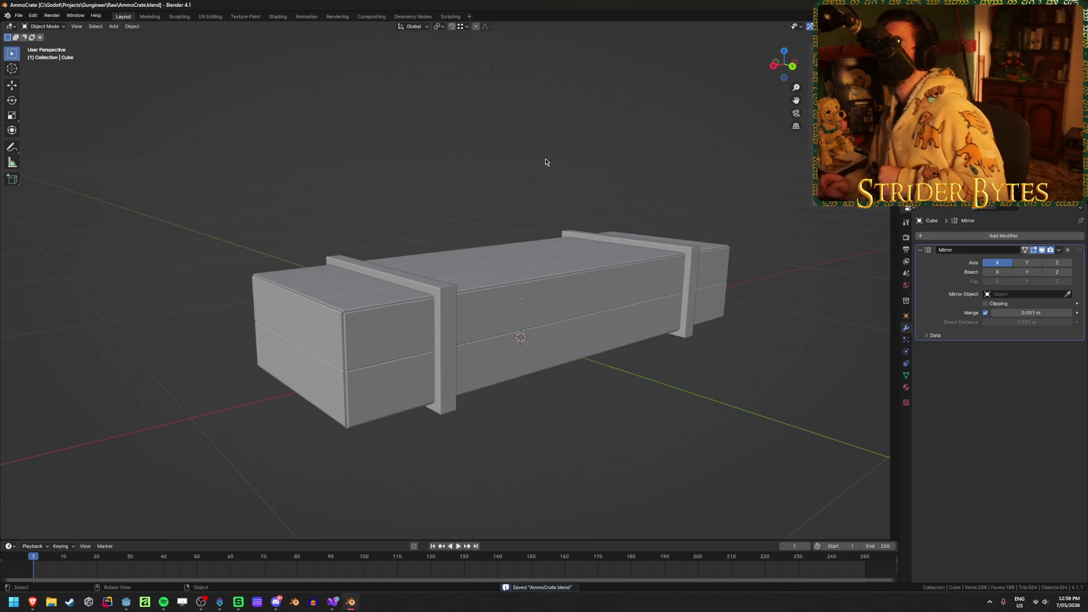
Review the crate from the front, save again, and check the outer box Cube.001
mouse_move(546, 162)
middle_down()
mouse_move(336, 197)
mouse_move(309, 236)
mouse_move(418, 202)
mouse_move(415, 165)
mouse_move(442, 146)
mouse_move(383, 188)
mouse_move(332, 128)
mouse_move(338, 111)
mouse_move(359, 112)
mouse_move(428, 169)
middle_up()
key(ctrl+s)
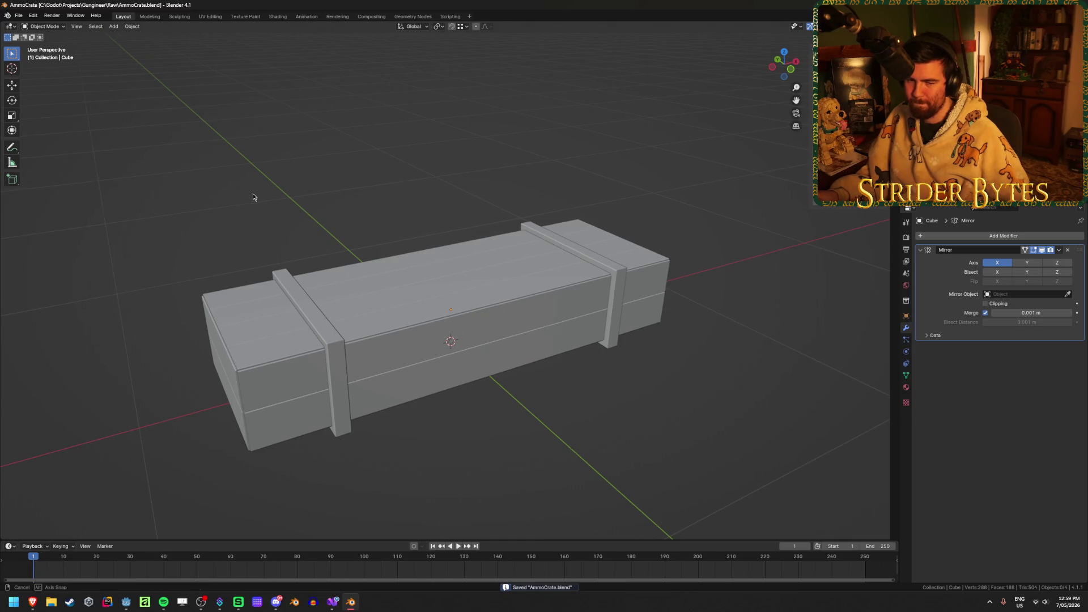
scroll(253, 196, up, 4)
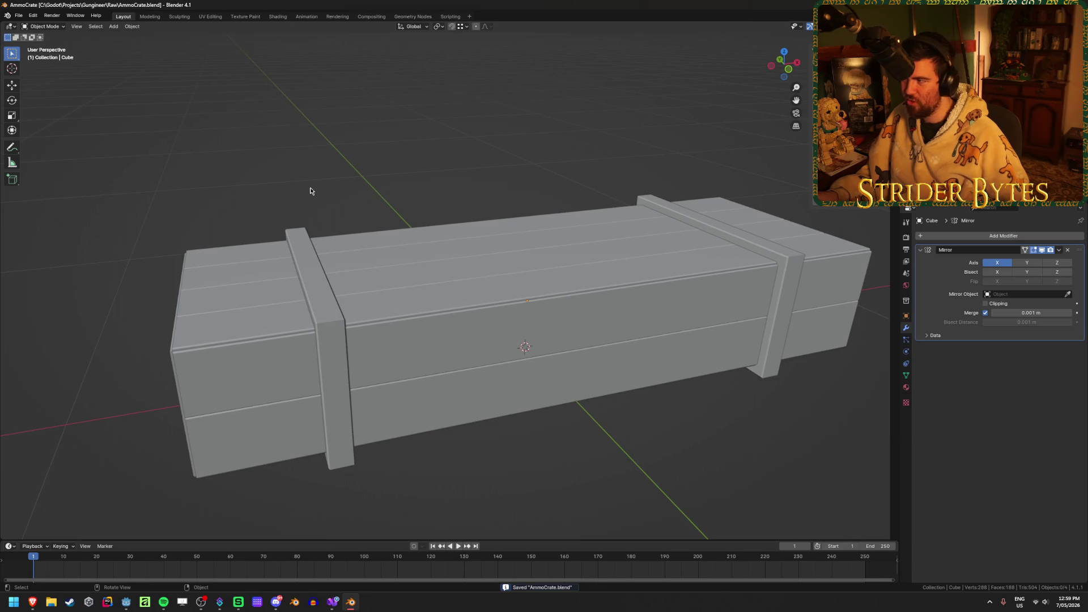
click(427, 234)
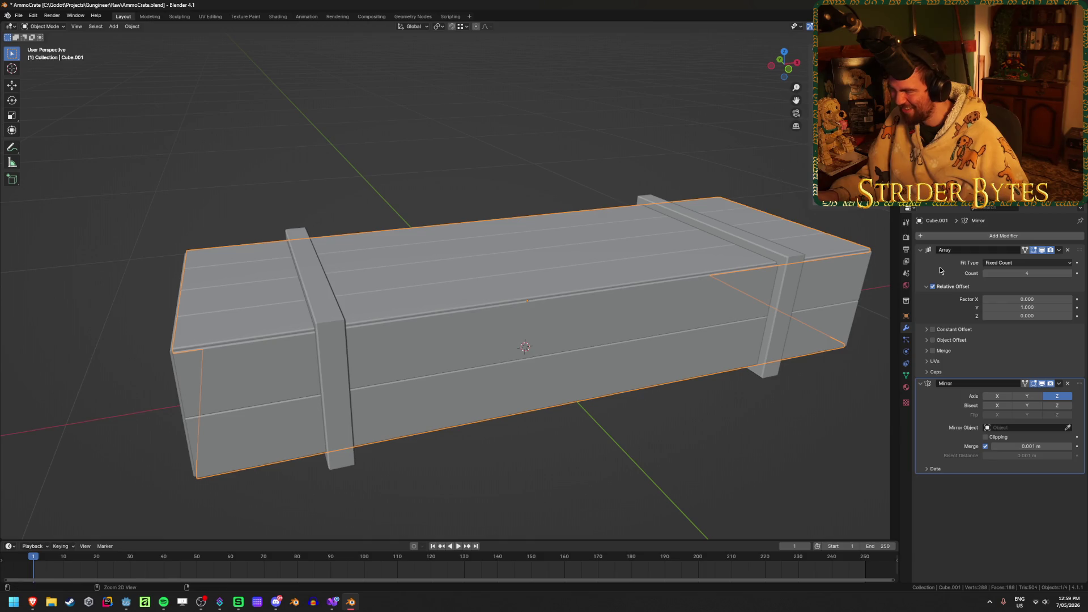
click(358, 164)
Save the crate file and give the crate box a new material with a darkened green base colour
mouse_move(348, 185)
middle_down()
mouse_move(391, 171)
mouse_move(930, 390)
middle_up()
key(ctrl+s)
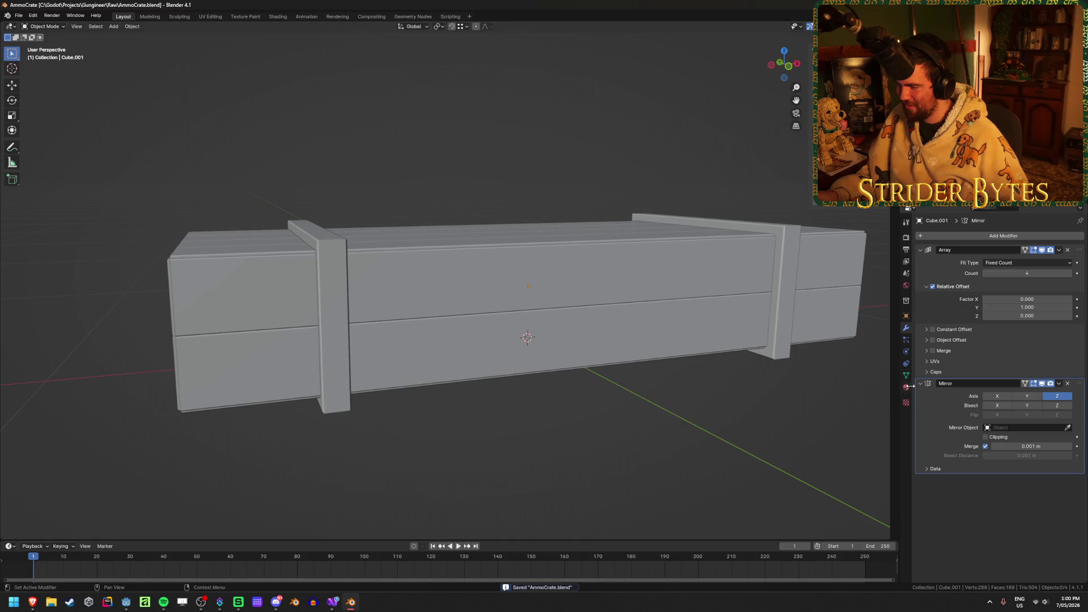
click(906, 387)
click(998, 272)
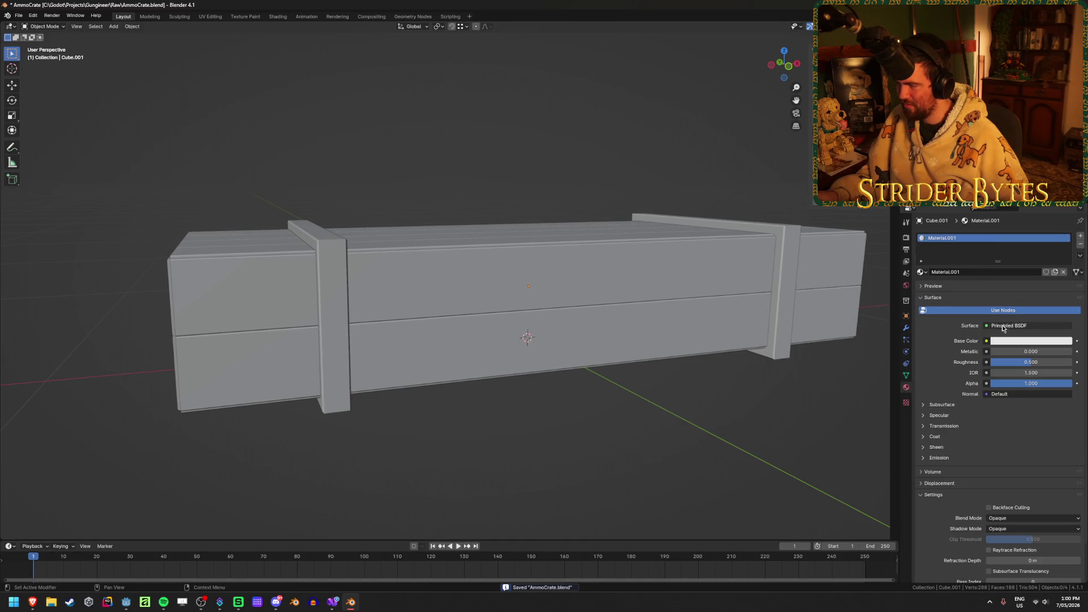
click(1014, 340)
click(998, 235)
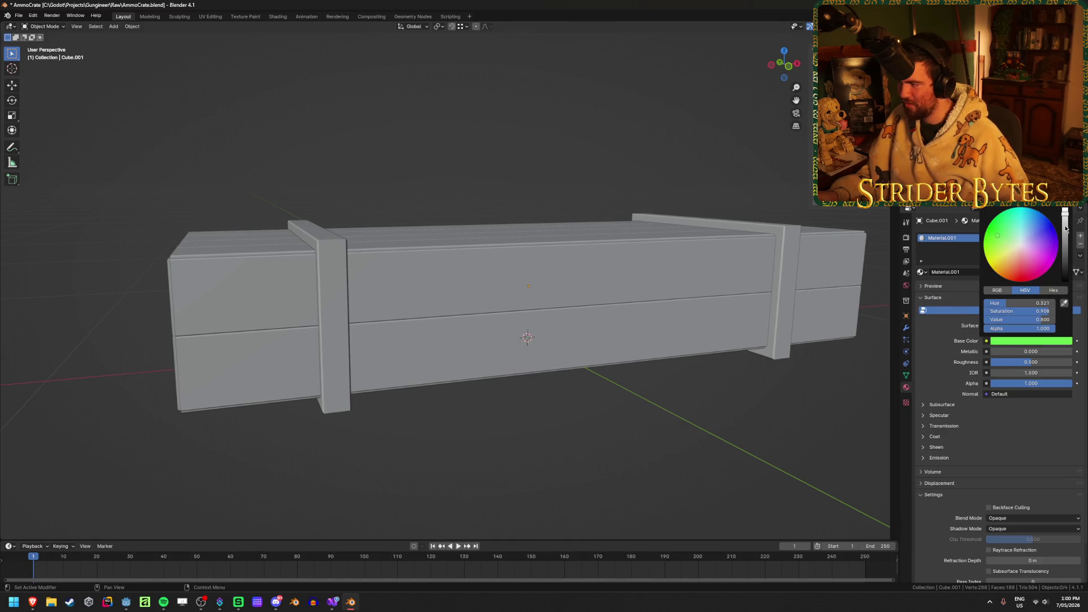
drag(1065, 229, 1065, 244)
Show material colours in the viewport and change the base colour to a paler, duller green
key(z)
click(593, 164)
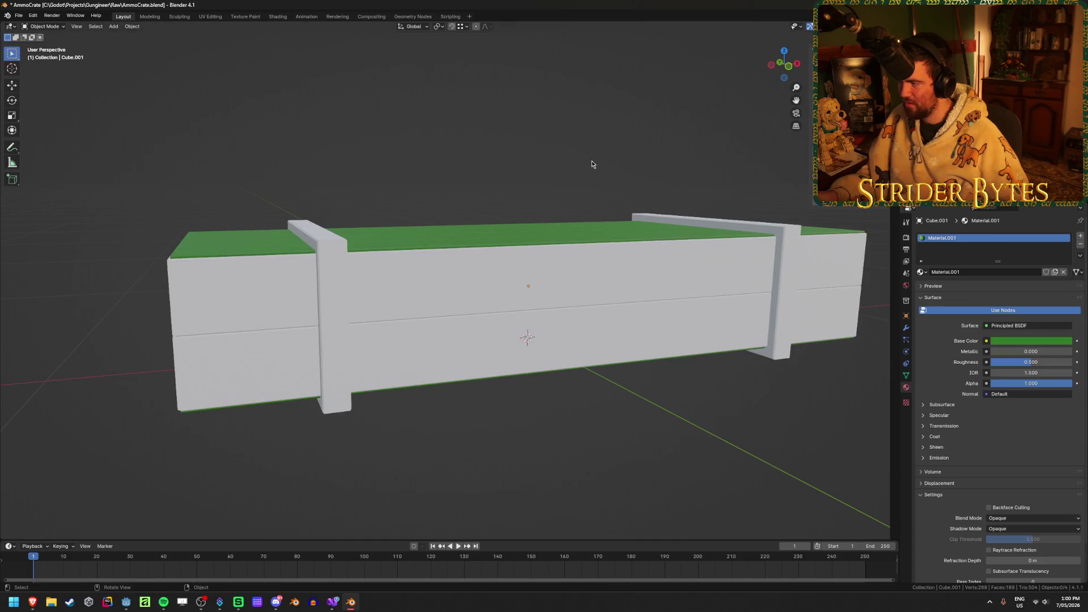
click(1023, 343)
click(1010, 239)
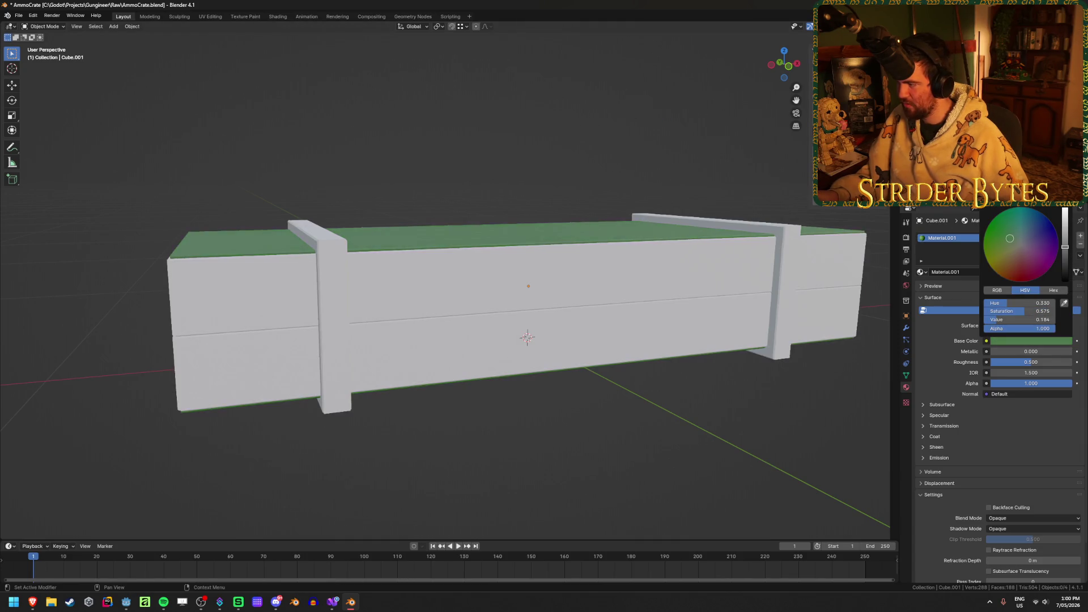
scroll(1014, 239, down, 1)
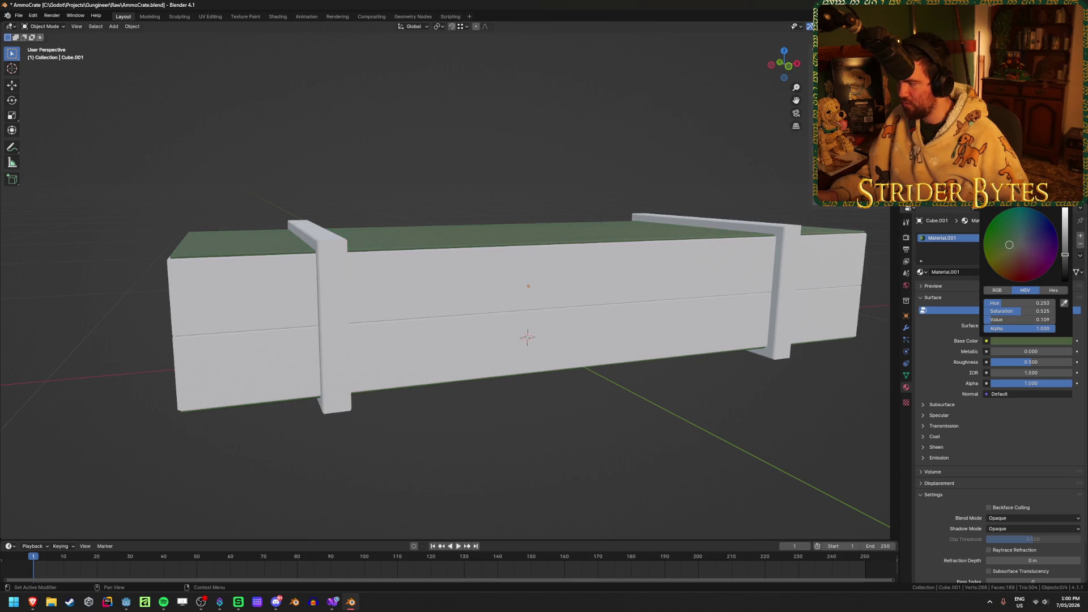
mouse_move(441, 205)
middle_down()
mouse_move(442, 232)
mouse_move(574, 223)
mouse_move(525, 212)
mouse_move(536, 215)
middle_up()
Lower the green's brightness and set its saturation to 0.400, then review the crate top
click(1013, 341)
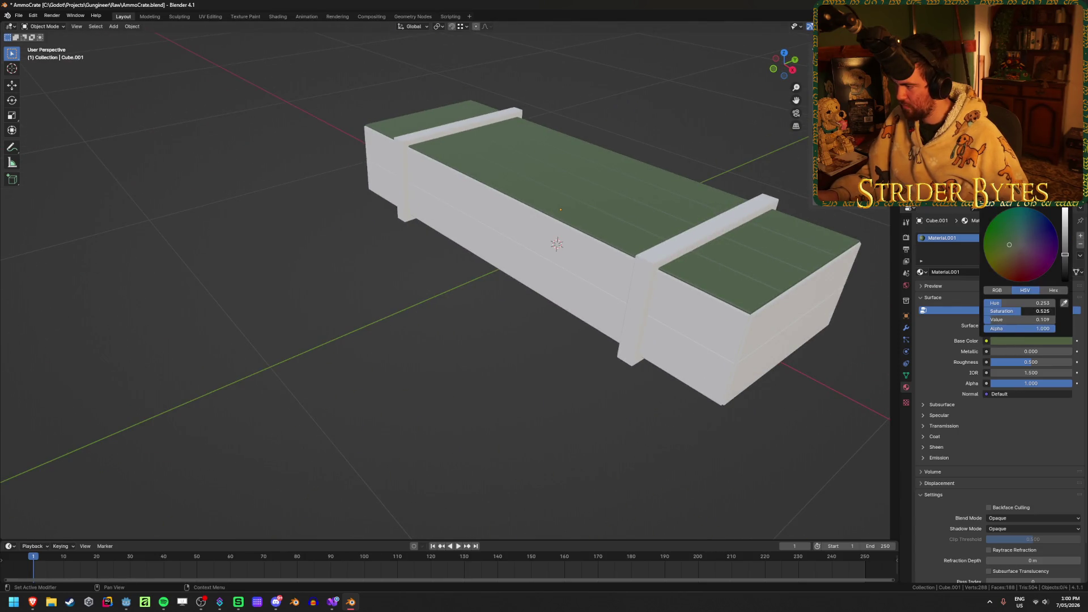
drag(1007, 323, 1003, 323)
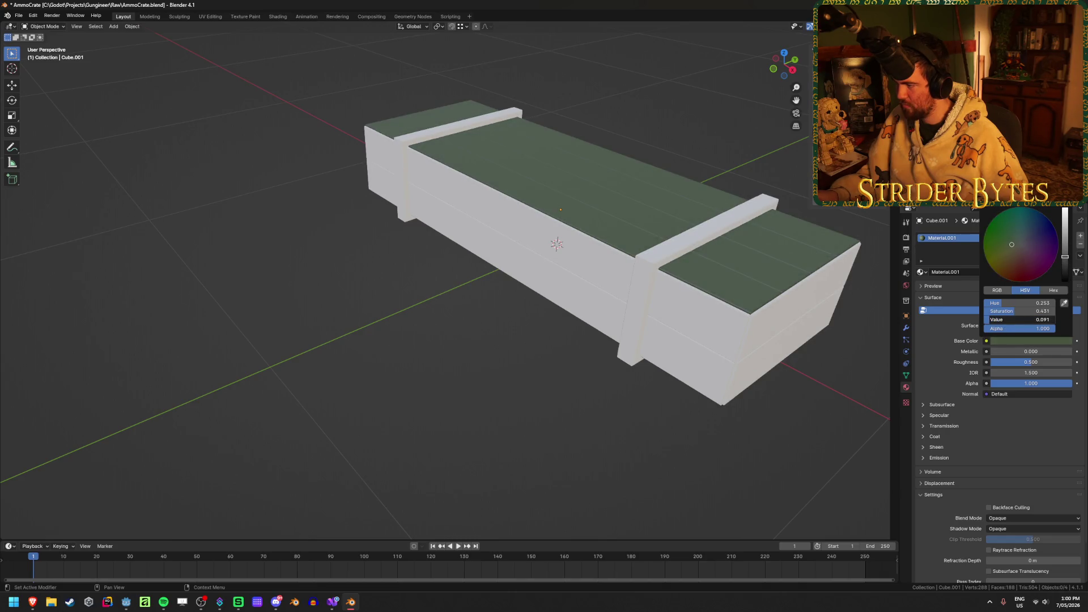
click(1009, 311)
key(BackSpace)
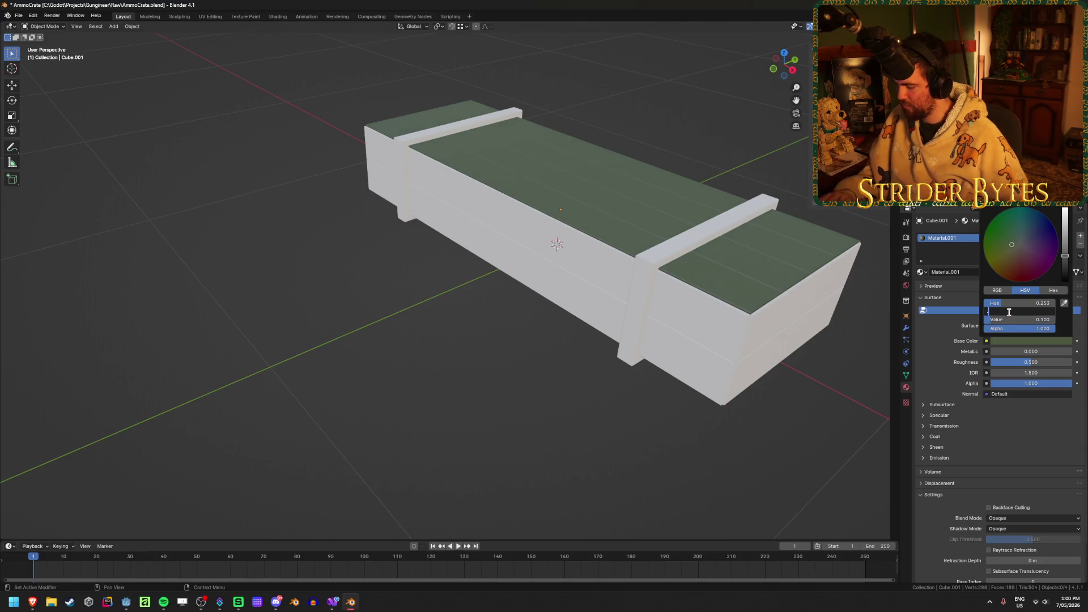
text(.4)
key(Return)
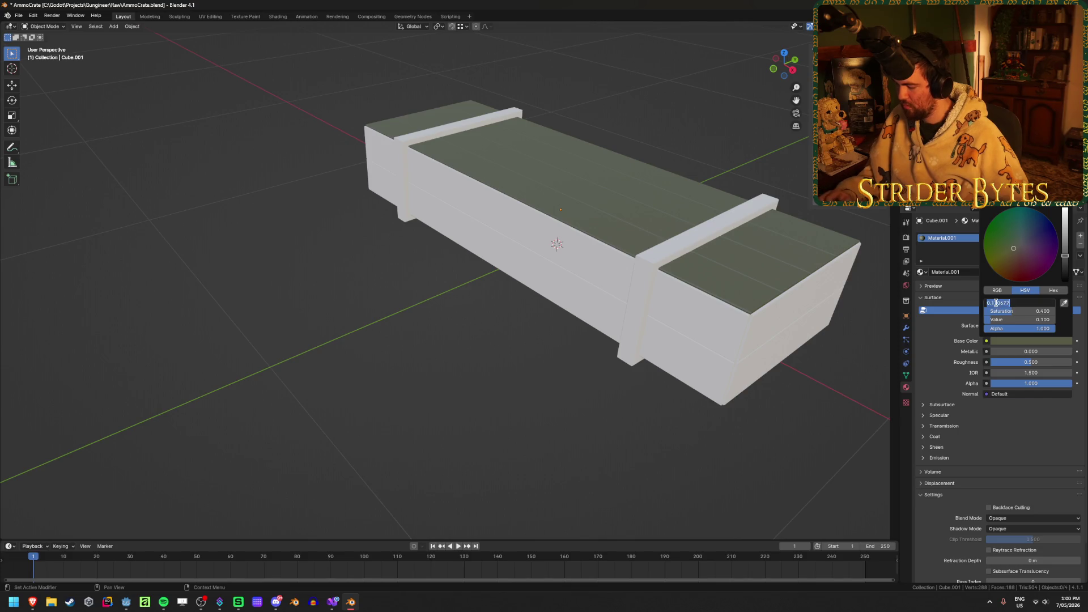
mouse_move(340, 408)
middle_down()
mouse_move(400, 457)
mouse_move(456, 413)
mouse_move(415, 427)
mouse_move(866, 429)
middle_up()
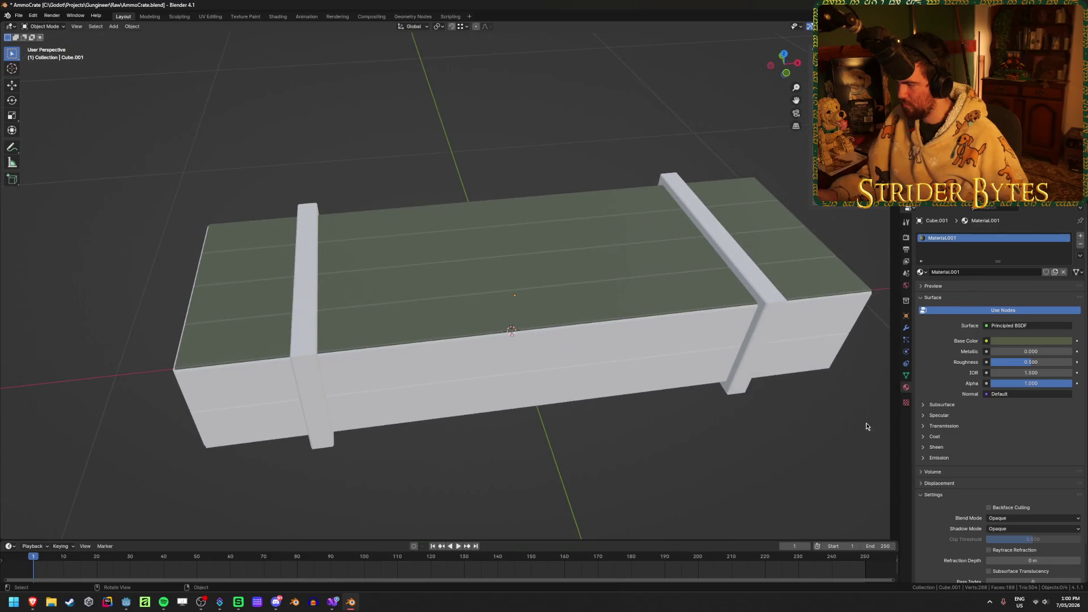
mouse_move(571, 417)
middle_down()
mouse_move(468, 417)
mouse_move(693, 380)
mouse_move(488, 432)
mouse_move(376, 378)
mouse_move(382, 402)
mouse_move(521, 397)
middle_up()
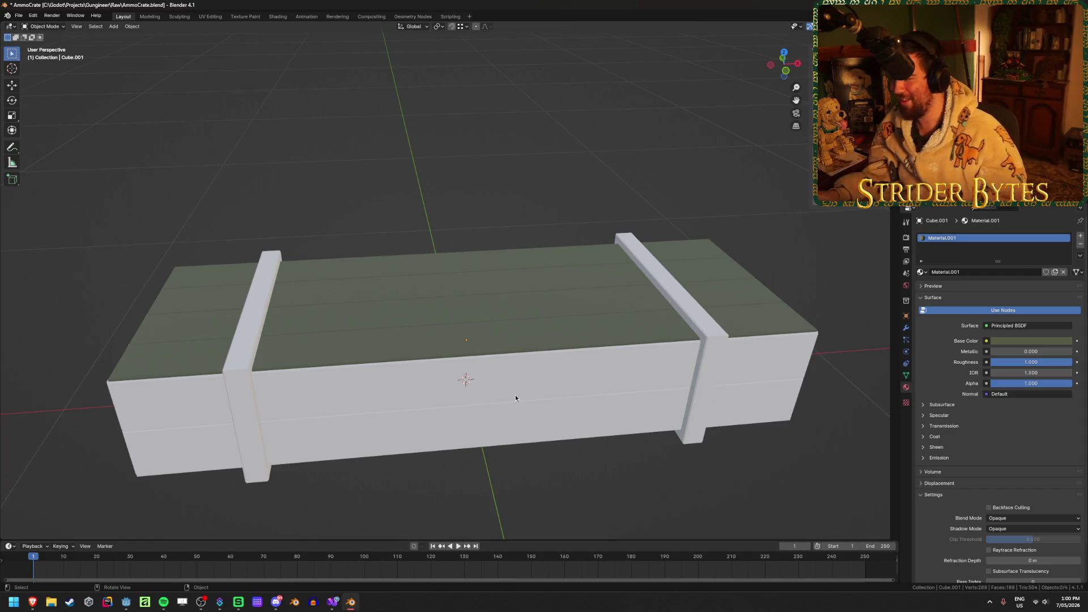
Assign Material.001 to the uncoloured crate part and to the end battens
click(709, 388)
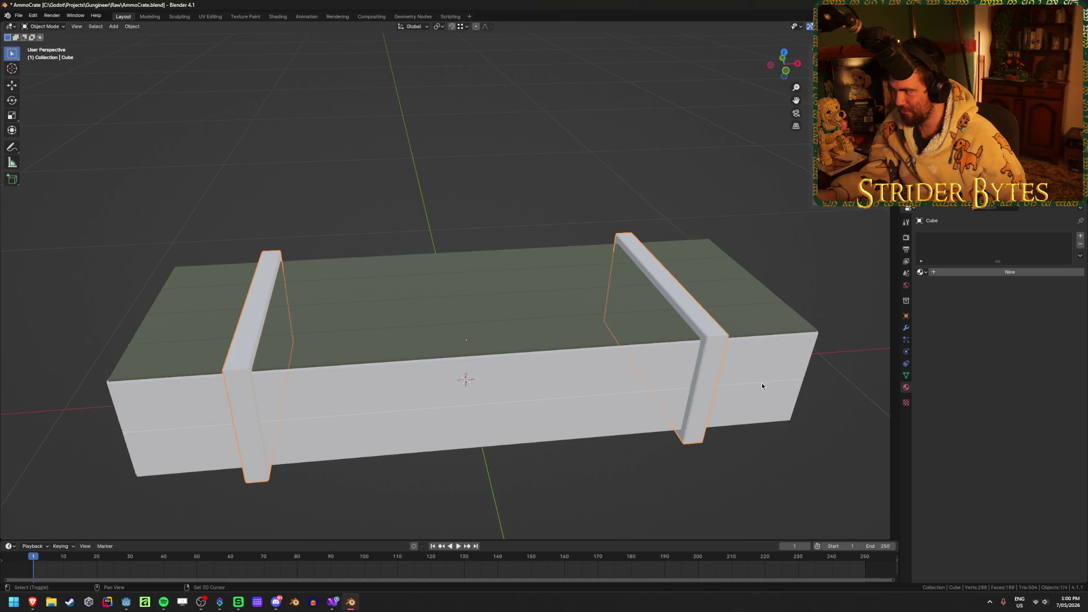
click(921, 273)
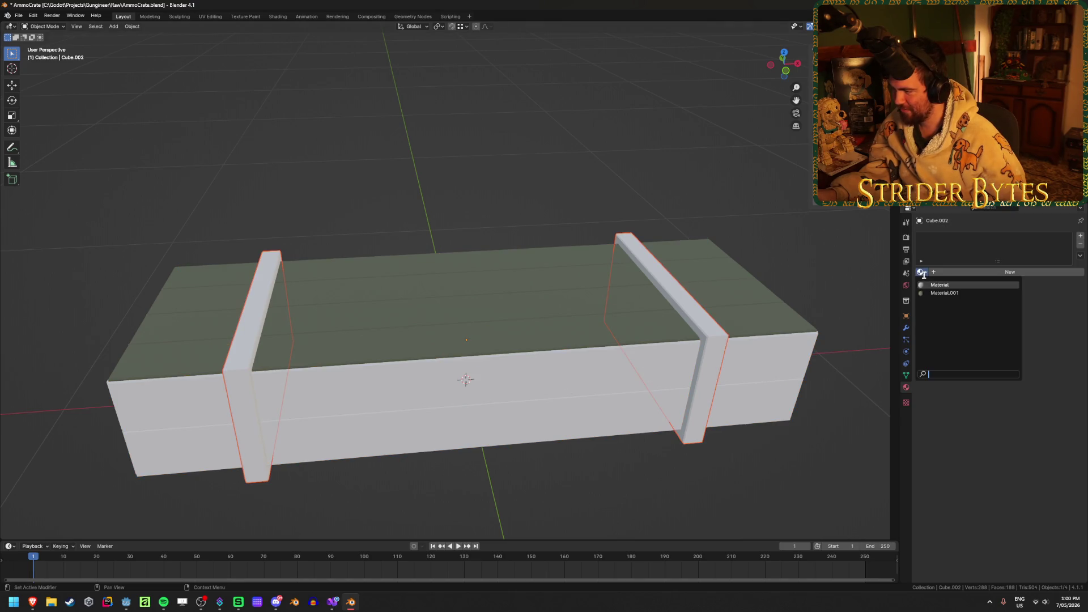
click(933, 294)
click(694, 313)
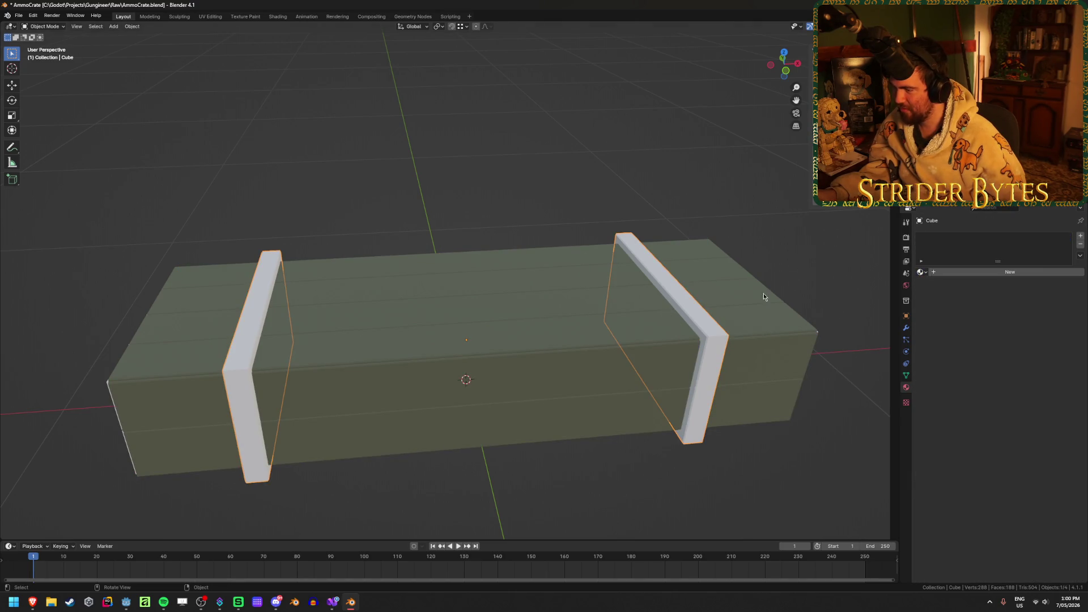
click(921, 273)
click(933, 293)
Apply Material.001 to the front box piece and check the rest of the crate is covered
mouse_move(541, 144)
middle_down()
mouse_move(466, 202)
mouse_move(518, 190)
mouse_move(524, 219)
middle_up()
scroll(627, 413, down, 2)
click(627, 413)
click(921, 273)
click(945, 293)
click(637, 214)
middle_drag(636, 214, 568, 215)
click(515, 333)
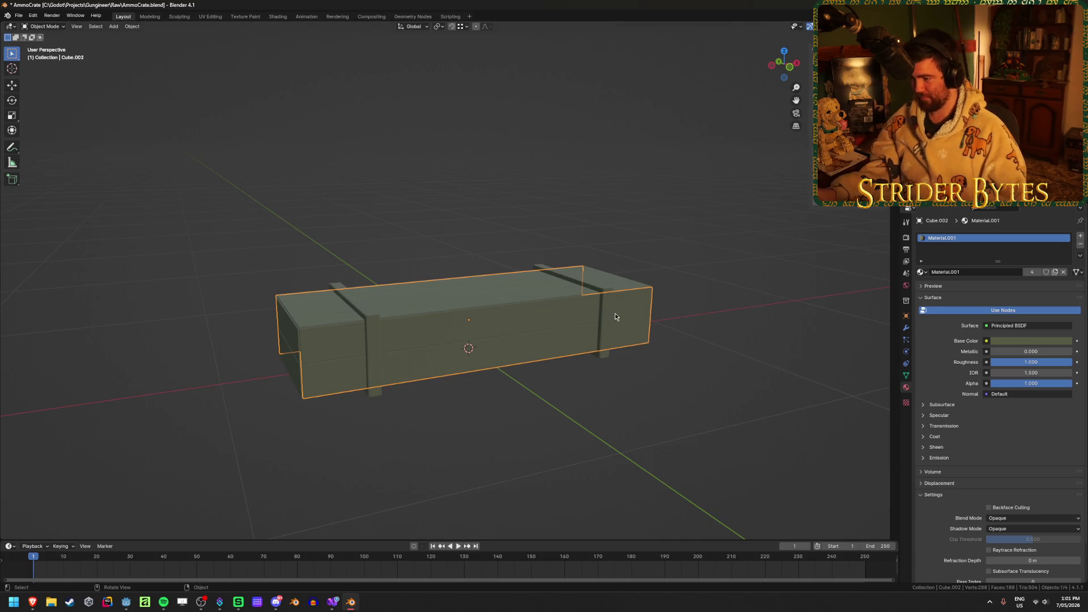
middle_drag(617, 315, 403, 305)
click(649, 423)
middle_drag(649, 321, 619, 335)
Save AmmoCrate.blend and inspect the olive crate from several angles, ending in front view
key(ctrl+s)
middle_drag(412, 260, 403, 308)
scroll(403, 308, up, 2)
mouse_move(451, 340)
middle_down()
mouse_move(460, 240)
mouse_move(454, 231)
mouse_move(451, 253)
mouse_move(417, 255)
mouse_move(460, 215)
middle_up()
scroll(460, 215, down, 2)
scroll(460, 214, up, 2)
scroll(461, 215, down, 1)
mouse_move(31, 606)
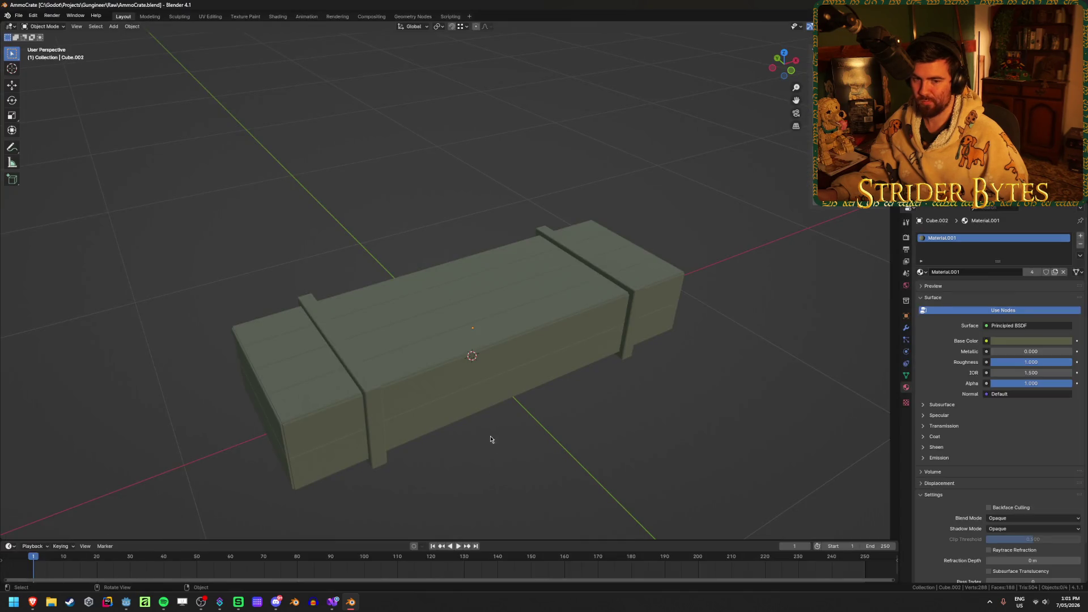
key(KP_1)
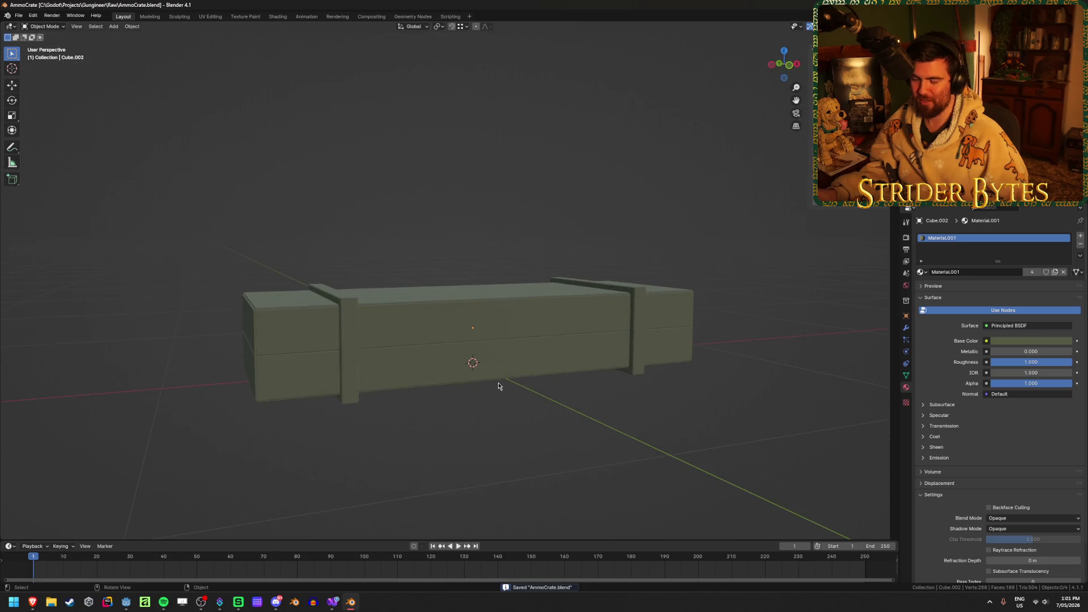
Select all crate parts and make a first vertical move of the whole crate
scroll(498, 385, up, 2)
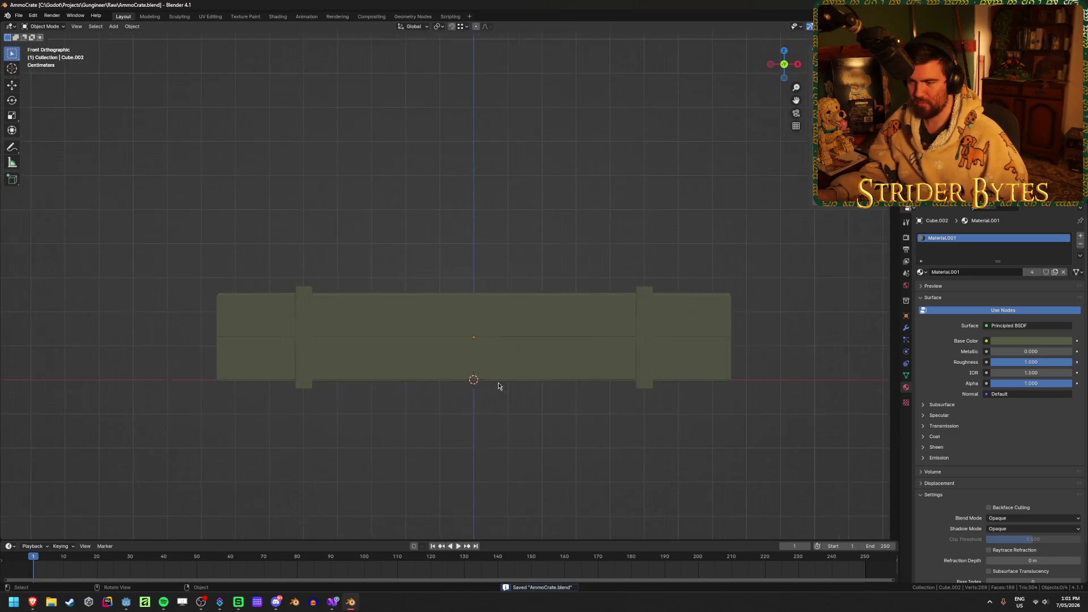
key(a)
key(g)
key(z)
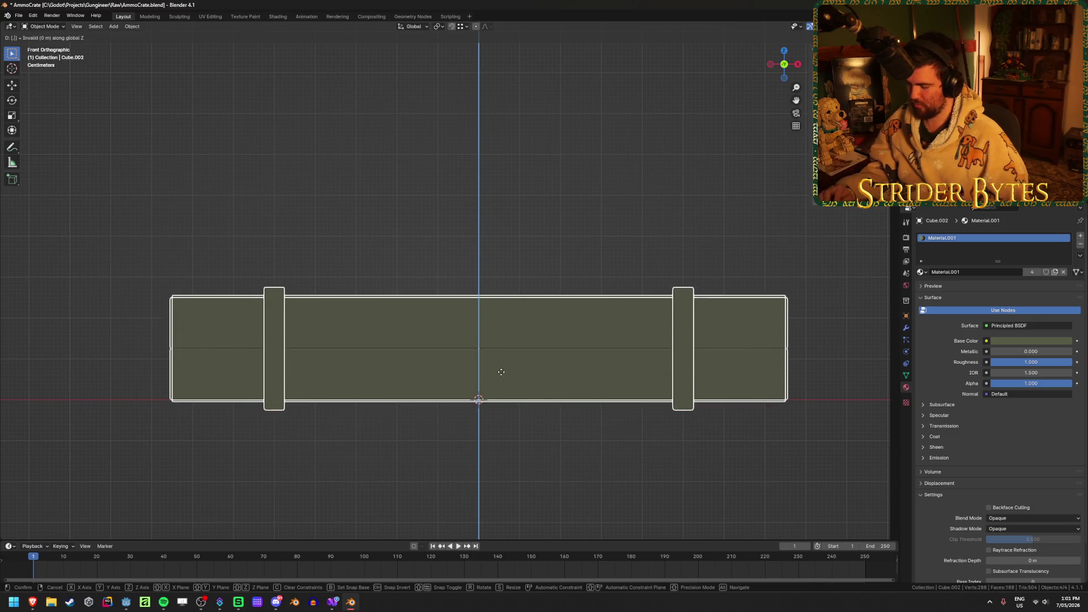
click(501, 375)
click(522, 244)
mouse_move(522, 267)
middle_down()
mouse_move(516, 336)
mouse_move(510, 324)
middle_up()
click(510, 327)
key(alt+a)
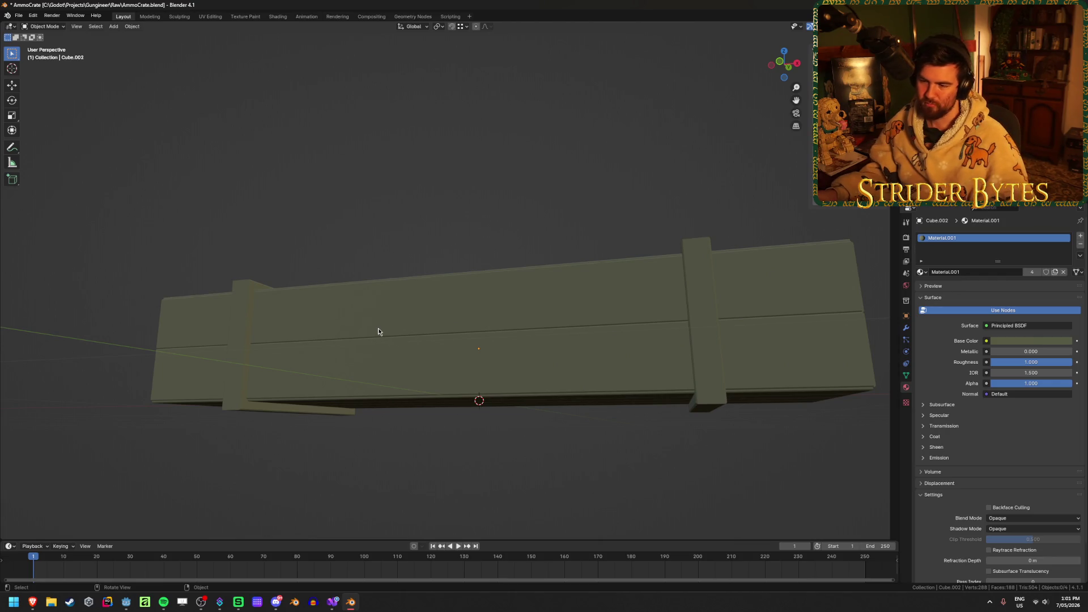
middle_drag(378, 331, 401, 337)
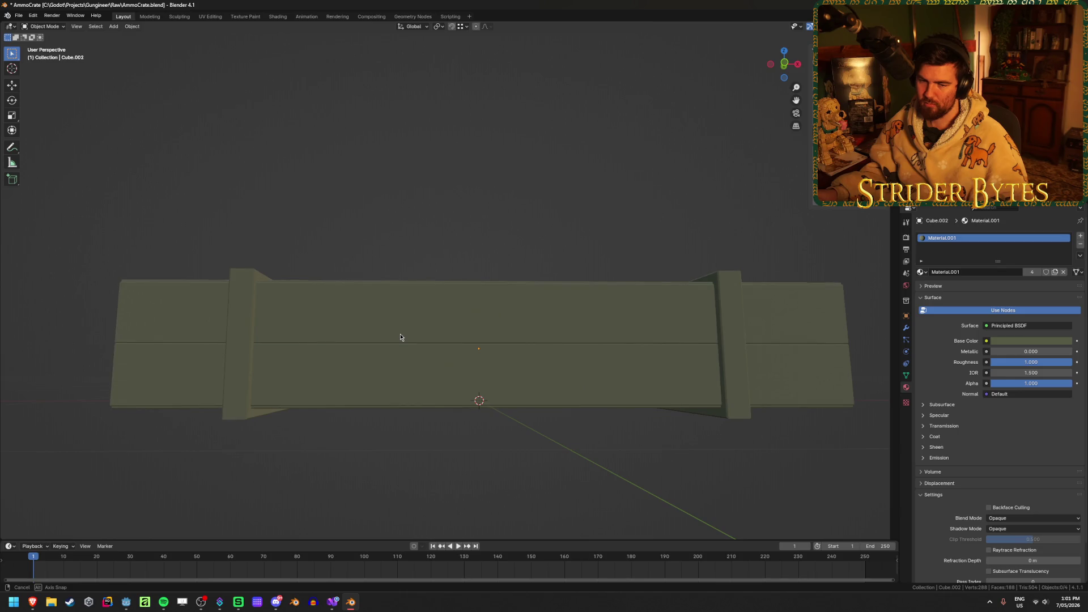
From front view, raise the whole crate 0.025 m onto the ground plane and save
key(ctrl+i)
key(ctrl+i)
key(ctrl+i)
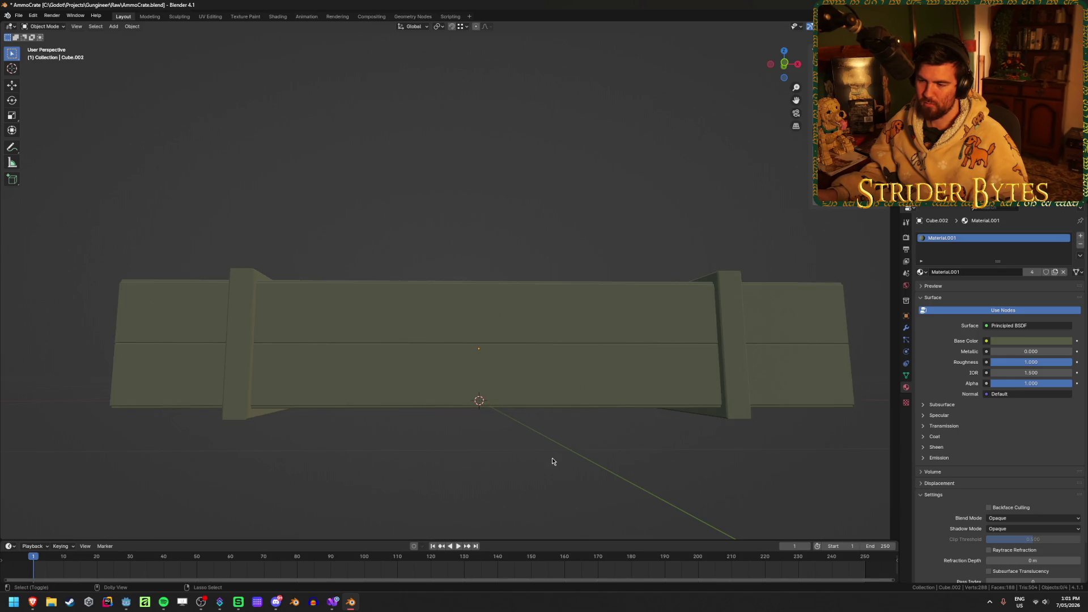
key(KP_1)
key(a)
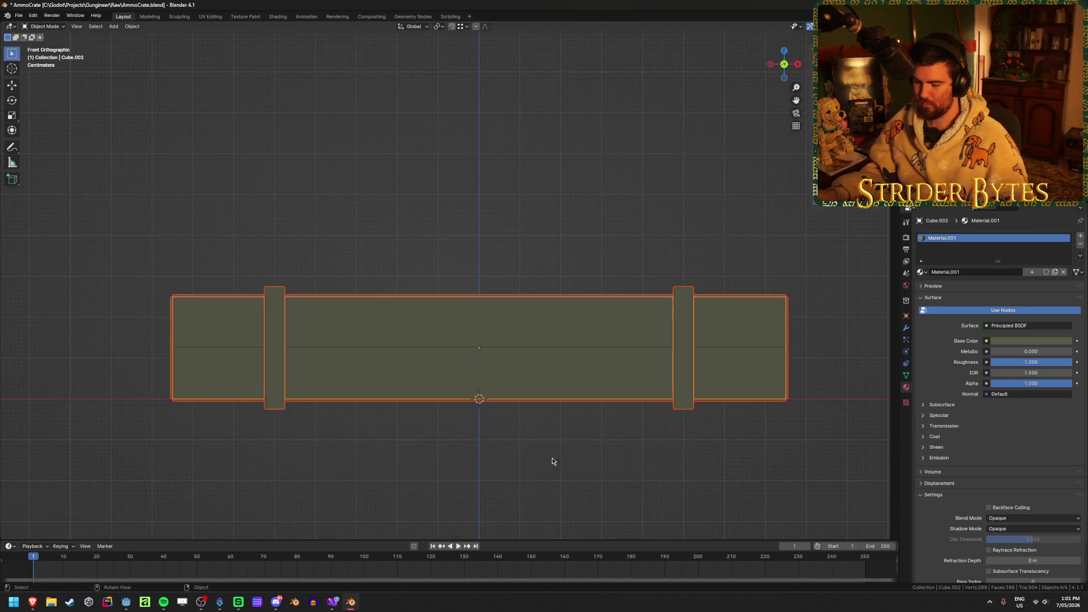
key(g)
key(z)
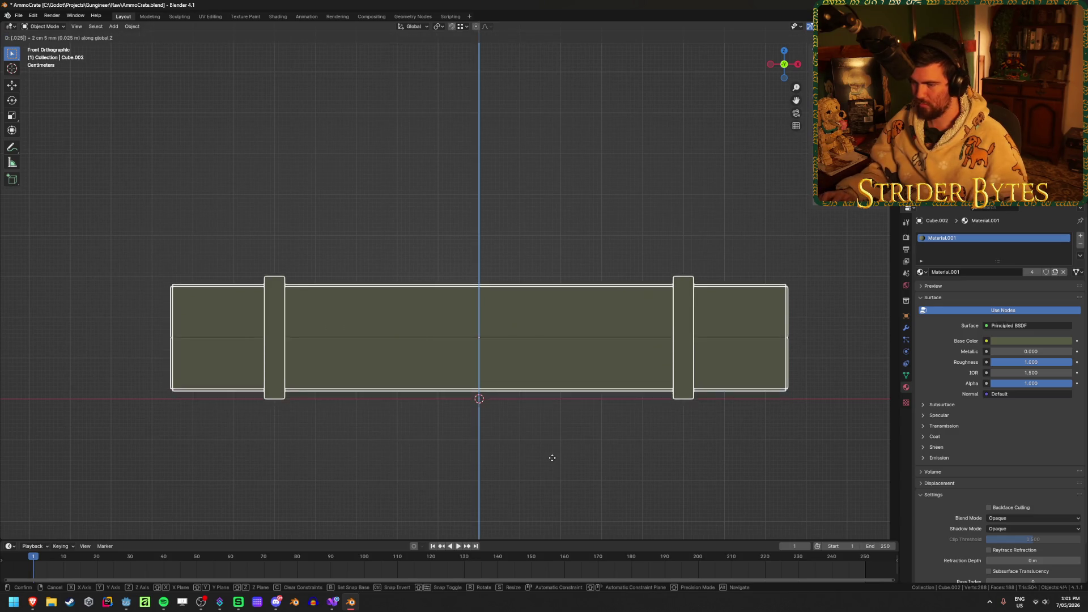
click(553, 458)
key(alt+a)
mouse_move(555, 448)
middle_down()
mouse_move(519, 446)
mouse_move(518, 423)
mouse_move(516, 452)
middle_up()
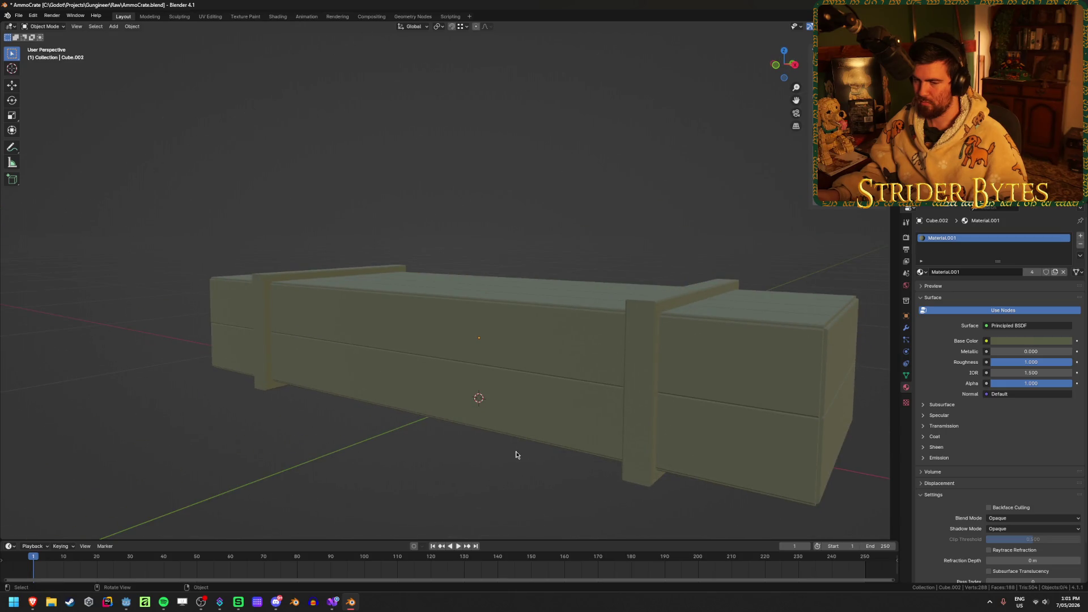
middle_drag(451, 375, 391, 426)
key(ctrl+s)
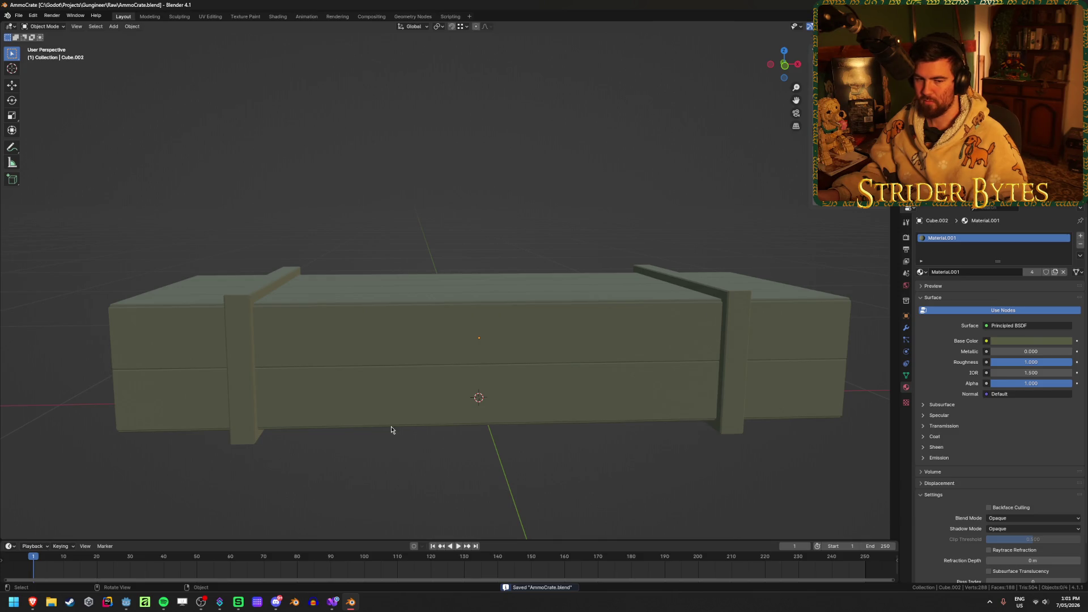
Review the raised crate from above and at an oblique angle, then save AmmoCrate.blend again
middle_drag(391, 427, 383, 405)
key(a)
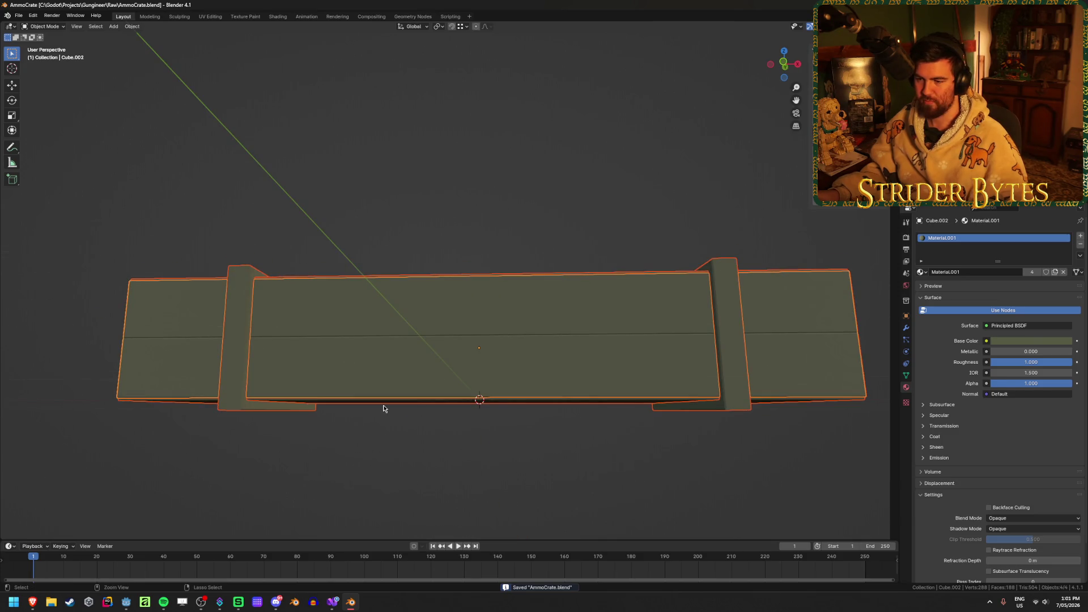
mouse_move(353, 314)
middle_down()
mouse_move(359, 333)
mouse_move(391, 236)
middle_up()
click(391, 236)
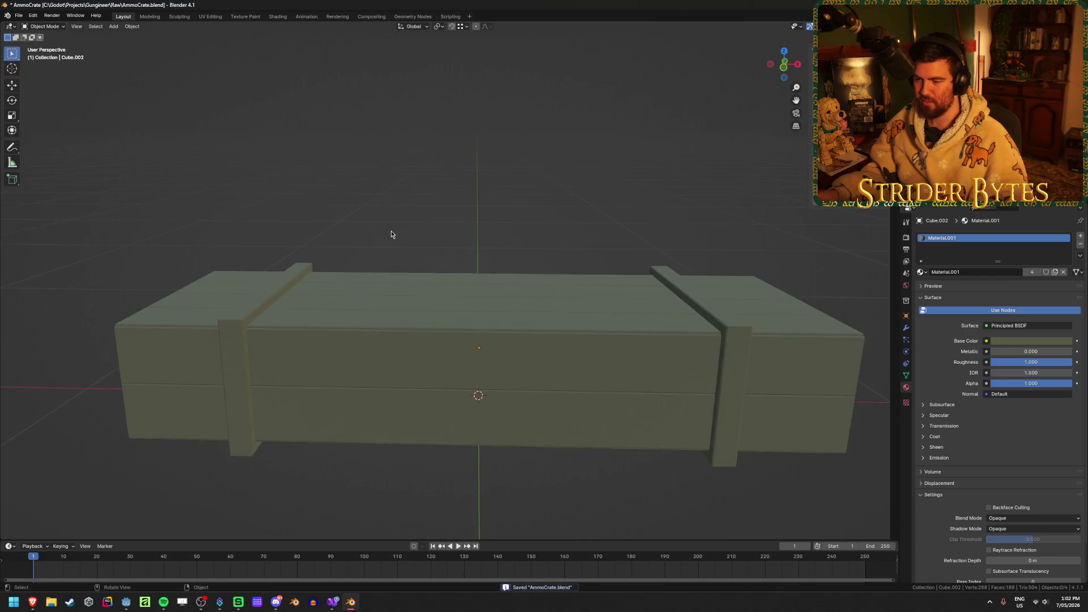
scroll(547, 230, down, 2)
middle_drag(554, 203, 435, 221)
key(ctrl+s)
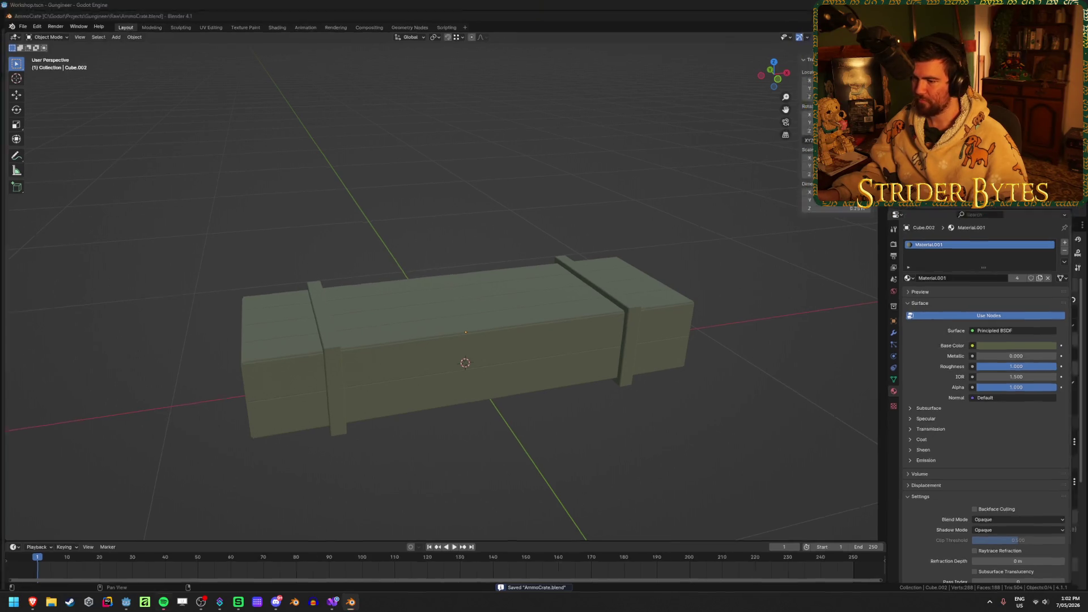
key(alt+Tab)
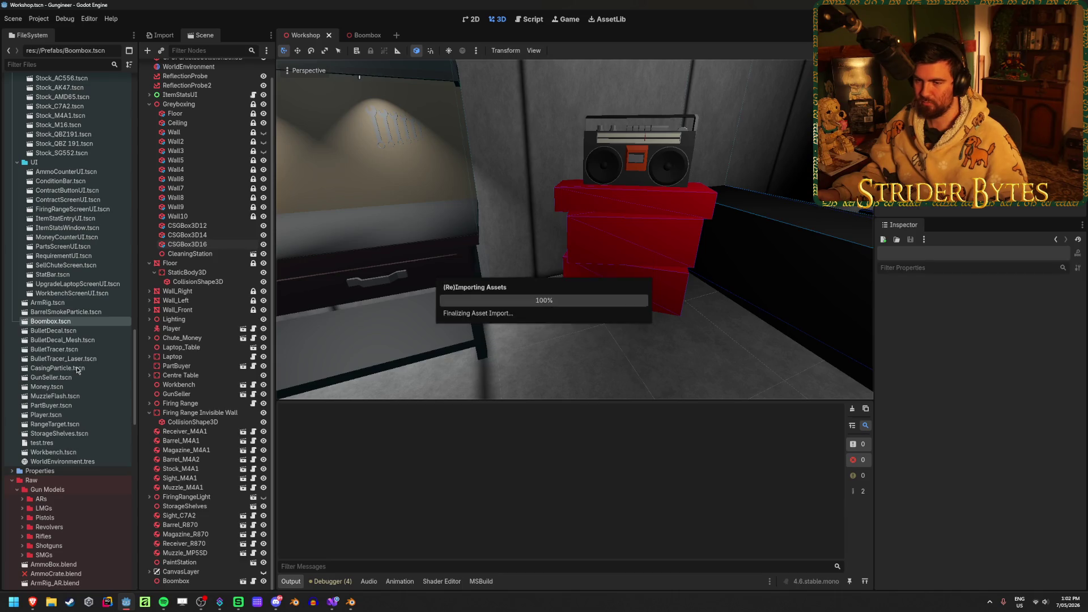
scroll(76, 375, down, 5)
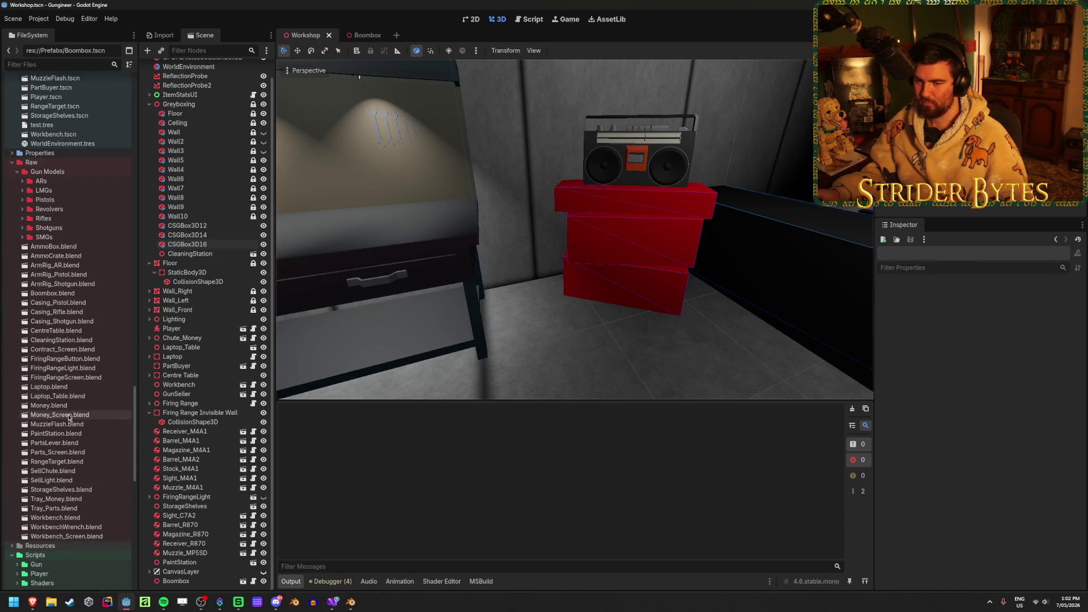
click(76, 256)
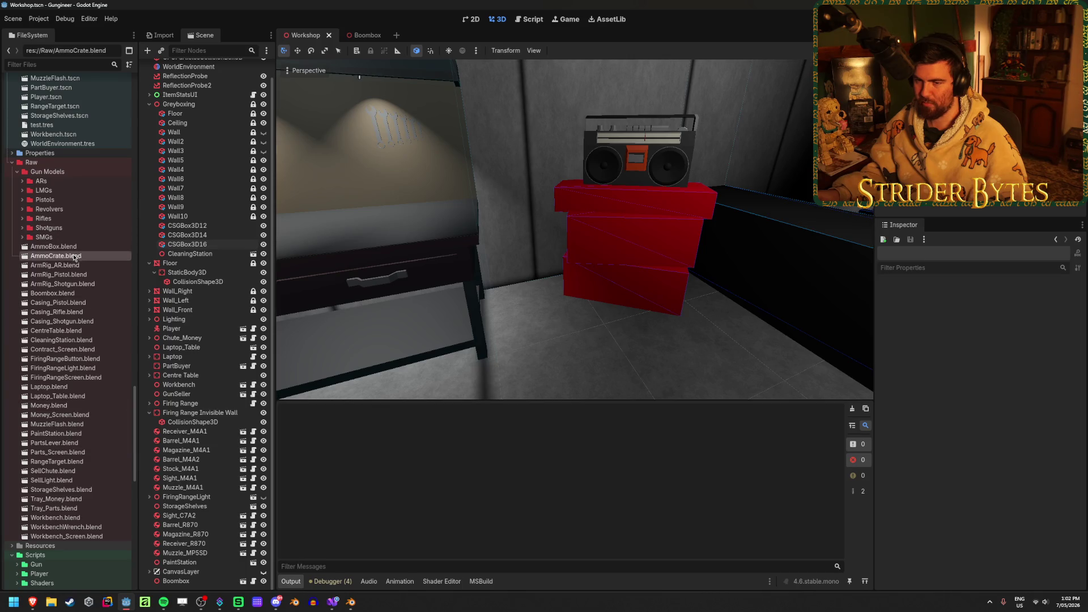
mouse_move(48, 259)
mouse_down()
mouse_move(612, 323)
mouse_move(578, 349)
mouse_move(549, 328)
mouse_move(539, 333)
mouse_move(566, 363)
mouse_up()
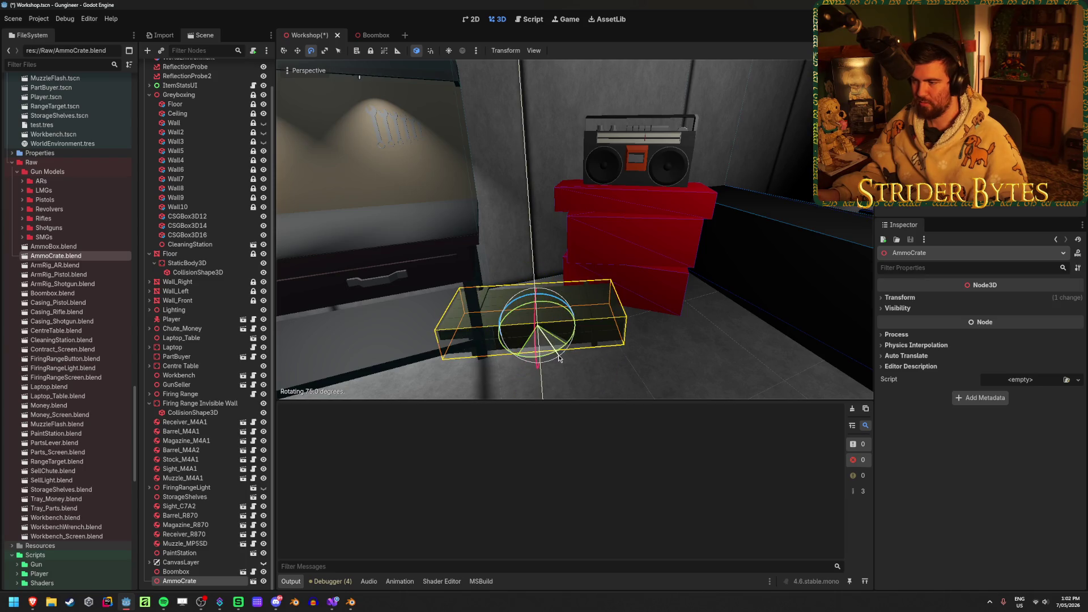
click(900, 297)
click(998, 321)
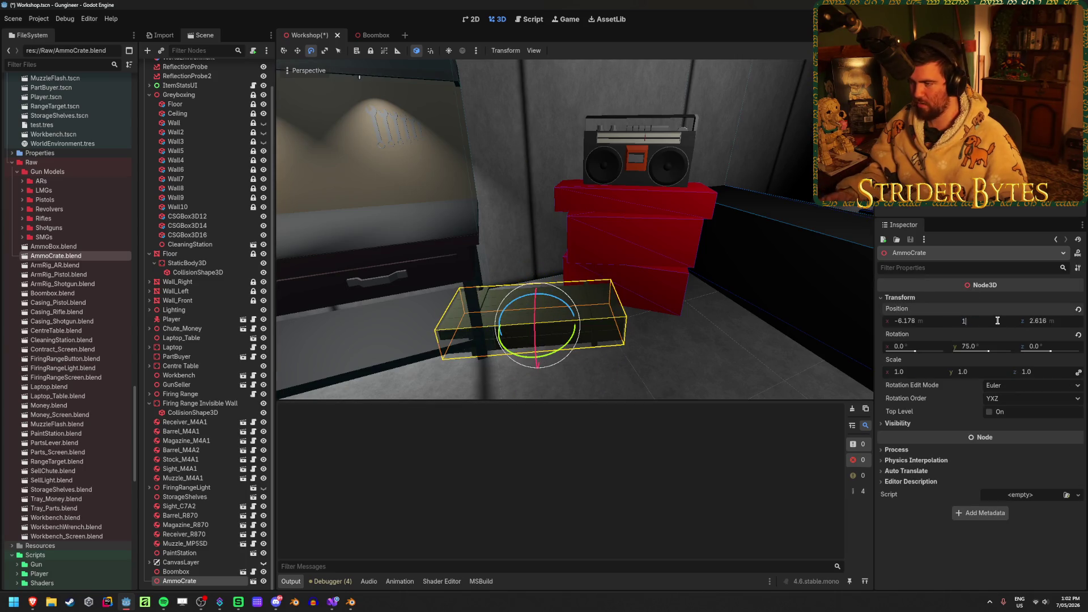
key(Return)
key(w)
middle_drag(739, 295, 590, 260)
mouse_move(548, 263)
mouse_down()
mouse_move(640, 226)
mouse_move(646, 205)
mouse_up()
scroll(645, 206, up, 5)
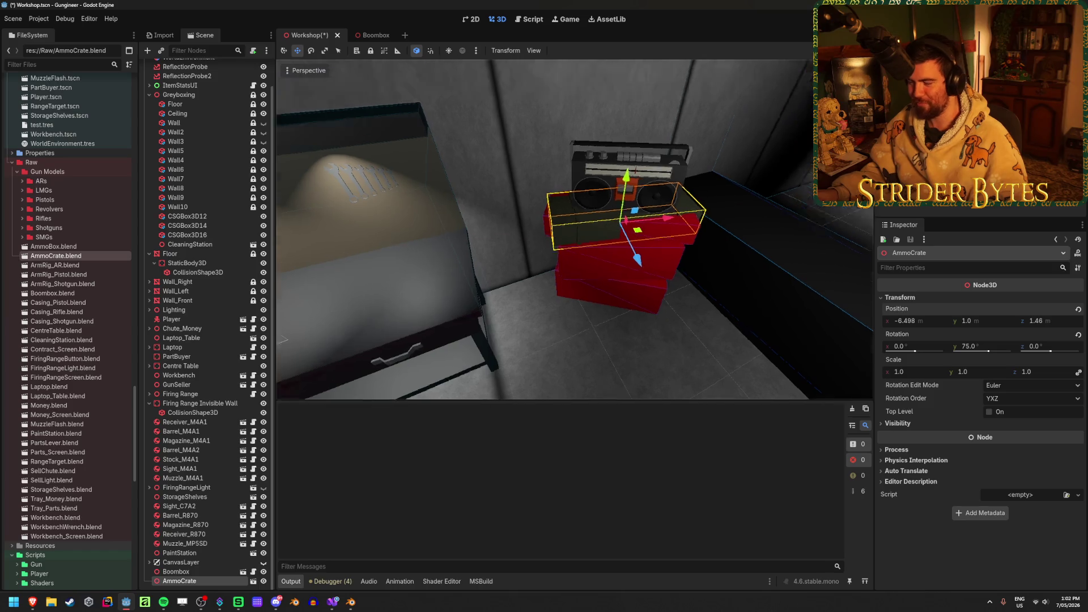
key(e)
mouse_move(583, 291)
mouse_down()
mouse_move(573, 293)
mouse_move(606, 274)
mouse_up()
key(w)
mouse_move(606, 274)
middle_down()
mouse_move(607, 153)
mouse_move(690, 295)
middle_up()
click(594, 307)
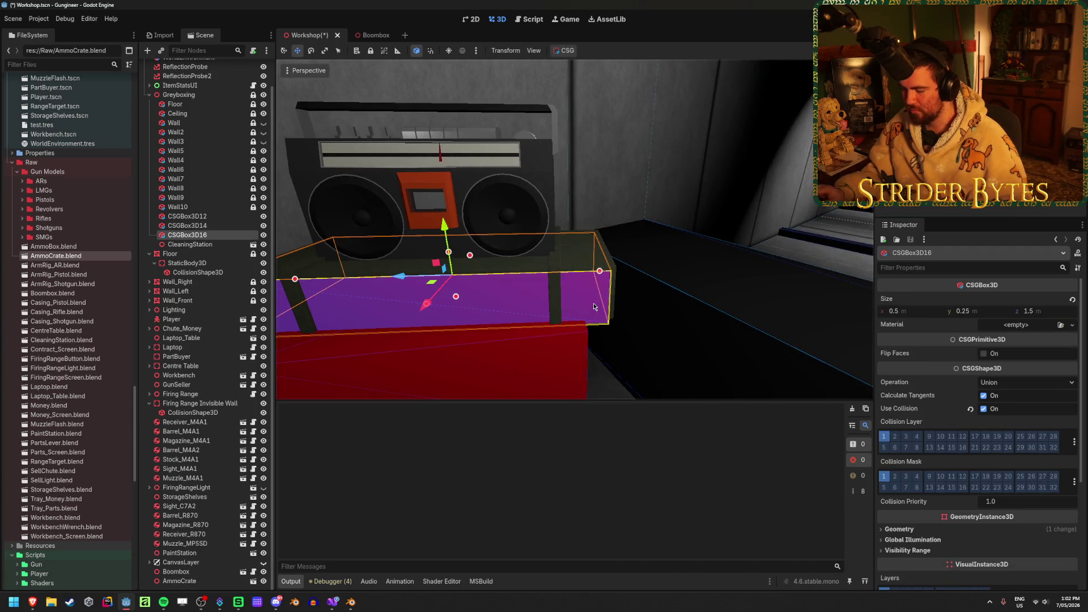
key(Delete)
key(Return)
scroll(613, 264, up, 4)
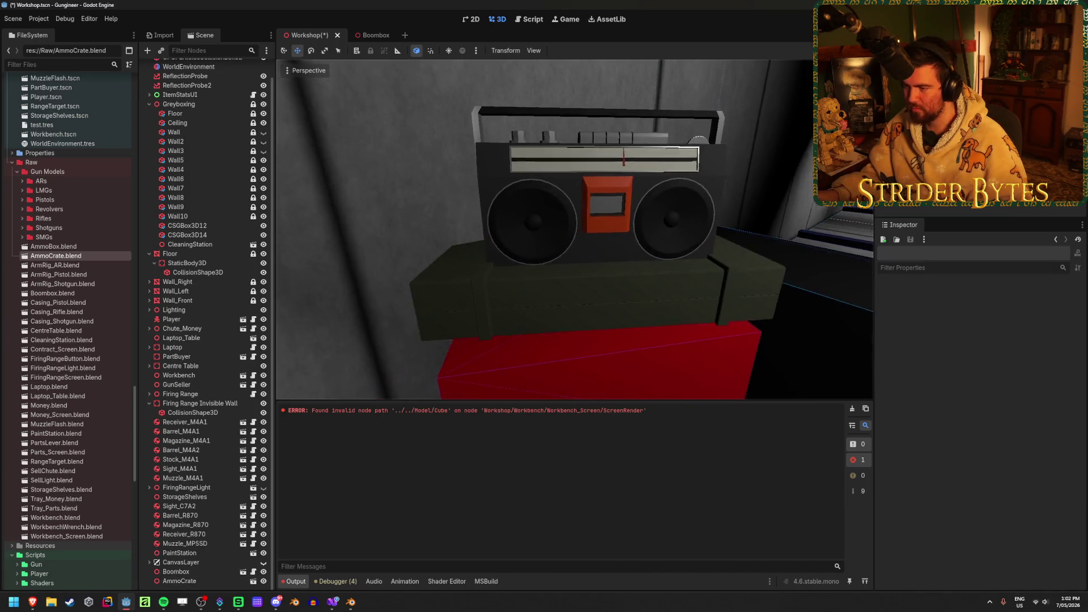
scroll(614, 264, down, 5)
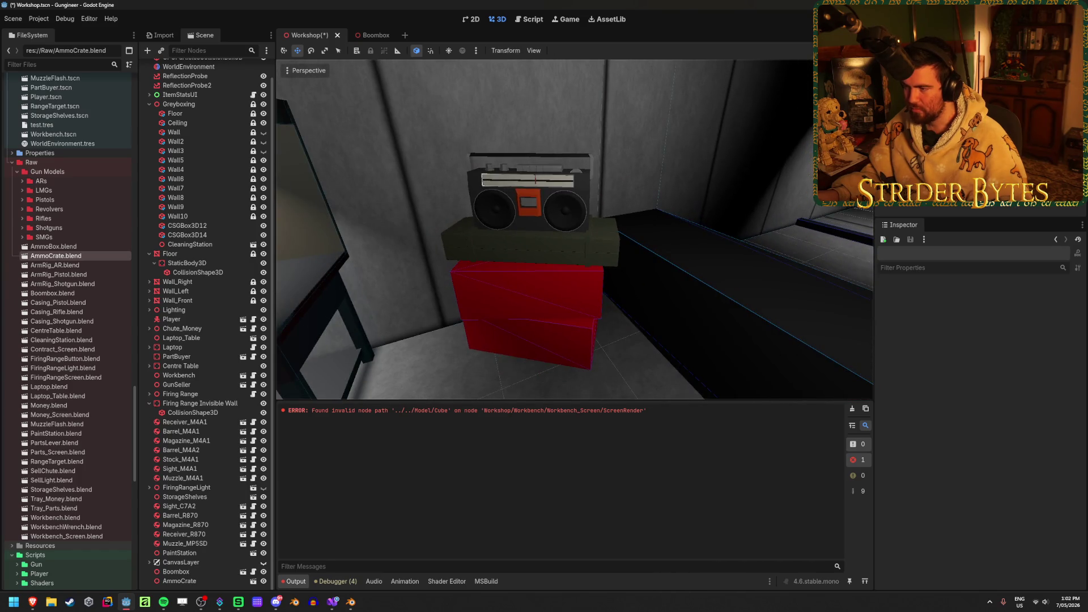
click(351, 608)
Box-select the crate body and planks in X-ray, viewed orthographically from the front
click(627, 426)
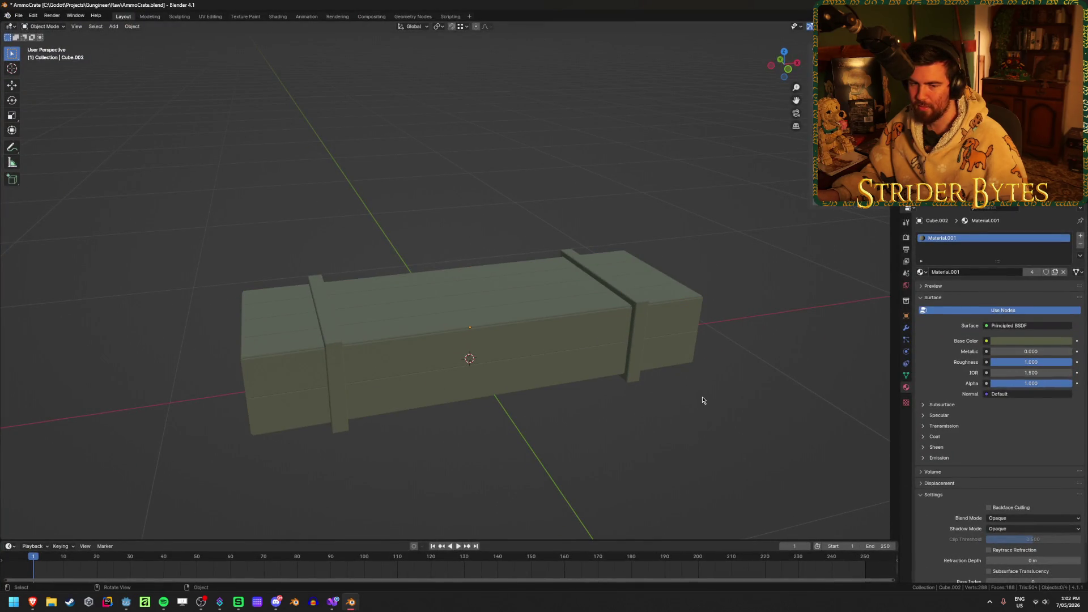
middle_drag(461, 418, 462, 435)
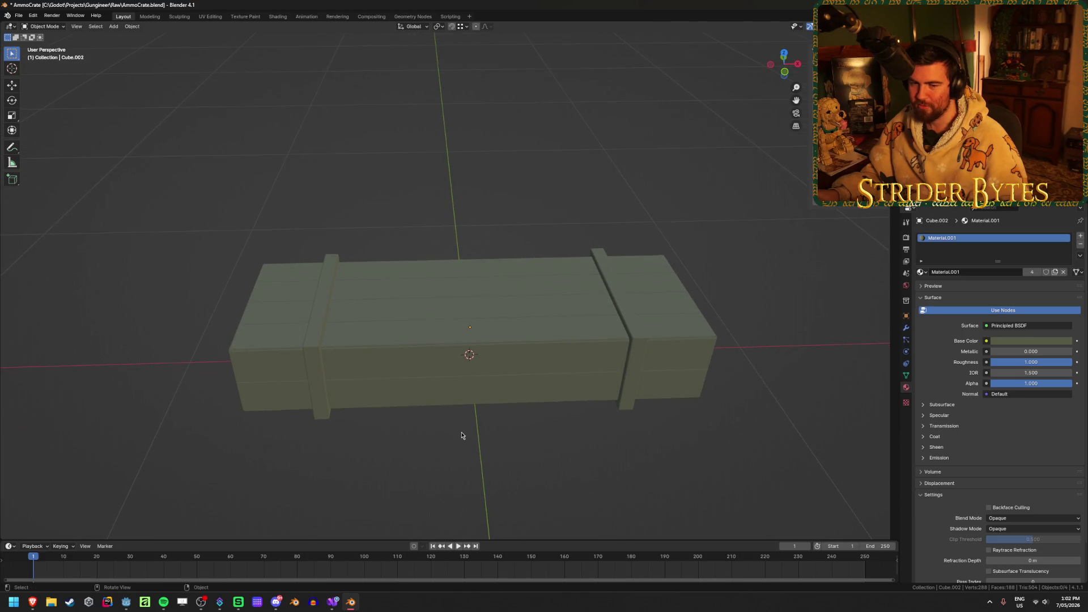
click(518, 353)
shift+middle_drag(390, 482, 455, 449)
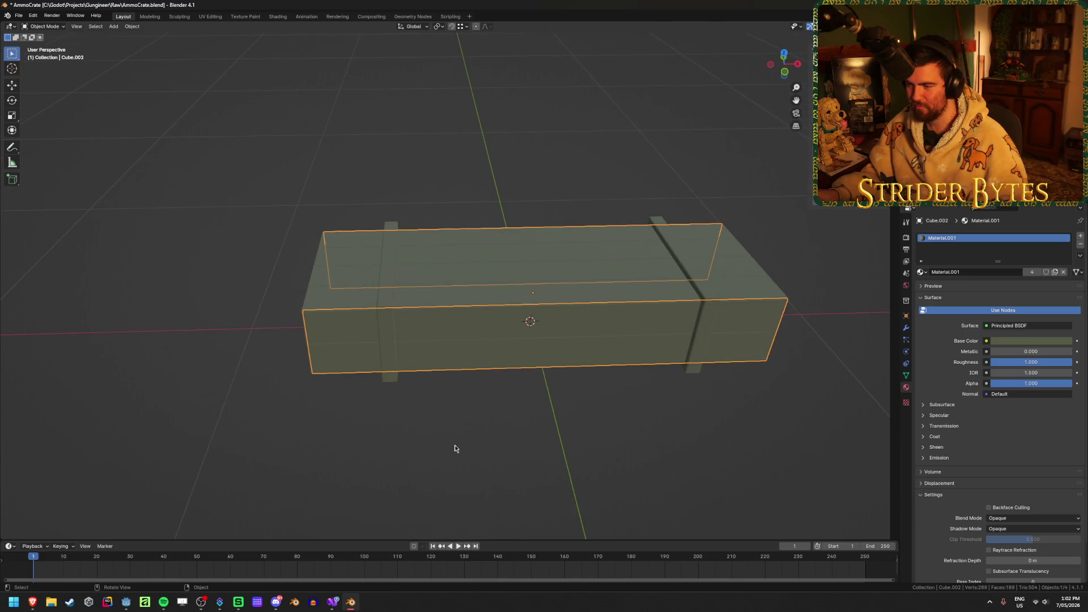
click(507, 409)
key(shift+z)
drag(521, 437, 557, 191)
key(shift+z)
key(KP_1)
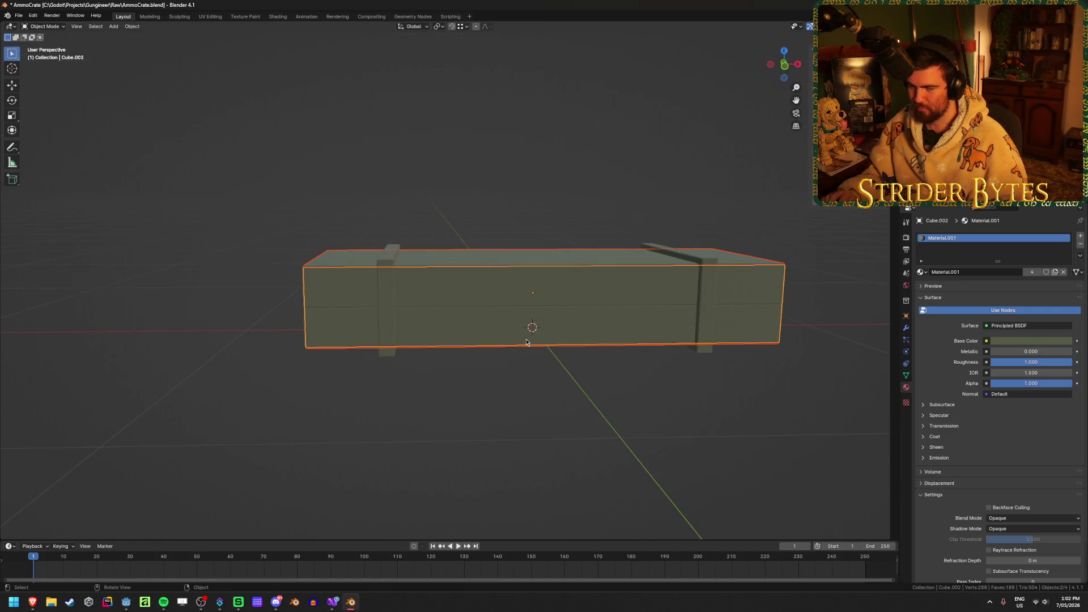
key(KP_5)
In Edit Mode, extend the lower plank faces farther out past the crate's left end
key(Tab)
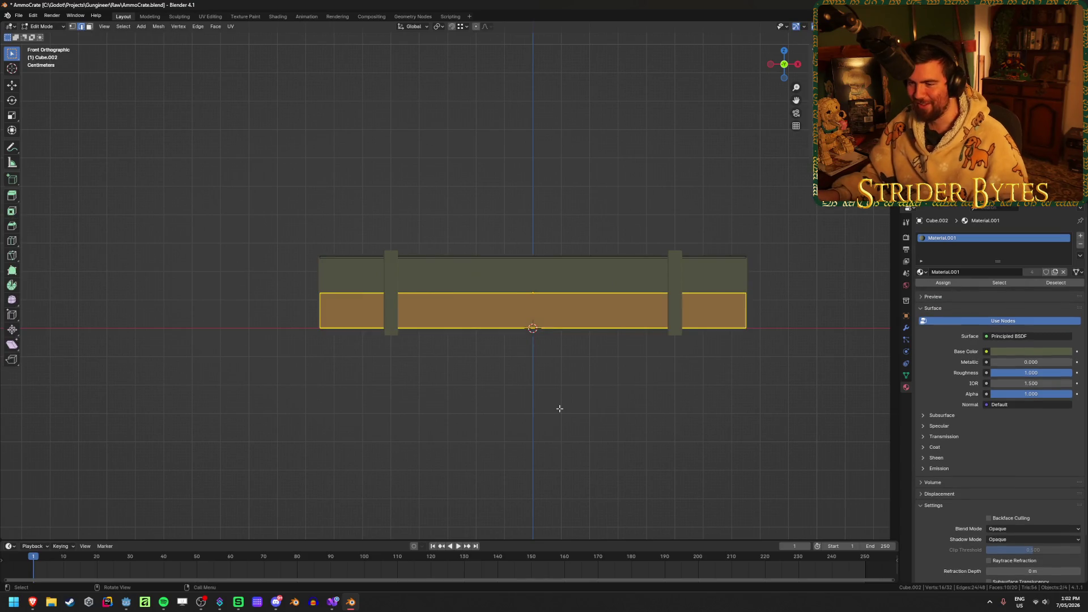
key(shift+z)
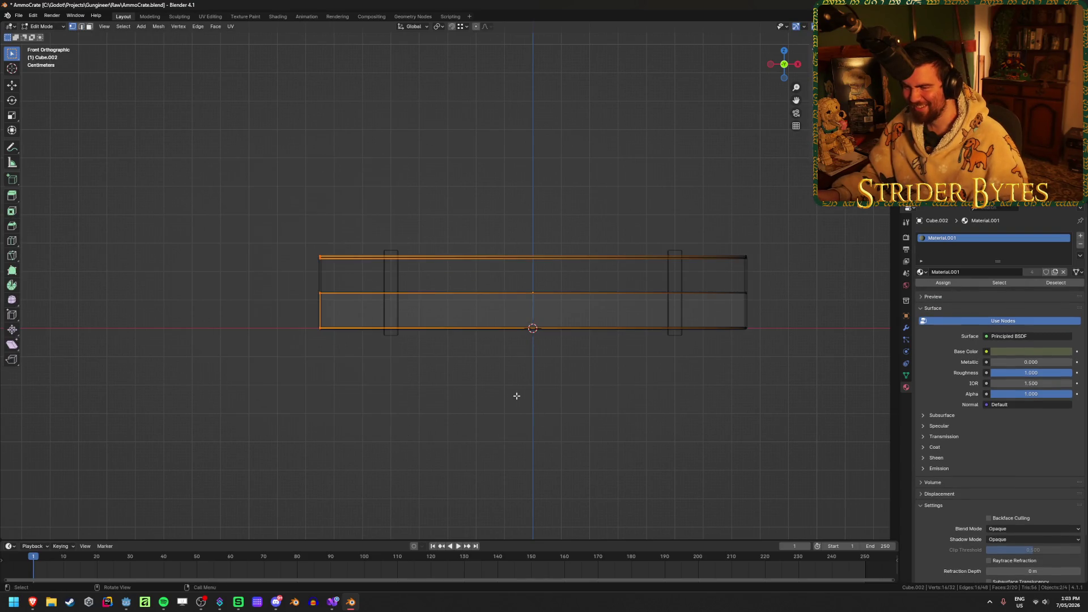
middle_drag(364, 372, 401, 372)
key(KP_1)
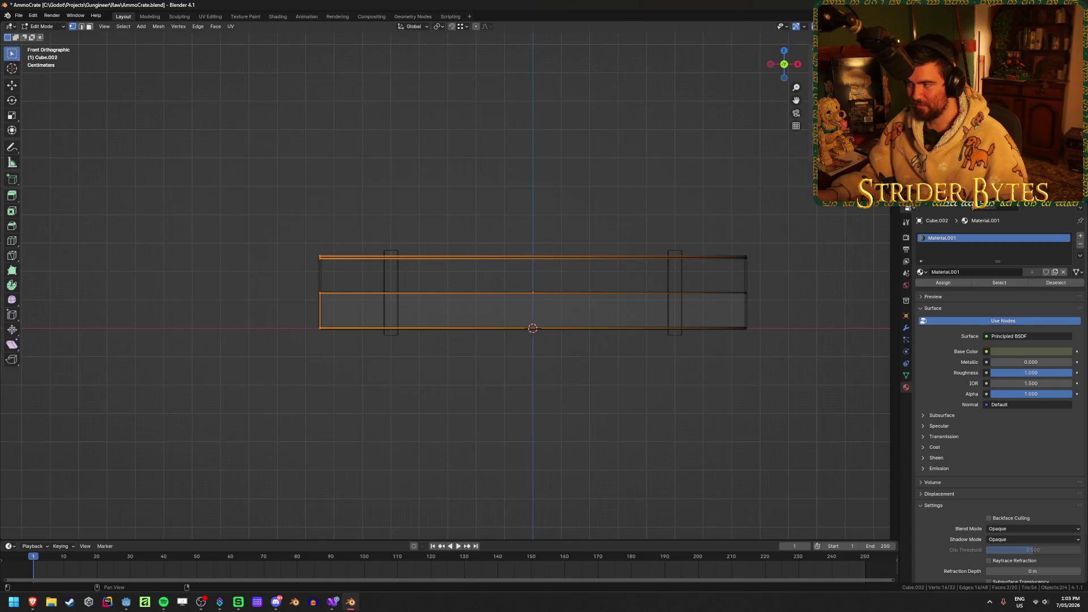
key(ctrl+z)
mouse_move(665, 224)
middle_down()
mouse_move(355, 199)
mouse_move(480, 232)
mouse_move(481, 250)
middle_up()
key(shift+z)
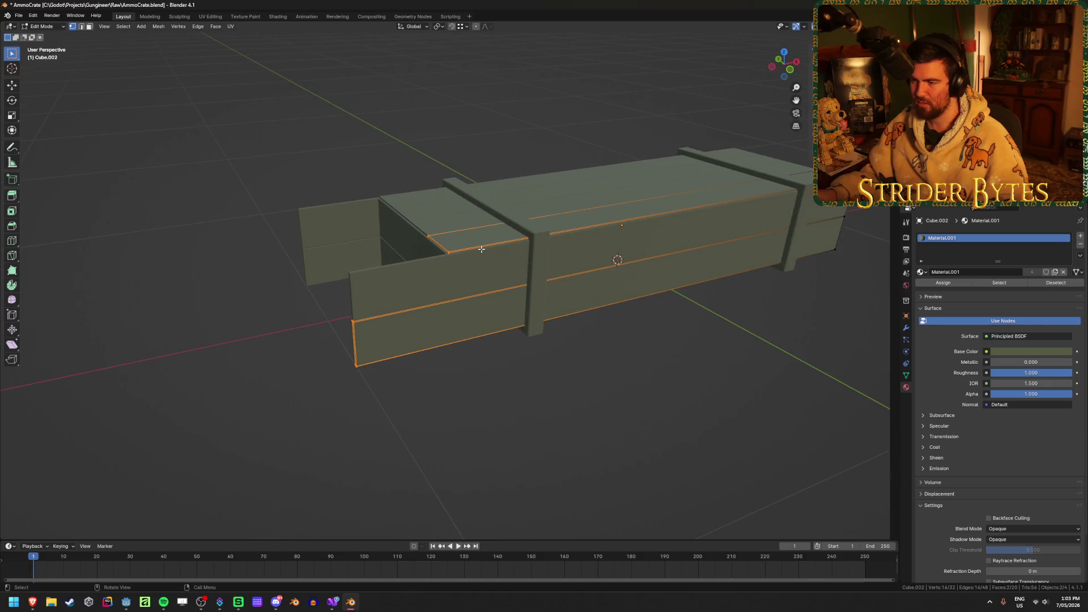
Reposition the top plank in Edit Mode using wireframe view, then return to solid shading
key(shift+z)
shift+click(464, 265)
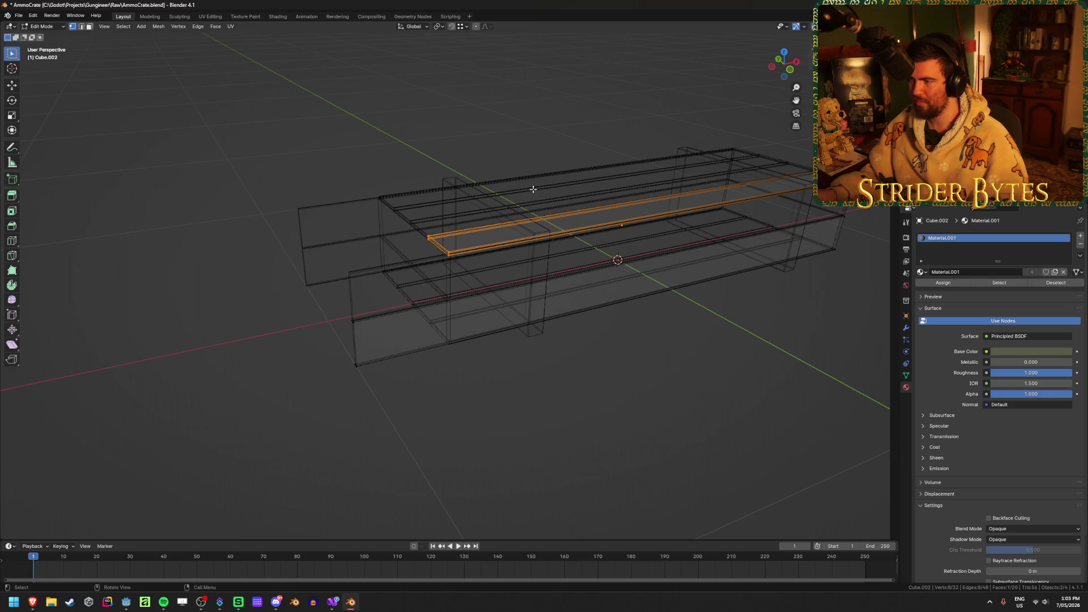
key(h)
key(alt+h)
key(g)
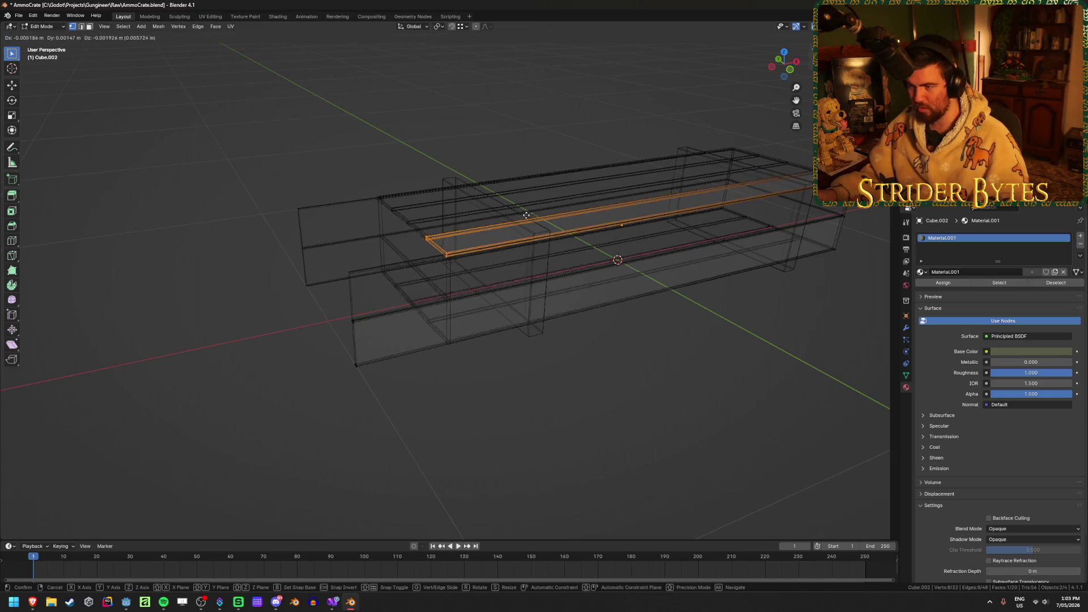
click(407, 165)
mouse_move(407, 165)
middle_down()
mouse_move(301, 190)
mouse_move(268, 219)
mouse_move(243, 202)
mouse_move(346, 202)
mouse_move(388, 190)
middle_up()
key(h)
key(alt+h)
middle_drag(525, 316, 505, 311)
key(Tab)
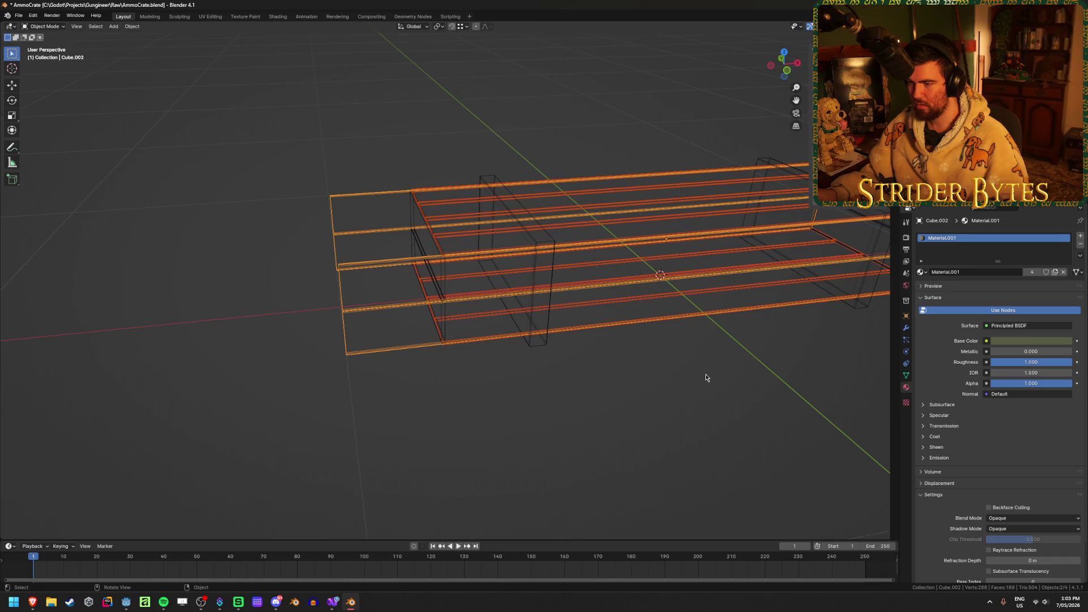
key(shift+z)
Edit plank Cube.001's mesh from a front orthographic view with nothing selected
click(454, 226)
key(Tab)
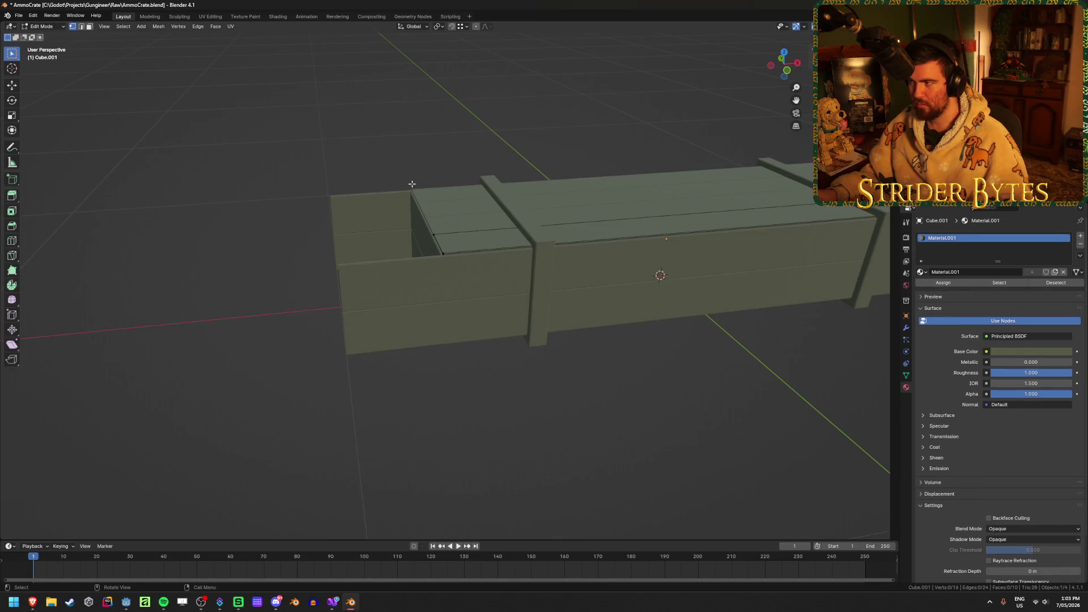
key(shift+z)
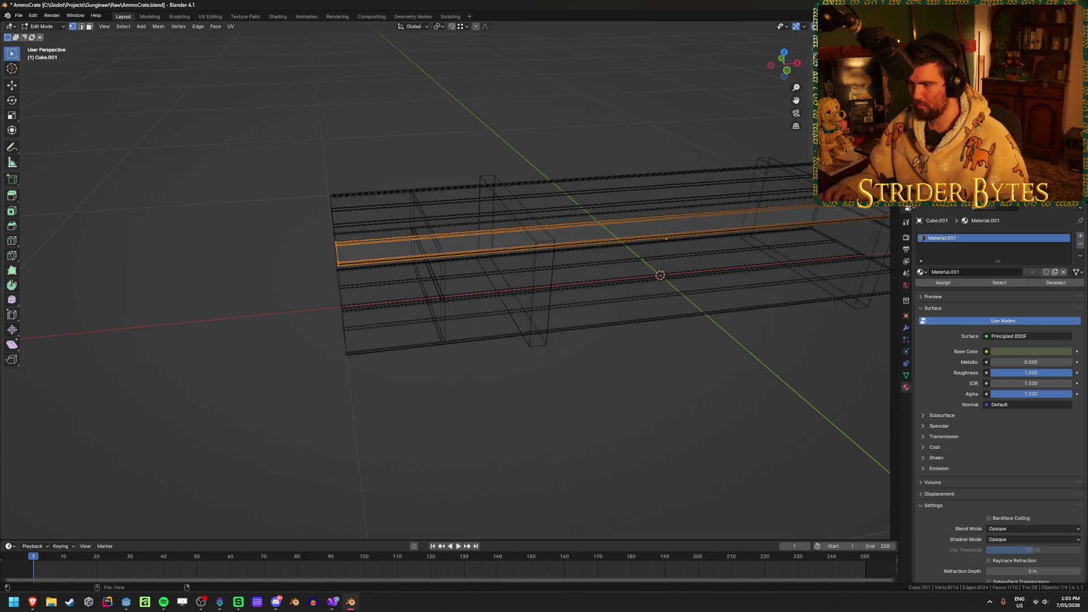
key(alt+a)
mouse_move(675, 335)
middle_down()
mouse_move(591, 431)
mouse_move(621, 370)
middle_up()
key(shift+z)
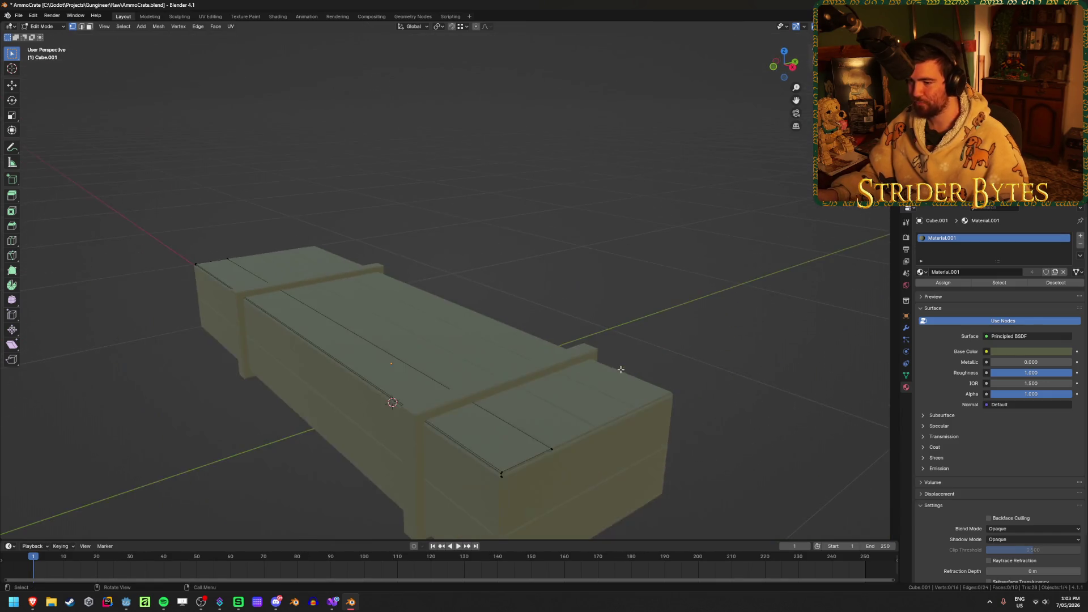
middle_drag(582, 433, 510, 408)
key(KP_1)
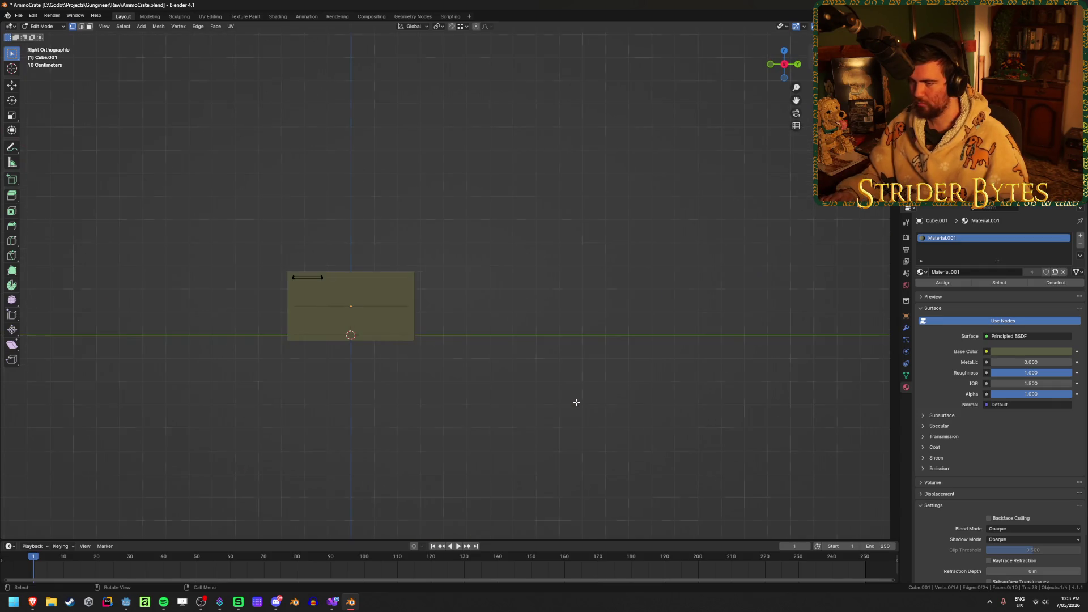
Select the plank's top edge and extend its right end further along X
key(shift+z)
drag(629, 222, 733, 335)
key(g)
key(y)
right_click(751, 329)
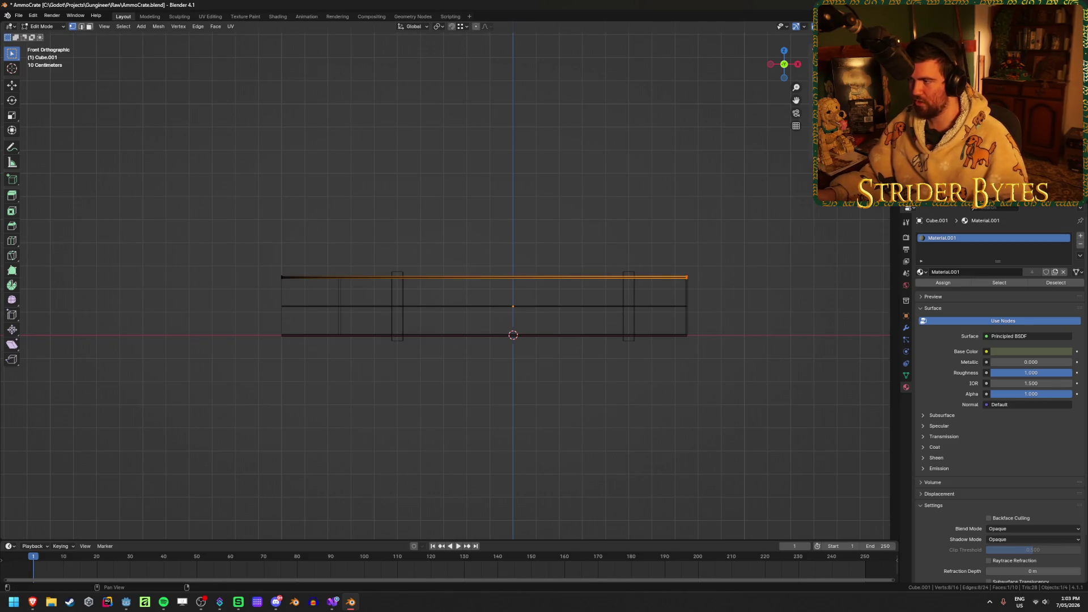
key(shift+r)
middle_drag(523, 344, 516, 346)
key(alt+z)
key(Tab)
Select the front-bottom edge loop of the crate body Cube.002
click(668, 292)
key(Tab)
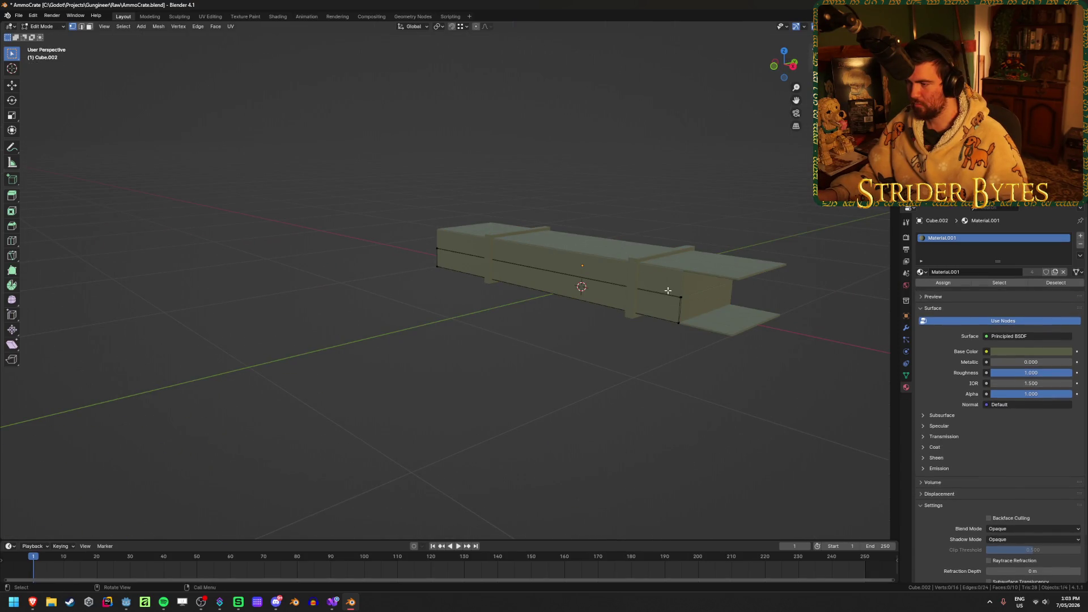
key(alt+z)
alt+click(624, 310)
key(alt+z)
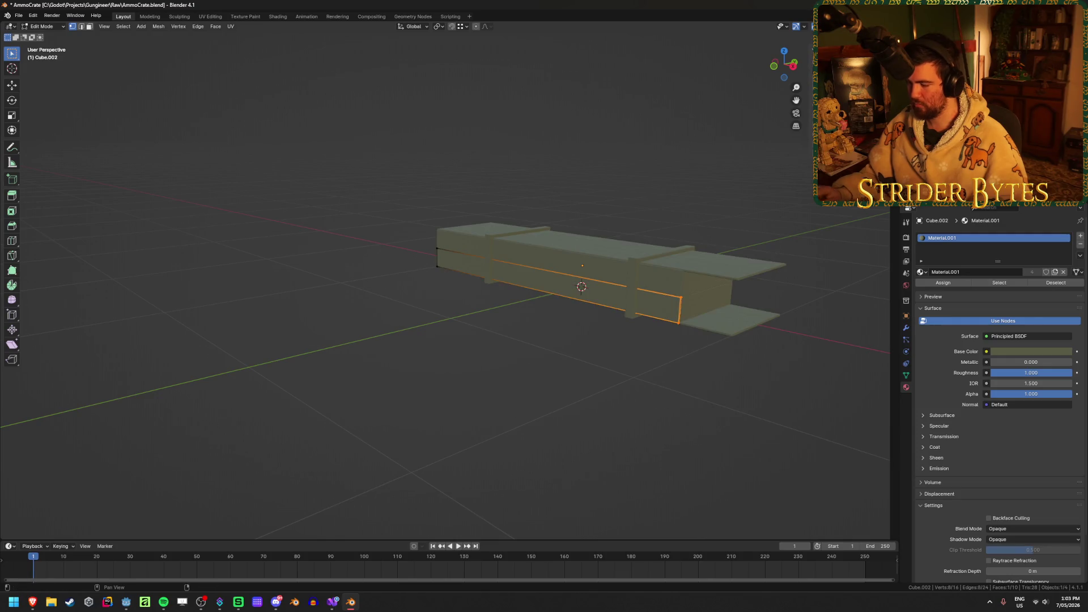
key(Tab)
mouse_move(711, 408)
middle_down()
mouse_move(611, 409)
mouse_move(579, 428)
middle_up()
scroll(580, 428, up, 2)
Slide one strap of the Cube mesh along X toward the crate's end
click(531, 287)
key(Tab)
scroll(622, 340, down, 2)
middle_drag(621, 341, 518, 383)
key(shift+z)
drag(292, 123, 503, 449)
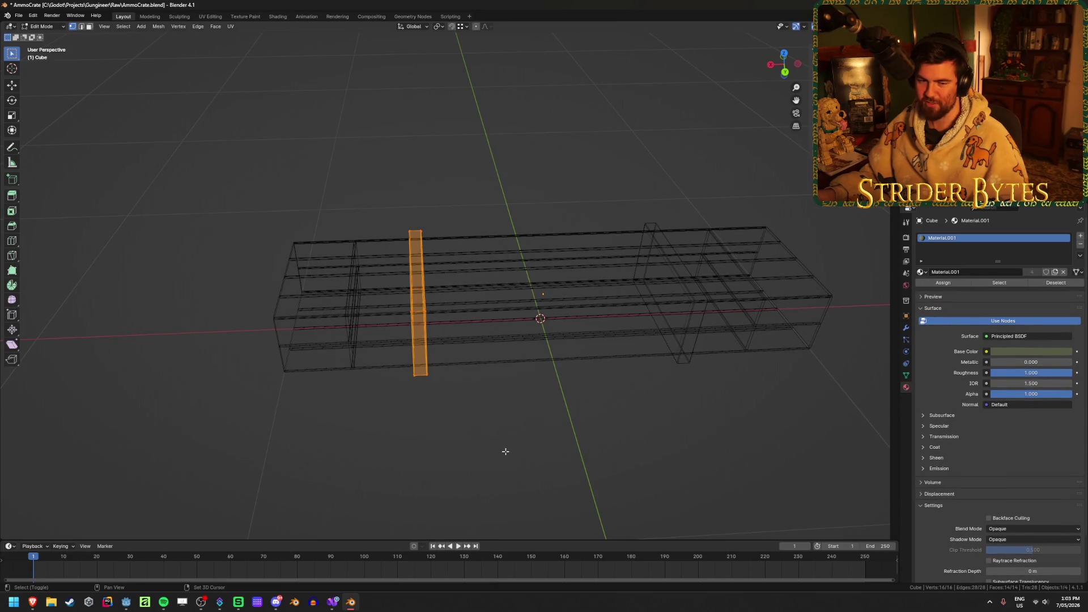
key(shift+z)
middle_drag(504, 449, 502, 428)
key(g)
key(z)
key(x)
click(613, 300)
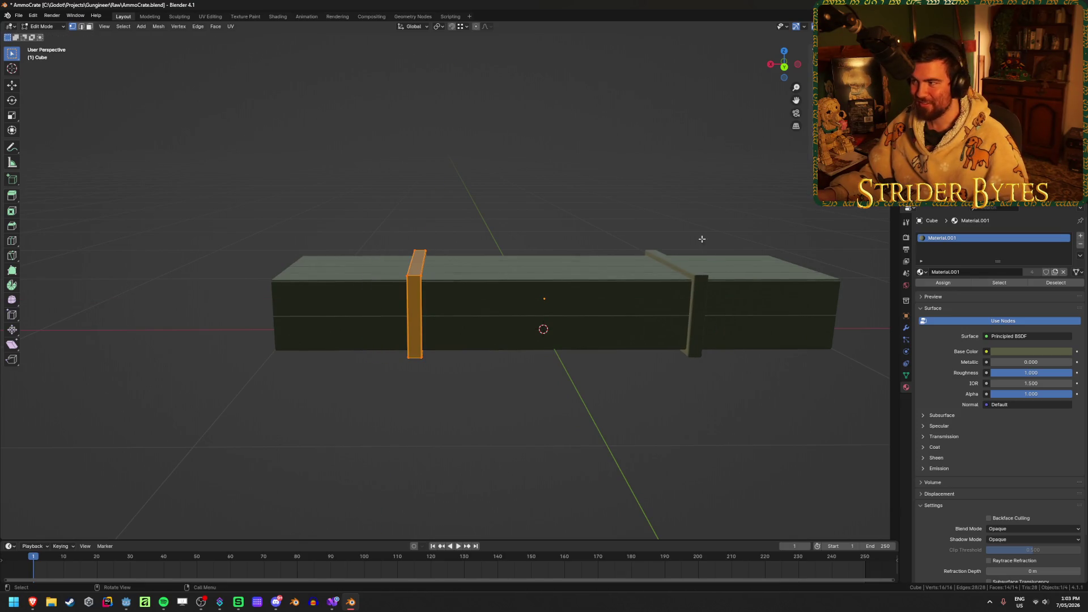
Undo the last strap adjustment, deselect, and exit to Object Mode to inspect the crate
key(ctrl+z)
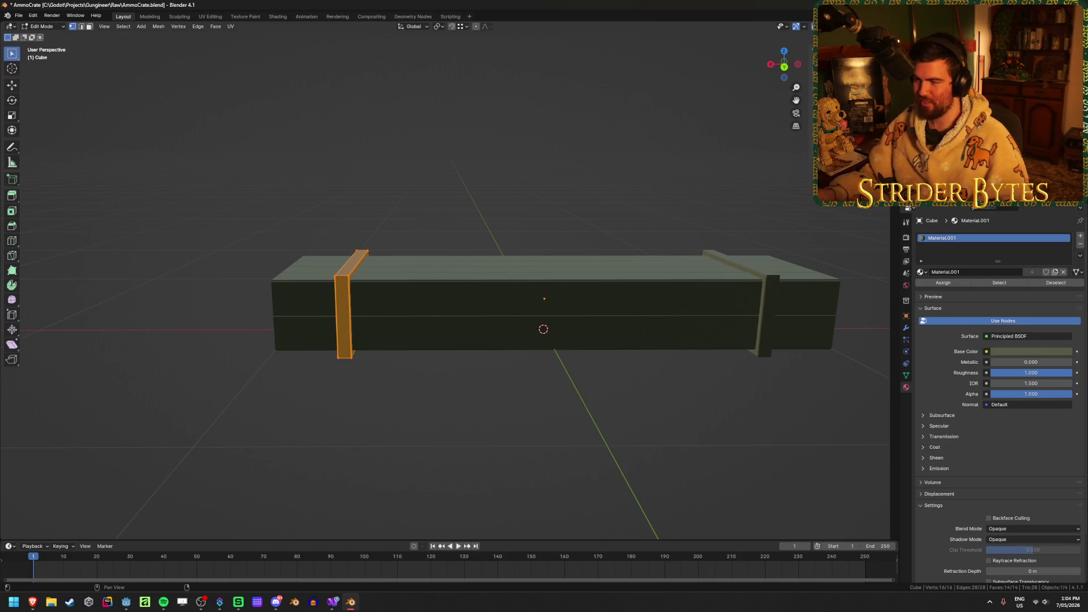
key(alt+a)
mouse_move(590, 396)
middle_down()
mouse_move(661, 451)
mouse_move(566, 413)
mouse_move(462, 437)
mouse_move(544, 423)
mouse_move(556, 352)
mouse_move(571, 384)
mouse_move(483, 430)
middle_up()
key(Tab)
middle_drag(413, 264, 466, 366)
key(alt+a)
Move end panel Cube.003's vertical edge out to the crate's end in front view
click(466, 366)
click(452, 365)
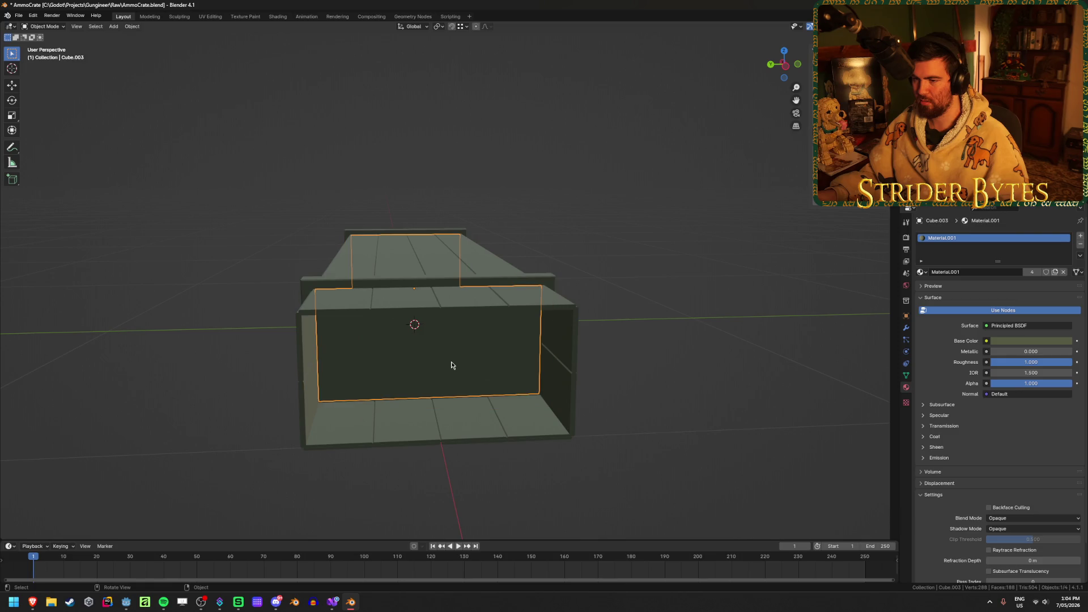
mouse_move(452, 365)
middle_down()
mouse_move(670, 418)
mouse_move(660, 418)
middle_up()
key(Tab)
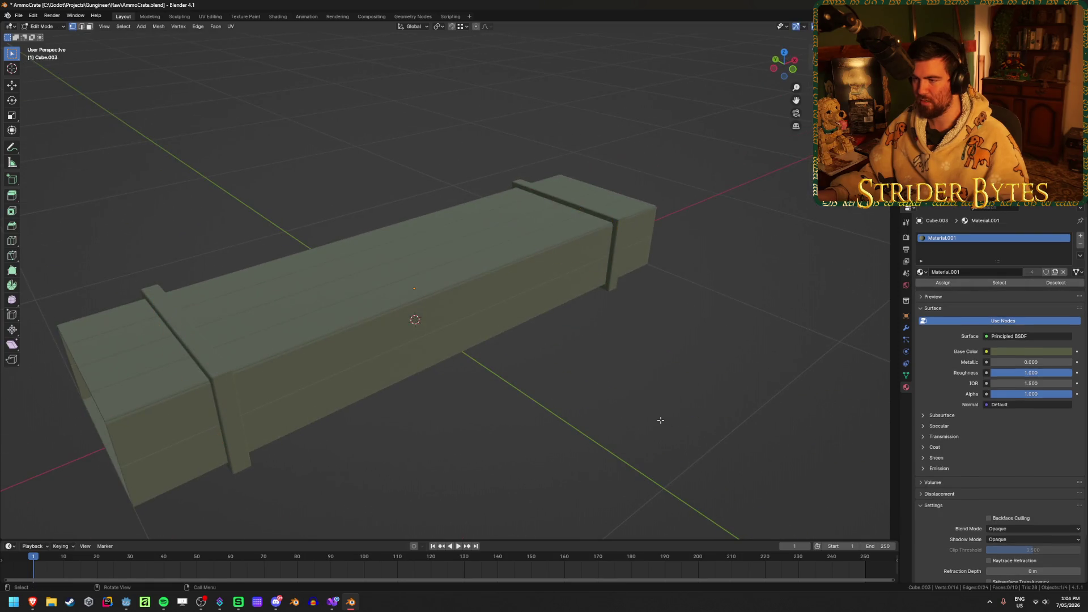
key(KP_1)
key(Tab)
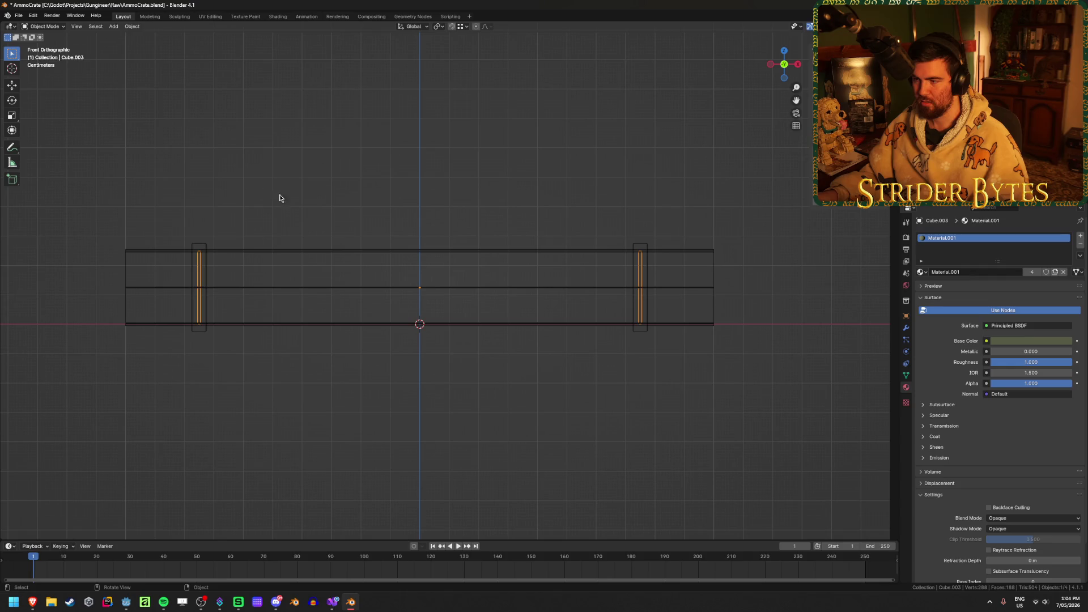
key(Tab)
drag(441, 158, 170, 369)
shift+middle_drag(191, 378, 487, 384)
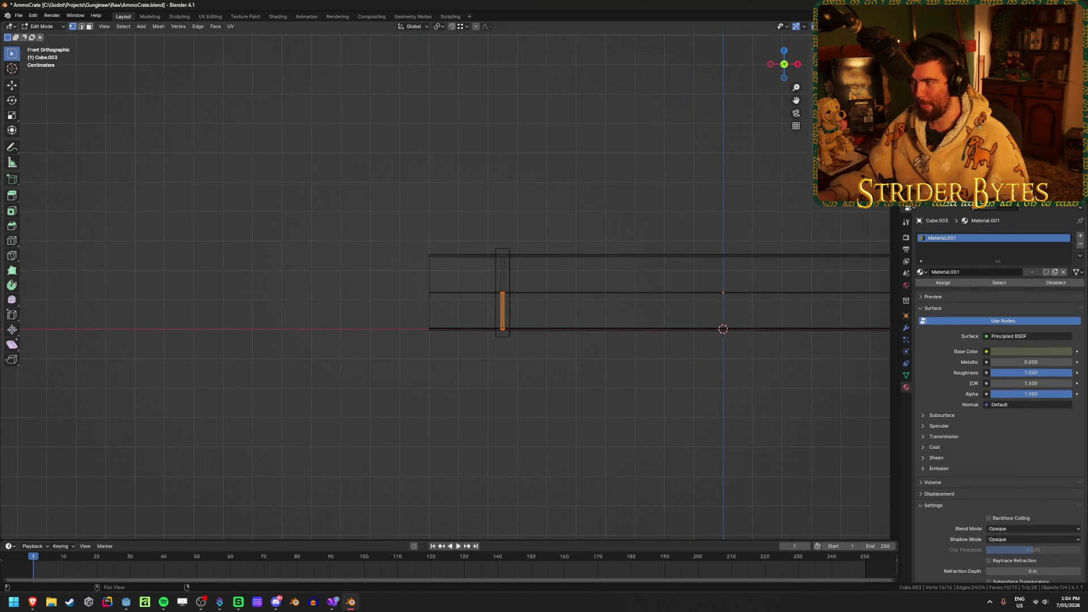
key(Tab)
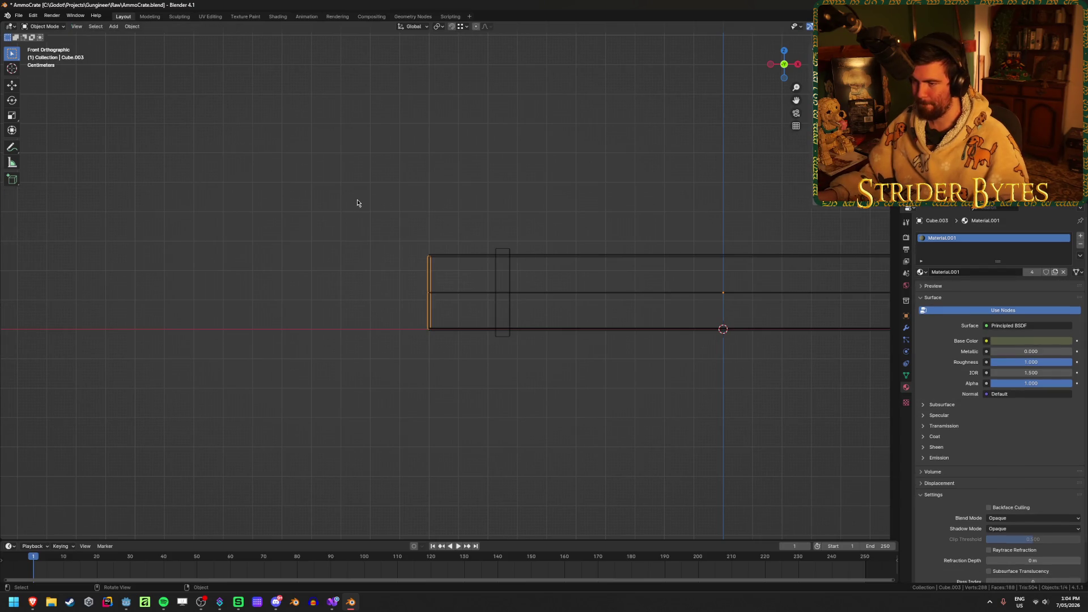
Save AmmoCrate.blend and switch to Godot so it reimports the crate
middle_drag(306, 408, 383, 417)
click(383, 417)
scroll(496, 420, down, 3)
mouse_move(495, 420)
middle_down()
mouse_move(612, 401)
mouse_move(577, 414)
middle_up()
key(ctrl+s)
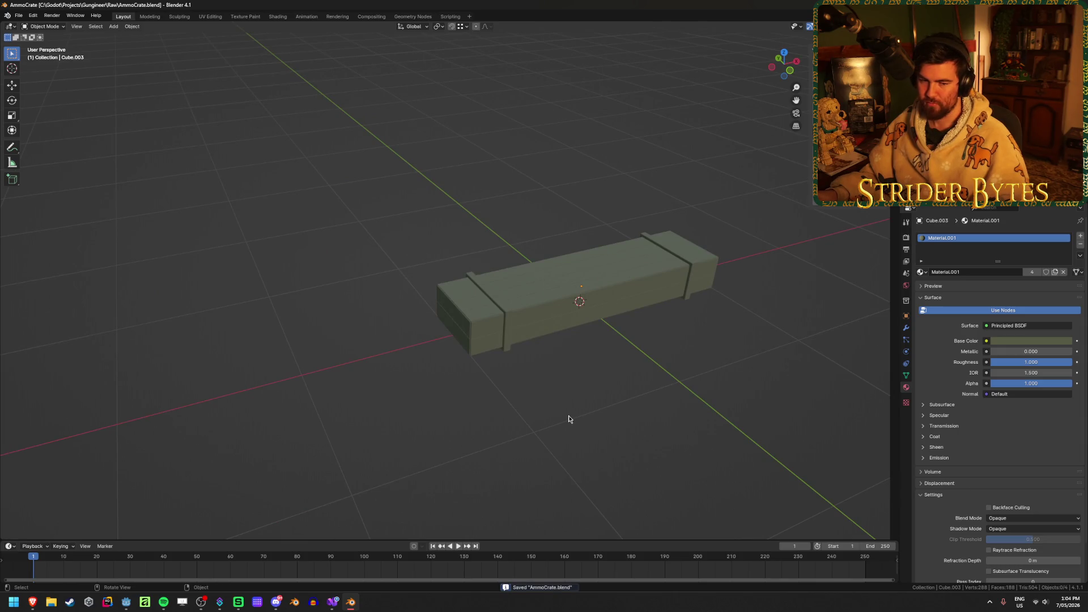
key(alt+Tab)
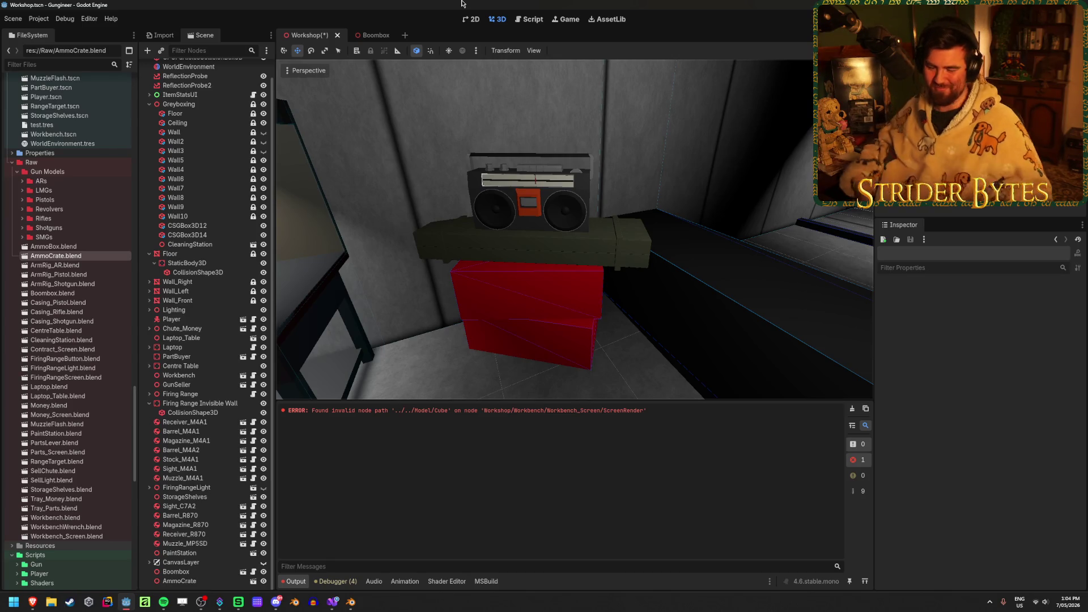
Select the crate, red boxes and boombox together and nudge them along X
click(531, 253)
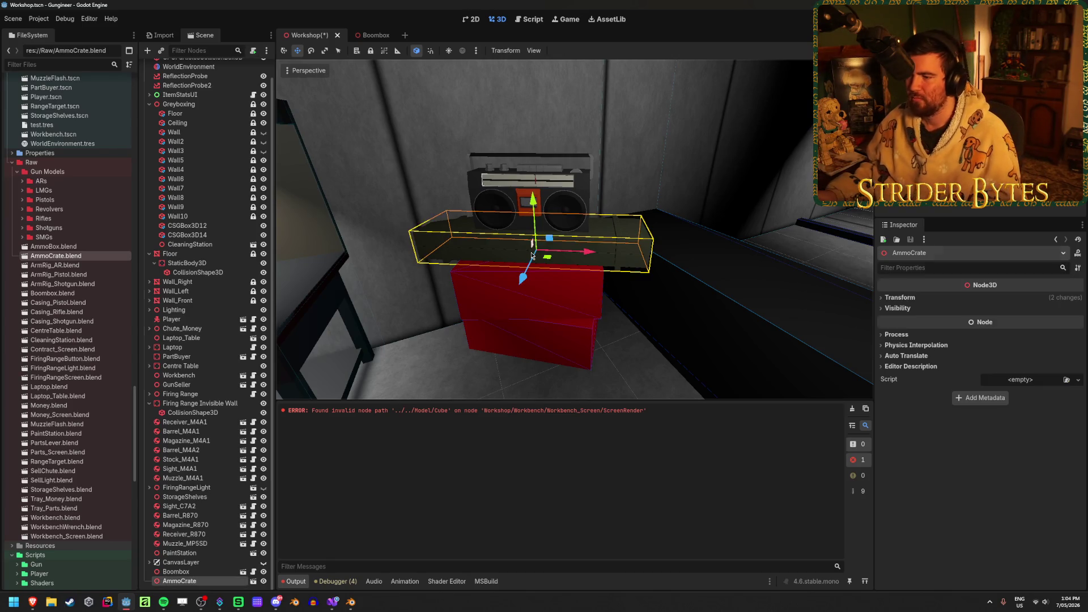
shift+click(558, 289)
shift+click(533, 340)
shift+click(560, 190)
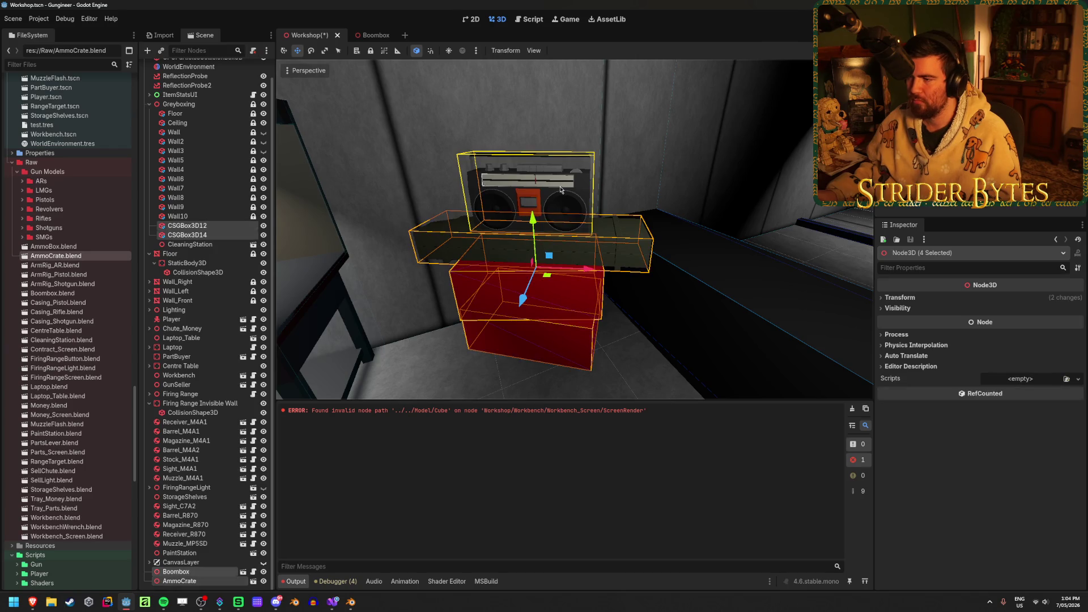
middle_drag(567, 216, 646, 249)
mouse_move(588, 235)
mouse_down()
mouse_move(563, 227)
mouse_move(593, 228)
mouse_up()
click(683, 315)
Shift the ammo crate along Z and rotate it slightly
click(626, 289)
middle_drag(592, 228, 520, 233)
drag(668, 280, 680, 279)
mouse_move(680, 279)
middle_down()
mouse_move(658, 249)
mouse_move(592, 296)
middle_up()
key(e)
mouse_move(583, 301)
mouse_down()
mouse_move(626, 289)
mouse_move(616, 282)
mouse_up()
key(w)
Lift the boombox up onto the ammo crate
mouse_move(616, 282)
right_down()
mouse_move(567, 227)
mouse_move(572, 187)
mouse_move(590, 182)
mouse_move(527, 204)
right_up()
click(558, 193)
drag(513, 209, 474, 209)
mouse_move(474, 210)
right_down()
mouse_move(513, 196)
mouse_move(496, 238)
mouse_move(529, 230)
right_up()
Try moving red boxes CSGBox3D14 and CSGBox3D12 toward the camera, then revert
click(529, 230)
drag(510, 182, 554, 279)
click(554, 279)
mouse_move(513, 218)
mouse_down()
mouse_move(496, 249)
mouse_move(499, 339)
mouse_up()
right_drag(499, 339, 494, 339)
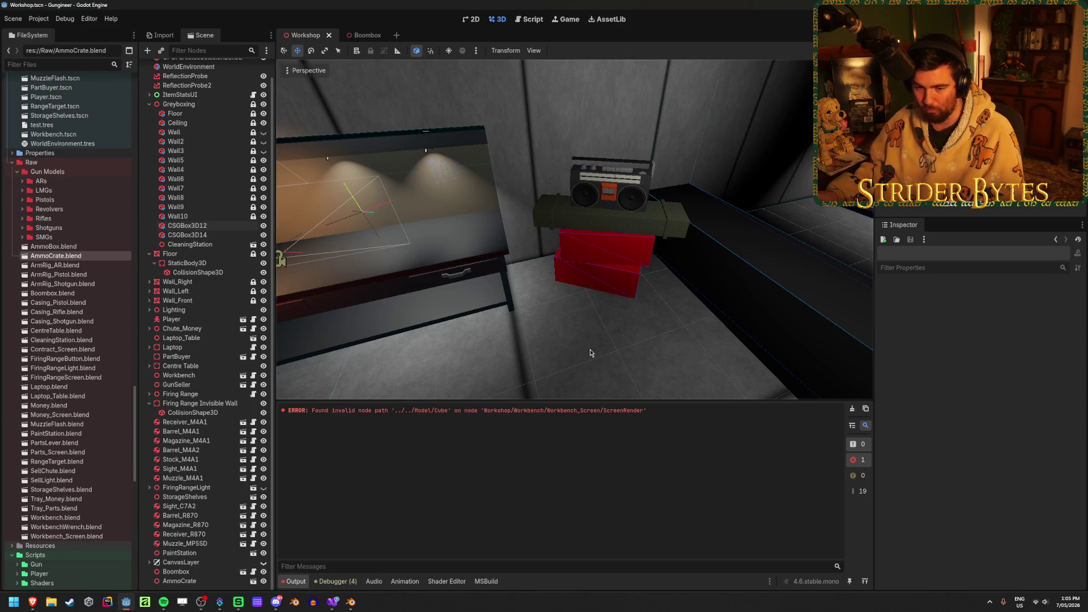
mouse_move(589, 352)
right_down()
mouse_move(550, 348)
mouse_move(591, 300)
right_up()
Slide CSGBox3D14 along X under the crate, save the Workshop scene and run the game
click(591, 300)
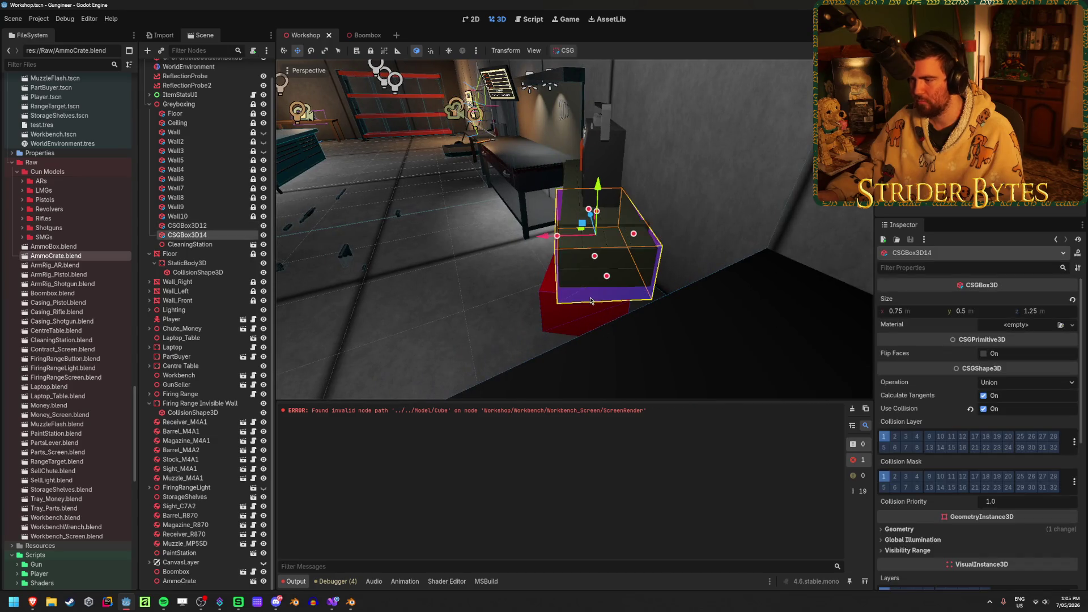
drag(544, 239, 552, 238)
mouse_move(553, 238)
right_down()
mouse_move(579, 223)
mouse_move(626, 303)
right_up()
key(ctrl+s)
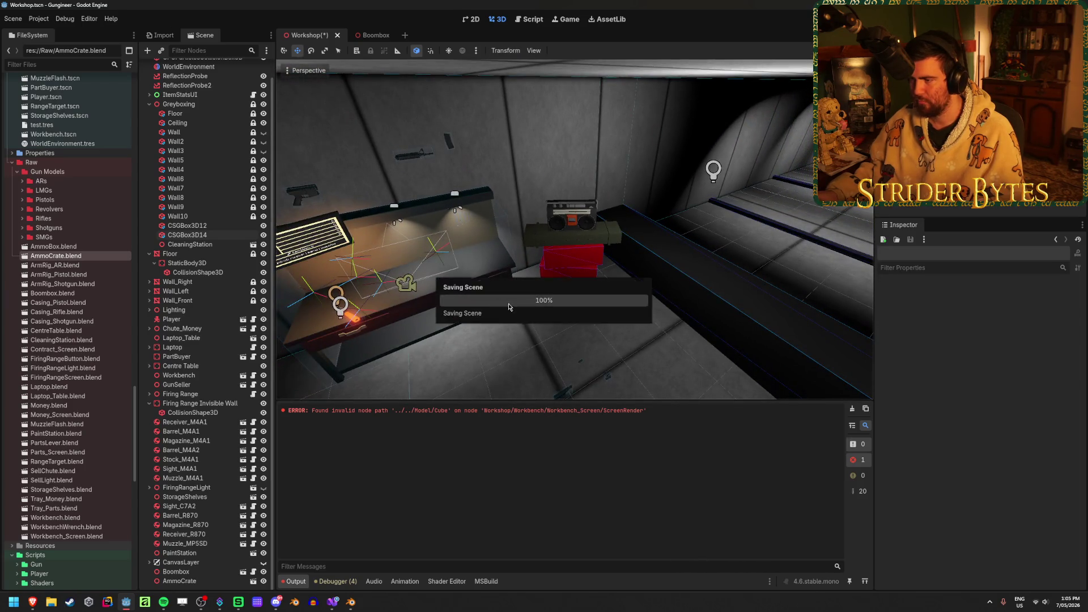
scroll(624, 304, down, 3)
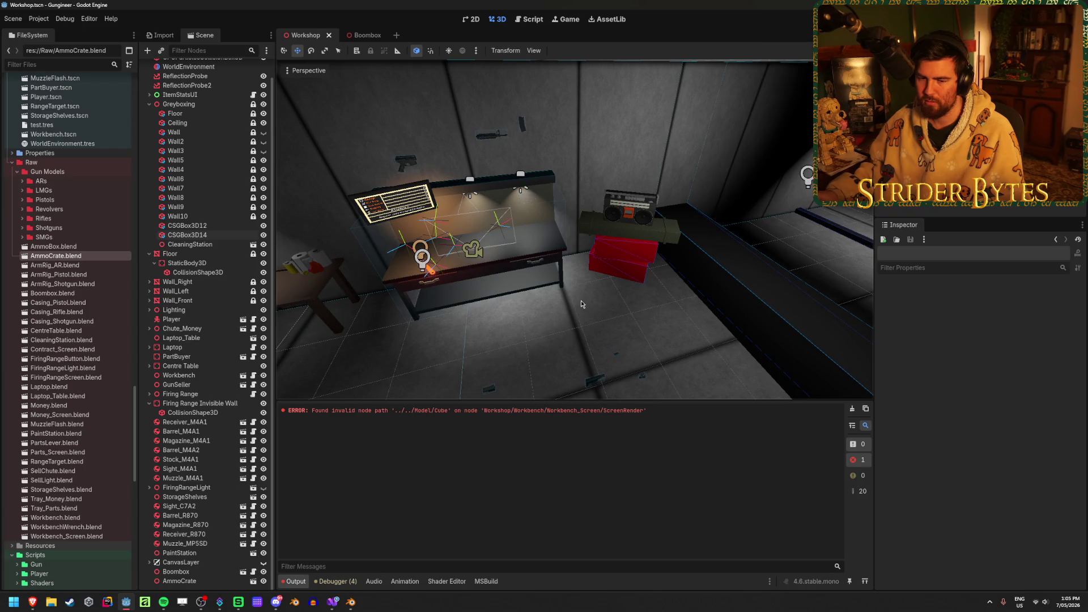
key(F5)
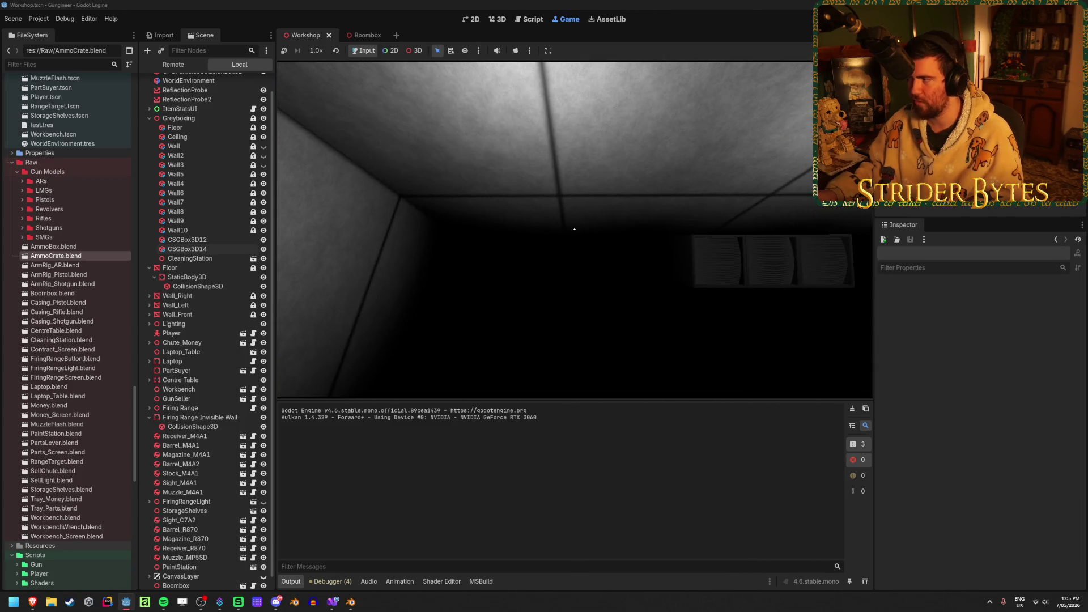
Stop the running game, fly to the boombox, and bring up Boombox.cs in Visual Studio
key(F8)
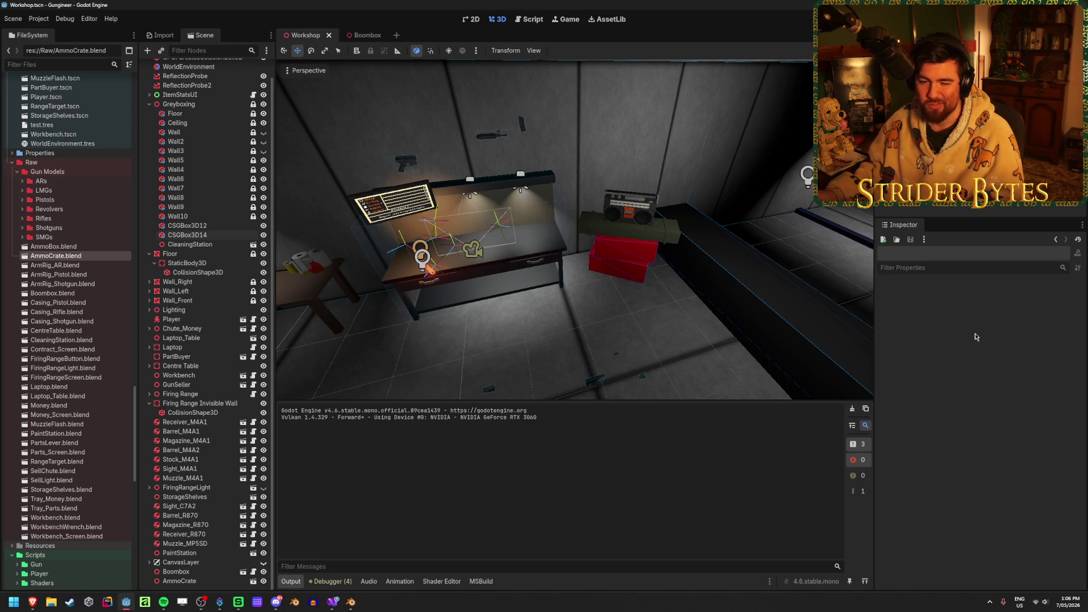
right_drag(283, 105, 562, 327)
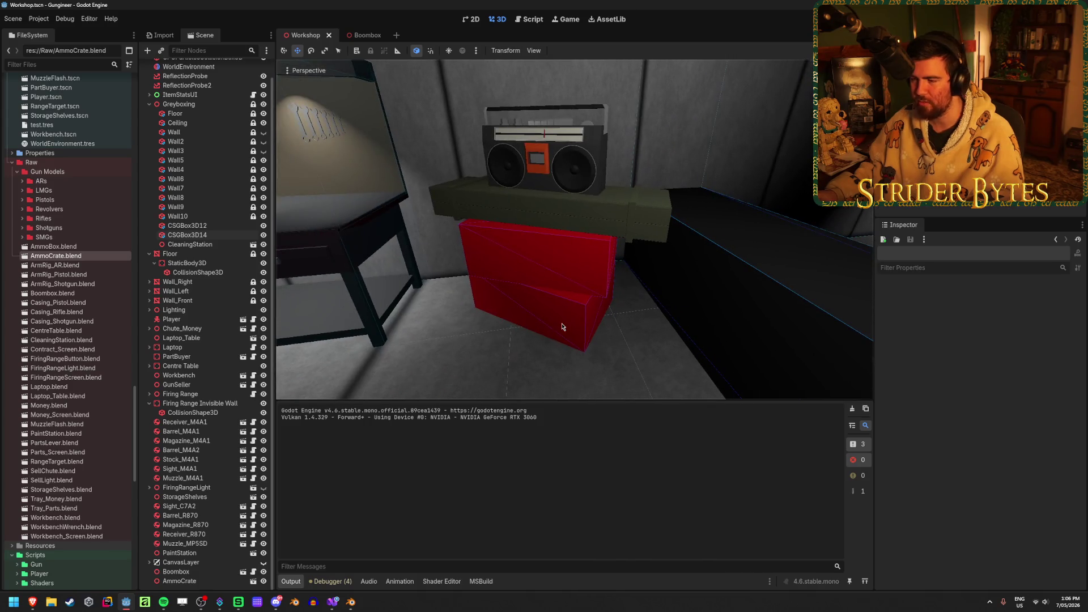
click(333, 602)
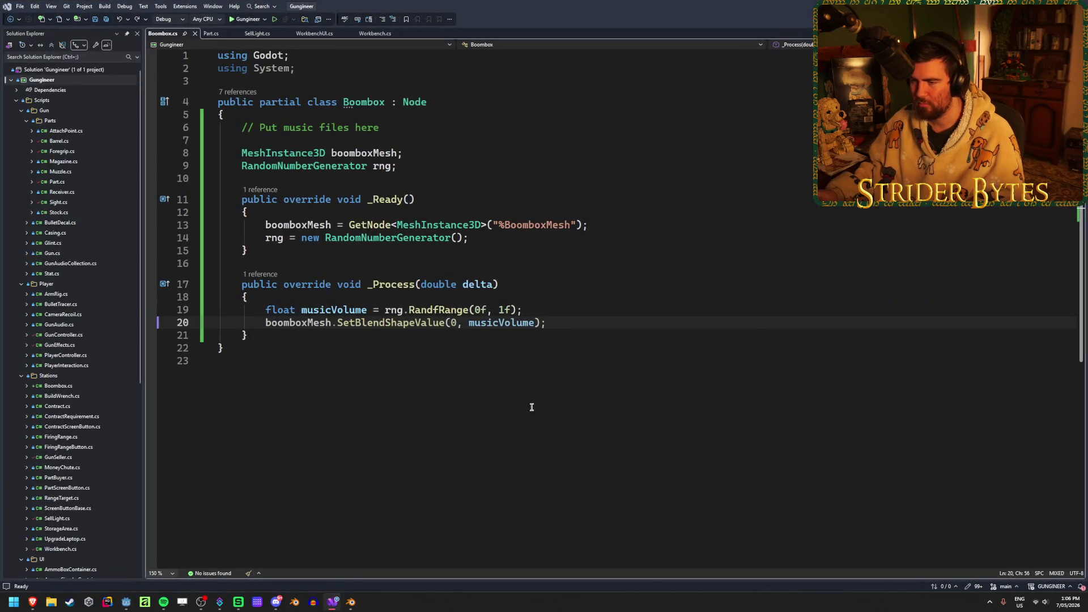
Start a new General scene in Blender and delete all its default objects
key(alt+Tab)
key(alt+Tab+Tab)
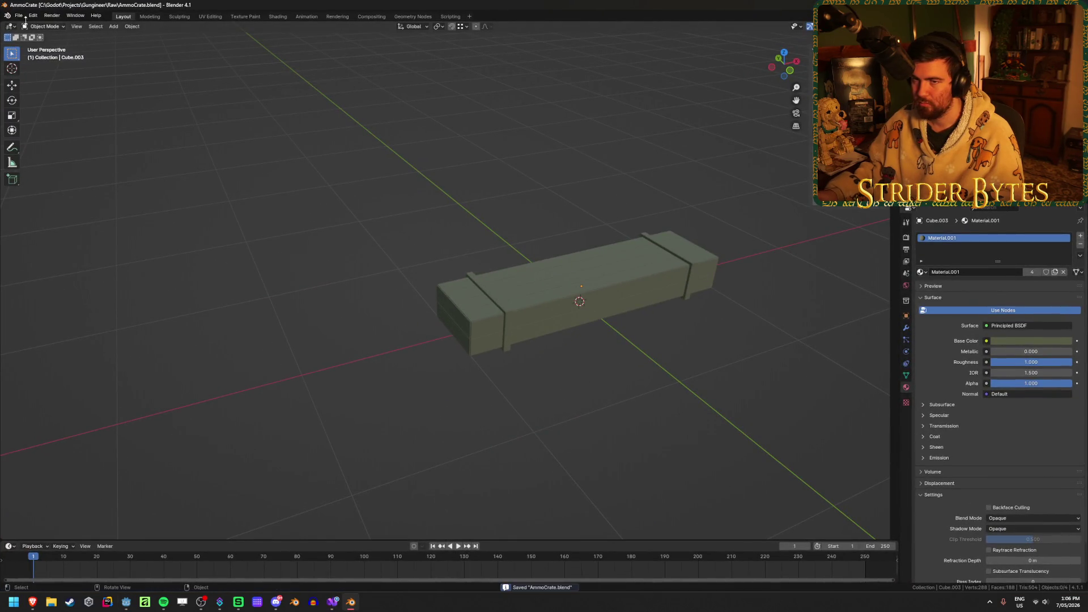
click(21, 16)
mouse_move(58, 27)
click(124, 24)
key(a)
key(x)
click(334, 219)
middle_drag(236, 510, 270, 354)
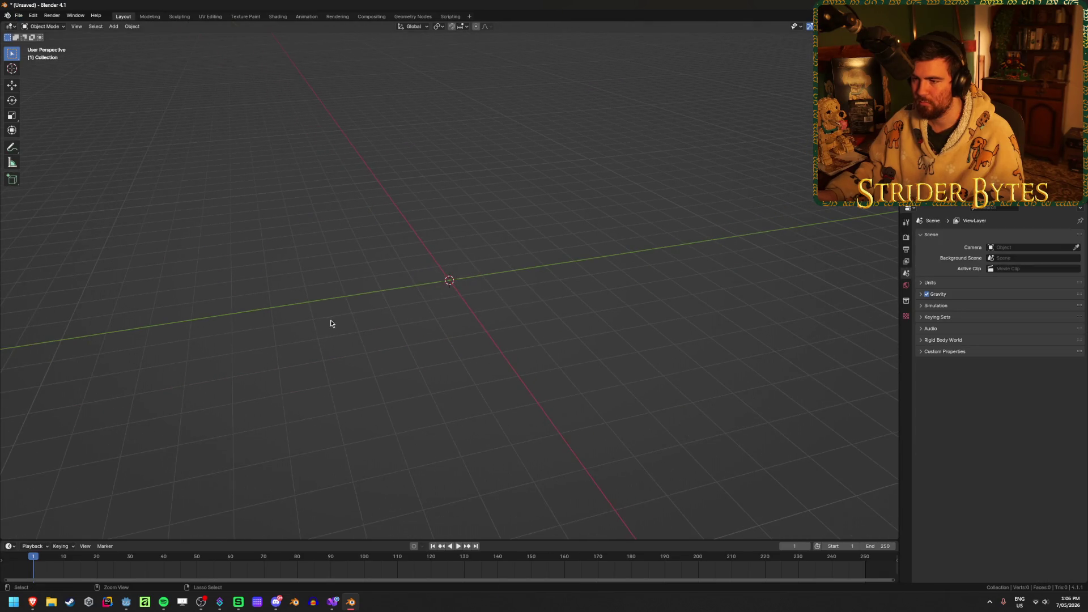
Save the empty scene as PelicanCase.blend in the Raw folder, then bring the browser forward
key(ctrl+s)
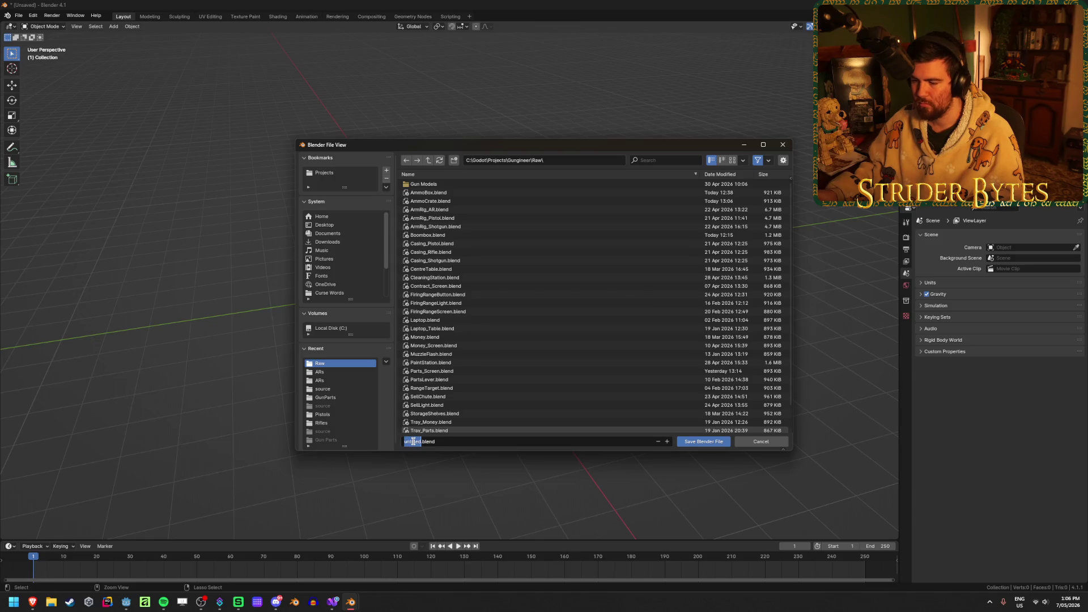
text(Pellet)
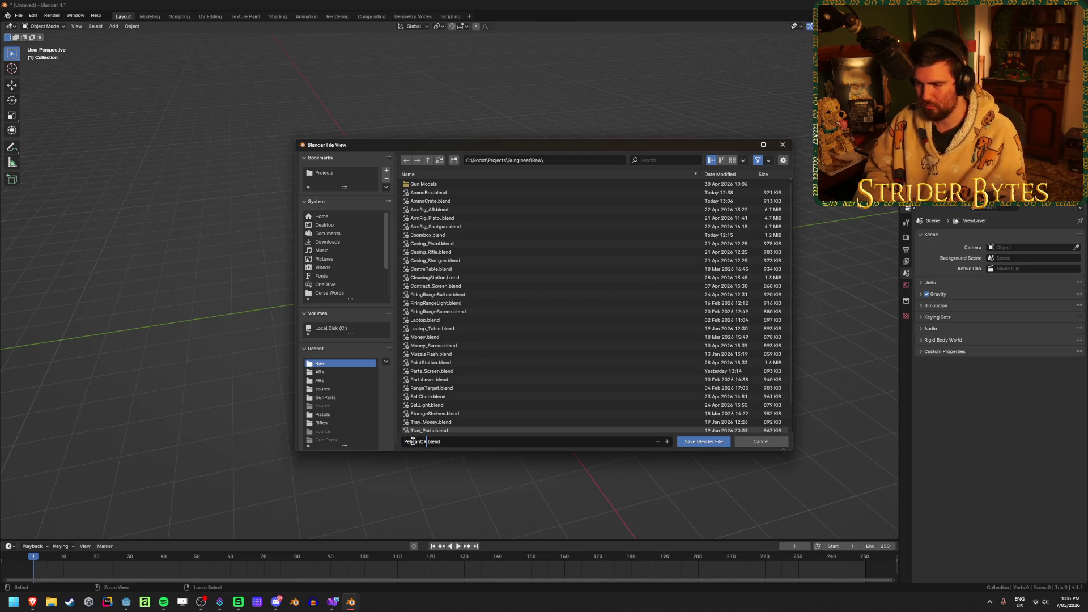
text(e)
click(695, 441)
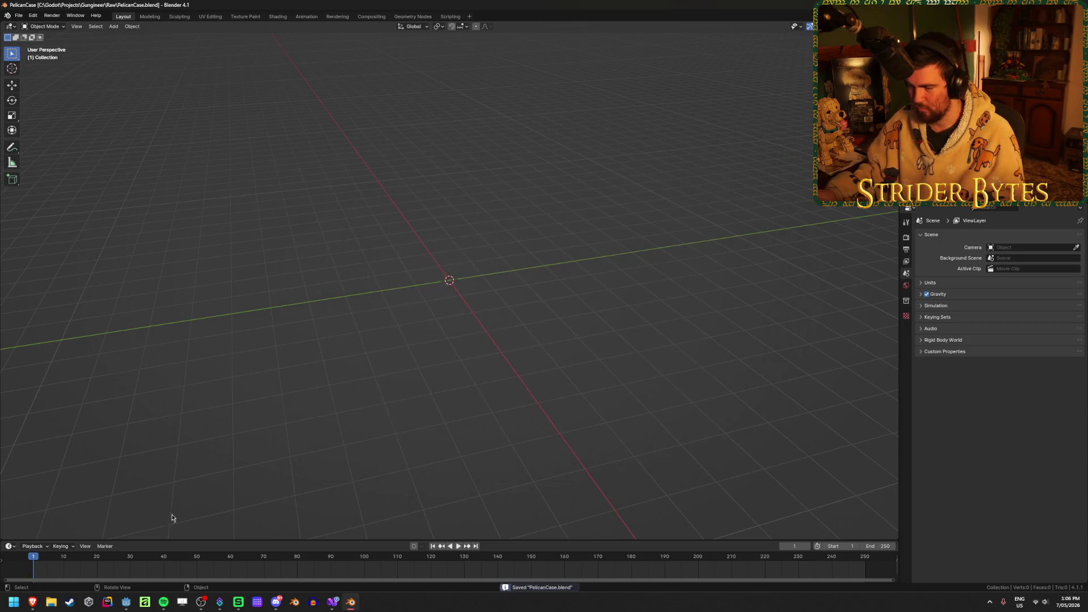
mouse_move(34, 605)
click(85, 558)
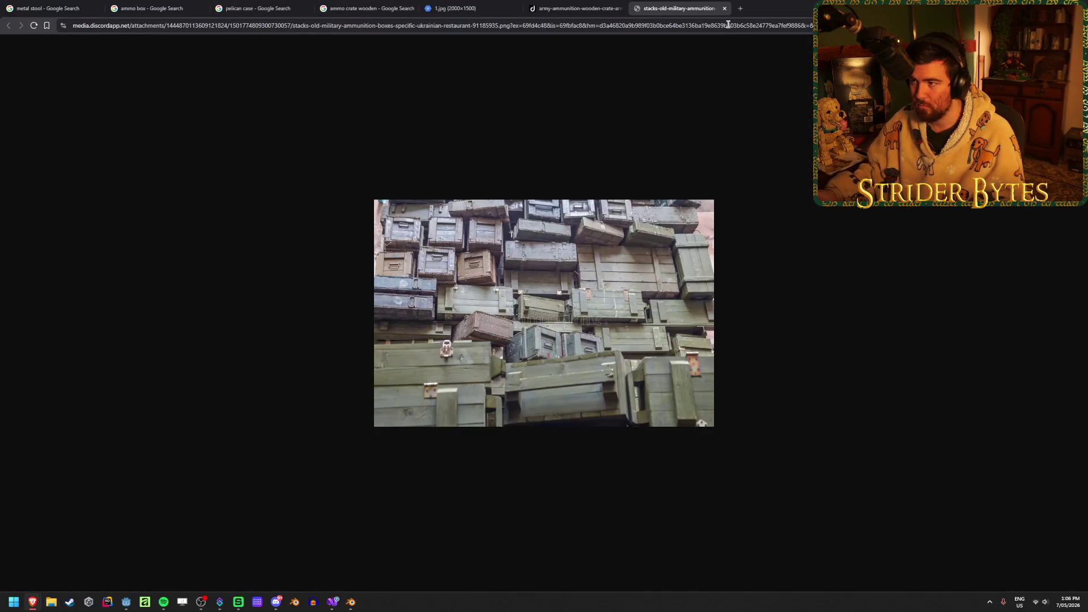
Close the three old crate tabs and preview the Pelican 1650 and 1510 results
click(620, 8)
click(515, 8)
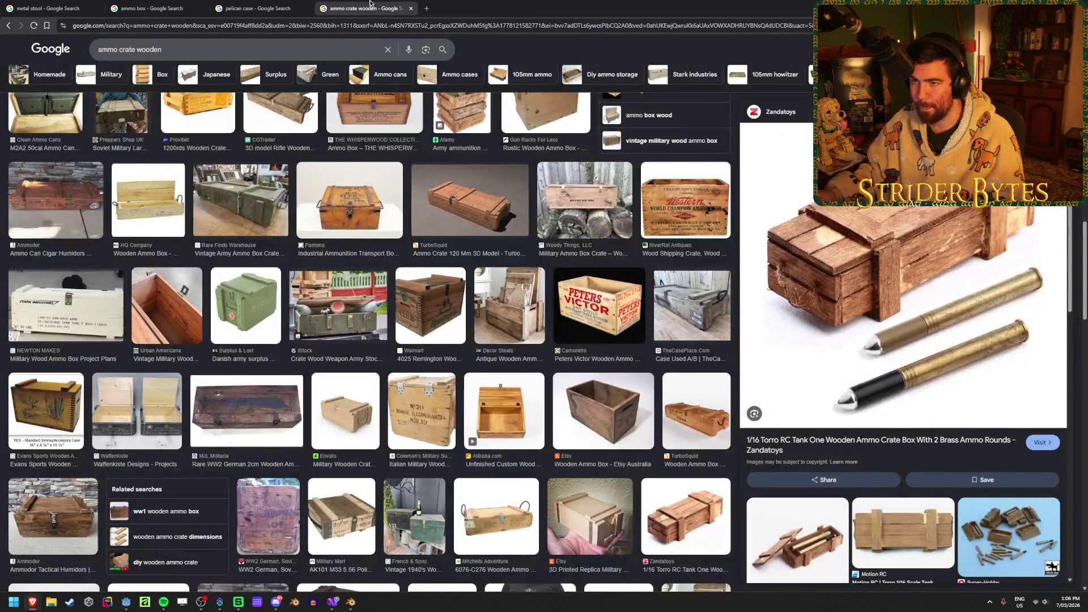
click(410, 8)
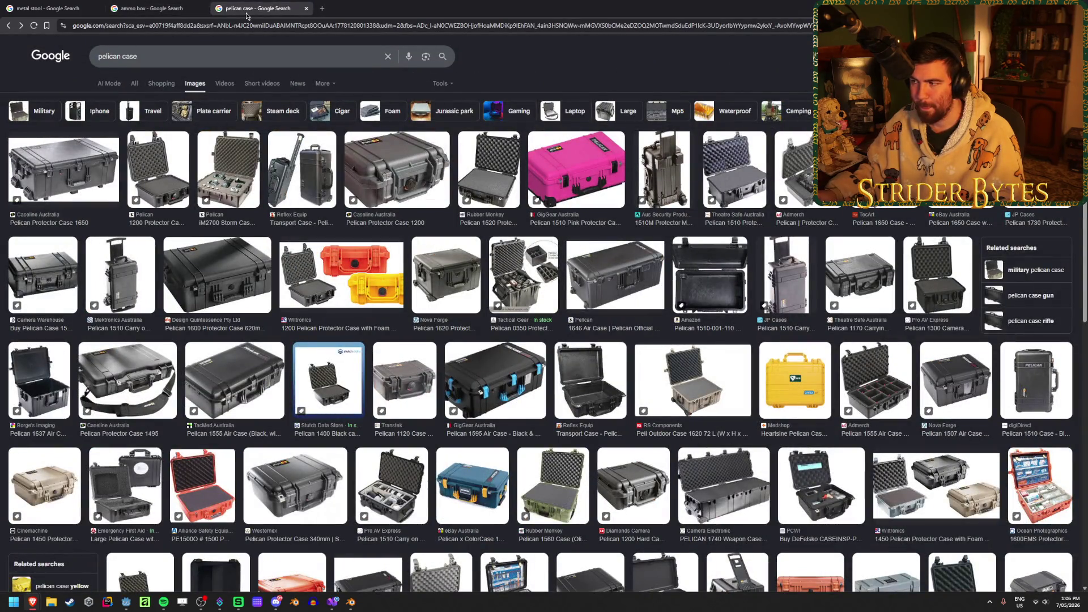
click(63, 170)
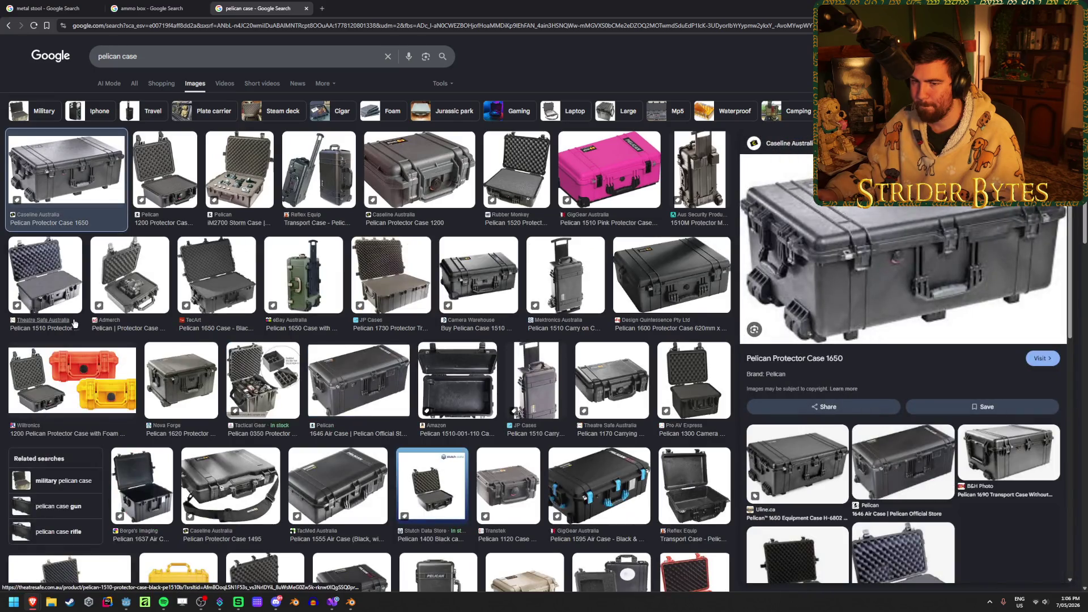
click(471, 273)
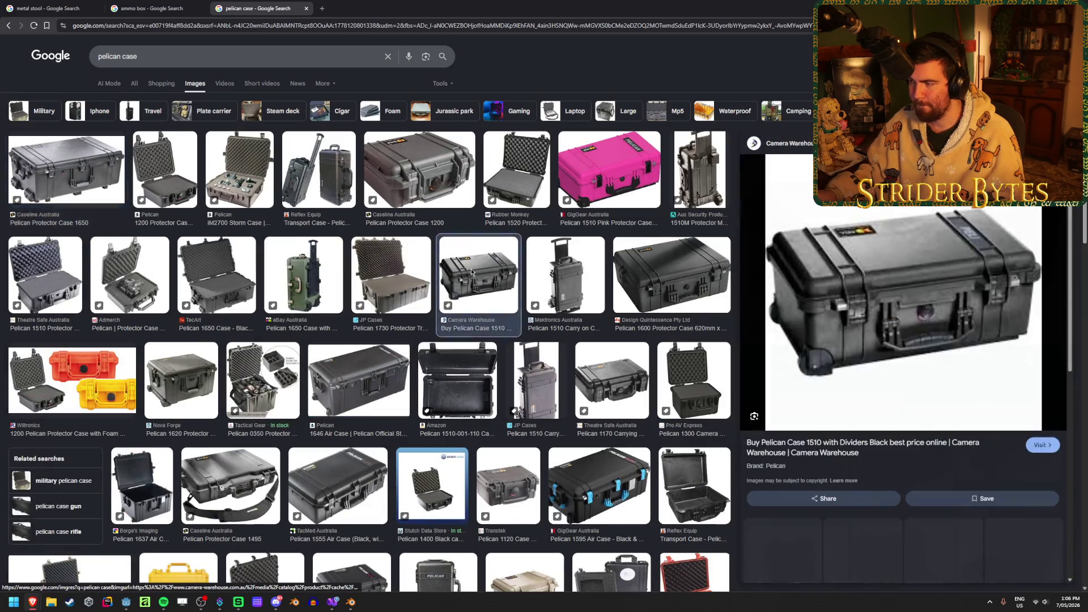
click(74, 168)
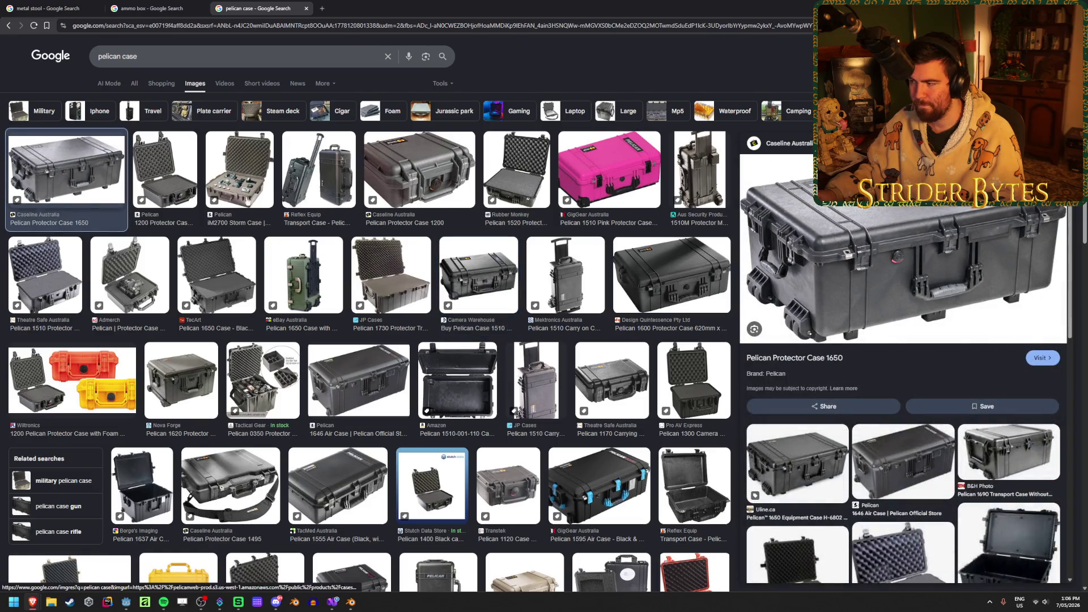
Open the Pelican 1650 and 1600 case images in new tabs
right_click(874, 223)
click(907, 348)
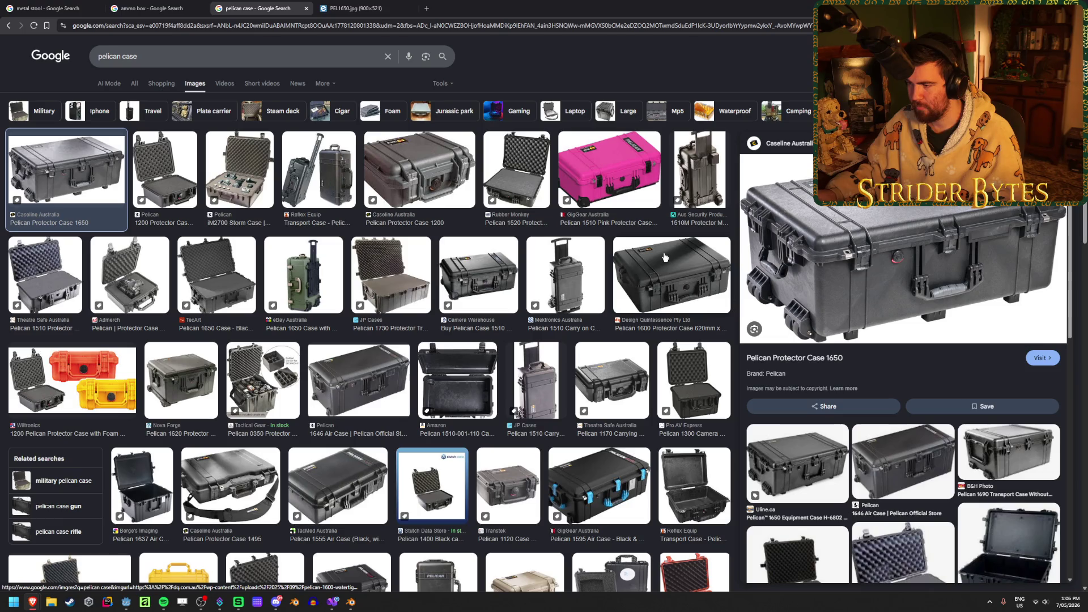
click(672, 275)
right_click(886, 231)
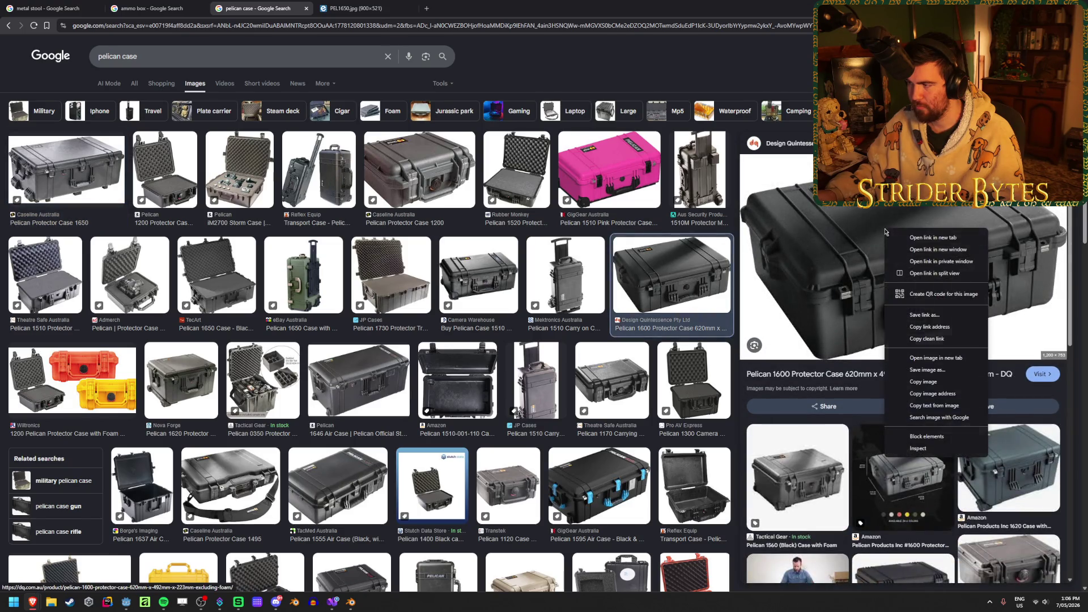
click(935, 357)
Compare the Pelican 1600 and PEL1650 images, ending on the wheeled 1650 case
click(471, 6)
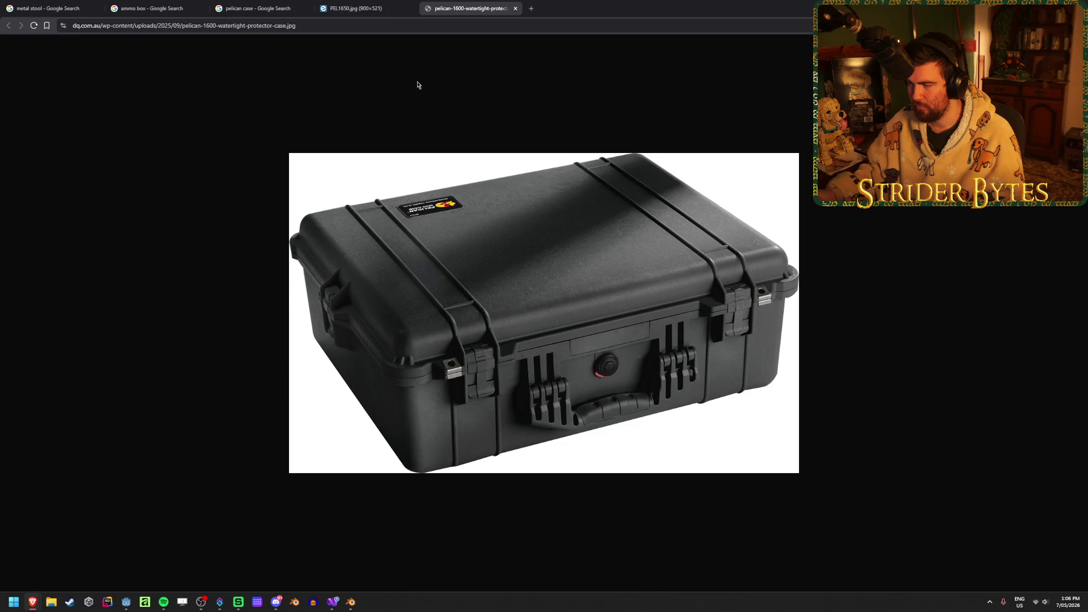
click(360, 6)
click(471, 8)
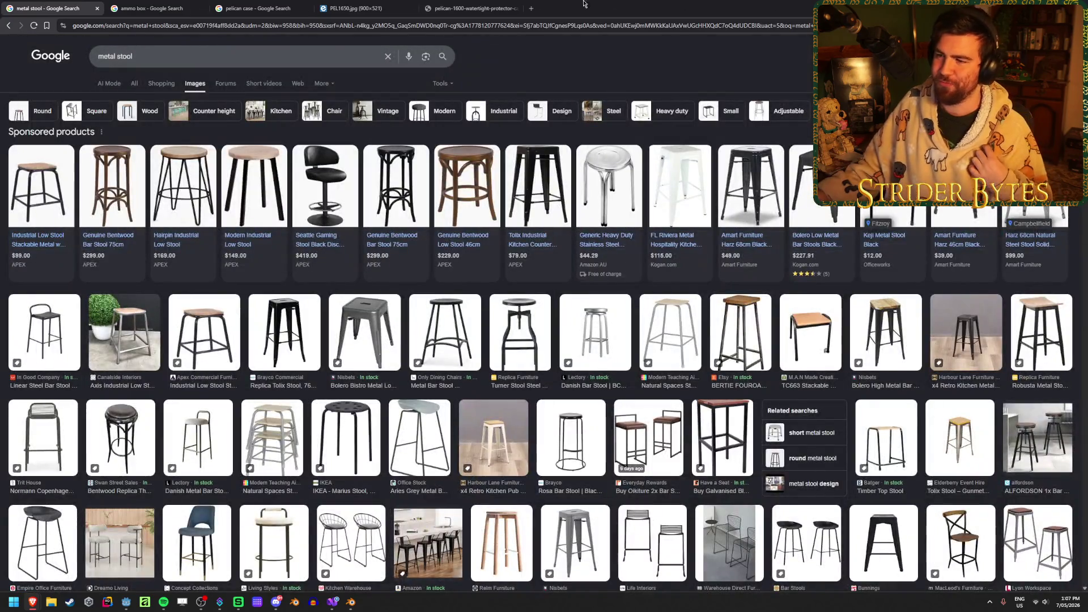
click(459, 4)
click(374, 4)
key(ctrl+Tab)
click(373, 4)
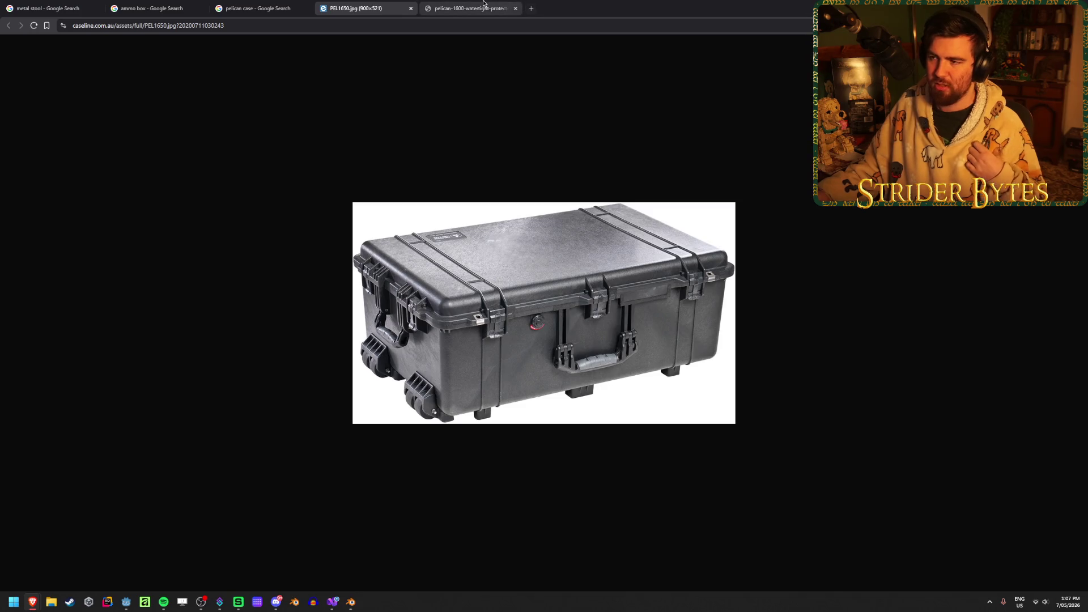
click(483, 4)
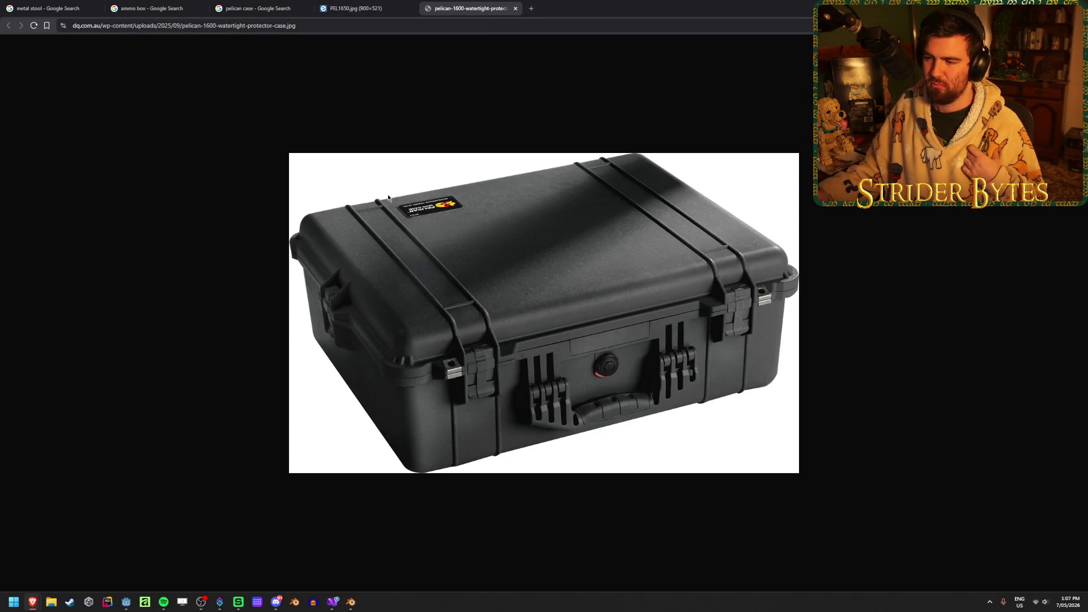
click(348, 3)
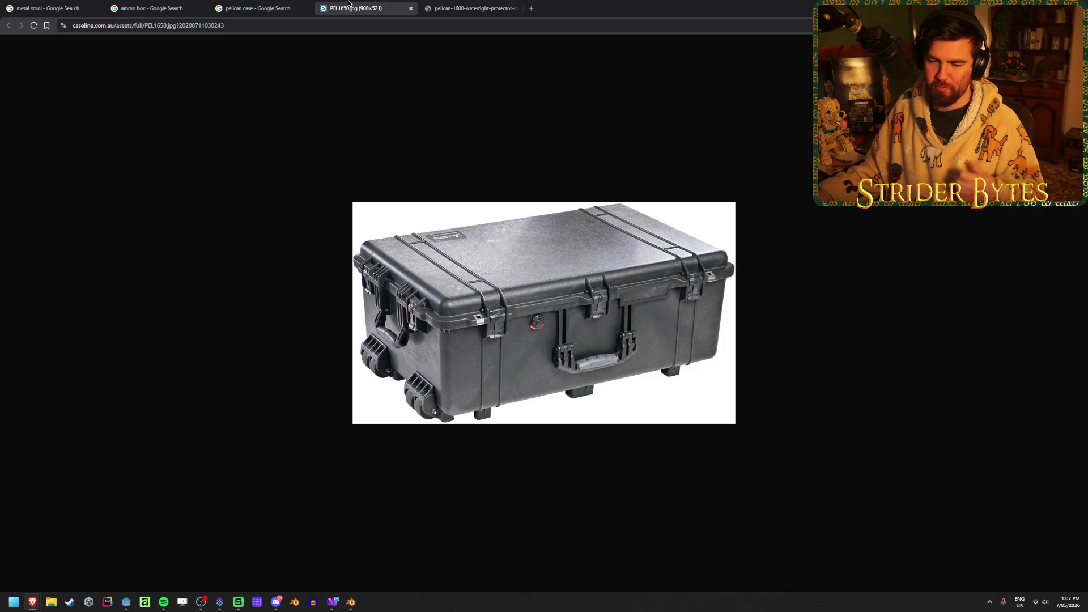